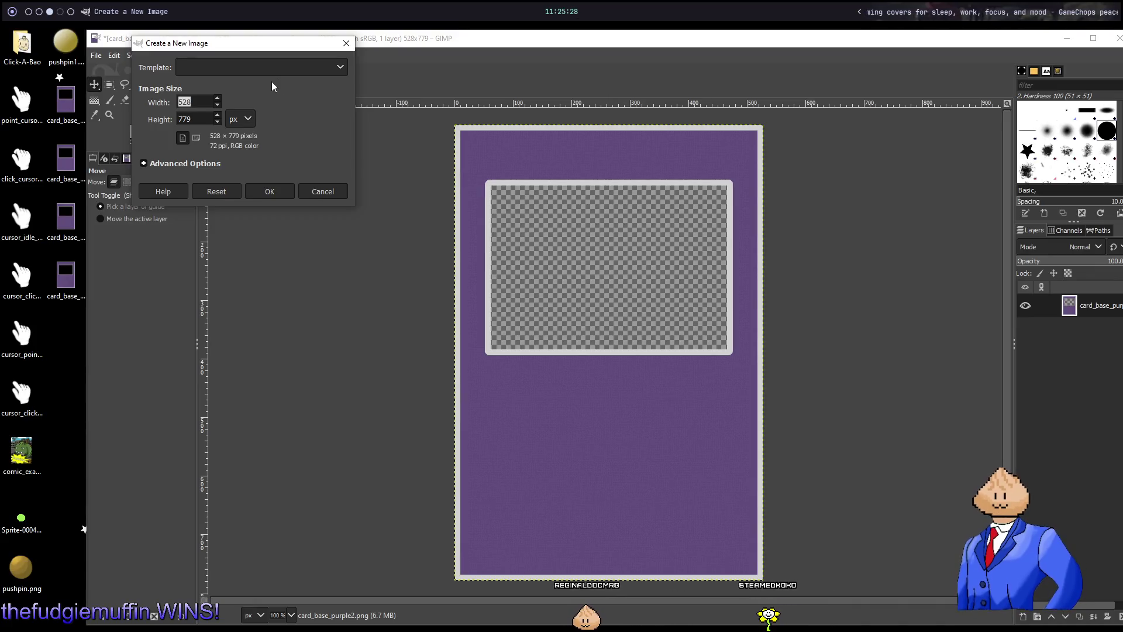
Cancel GIMP's new-image dialog and zoom into the Common label in the Godot card scene
{"action": "key", "text": "Escape"}
{"action": "key", "text": "alt+Tab"}
{"action": "key", "text": "alt+Tab"}
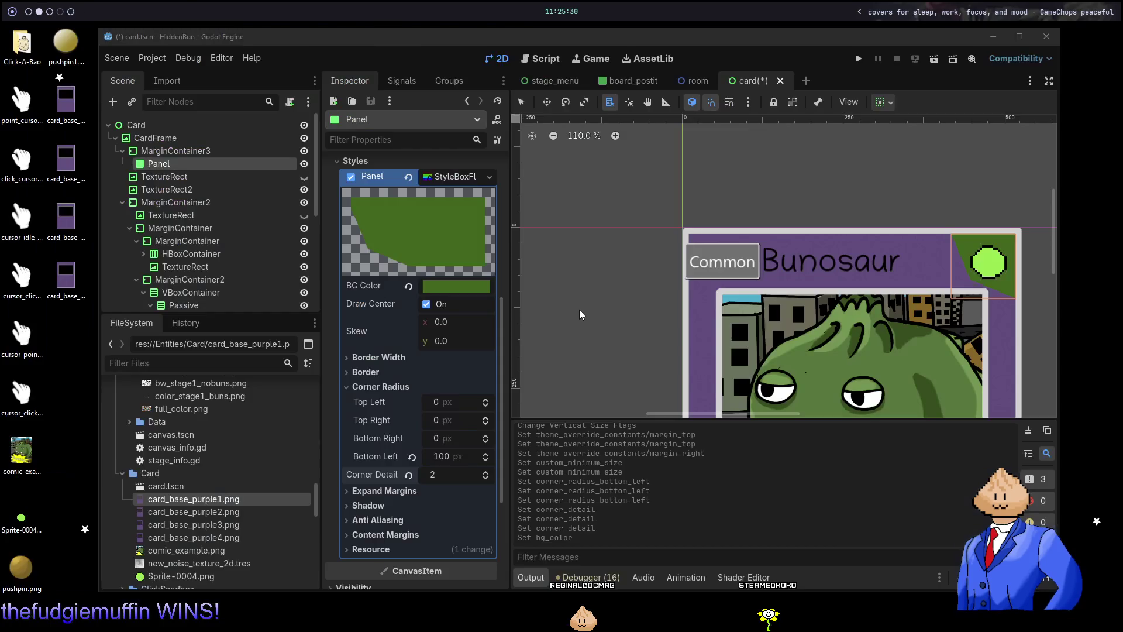
{"action": "scroll", "coordinate": [692, 268], "scroll_direction": "up", "scroll_amount": 4}
{"action": "scroll", "coordinate": [692, 268], "scroll_direction": "up", "scroll_amount": 2}
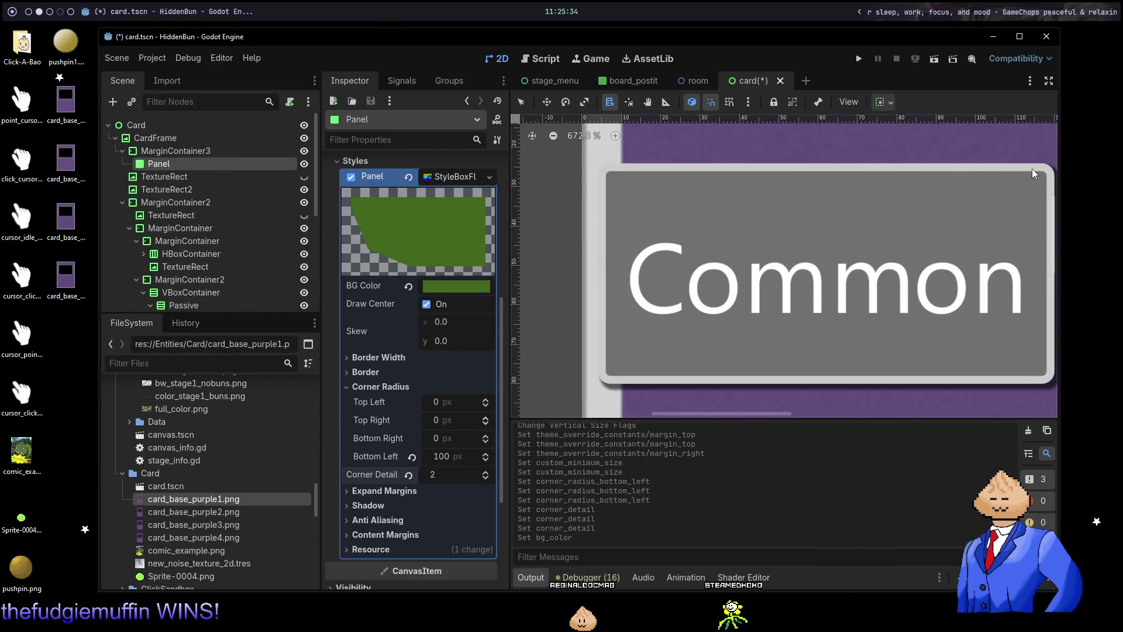
{"action": "scroll", "coordinate": [1034, 173], "scroll_direction": "right", "scroll_amount": 2}
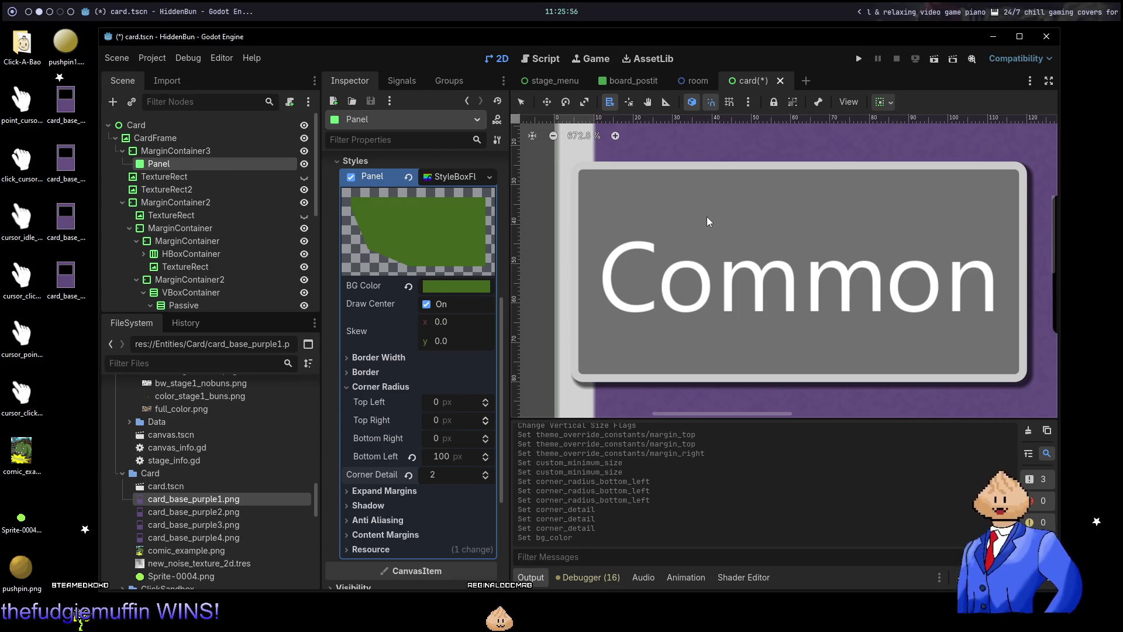
Return to card_base_purple2.png in GIMP
{"action": "key", "text": "super+1"}
{"action": "key", "text": "super+2"}
{"action": "key", "text": "super+3"}
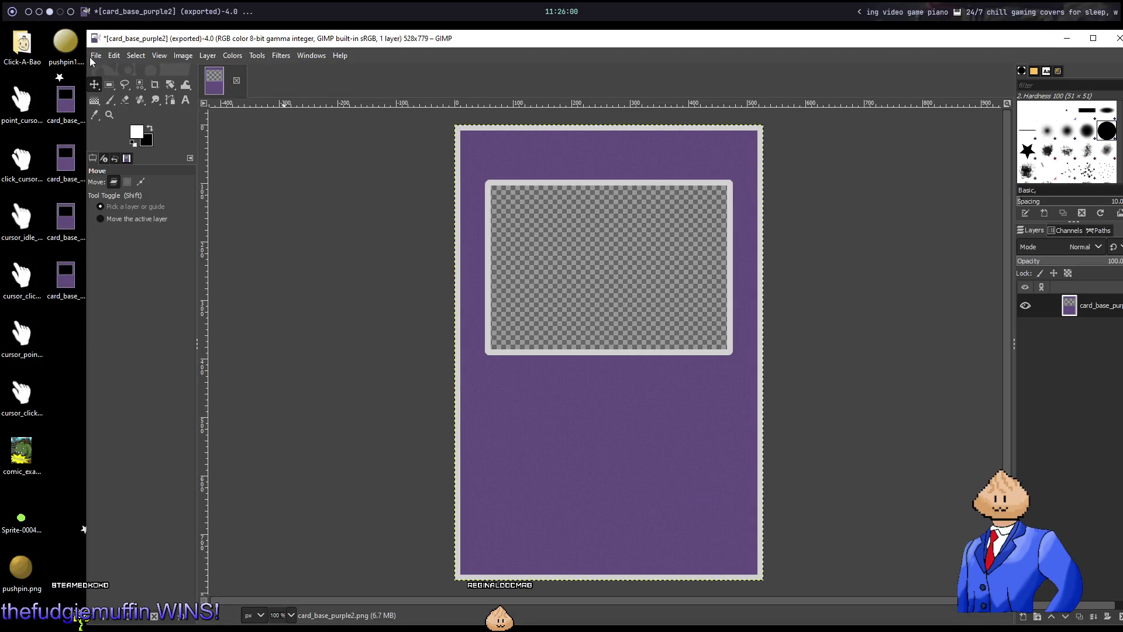
Create a new 30×30 px black image and zoom in on it
{"action": "left_click", "coordinate": [94, 56]}
{"action": "left_click", "coordinate": [146, 70]}
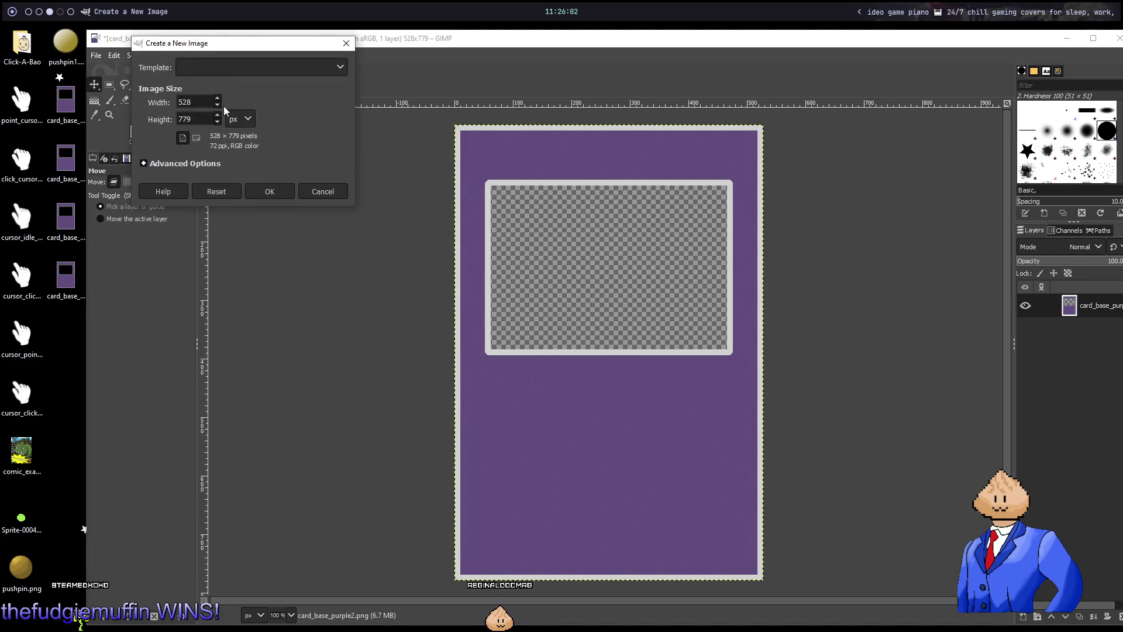
{"action": "double_click", "coordinate": [199, 102]}
{"action": "type", "text": "32"}
{"action": "key", "text": "Tab"}
{"action": "type", "text": "32"}
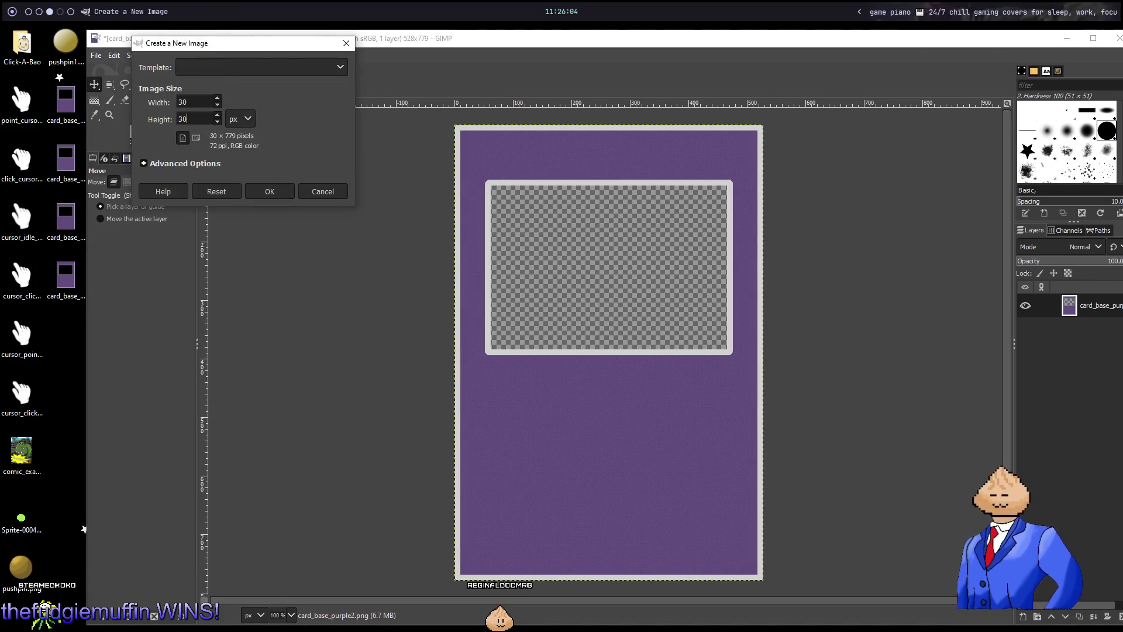
{"action": "key", "text": "Return"}
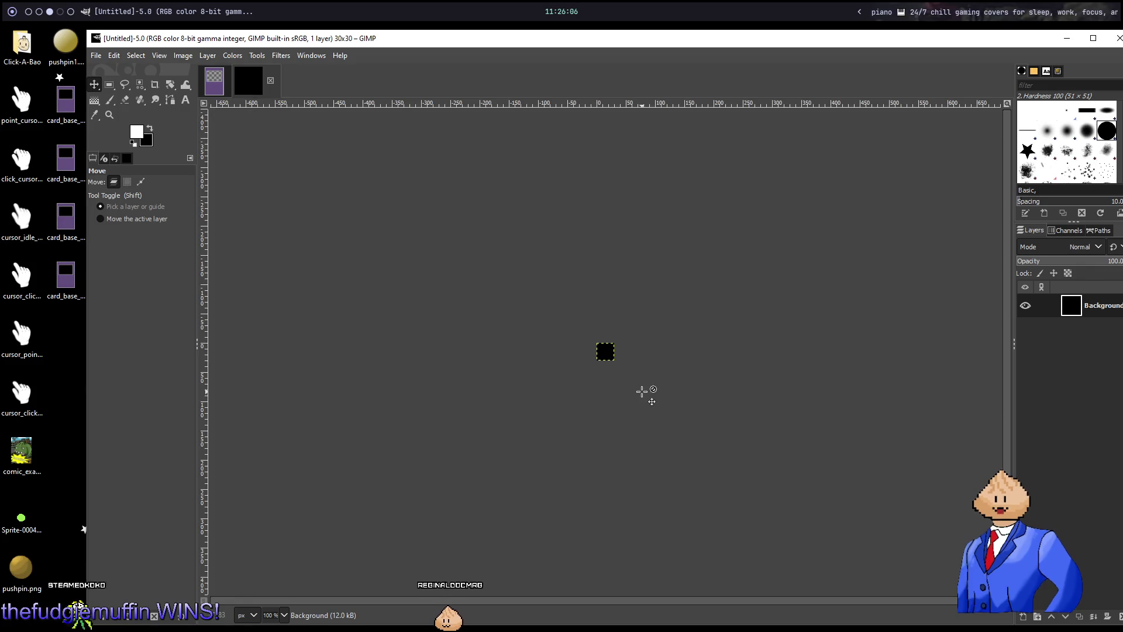
{"action": "scroll", "coordinate": [643, 392], "scroll_direction": "up", "scroll_amount": 3, "text": "ctrl"}
{"action": "scroll", "coordinate": [541, 272], "scroll_direction": "up", "scroll_amount": 4, "text": "ctrl"}
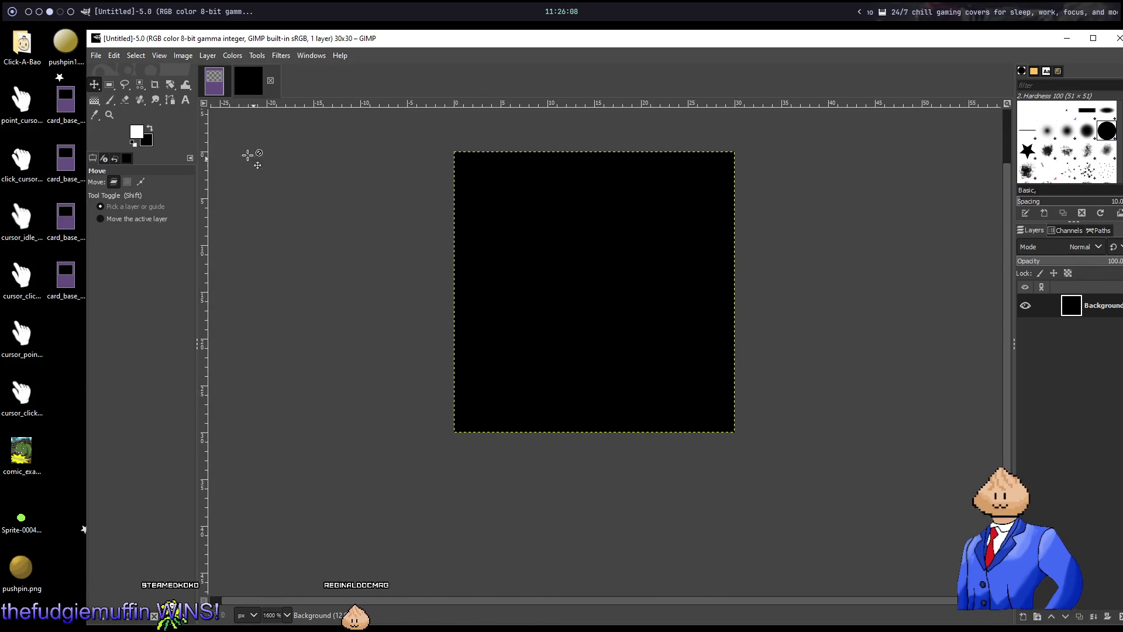
Select the Paintbrush tool with the 2. Star brush
{"action": "left_click", "coordinate": [109, 99]}
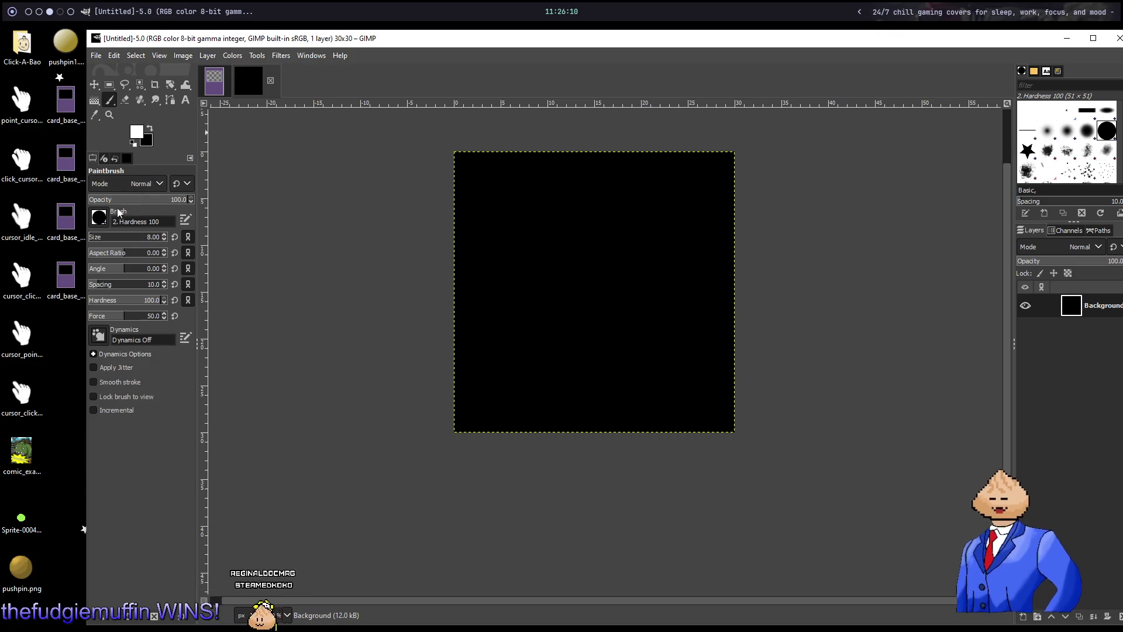
{"action": "left_click", "coordinate": [100, 221]}
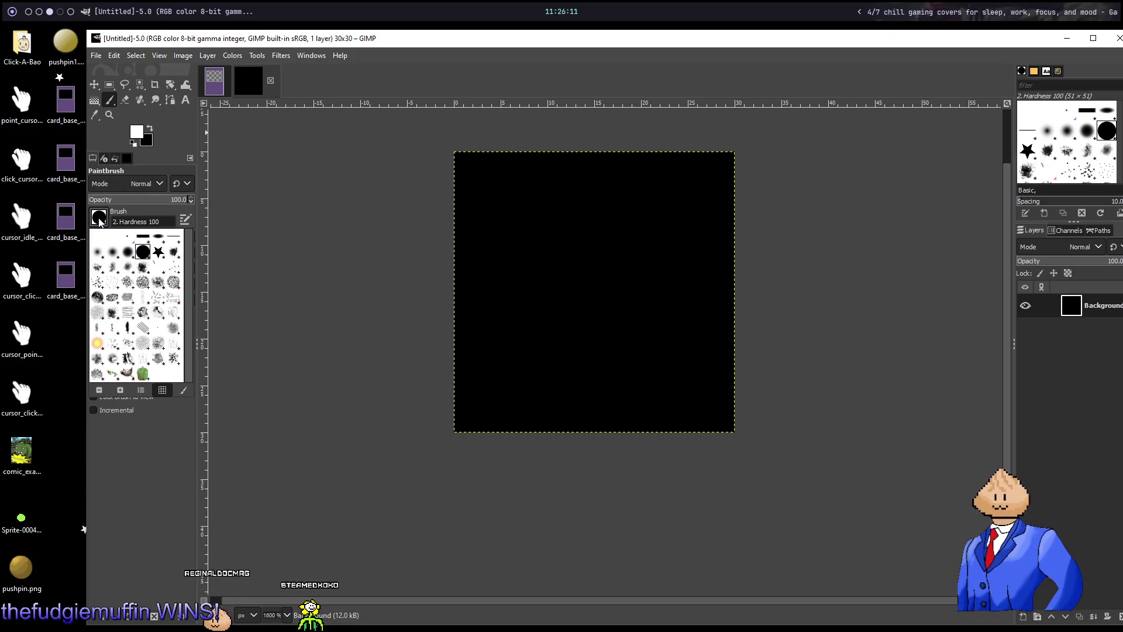
{"action": "double_click", "coordinate": [154, 252]}
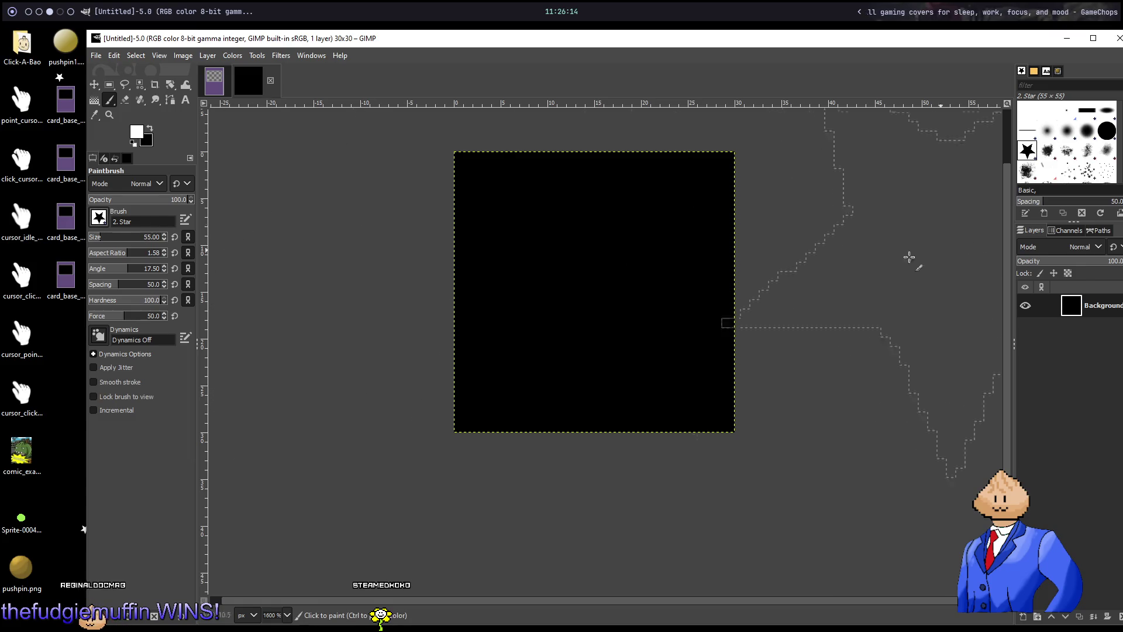
{"action": "scroll", "coordinate": [606, 282], "scroll_direction": "down", "scroll_amount": 2, "text": "ctrl"}
{"action": "scroll", "coordinate": [606, 282], "scroll_direction": "up", "scroll_amount": 2, "text": "ctrl"}
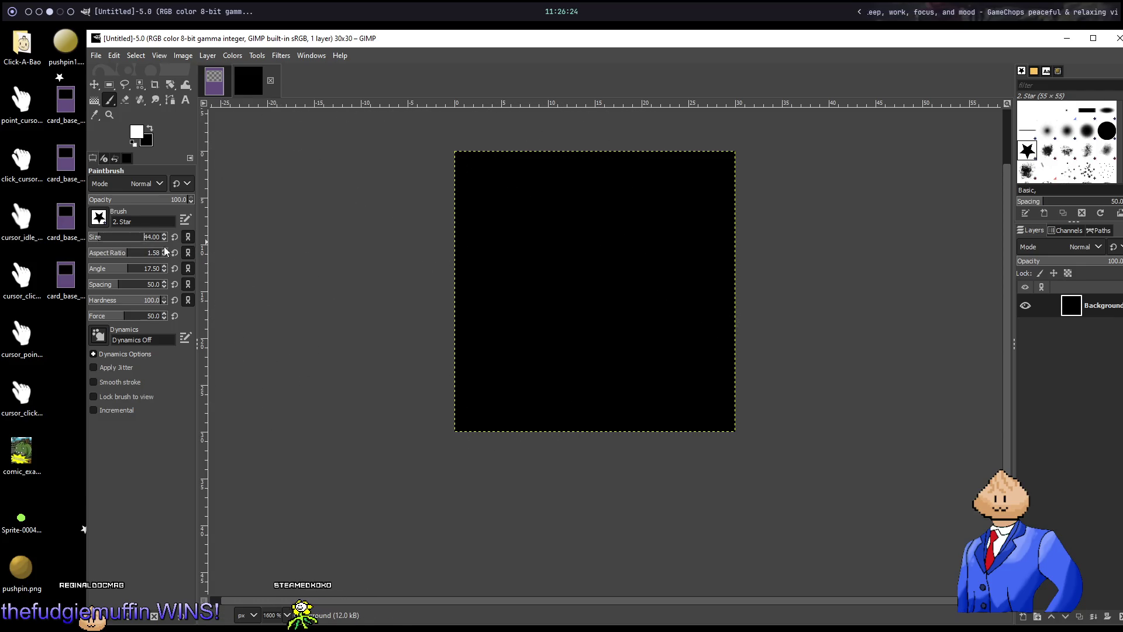
Rotate the Star brush to an angle of -18 and resize it to roughly fit the canvas
{"action": "mouse_move", "coordinate": [99, 270]}
{"action": "left_mouse_down"}
{"action": "mouse_move", "coordinate": [75, 269]}
{"action": "mouse_move", "coordinate": [124, 269]}
{"action": "left_mouse_up"}
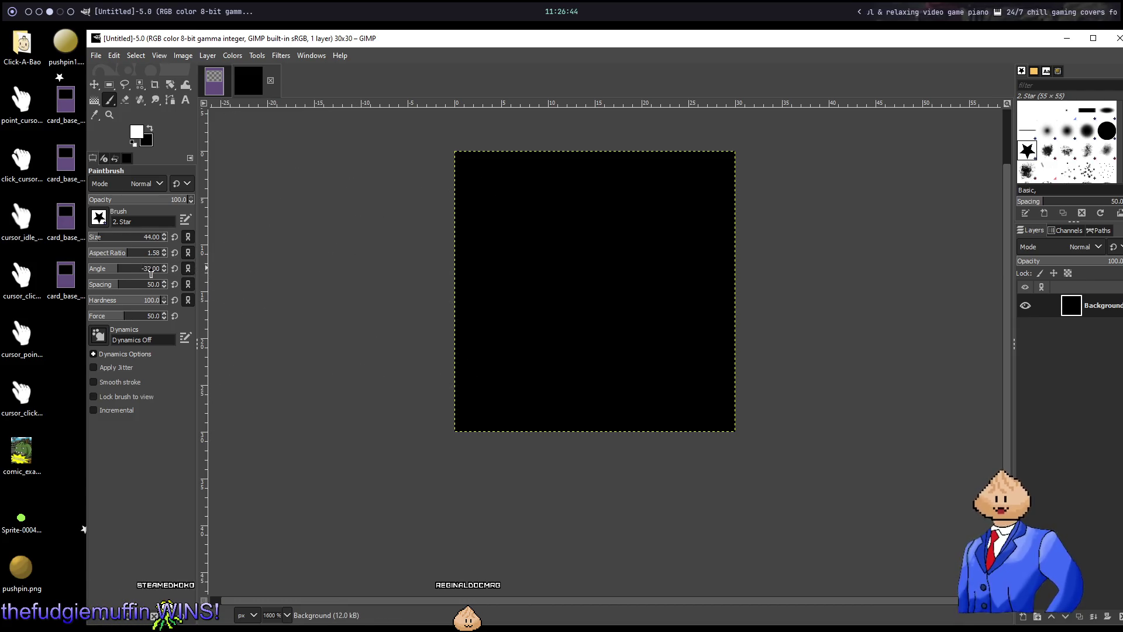
{"action": "left_click_drag", "start_coordinate": [151, 272], "coordinate": [140, 269]}
{"action": "type", "text": "3"}
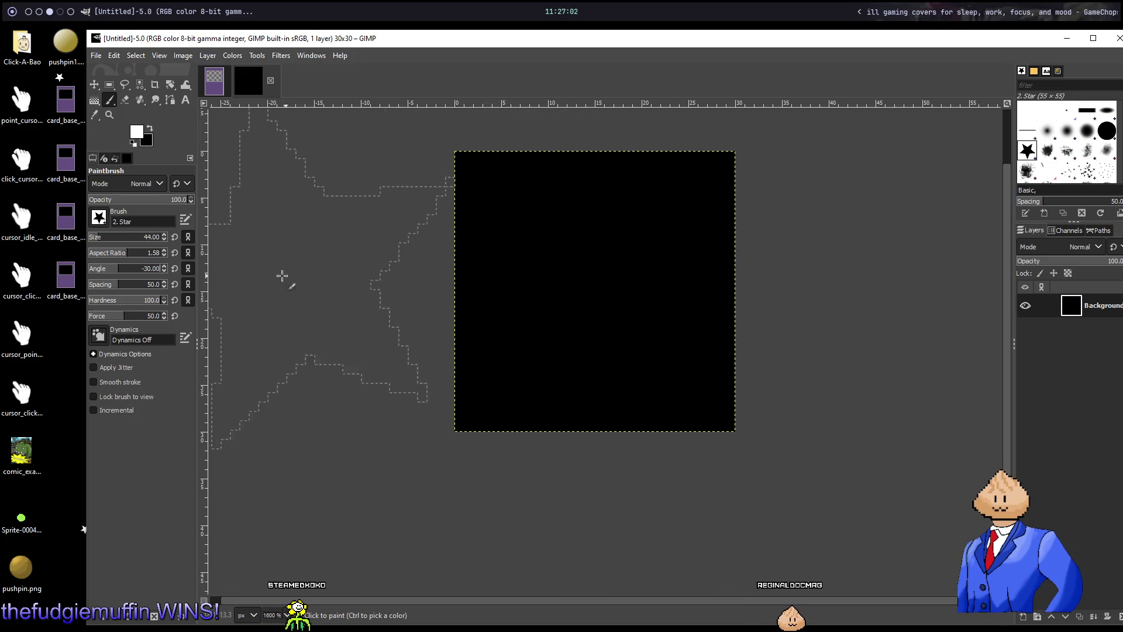
{"action": "scroll", "coordinate": [149, 269], "scroll_direction": "up", "scroll_amount": 10}
{"action": "scroll", "coordinate": [149, 269], "scroll_direction": "down", "scroll_amount": 8}
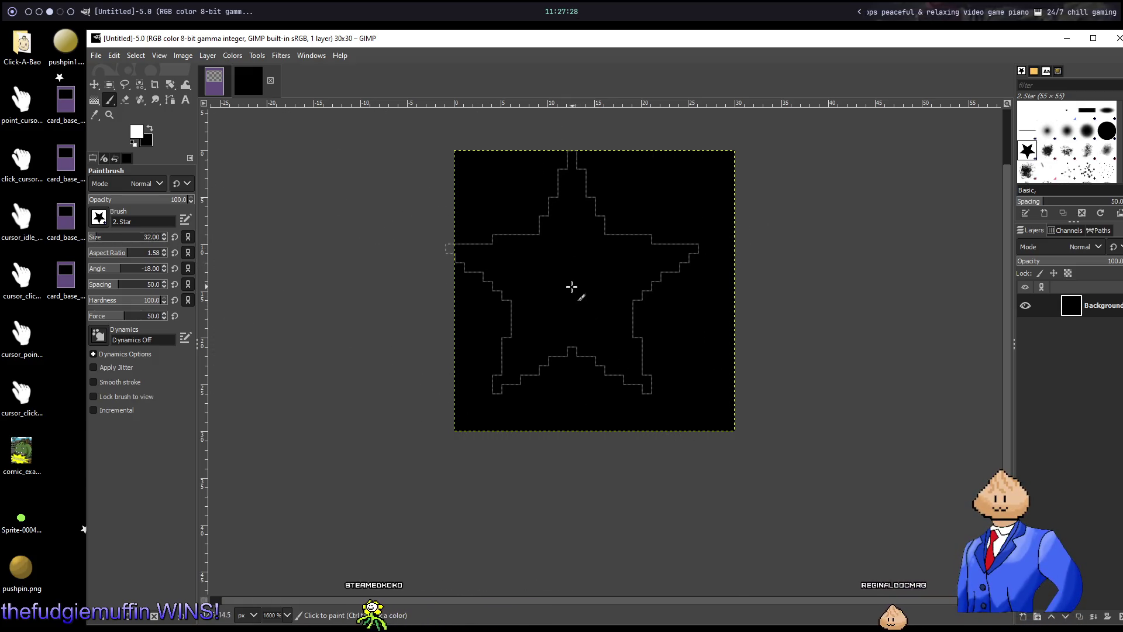
{"action": "scroll", "coordinate": [129, 237], "scroll_direction": "up", "scroll_amount": 3}
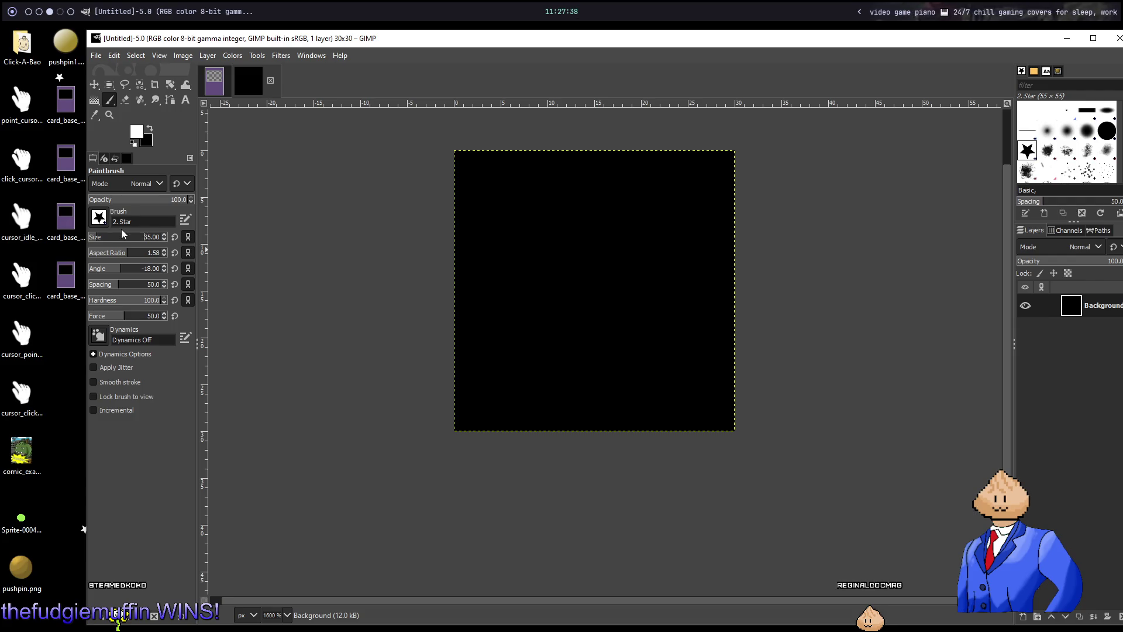
Enlarge the Star brush to size 34 so the upright star spans the 30×30 canvas
{"action": "scroll", "coordinate": [134, 239], "scroll_direction": "down", "scroll_amount": 1}
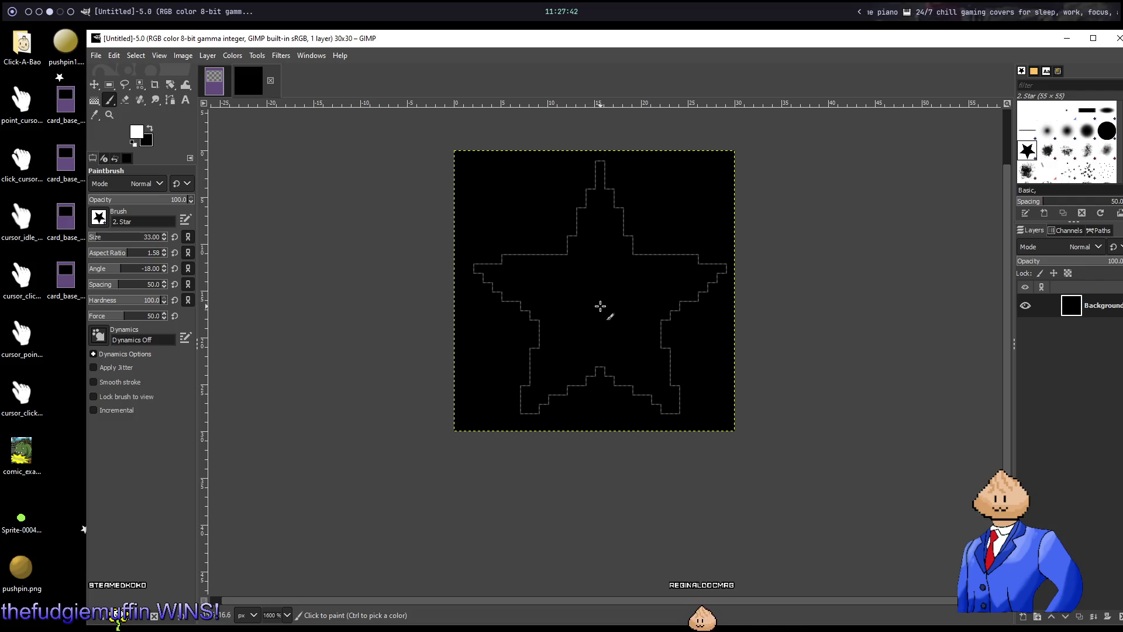
{"action": "key", "text": "bracketright"}
{"action": "key", "text": "bracketright"}
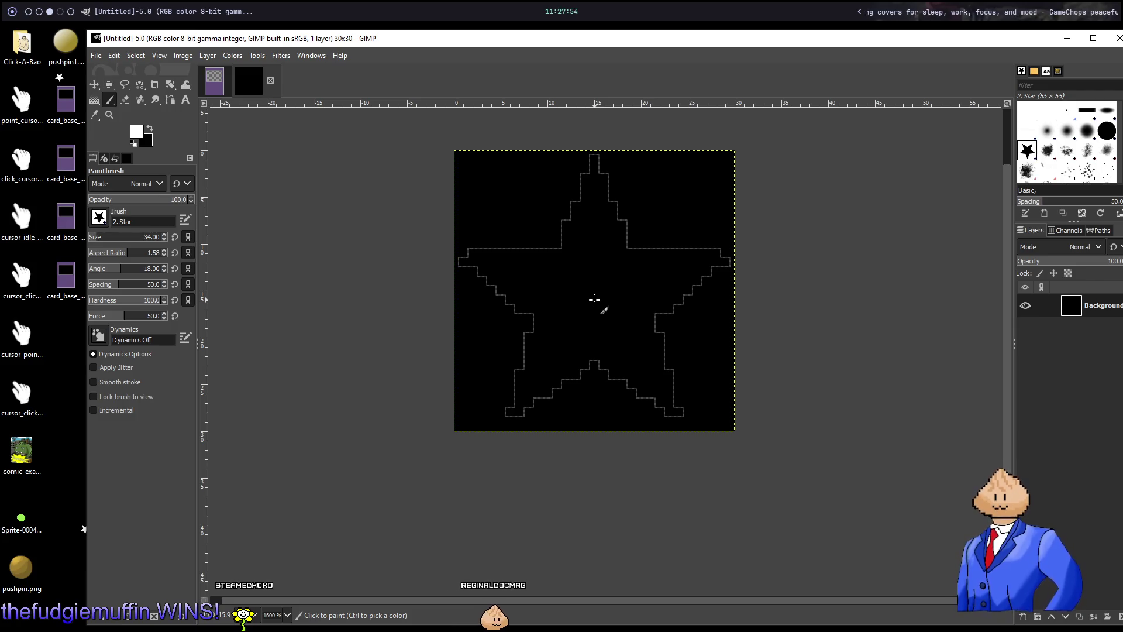
{"action": "right_click", "coordinate": [1078, 310]}
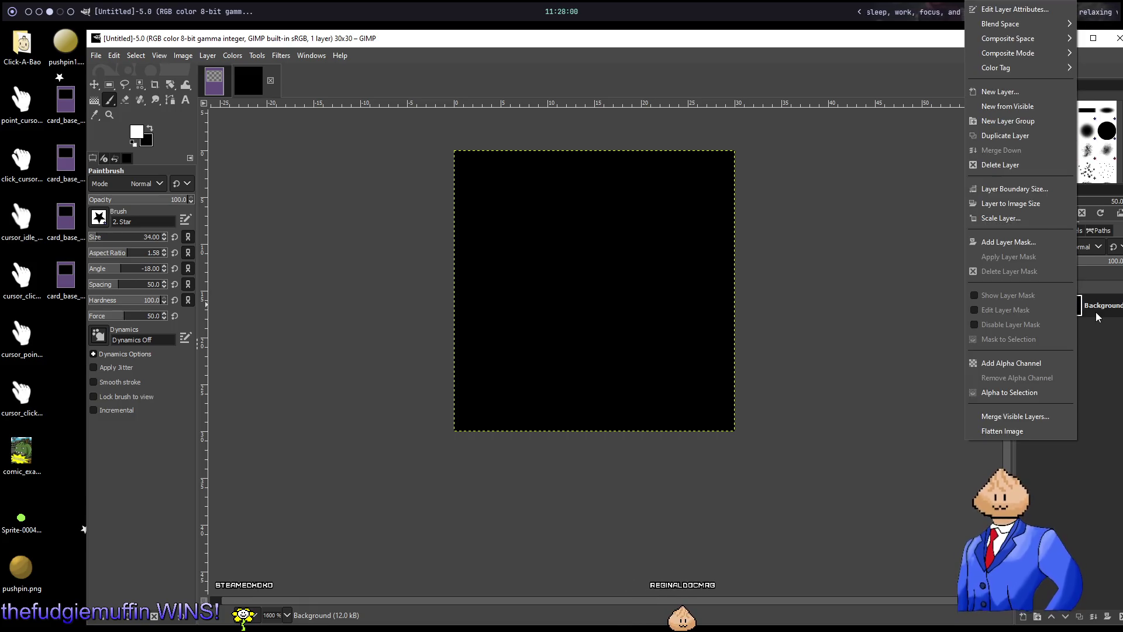
Delete the black Background layer
{"action": "left_click", "coordinate": [1082, 315]}
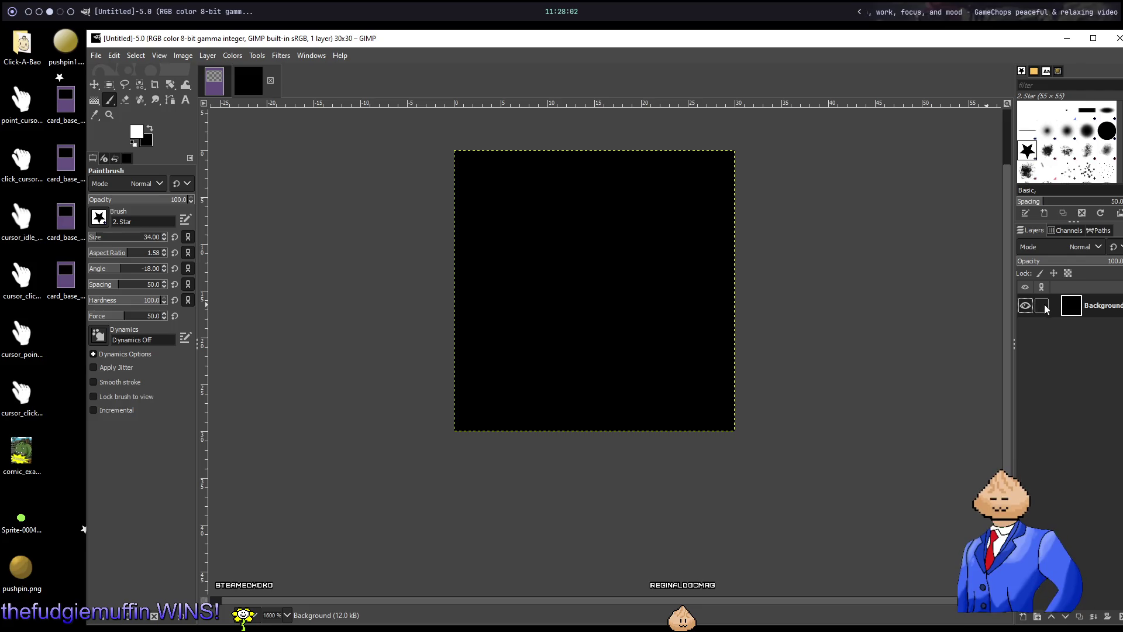
{"action": "right_click", "coordinate": [1076, 308]}
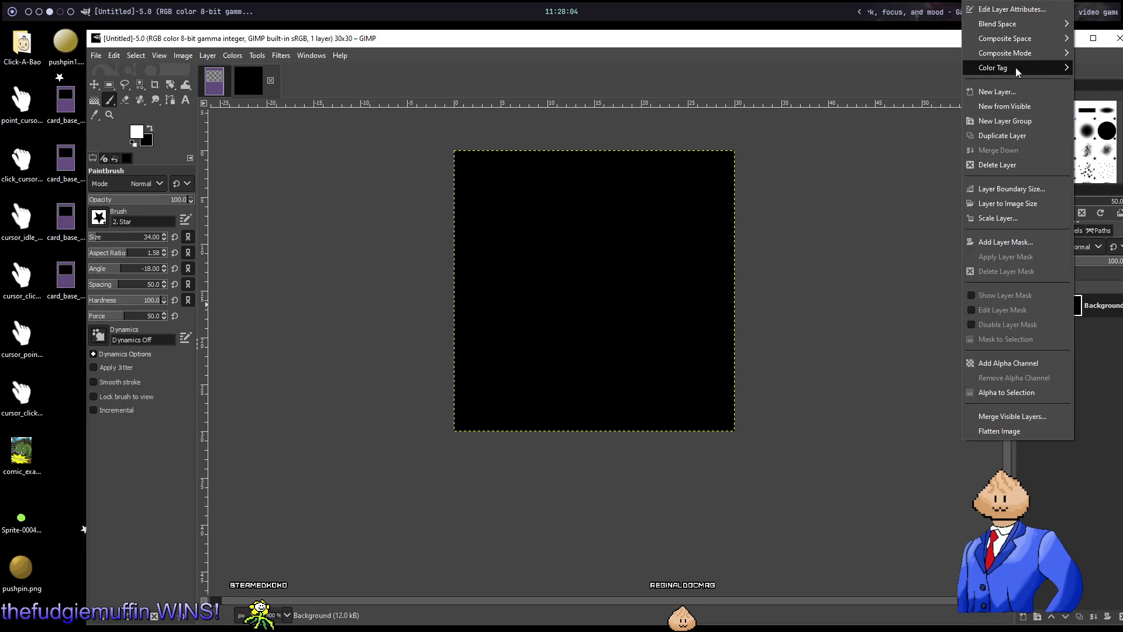
{"action": "left_click", "coordinate": [997, 164]}
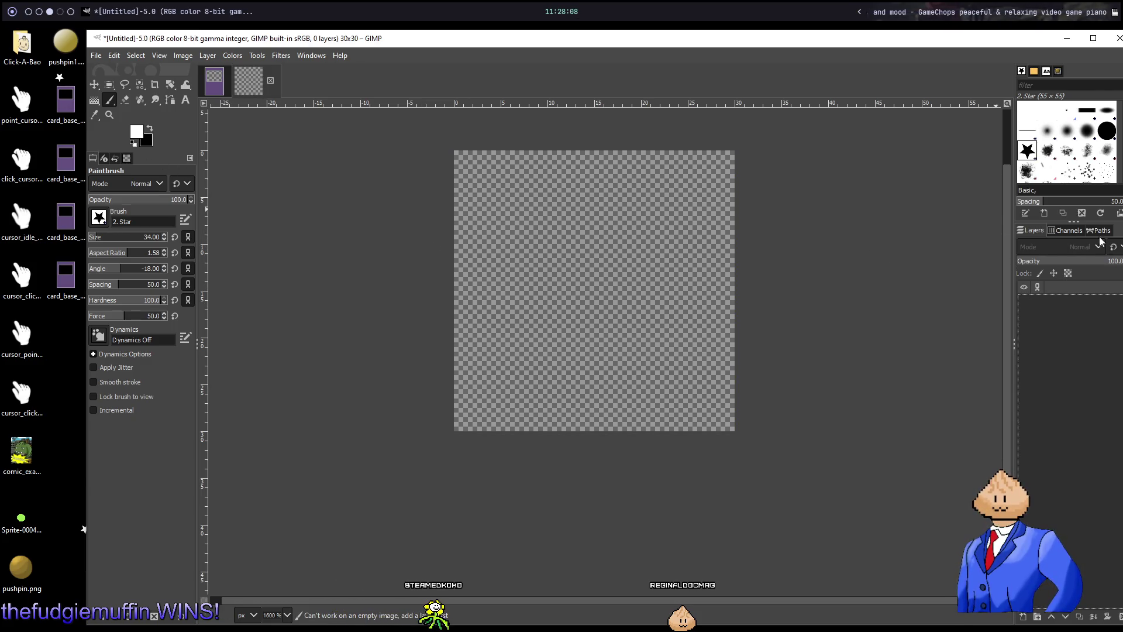
Add a new layer named Layer with Normal mode and Transparency fill
{"action": "right_click", "coordinate": [1076, 310]}
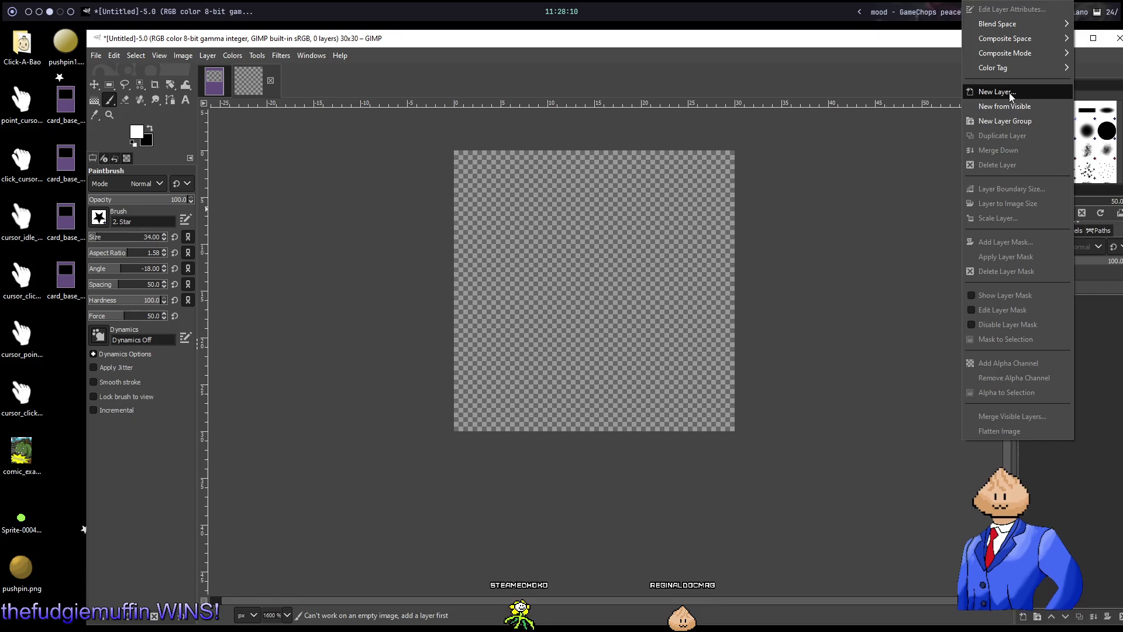
{"action": "left_click", "coordinate": [999, 91]}
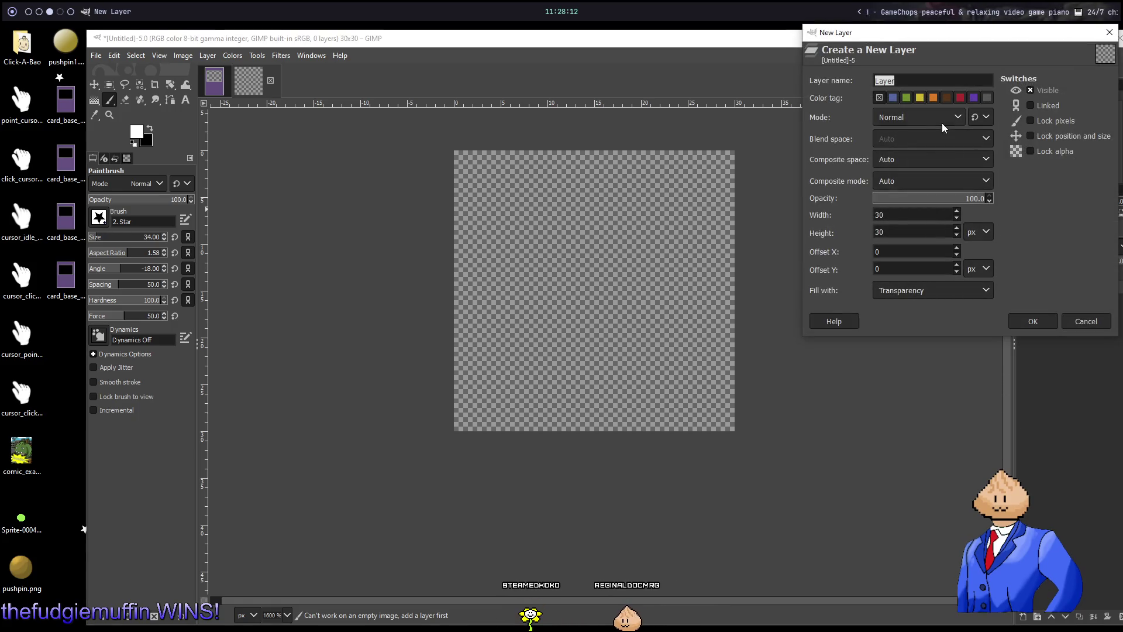
{"action": "left_click", "coordinate": [927, 110]}
{"action": "left_click", "coordinate": [927, 111]}
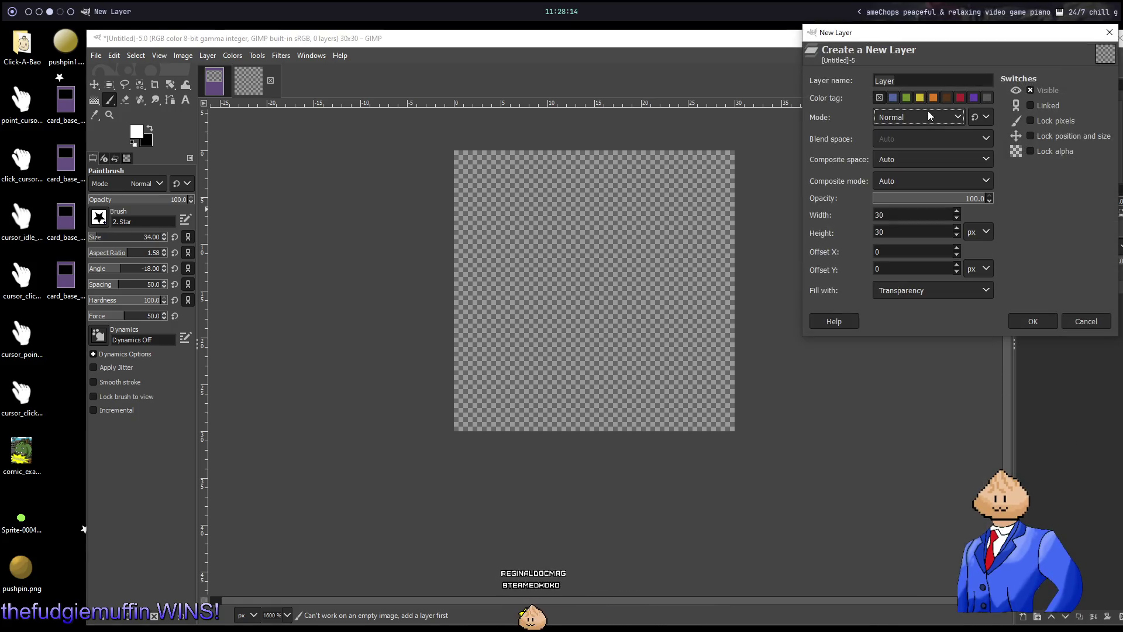
{"action": "left_click", "coordinate": [1035, 323]}
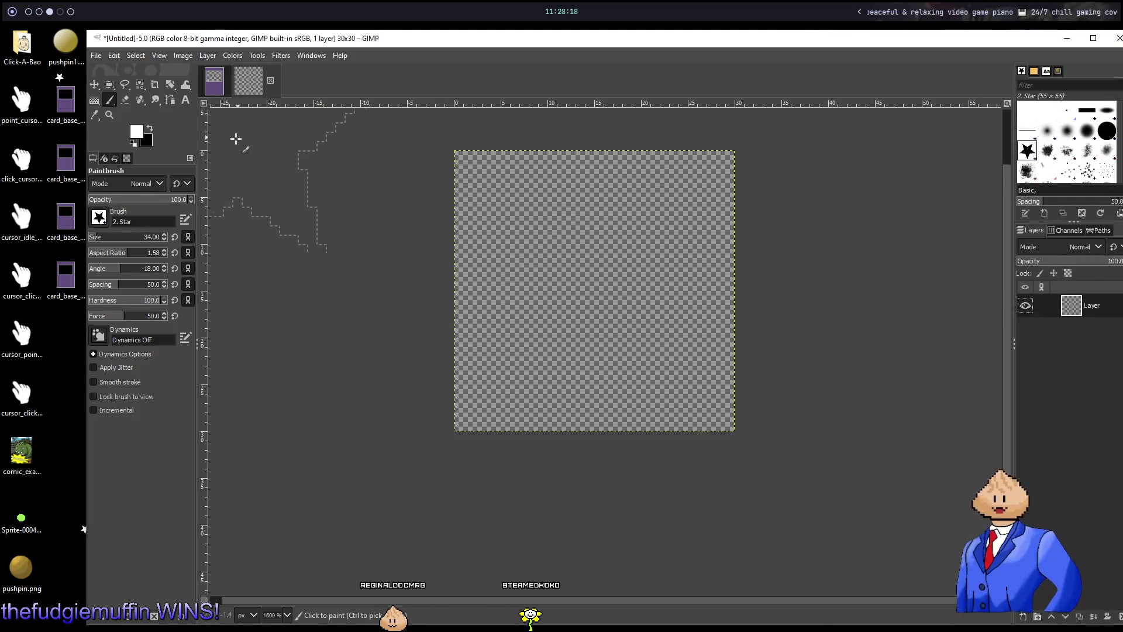
Set the foreground colour to bright yellow and stamp one star in the canvas centre
{"action": "left_click", "coordinate": [143, 136]}
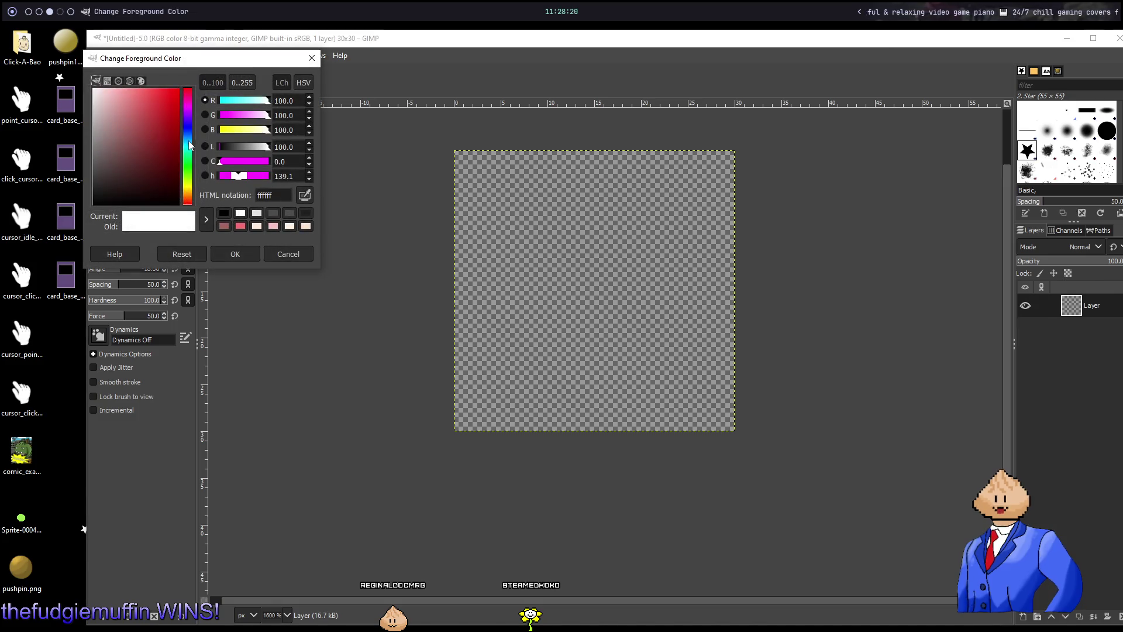
{"action": "left_click_drag", "start_coordinate": [188, 197], "coordinate": [188, 186]}
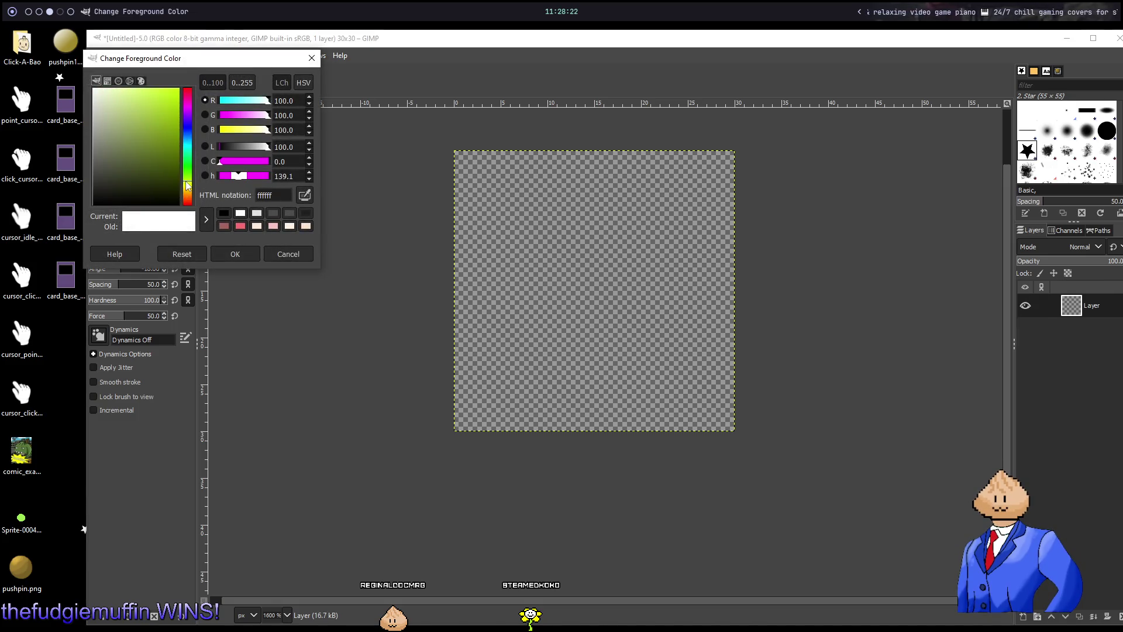
{"action": "left_click", "coordinate": [174, 89]}
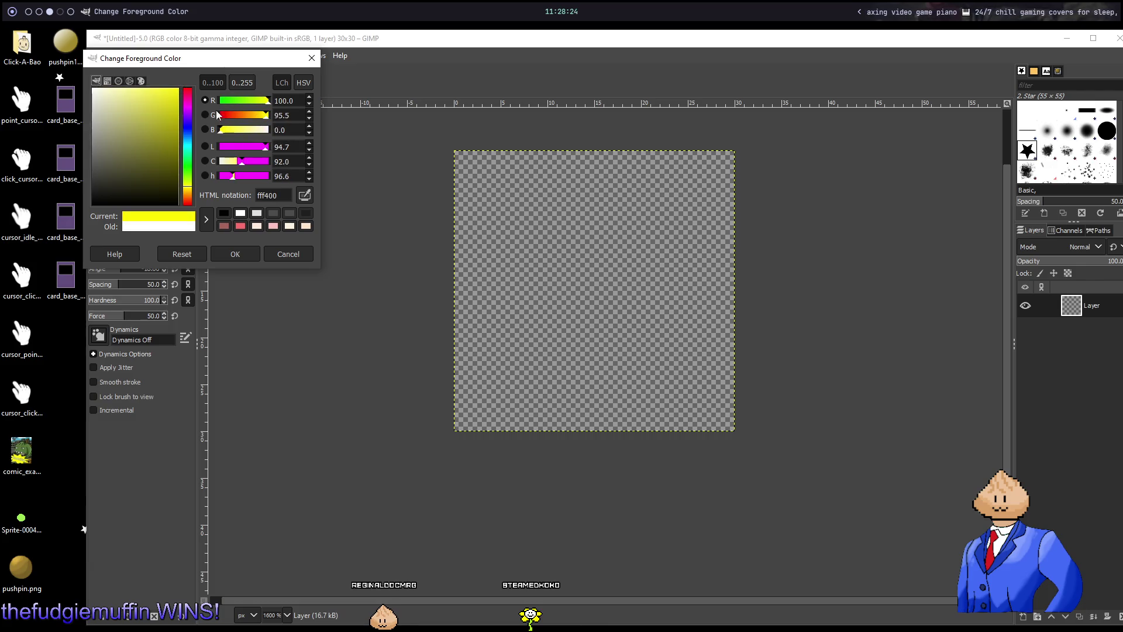
{"action": "left_click", "coordinate": [250, 253]}
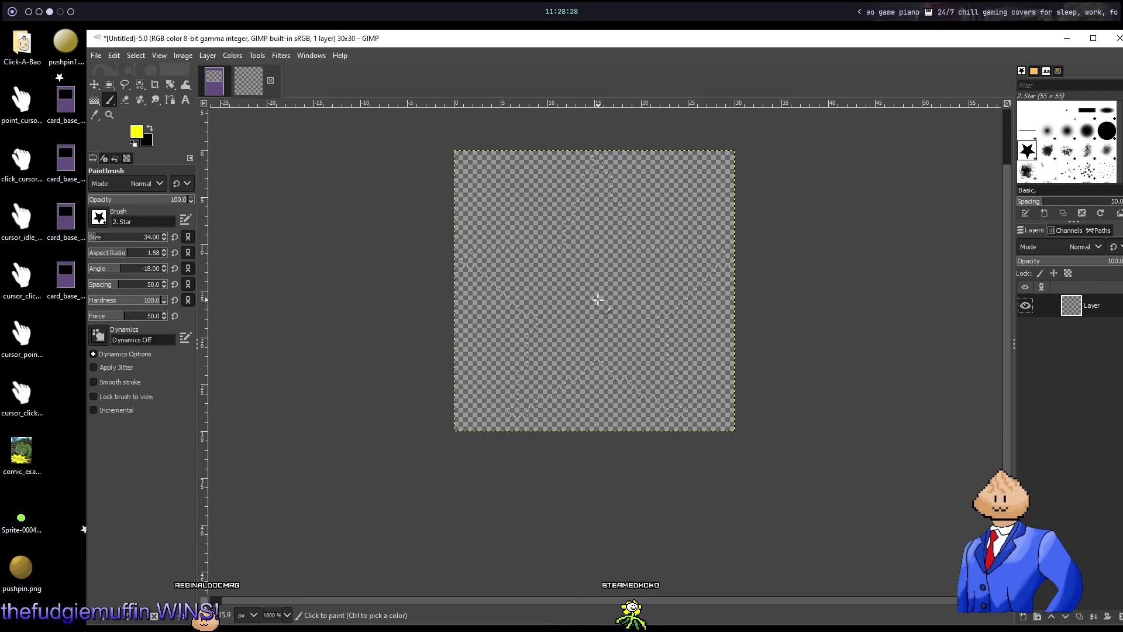
{"action": "left_click", "coordinate": [596, 299]}
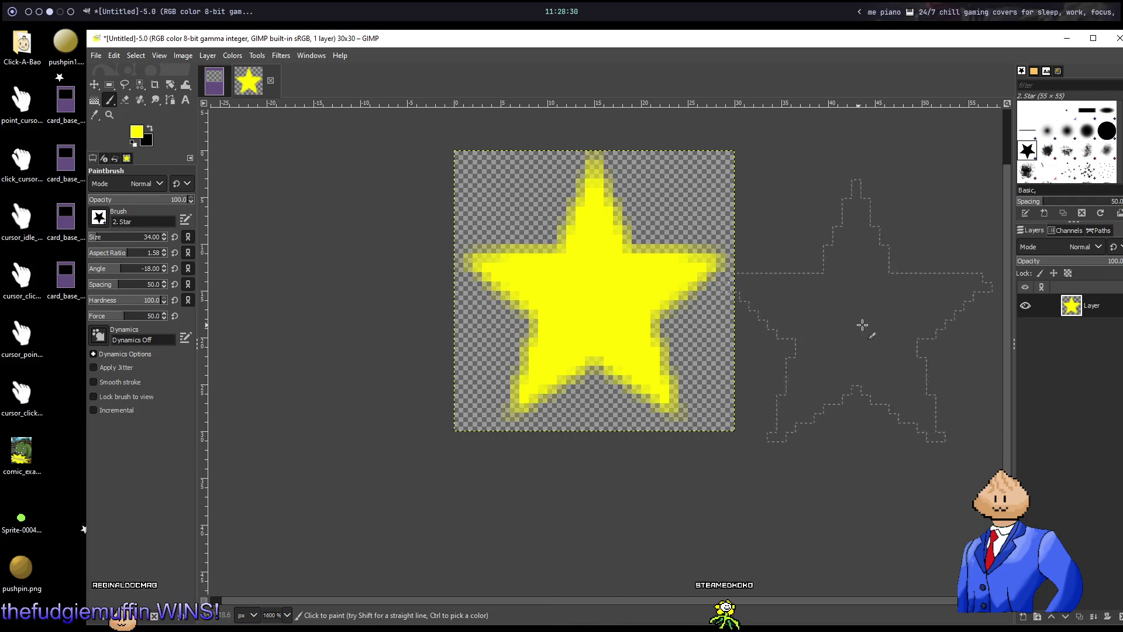
{"action": "key", "text": "ctrl+z"}
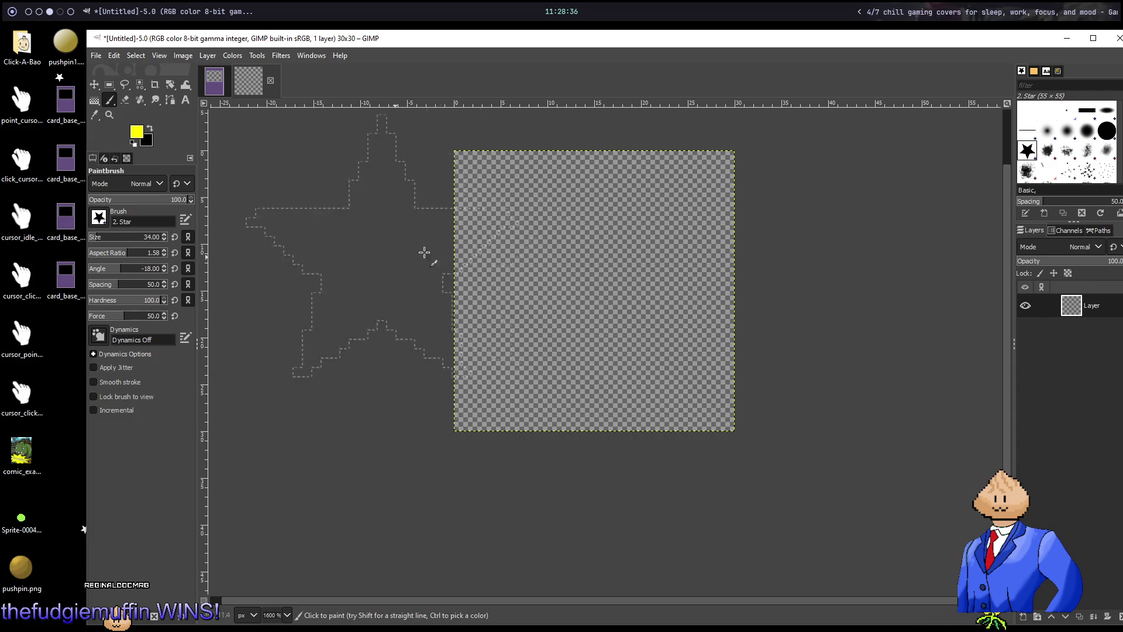
{"action": "left_click", "coordinate": [593, 299]}
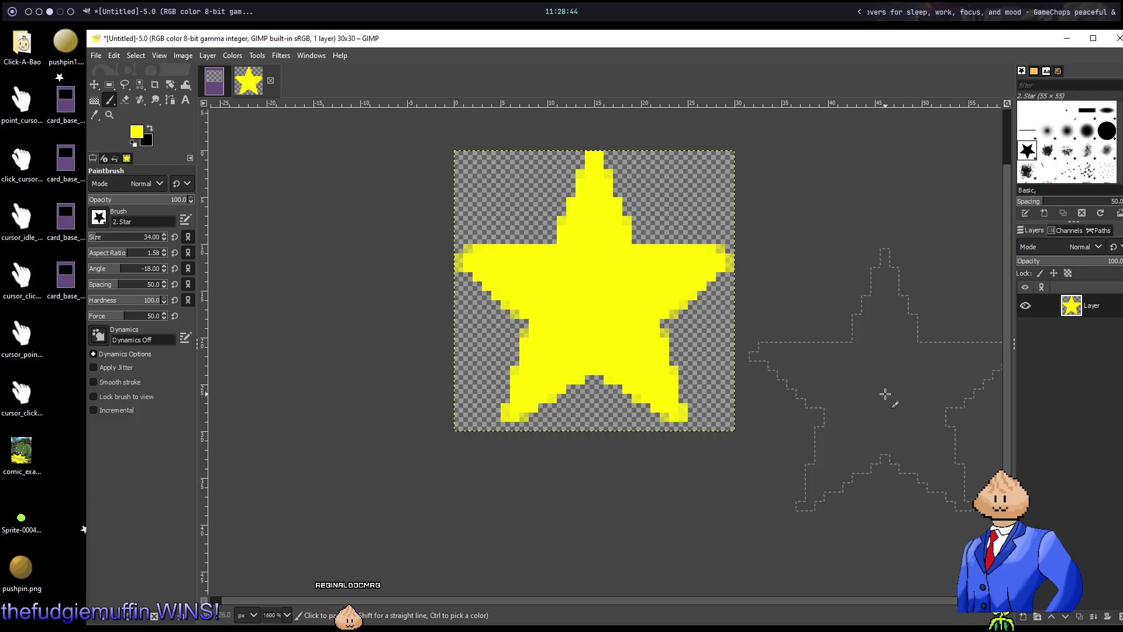
Export the image to the Desktop as star.png and return to Godot
{"action": "key", "text": "ctrl+shift+e"}
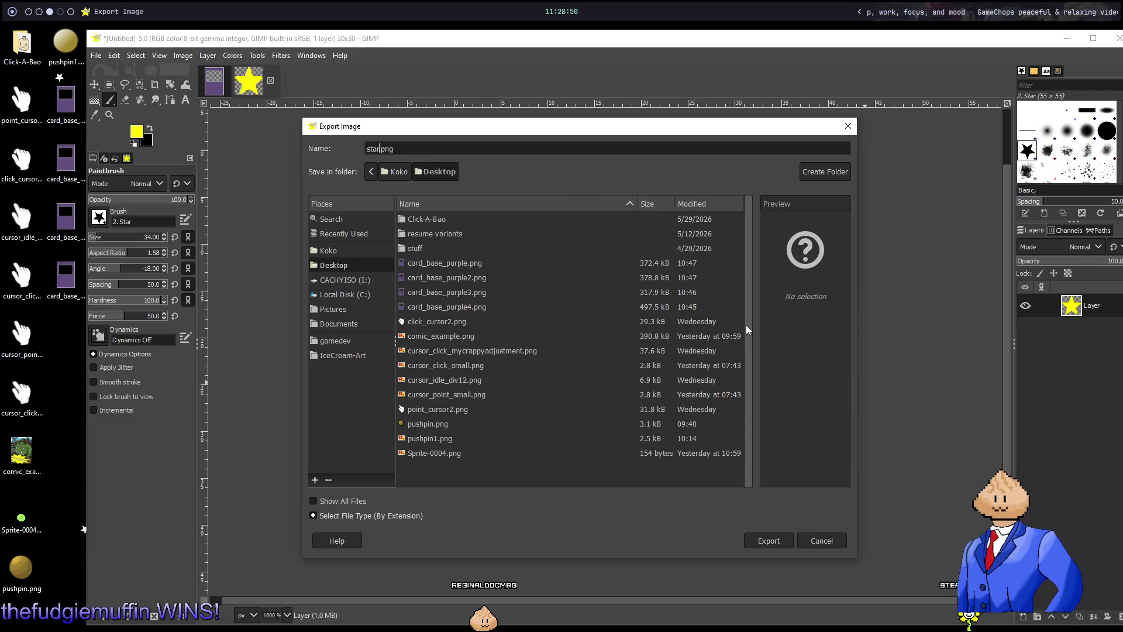
{"action": "key", "text": "Return"}
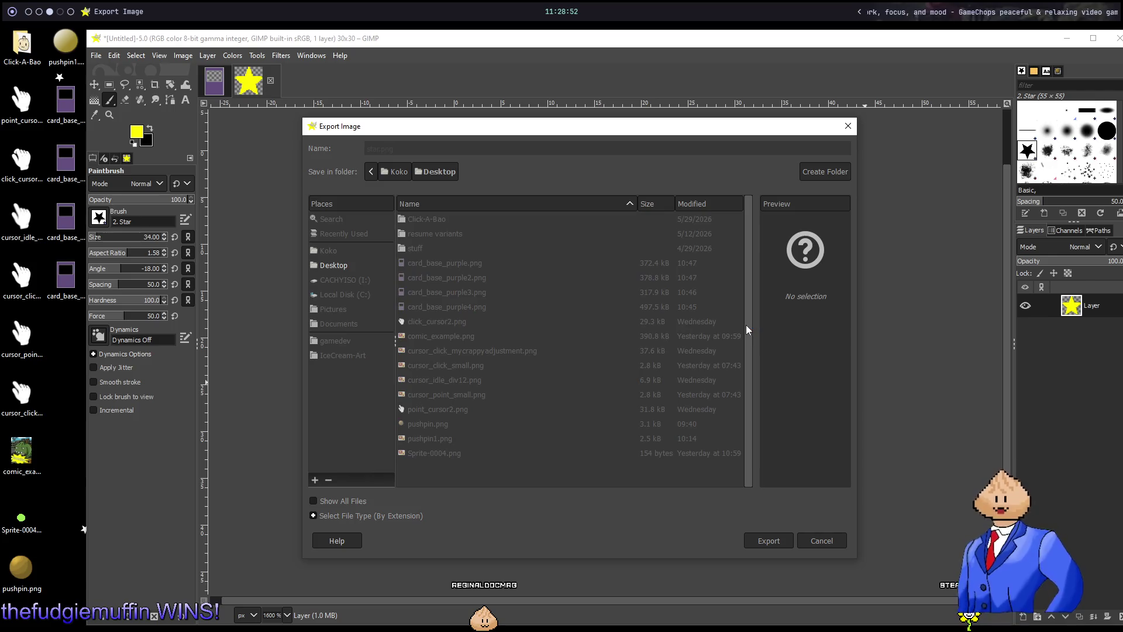
{"action": "left_click", "coordinate": [577, 456]}
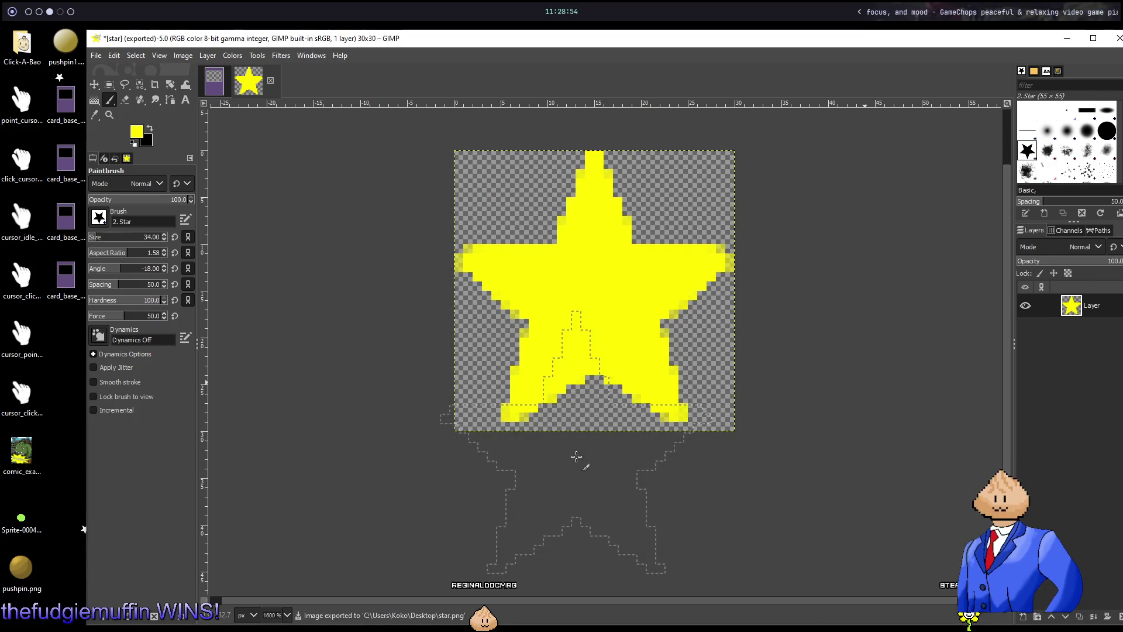
{"action": "key", "text": "super+2"}
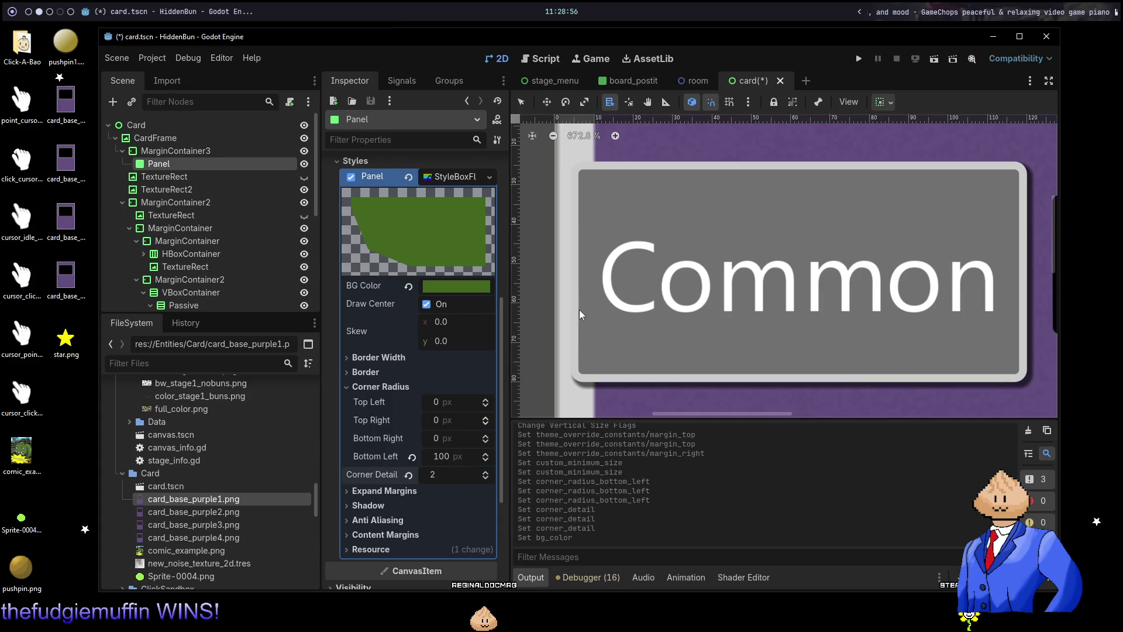
Import star.png from the desktop into the FileSystem Card folder
{"action": "mouse_move", "coordinate": [65, 342]}
{"action": "left_mouse_down"}
{"action": "mouse_move", "coordinate": [124, 465]}
{"action": "mouse_move", "coordinate": [156, 477]}
{"action": "left_mouse_up"}
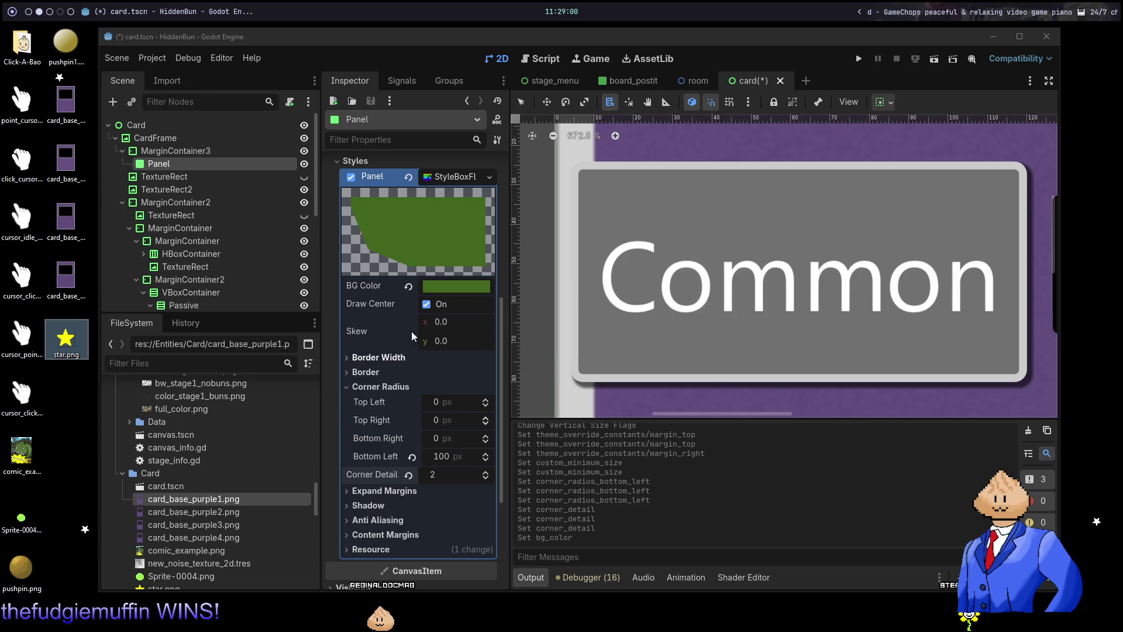
{"action": "left_click", "coordinate": [216, 148]}
{"action": "left_click", "coordinate": [210, 161]}
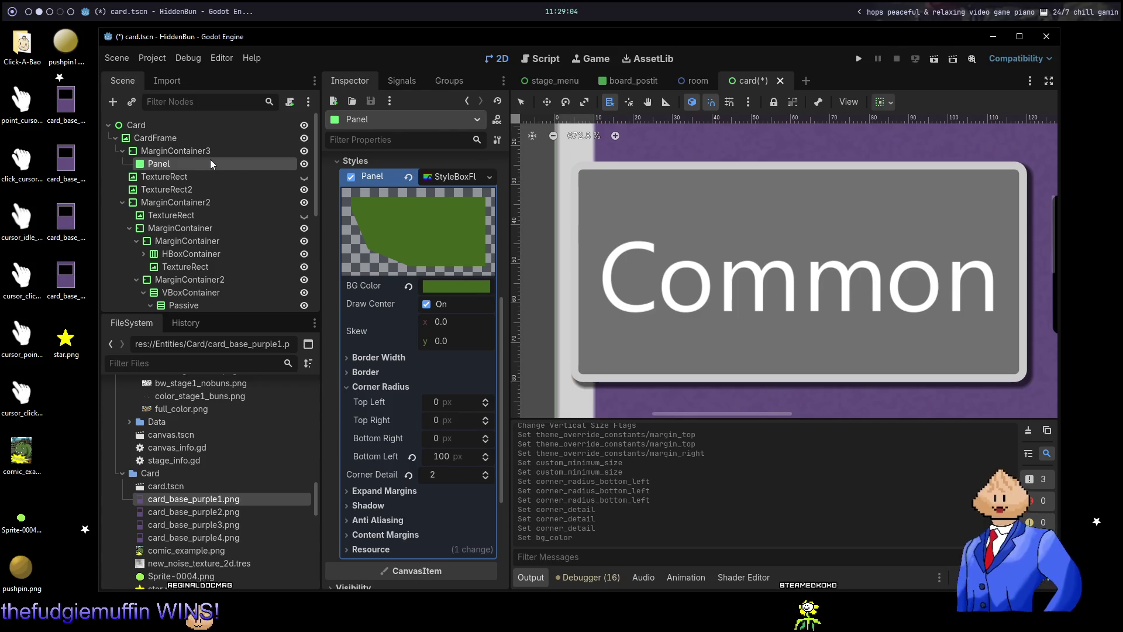
{"action": "scroll", "coordinate": [891, 262], "scroll_direction": "down", "scroll_amount": 3}
{"action": "scroll", "coordinate": [891, 263], "scroll_direction": "down", "scroll_amount": 4}
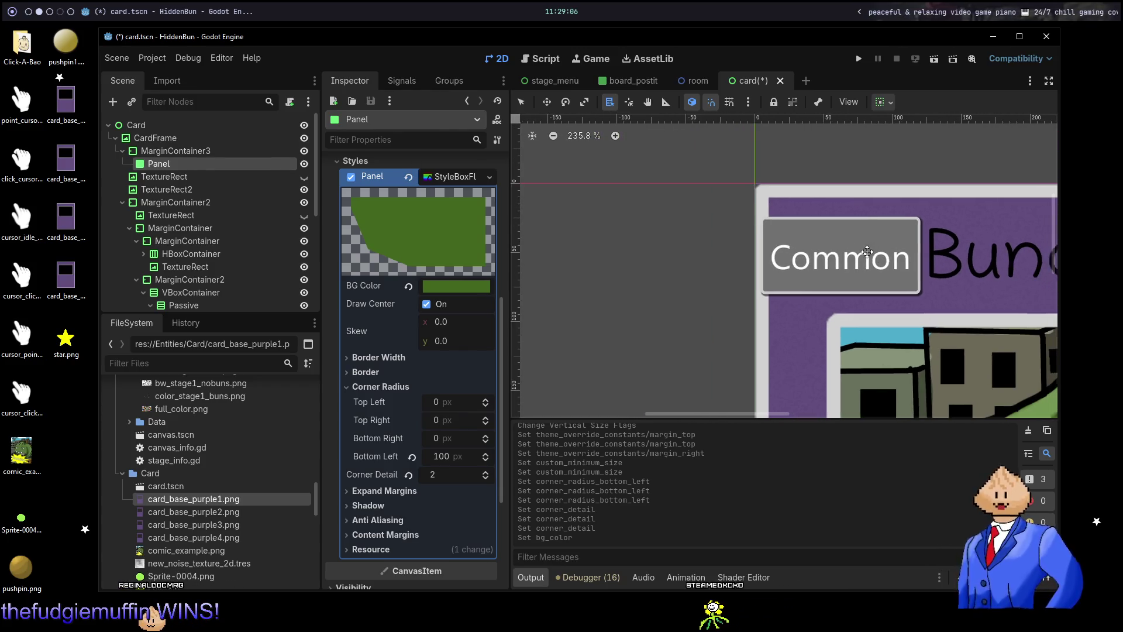
{"action": "scroll", "coordinate": [665, 270], "scroll_direction": "down", "scroll_amount": 4}
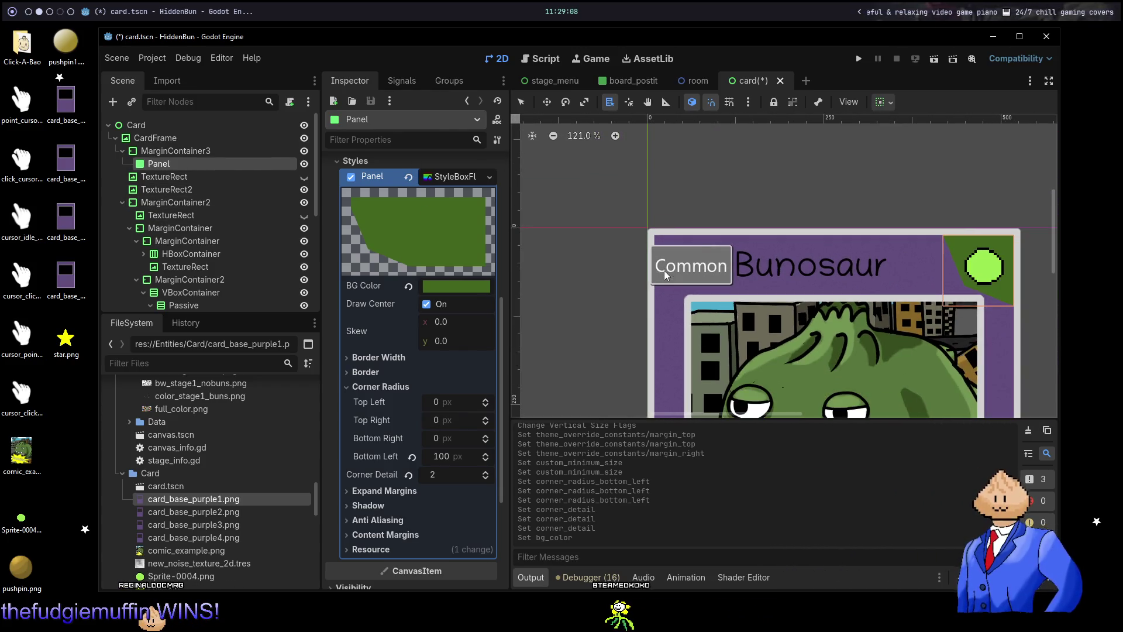
Inspect the card's MarginContainer and HBoxContainer nodes, then expand RarityPanel to show its children
{"action": "left_click", "coordinate": [187, 215]}
{"action": "left_click", "coordinate": [208, 233]}
{"action": "left_click", "coordinate": [204, 240]}
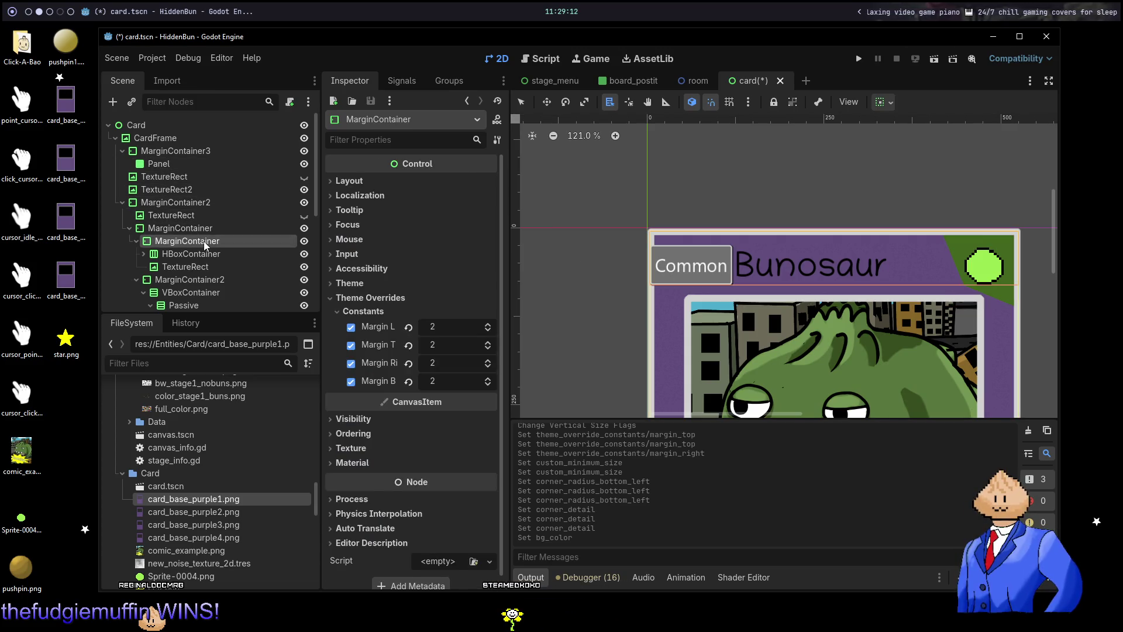
{"action": "left_click", "coordinate": [231, 252]}
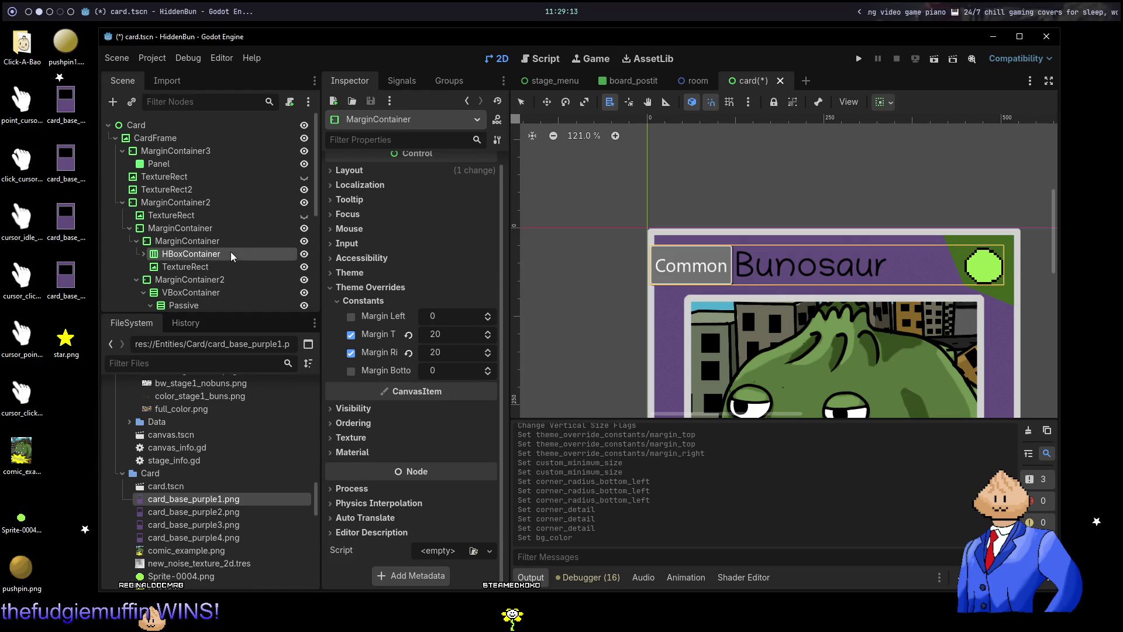
{"action": "left_click", "coordinate": [143, 253]}
{"action": "left_click", "coordinate": [185, 266]}
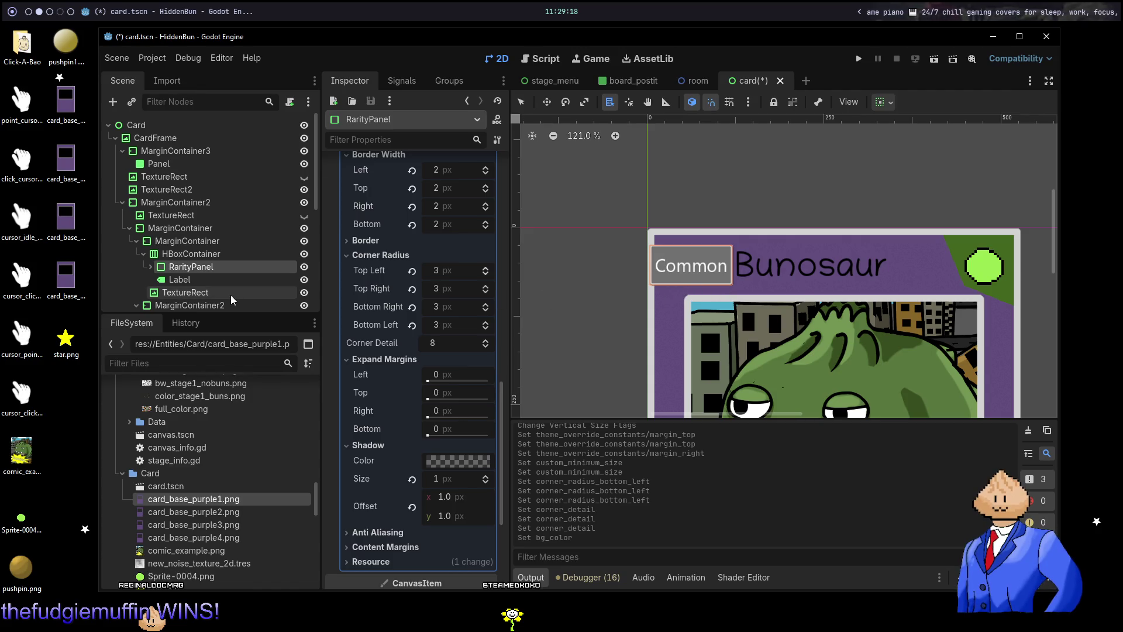
{"action": "left_click", "coordinate": [151, 267]}
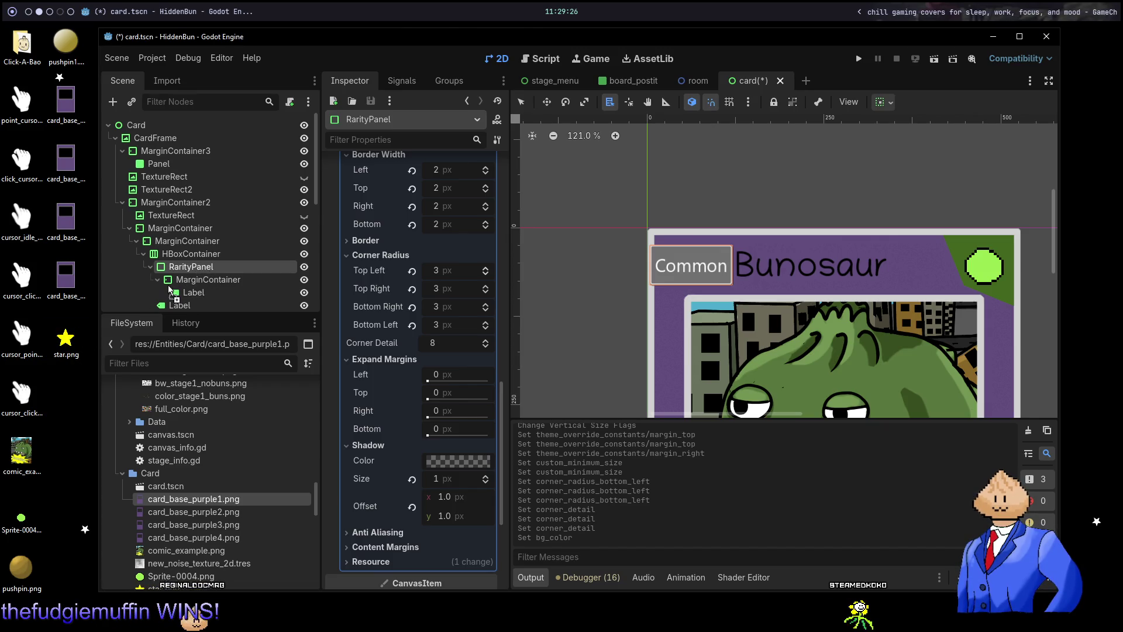
{"action": "mouse_move", "coordinate": [170, 587]}
{"action": "left_mouse_down"}
{"action": "mouse_move", "coordinate": [226, 245]}
{"action": "mouse_move", "coordinate": [200, 271]}
{"action": "mouse_move", "coordinate": [187, 587]}
{"action": "mouse_move", "coordinate": [150, 468]}
{"action": "mouse_move", "coordinate": [176, 392]}
{"action": "mouse_move", "coordinate": [148, 440]}
{"action": "mouse_move", "coordinate": [198, 550]}
{"action": "mouse_move", "coordinate": [188, 531]}
{"action": "mouse_move", "coordinate": [190, 585]}
{"action": "mouse_move", "coordinate": [201, 544]}
{"action": "mouse_move", "coordinate": [673, 268]}
{"action": "left_mouse_up"}
{"action": "scroll", "coordinate": [680, 270], "scroll_direction": "up", "scroll_amount": 6}
{"action": "scroll", "coordinate": [680, 271], "scroll_direction": "up", "scroll_amount": 3}
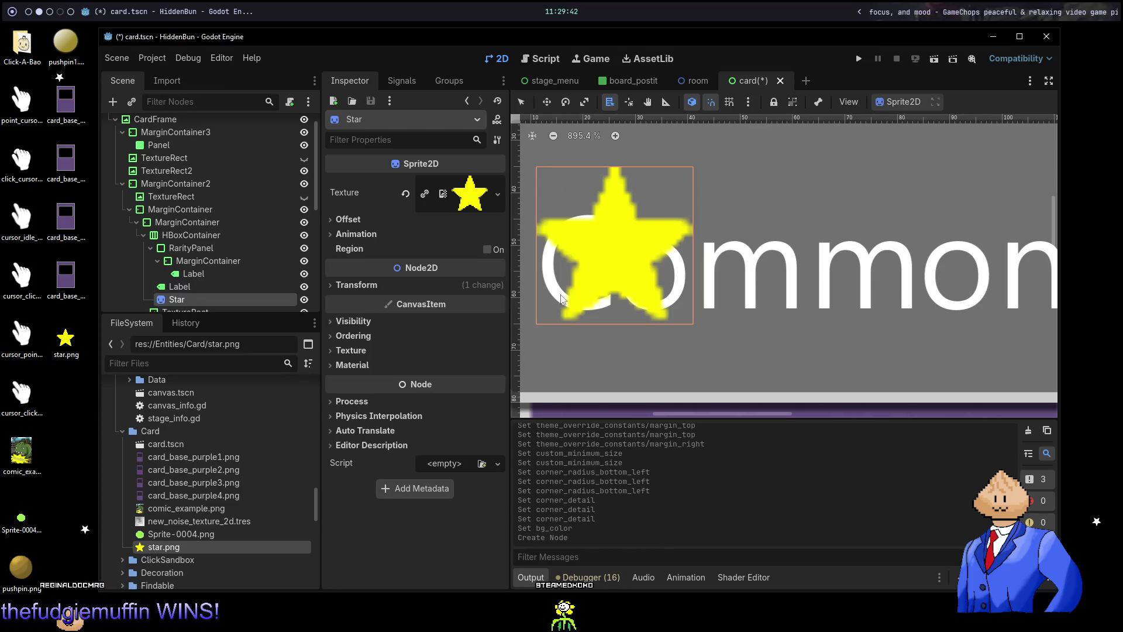
{"action": "key", "text": "ctrl+d"}
{"action": "right_click", "coordinate": [635, 272], "text": "alt"}
{"action": "key", "text": "Escape"}
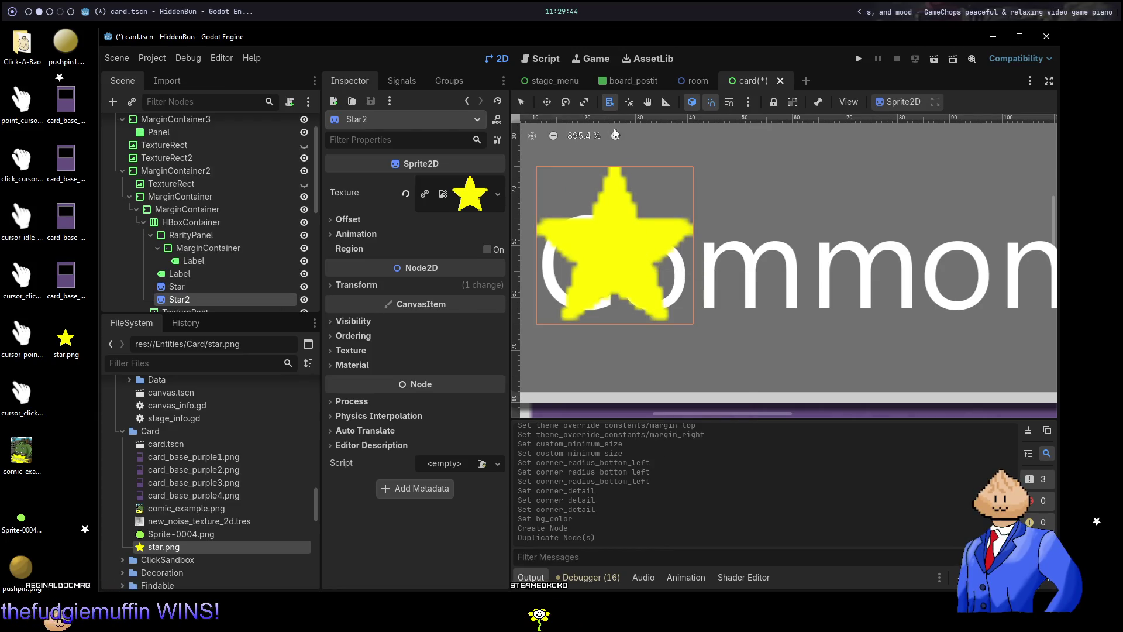
{"action": "left_click_drag", "start_coordinate": [608, 231], "coordinate": [808, 230]}
{"action": "scroll", "coordinate": [808, 231], "scroll_direction": "down", "scroll_amount": 4}
{"action": "scroll", "coordinate": [770, 257], "scroll_direction": "right", "scroll_amount": 2}
{"action": "key", "text": "ctrl+d"}
{"action": "left_click_drag", "start_coordinate": [764, 254], "coordinate": [859, 254]}
{"action": "scroll", "coordinate": [859, 254], "scroll_direction": "down", "scroll_amount": 3}
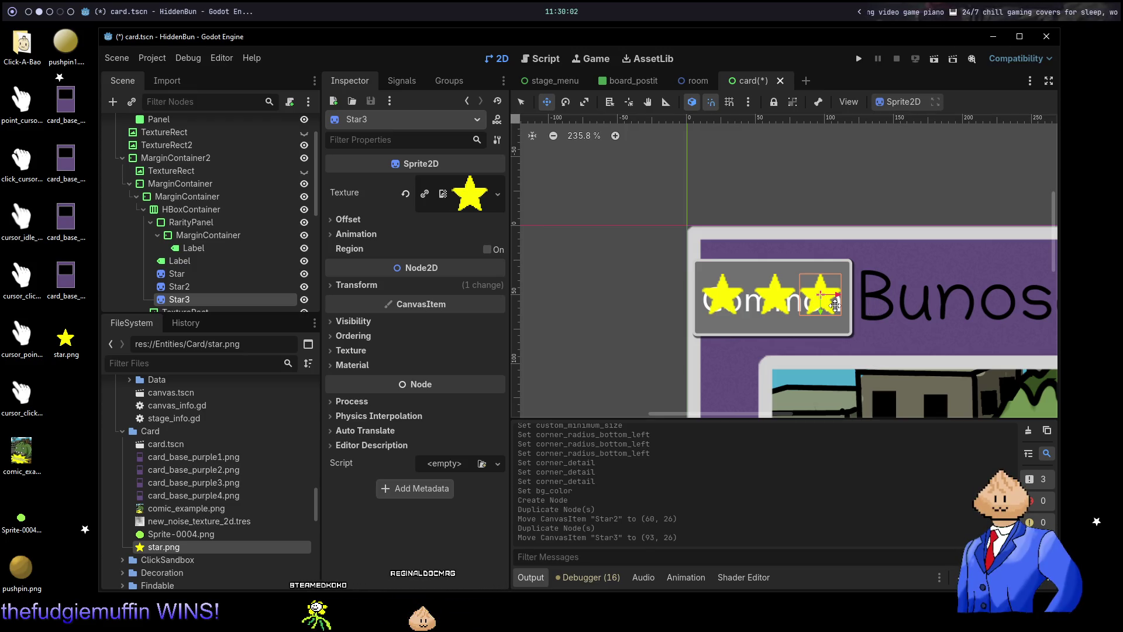
{"action": "scroll", "coordinate": [835, 295], "scroll_direction": "down", "scroll_amount": 3}
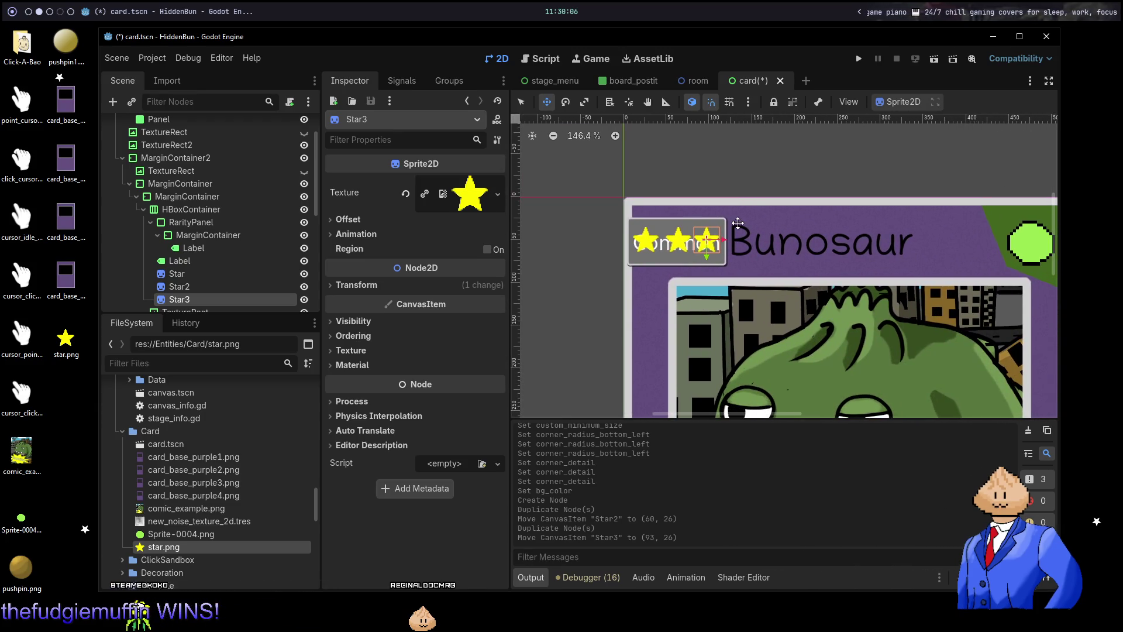
{"action": "left_click", "coordinate": [199, 273], "text": "shift"}
{"action": "key", "text": "Delete"}
{"action": "left_click", "coordinate": [533, 324]}
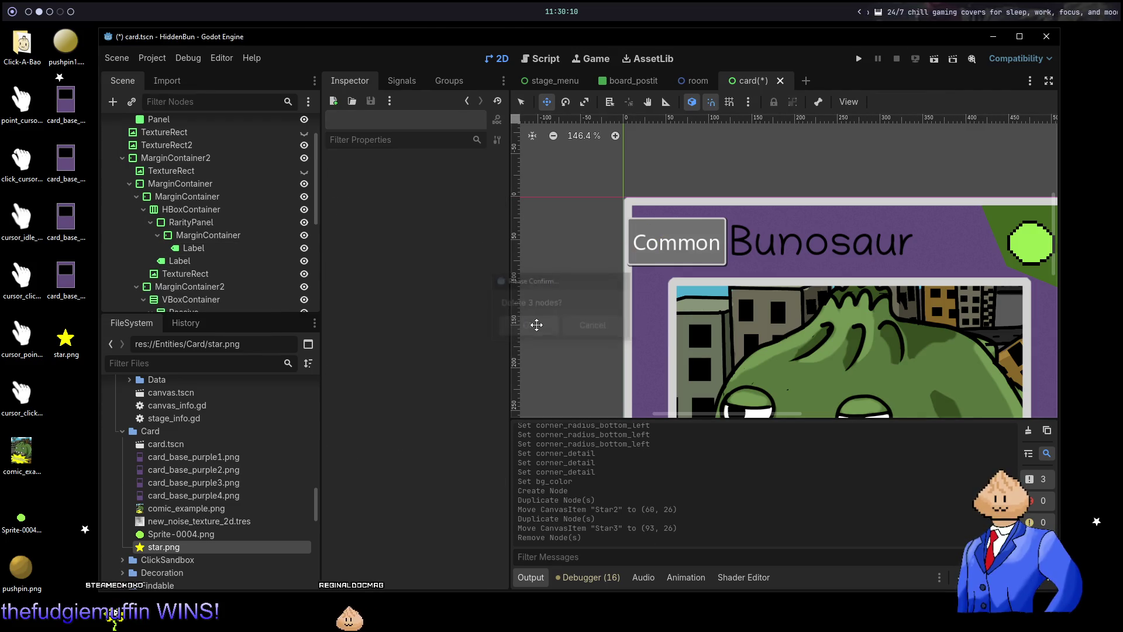
{"action": "left_click", "coordinate": [200, 184]}
{"action": "left_click", "coordinate": [165, 174]}
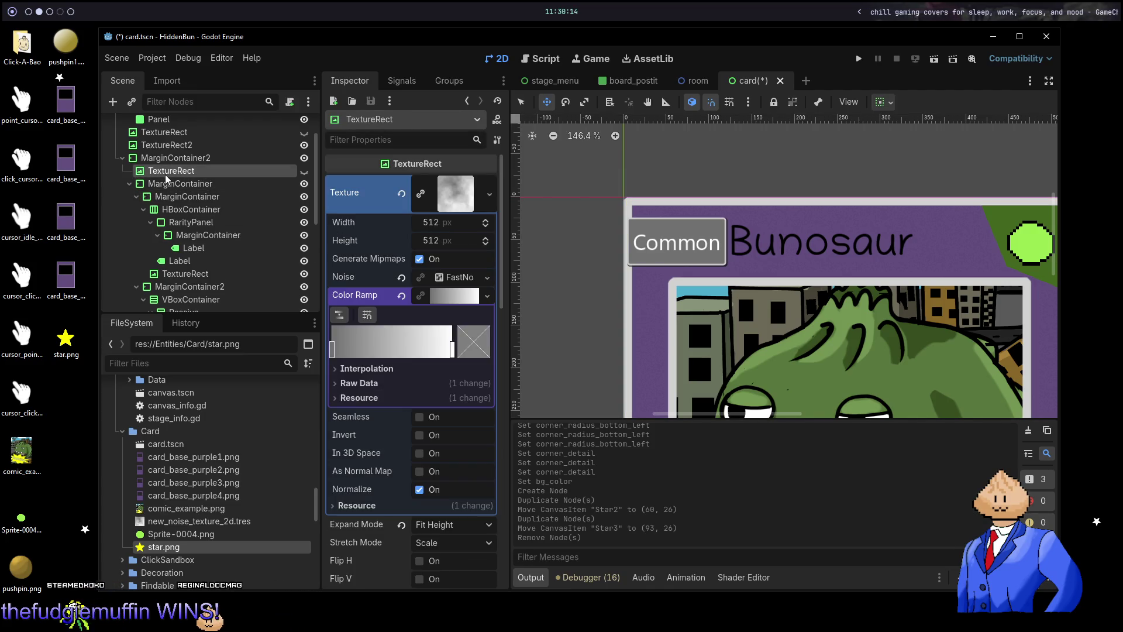
{"action": "scroll", "coordinate": [173, 142], "scroll_direction": "up", "scroll_amount": 3}
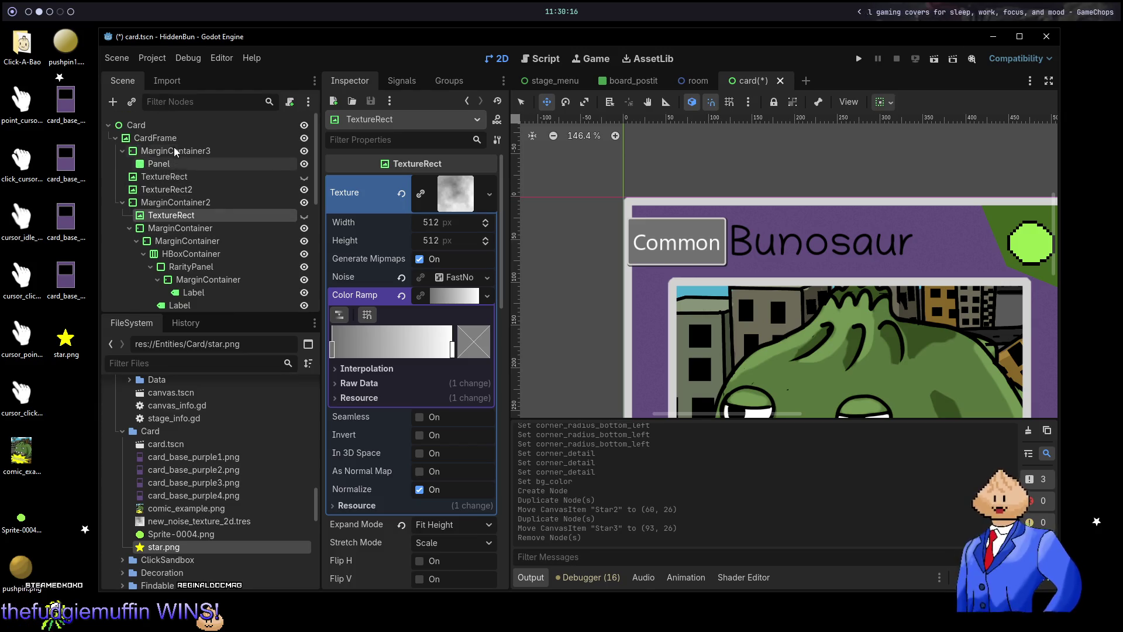
{"action": "left_click", "coordinate": [170, 164]}
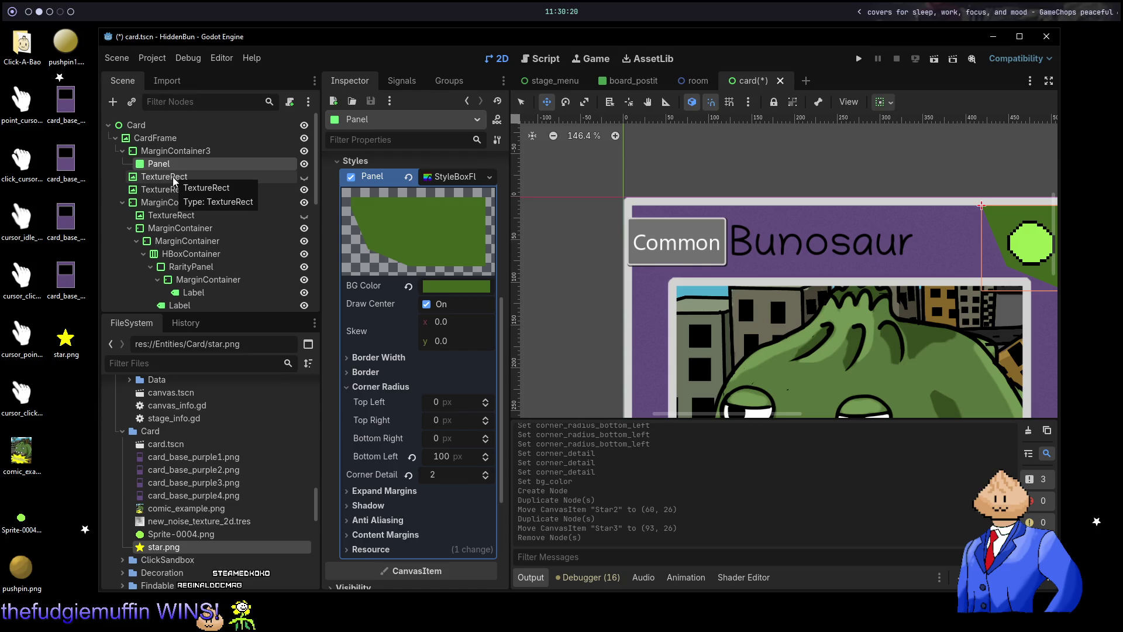
{"action": "scroll", "coordinate": [812, 155], "scroll_direction": "down", "scroll_amount": 6}
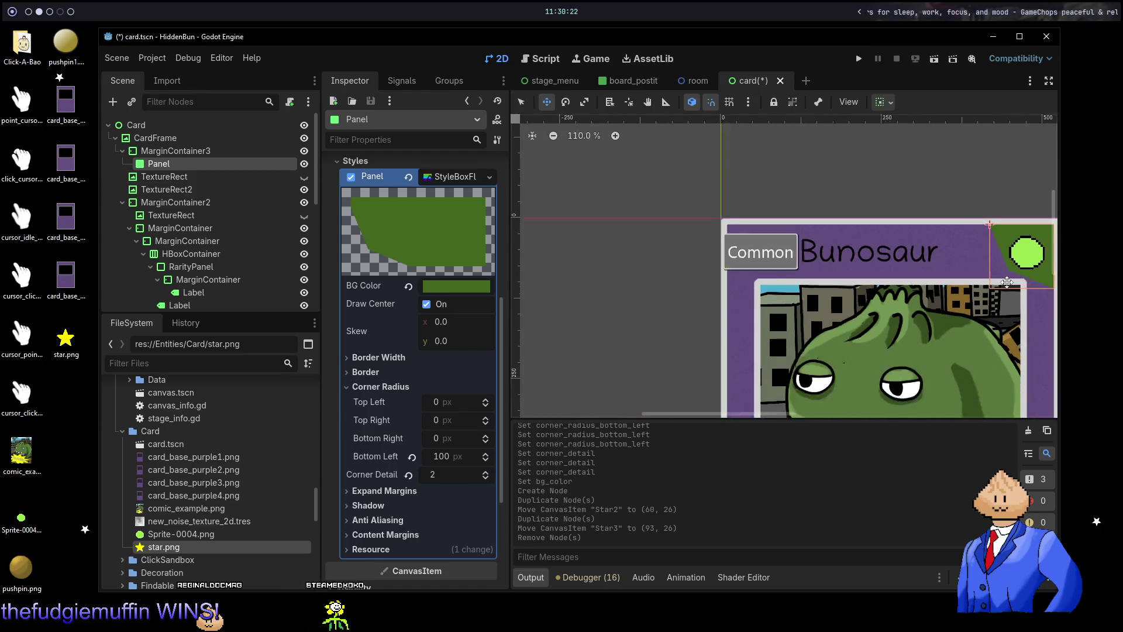
{"action": "scroll", "coordinate": [777, 176], "scroll_direction": "down", "scroll_amount": 3}
{"action": "scroll", "coordinate": [772, 178], "scroll_direction": "right", "scroll_amount": 2}
{"action": "scroll", "coordinate": [772, 178], "scroll_direction": "up", "scroll_amount": 1}
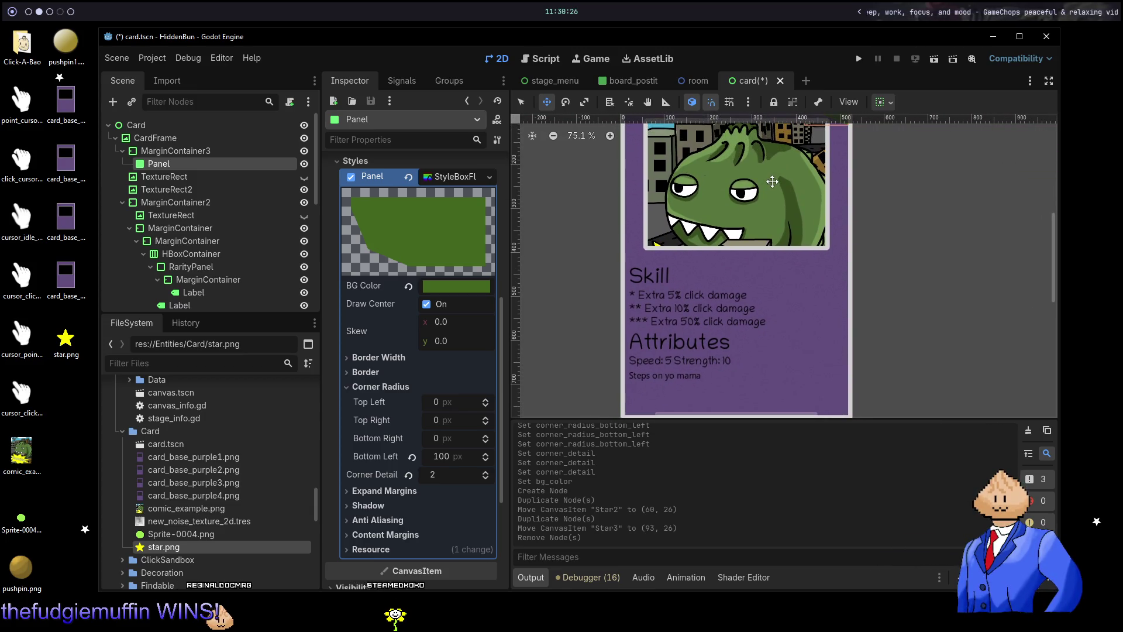
{"action": "scroll", "coordinate": [539, 238], "scroll_direction": "up", "scroll_amount": 7}
{"action": "scroll", "coordinate": [539, 238], "scroll_direction": "left", "scroll_amount": 5}
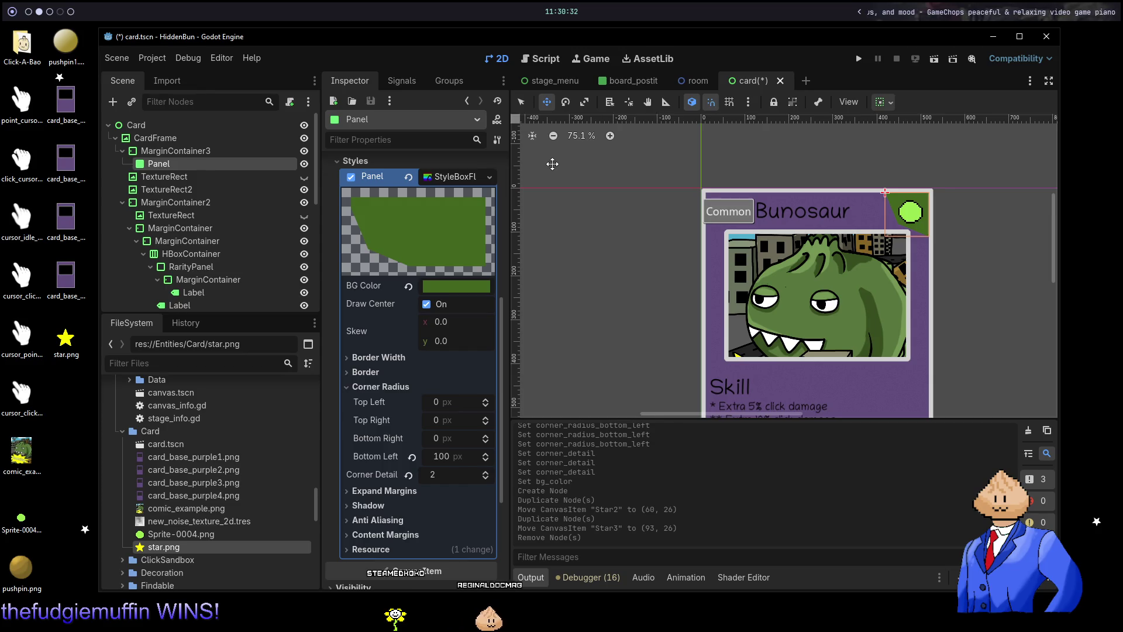
{"action": "scroll", "coordinate": [662, 196], "scroll_direction": "up", "scroll_amount": 9}
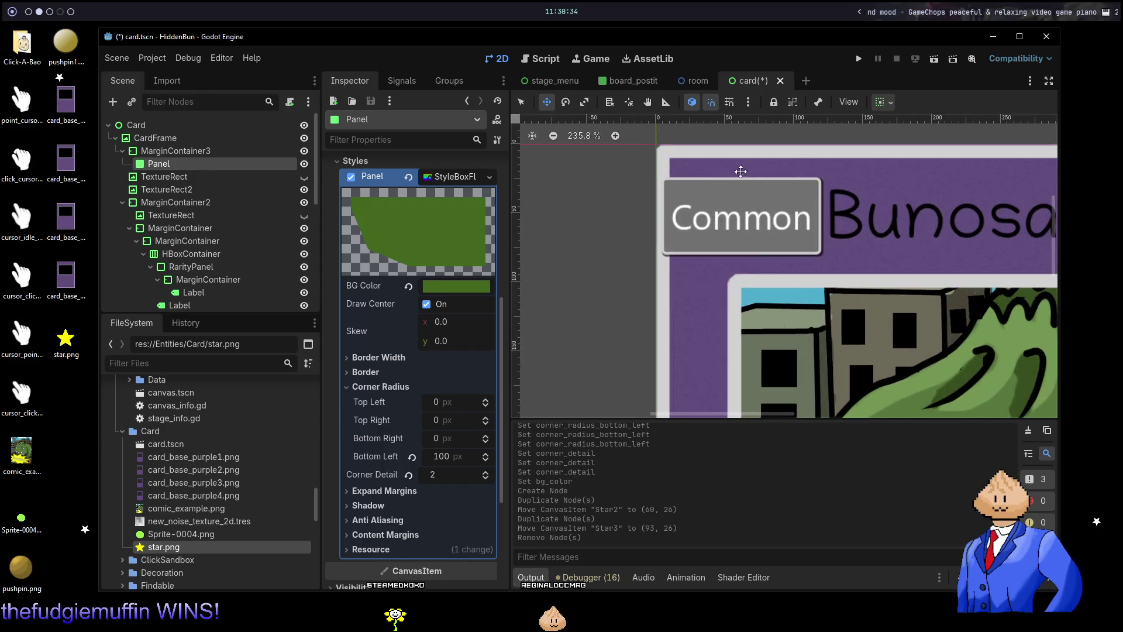
{"action": "scroll", "coordinate": [722, 164], "scroll_direction": "up", "scroll_amount": 3}
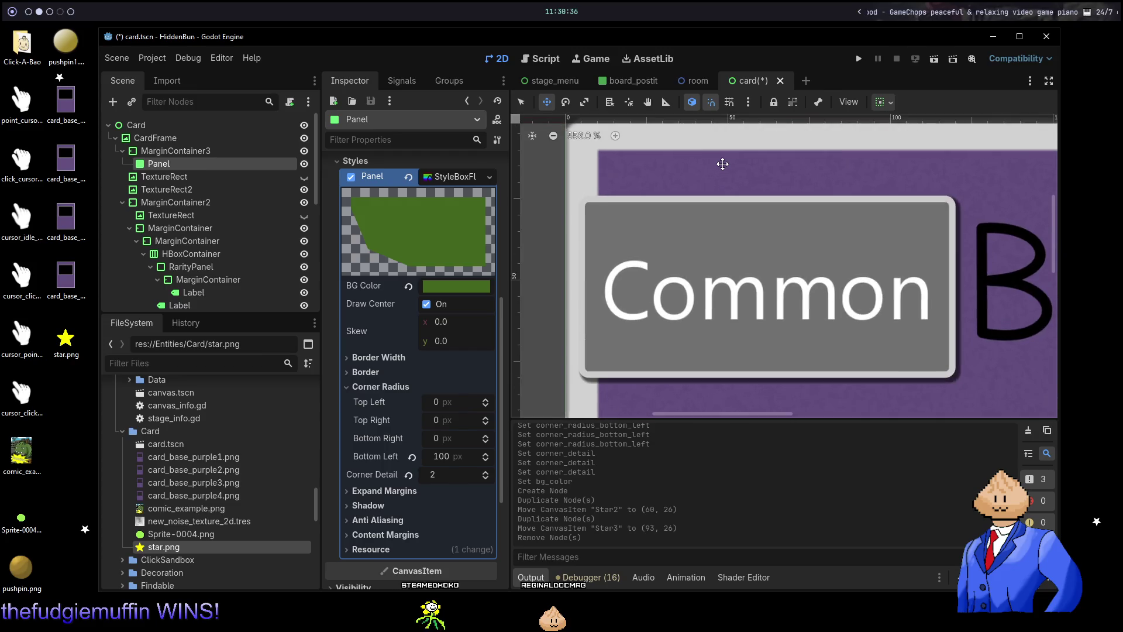
{"action": "scroll", "coordinate": [714, 173], "scroll_direction": "down", "scroll_amount": 5}
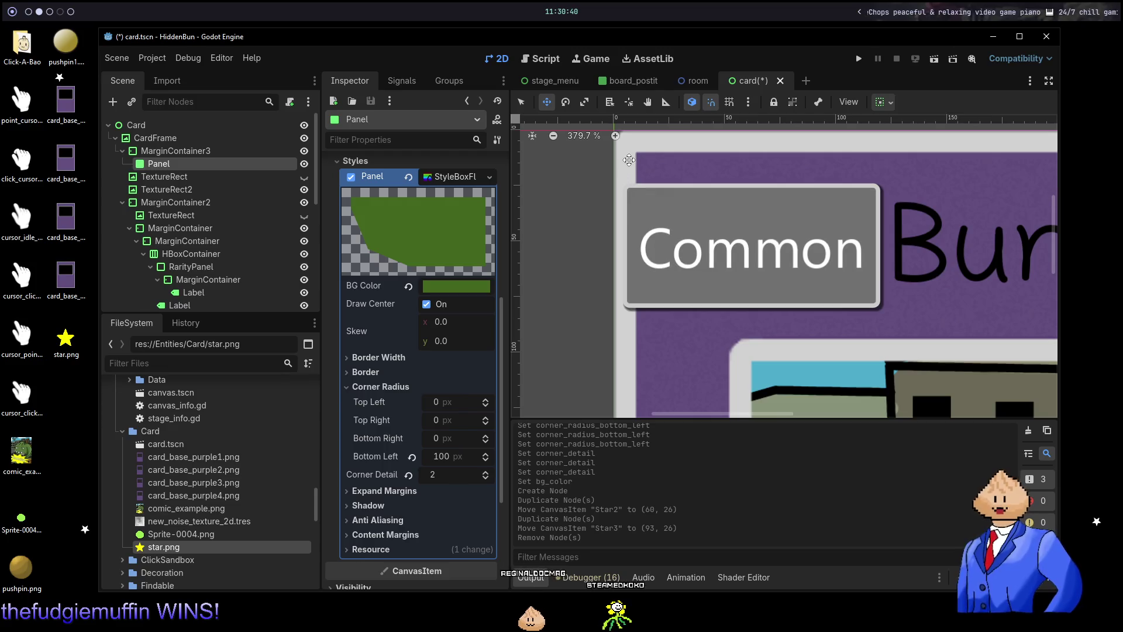
{"action": "scroll", "coordinate": [760, 295], "scroll_direction": "down", "scroll_amount": 1}
{"action": "scroll", "coordinate": [901, 287], "scroll_direction": "down", "scroll_amount": 2}
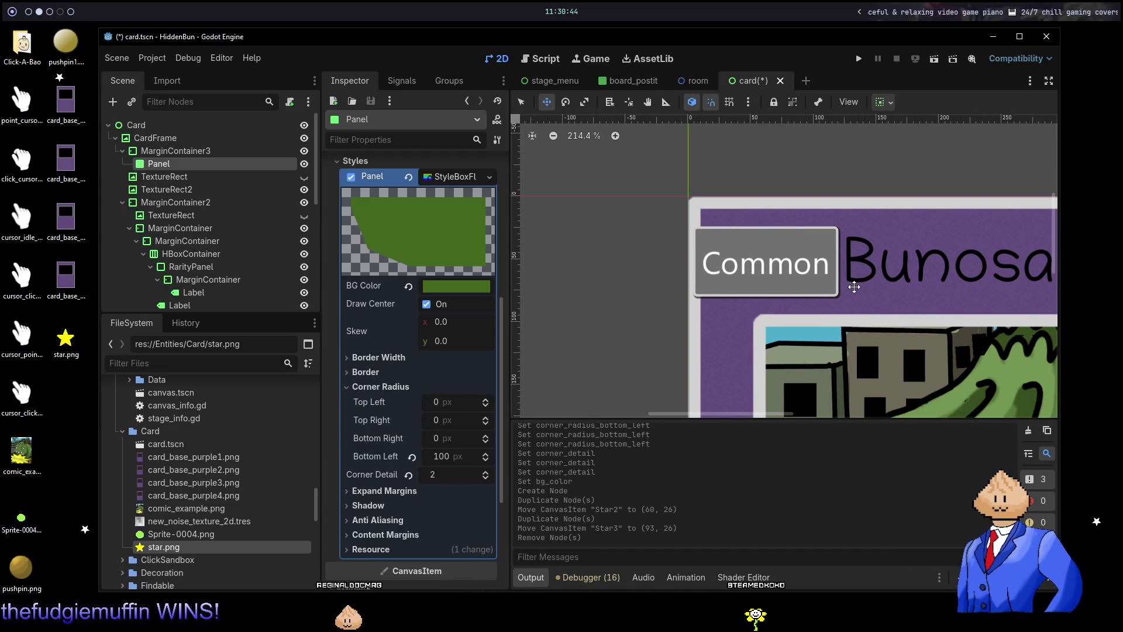
{"action": "scroll", "coordinate": [854, 285], "scroll_direction": "down", "scroll_amount": 5}
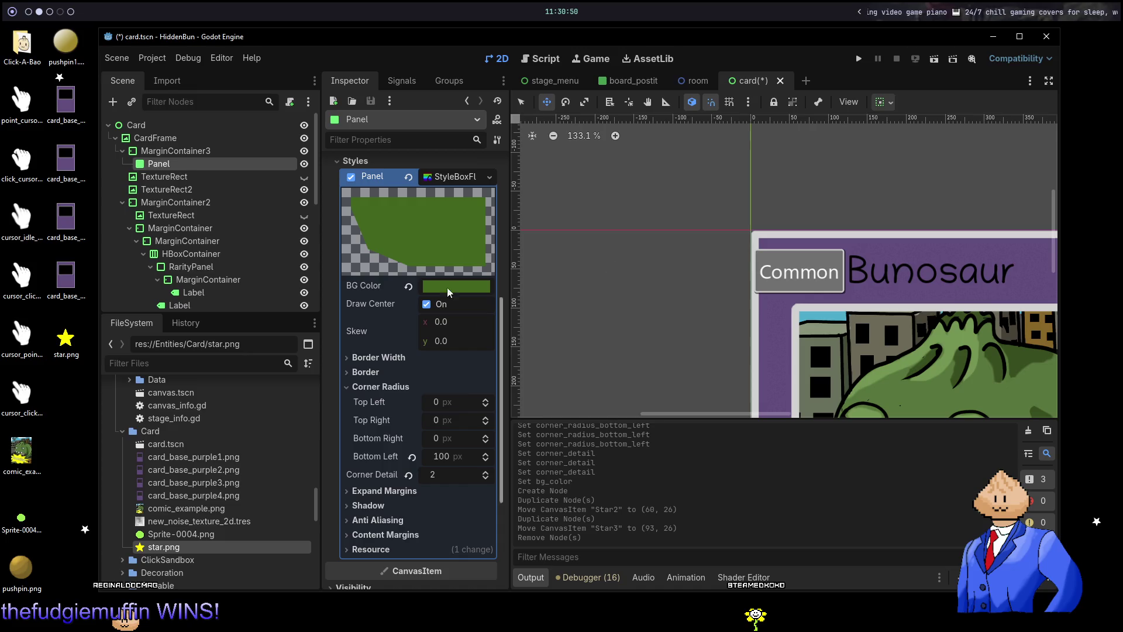
{"action": "scroll", "coordinate": [778, 258], "scroll_direction": "down", "scroll_amount": 5}
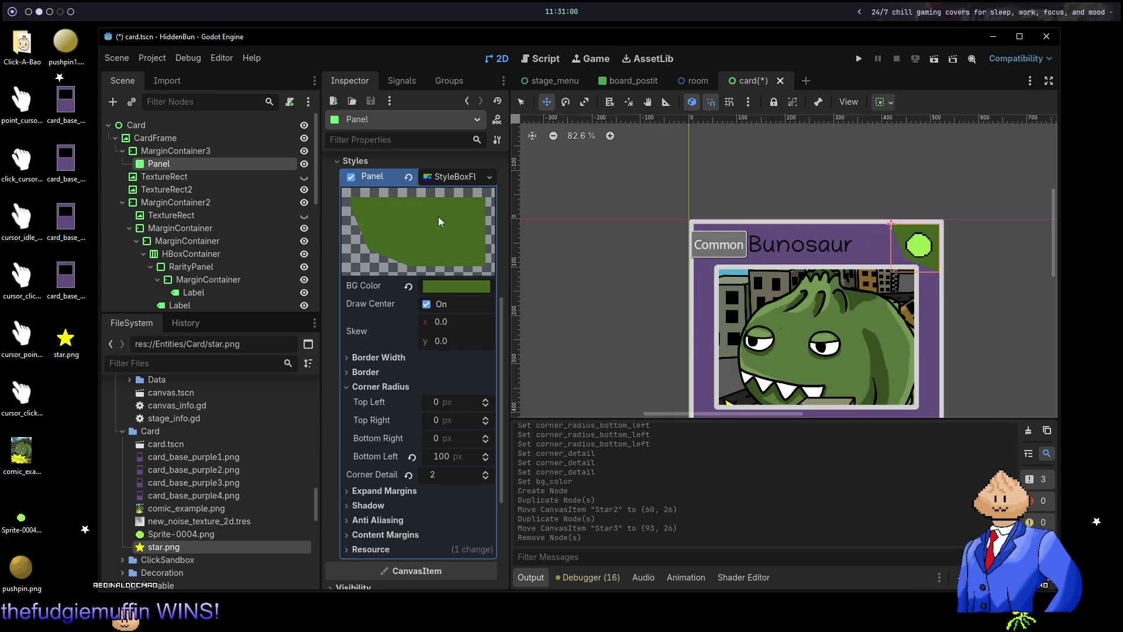
{"action": "left_click", "coordinate": [167, 150]}
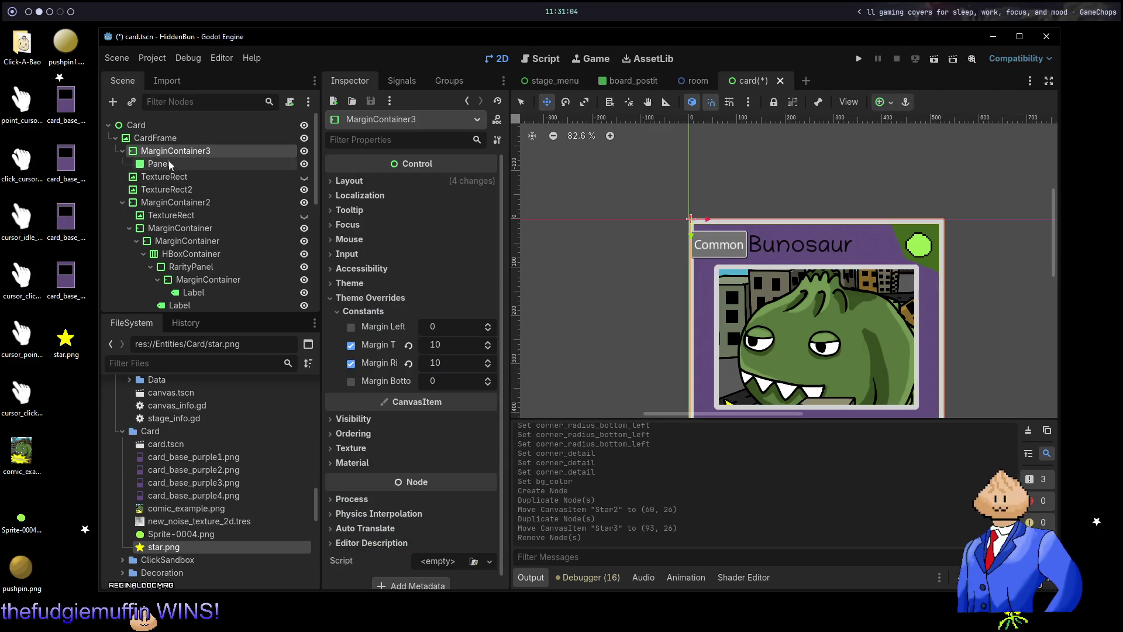
Inspect the card's nodes down to RarityPanel, testing the Common label's visibility toggle
{"action": "left_click", "coordinate": [169, 163]}
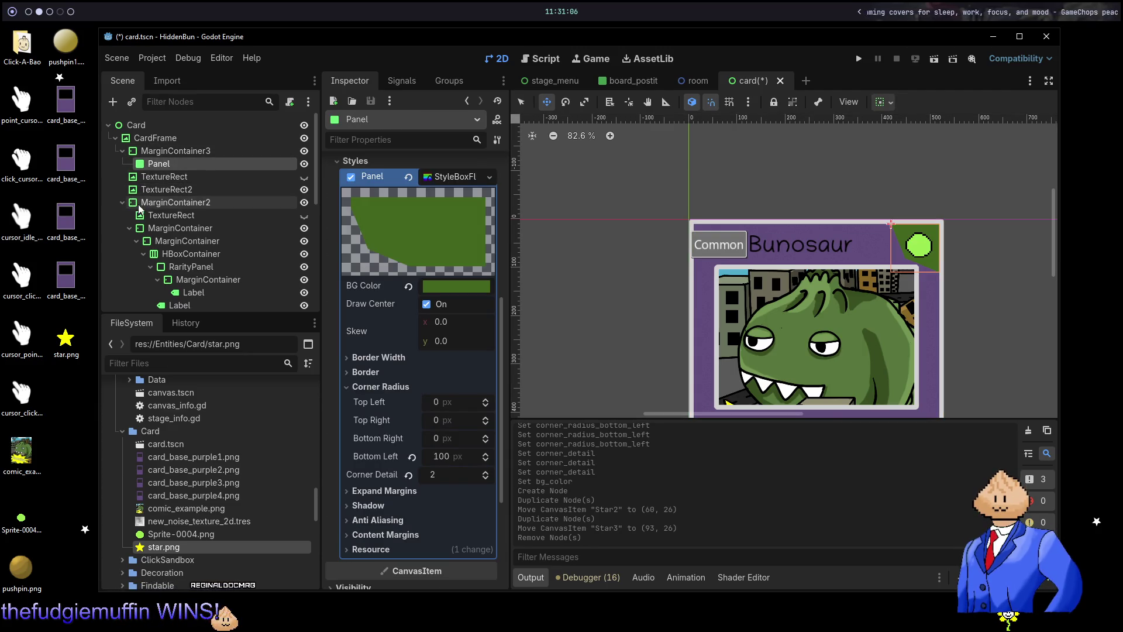
{"action": "left_click", "coordinate": [161, 215]}
{"action": "left_click", "coordinate": [192, 230]}
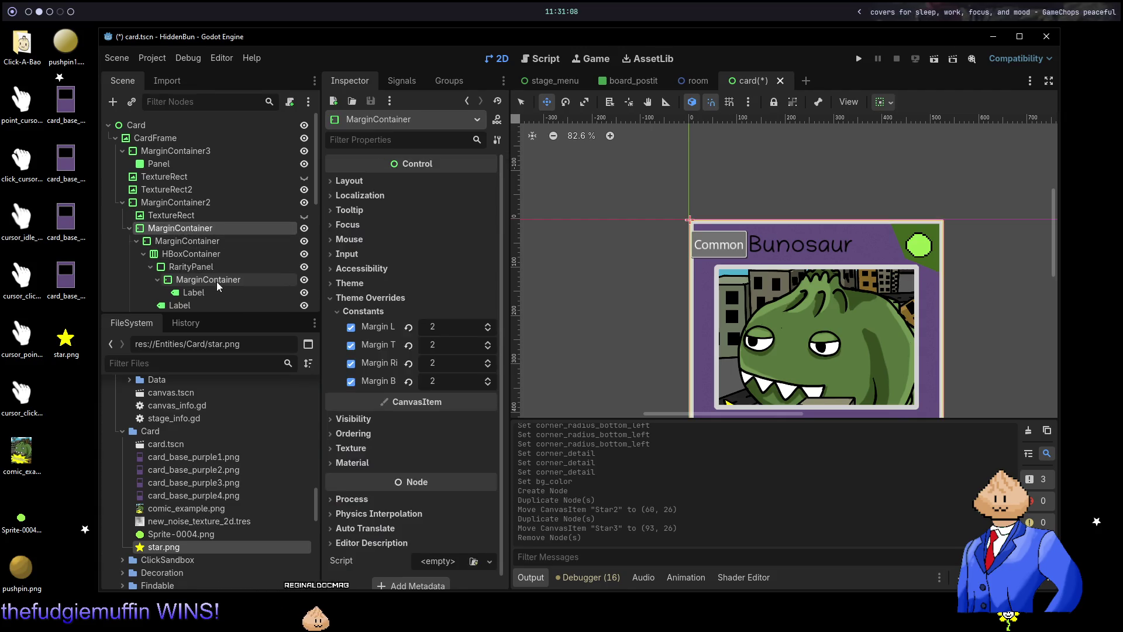
{"action": "left_click", "coordinate": [196, 267]}
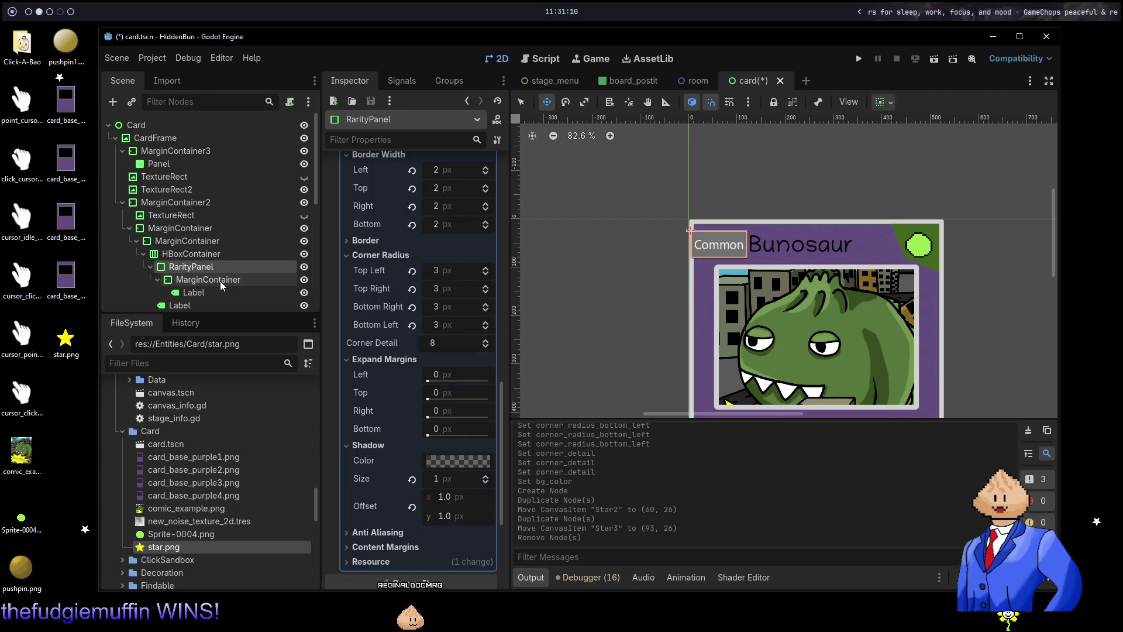
{"action": "left_click", "coordinate": [220, 281]}
{"action": "left_click", "coordinate": [217, 288]}
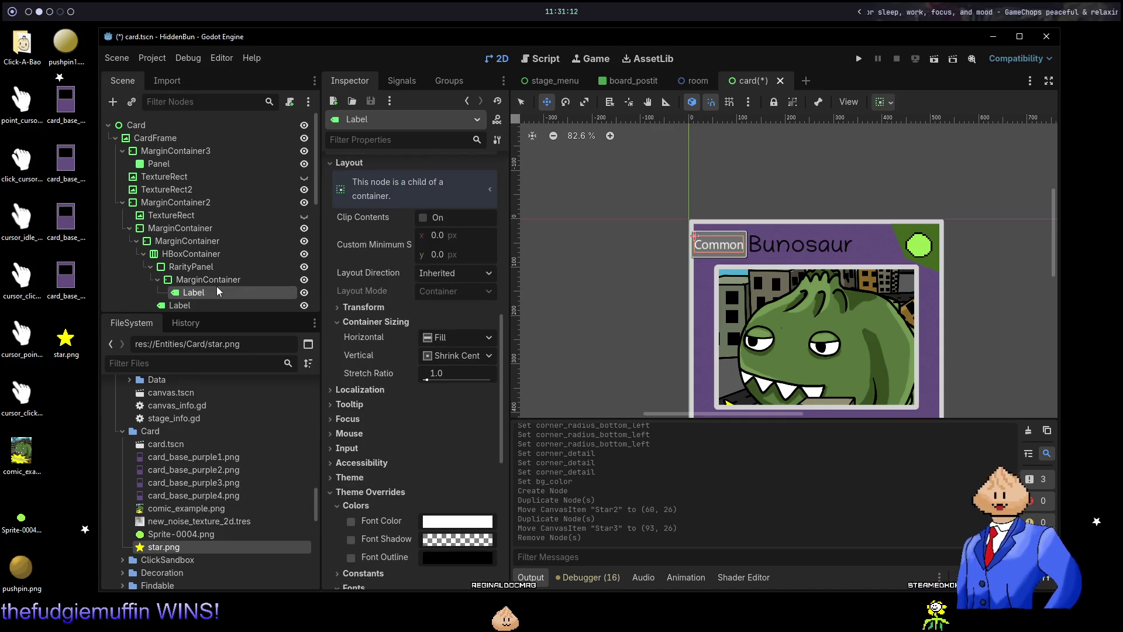
{"action": "right_click", "coordinate": [212, 285]}
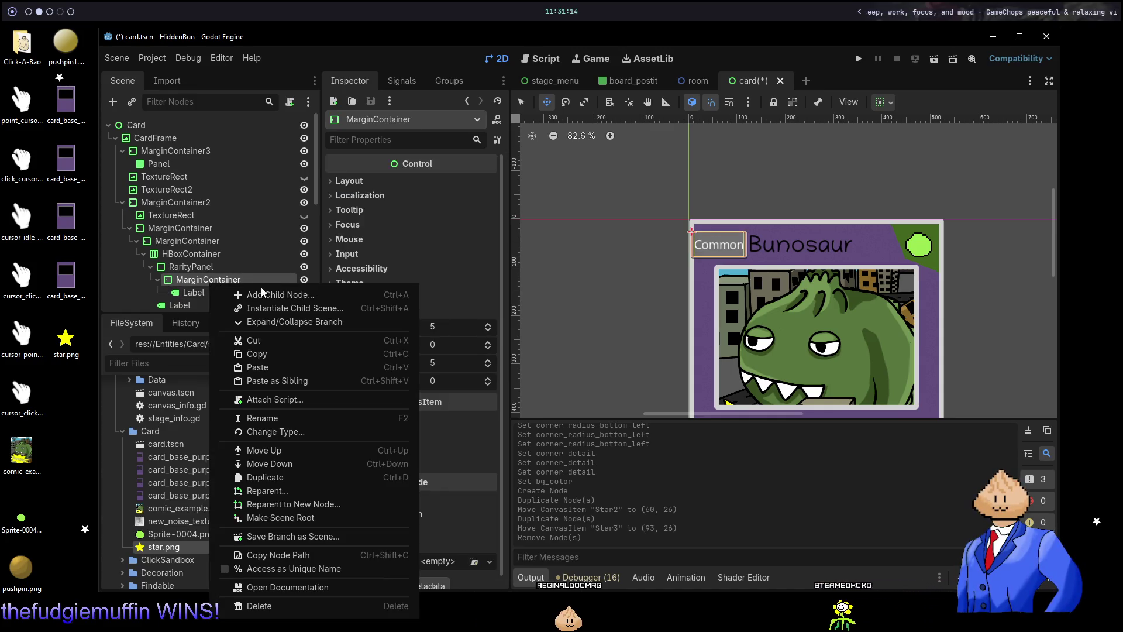
{"action": "left_click", "coordinate": [213, 294]}
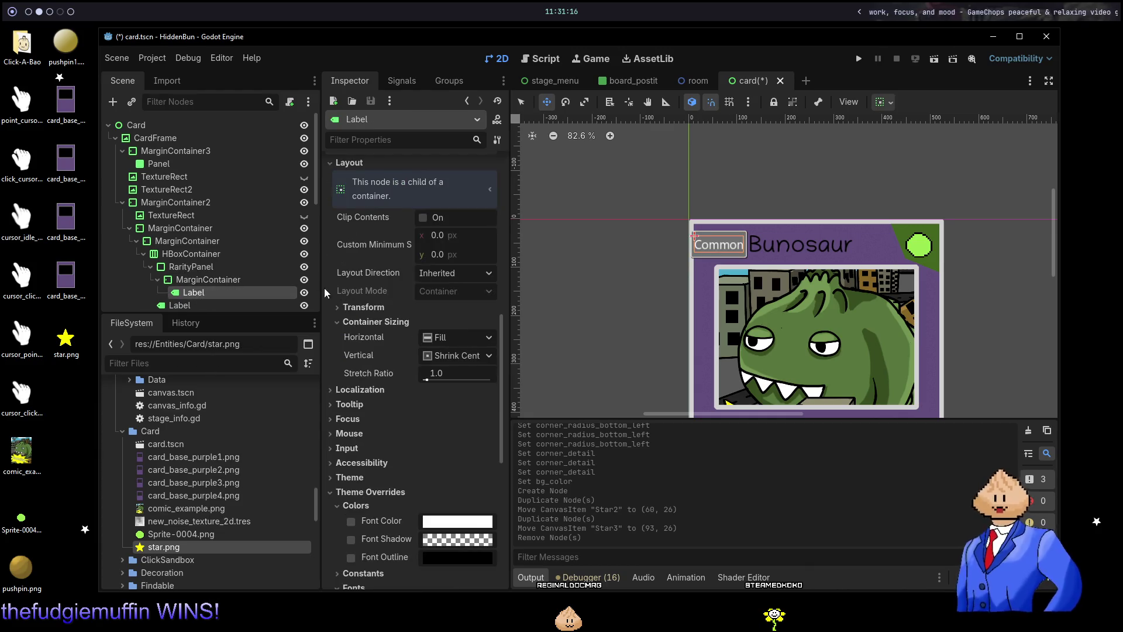
{"action": "left_click", "coordinate": [303, 292]}
{"action": "right_click", "coordinate": [262, 283]}
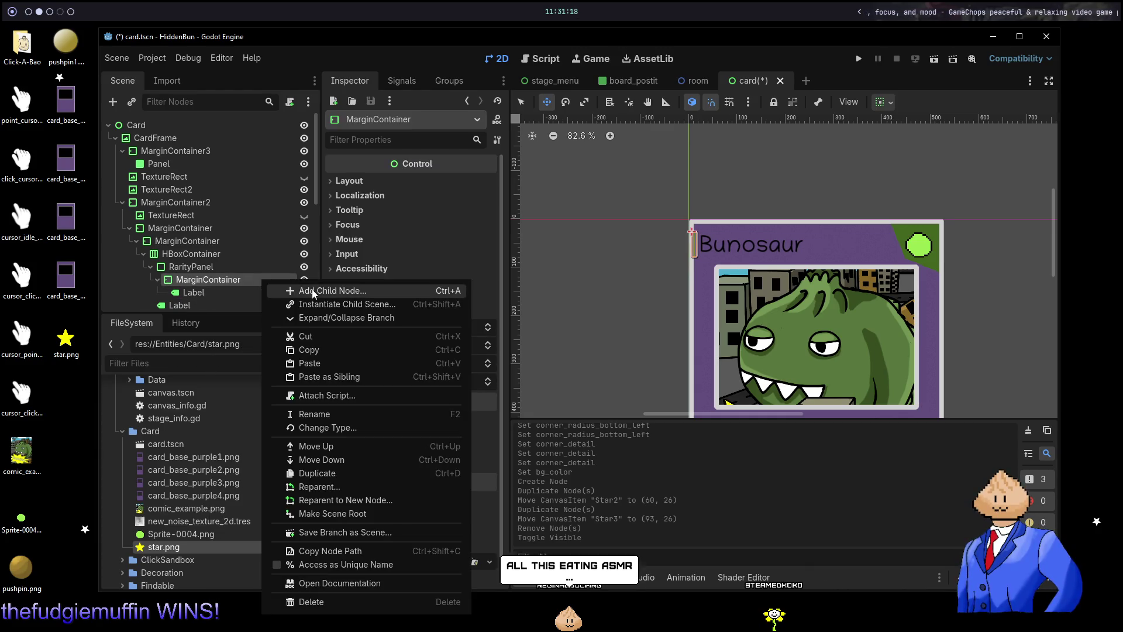
{"action": "left_click", "coordinate": [240, 272]}
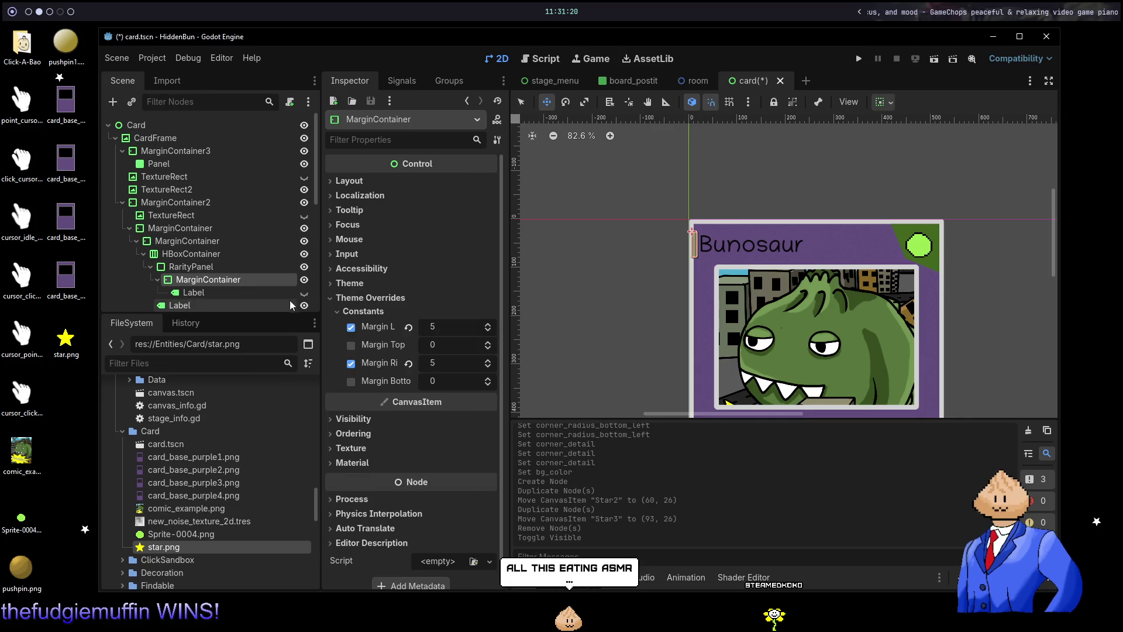
{"action": "left_click", "coordinate": [304, 292]}
{"action": "left_click", "coordinate": [226, 259]}
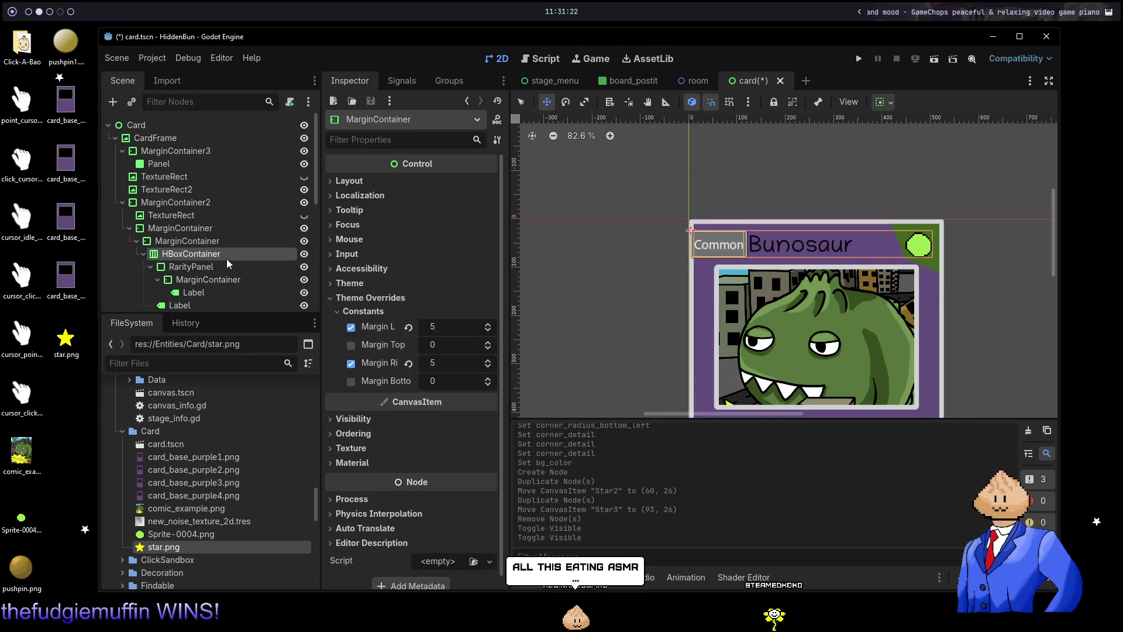
{"action": "left_click", "coordinate": [223, 264]}
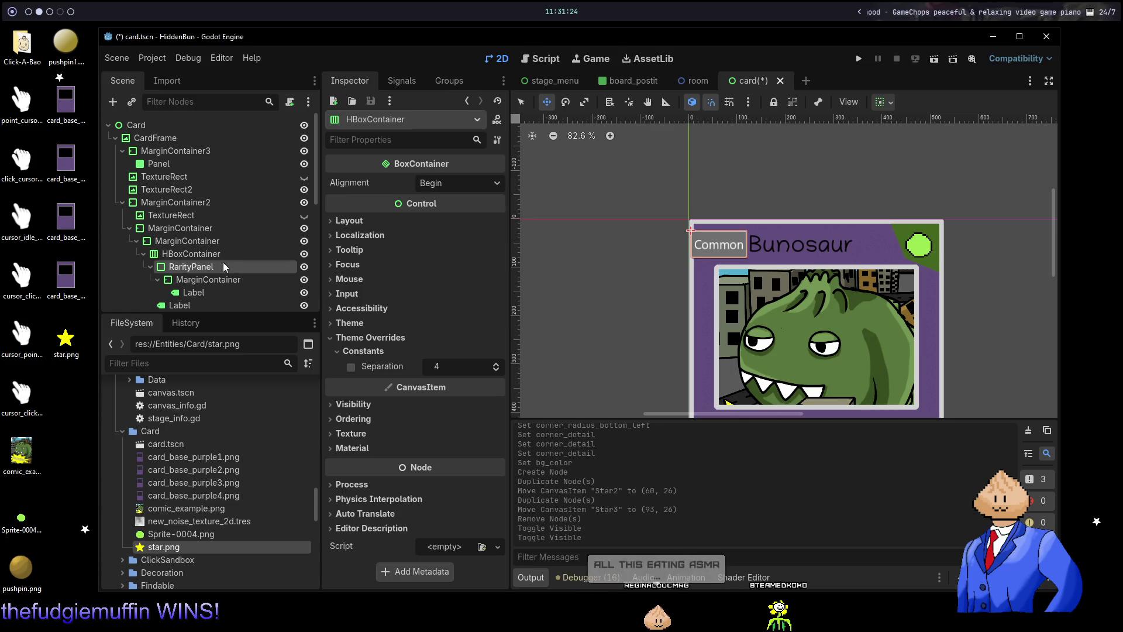
Set RarityPanel's Custom Minimum Size to 116 × 56
{"action": "scroll", "coordinate": [392, 266], "scroll_direction": "up", "scroll_amount": 5}
{"action": "scroll", "coordinate": [393, 275], "scroll_direction": "down", "scroll_amount": 3}
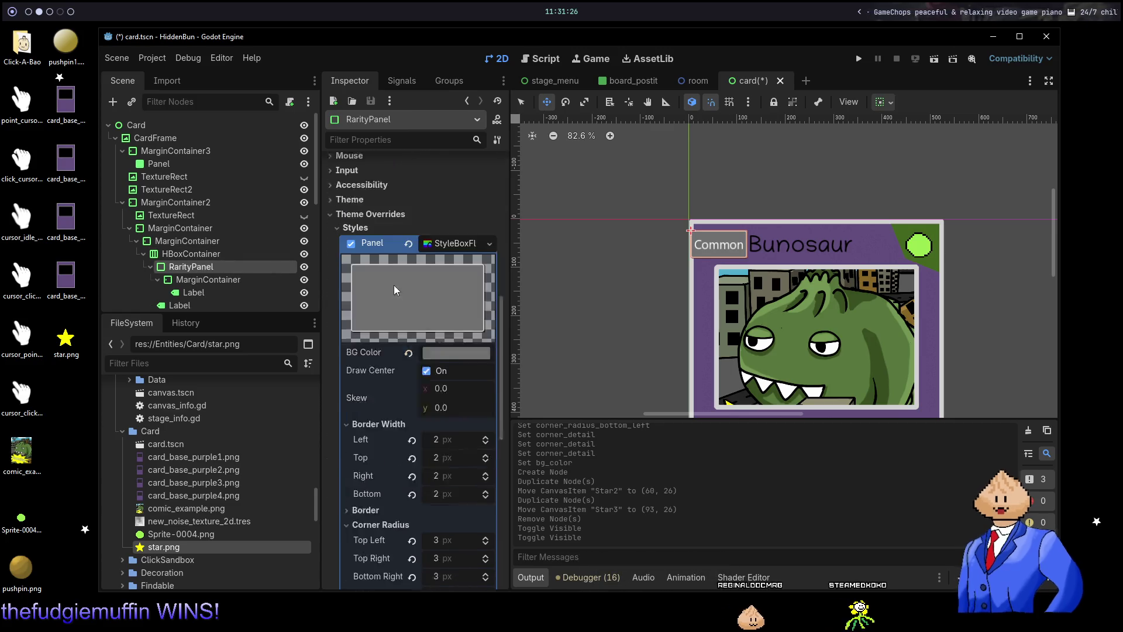
{"action": "scroll", "coordinate": [432, 320], "scroll_direction": "up", "scroll_amount": 5}
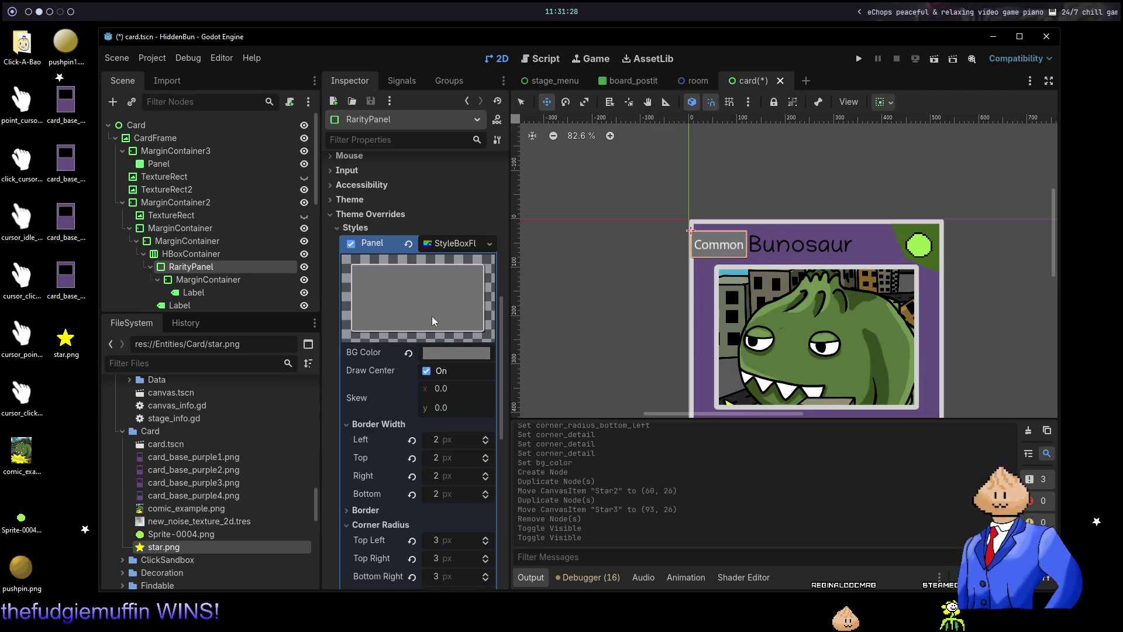
{"action": "scroll", "coordinate": [433, 320], "scroll_direction": "up", "scroll_amount": 2}
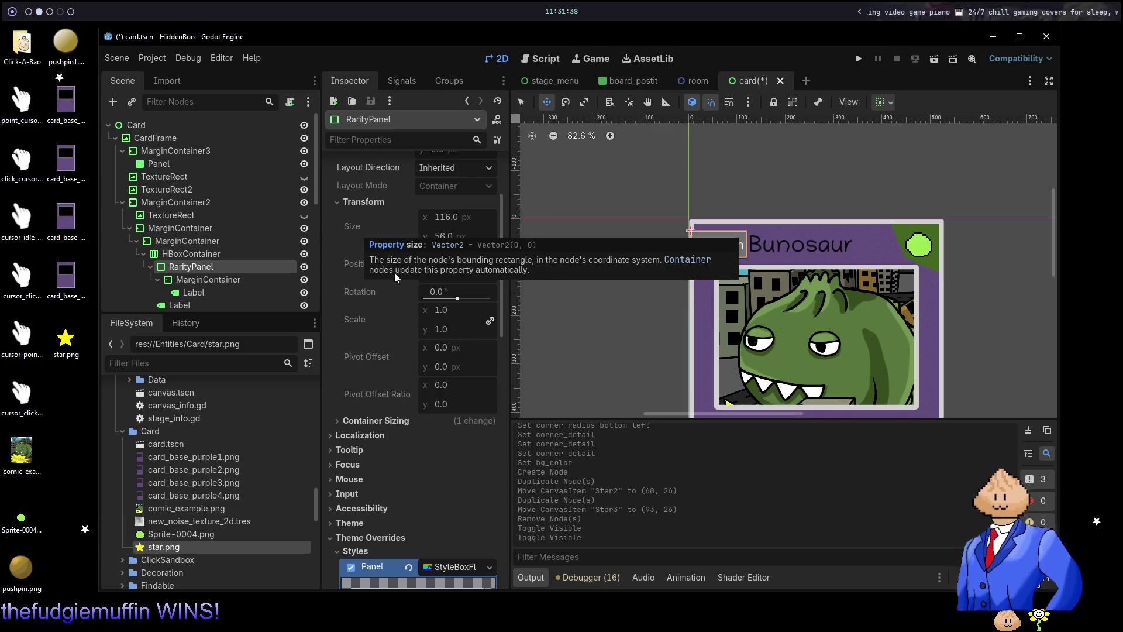
{"action": "scroll", "coordinate": [377, 332], "scroll_direction": "up", "scroll_amount": 3}
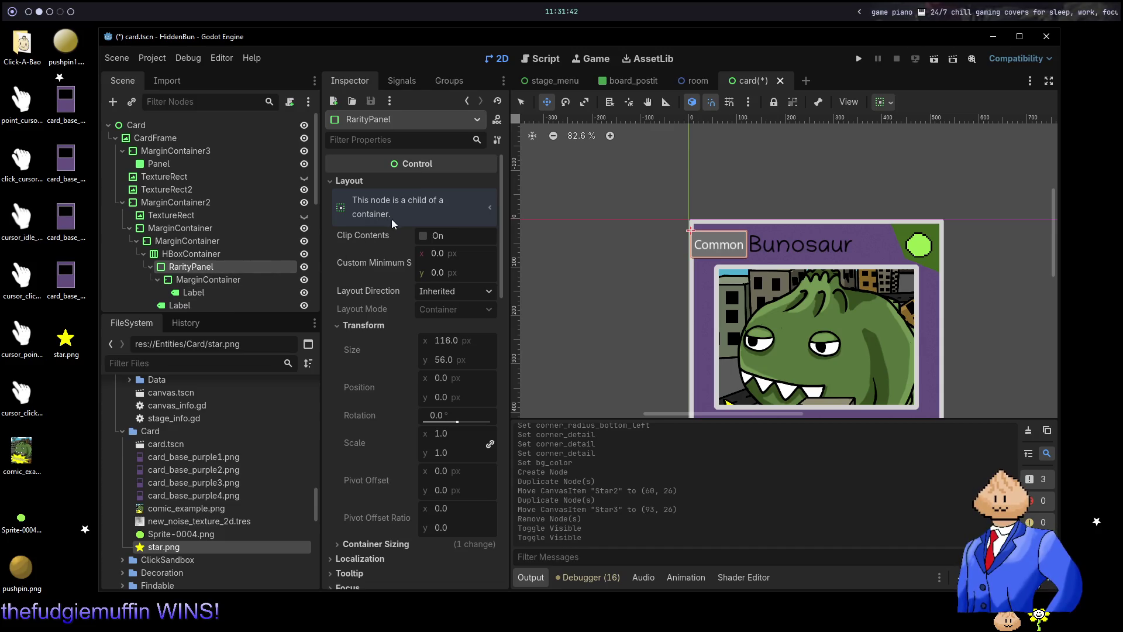
{"action": "left_click", "coordinate": [450, 257]}
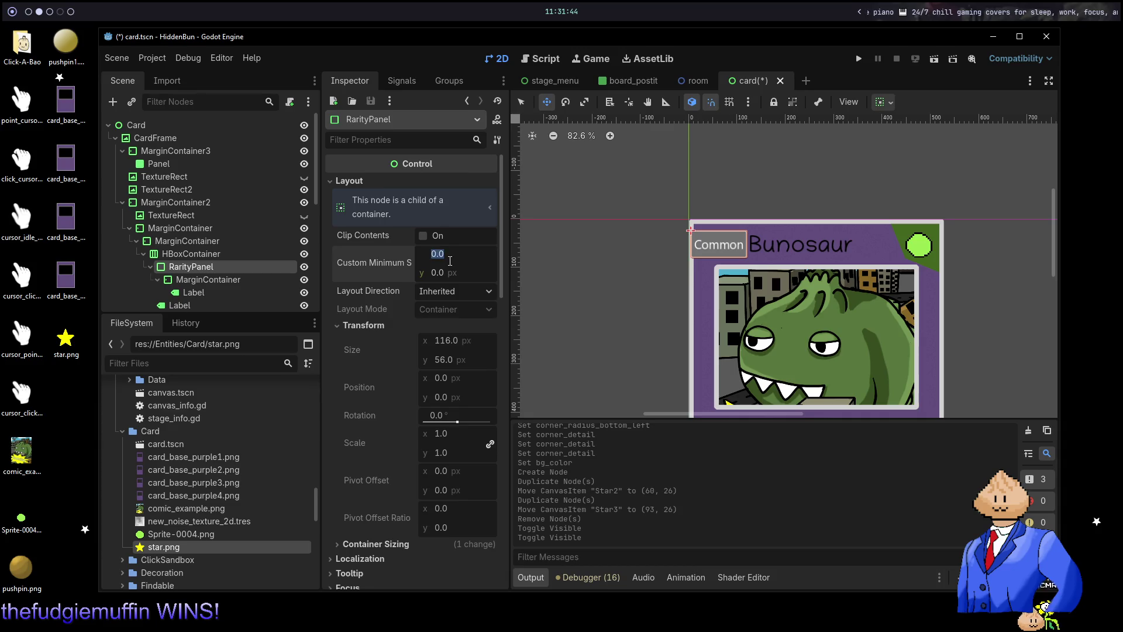
{"action": "type", "text": "6"}
{"action": "key", "text": "Tab"}
{"action": "type", "text": "6"}
{"action": "key", "text": "Return"}
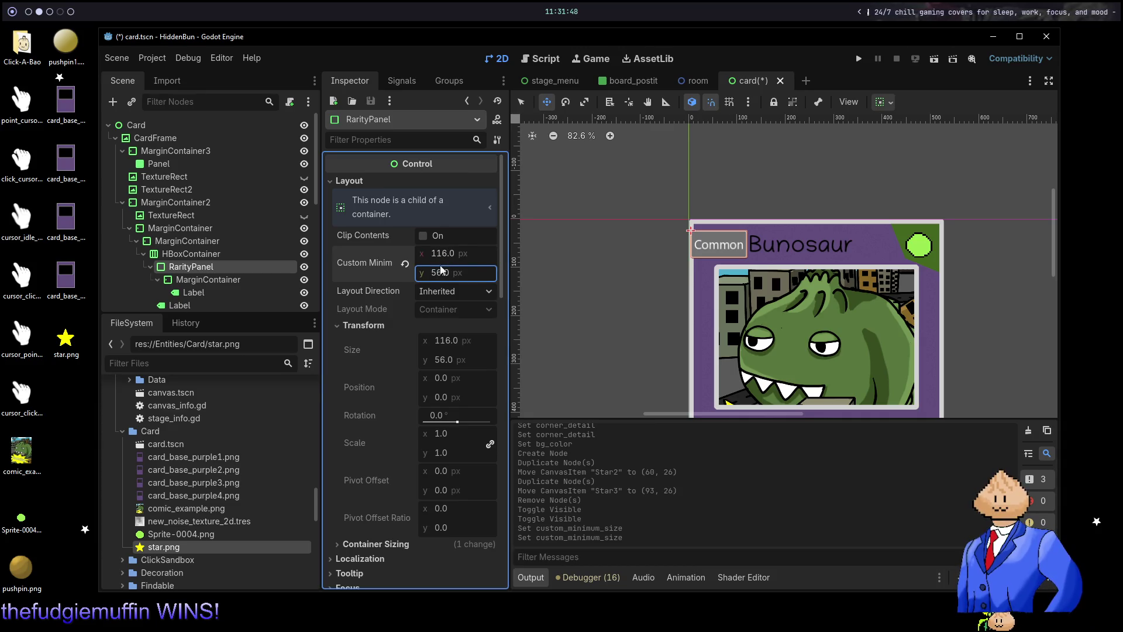
Hide the Common label under RarityPanel
{"action": "left_click", "coordinate": [215, 294]}
{"action": "left_click", "coordinate": [304, 292]}
{"action": "left_click", "coordinate": [243, 280]}
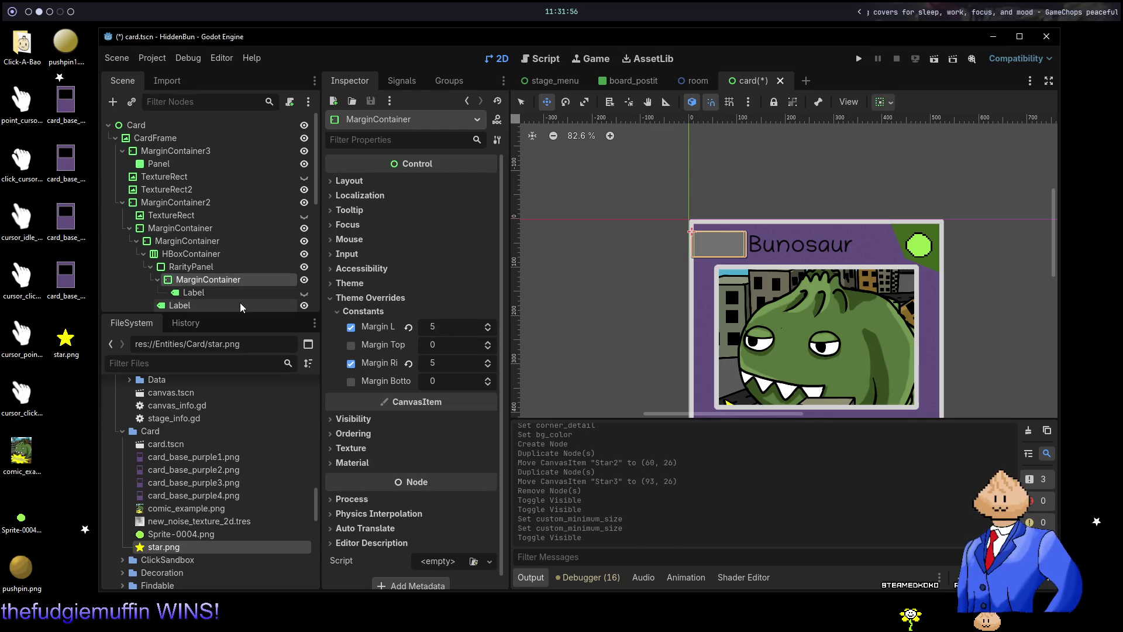
Add an HBoxContainer as a child of RarityPanel's MarginContainer
{"action": "right_click", "coordinate": [253, 281]}
{"action": "left_click", "coordinate": [261, 285]}
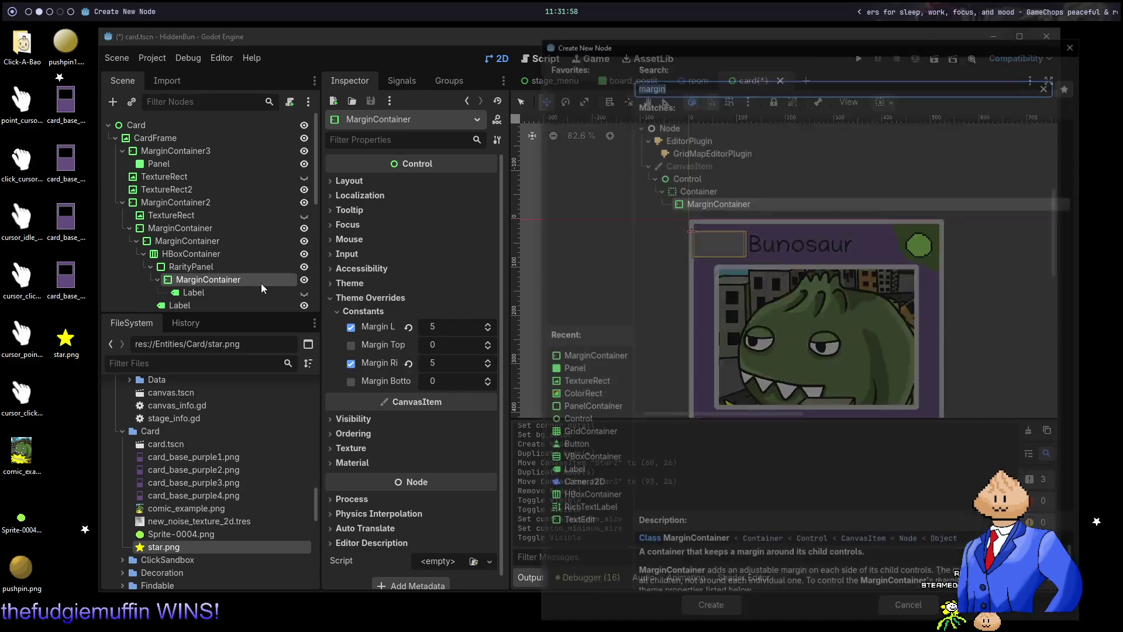
{"action": "type", "text": "hbox"}
{"action": "key", "text": "Return"}
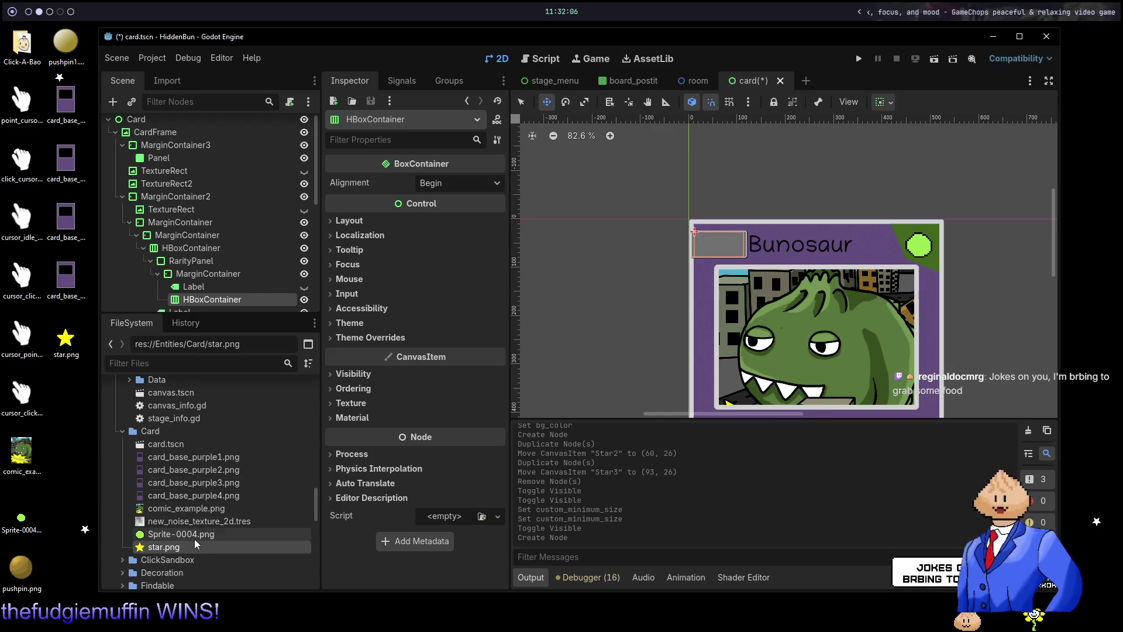
Add a single TextureRect under the HBoxContainer, deleting the extra duplicates TextureRect2 and TextureRect3
{"action": "left_click", "coordinate": [223, 300]}
{"action": "key", "text": "ctrl+a"}
{"action": "type", "text": "texture"}
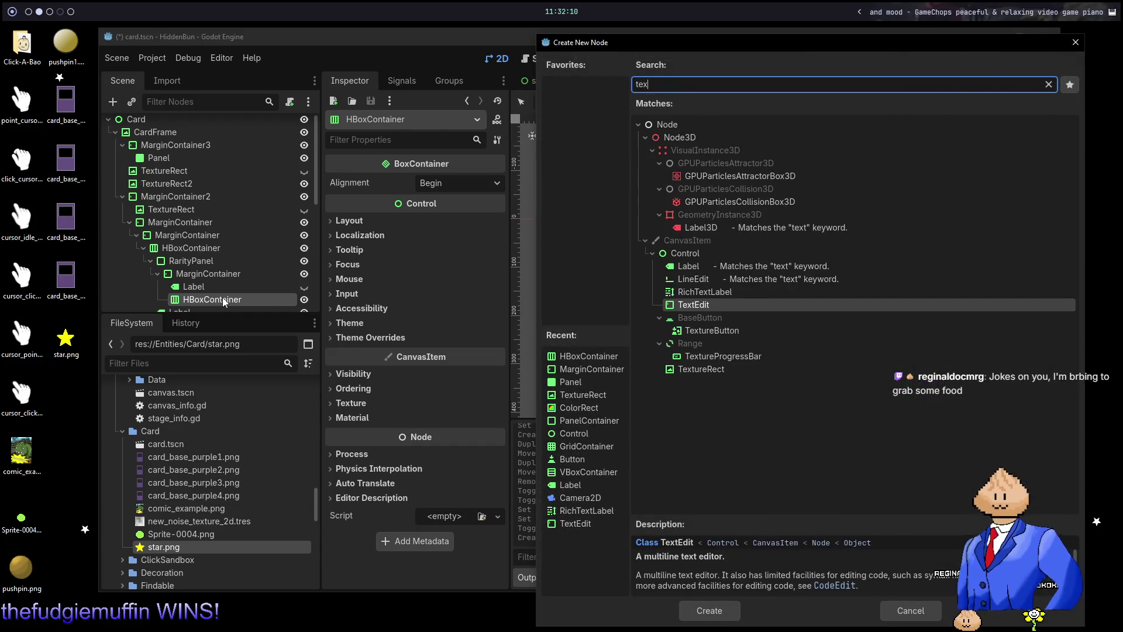
{"action": "key", "text": "Return"}
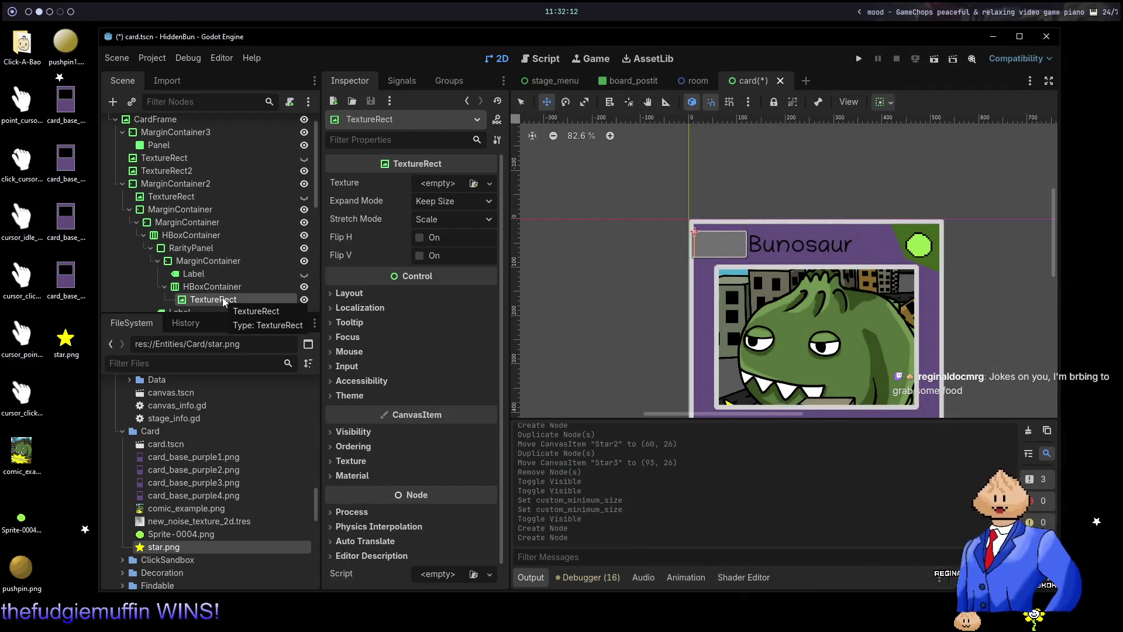
{"action": "key", "text": "ctrl+d"}
{"action": "key", "text": "ctrl+d"}
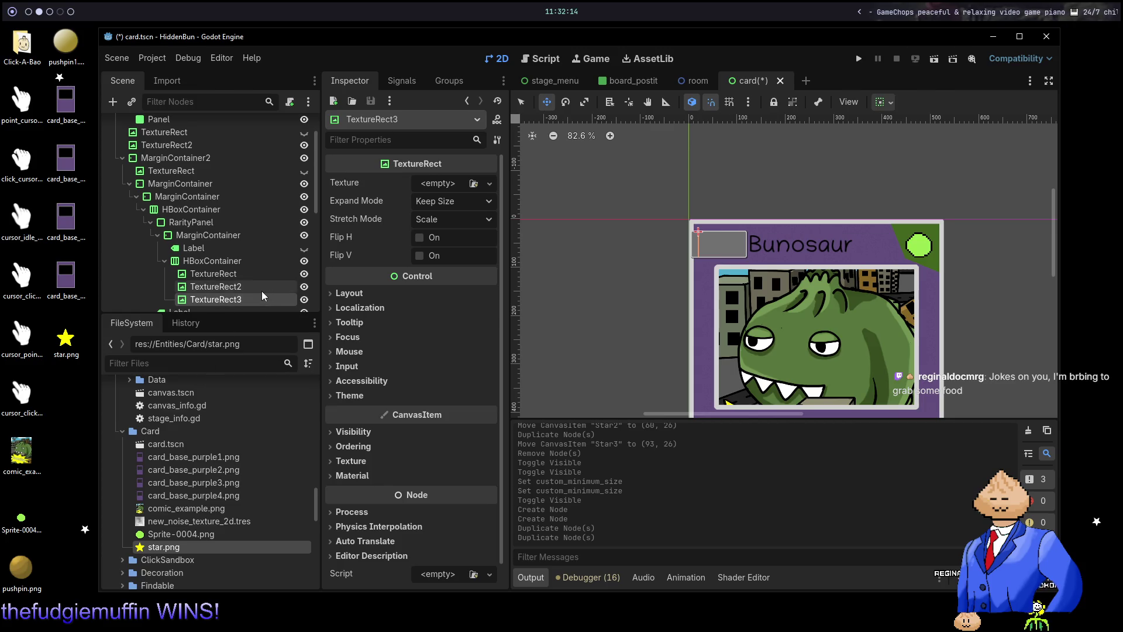
{"action": "key", "text": "Delete"}
{"action": "left_click", "coordinate": [528, 326]}
{"action": "left_click", "coordinate": [254, 285]}
{"action": "key", "text": "Delete"}
{"action": "key", "text": "Return"}
{"action": "left_click", "coordinate": [248, 274]}
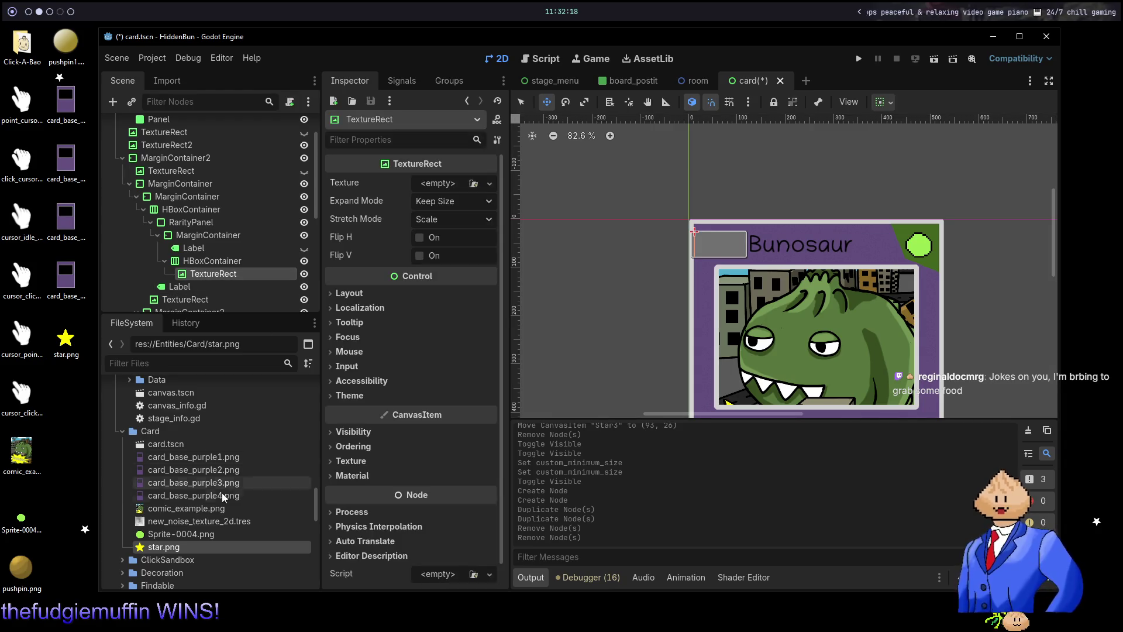
Assign star.png to the TextureRect, keep its aspect ratio and centre it vertically
{"action": "mouse_move", "coordinate": [181, 546]}
{"action": "left_mouse_down"}
{"action": "mouse_move", "coordinate": [206, 536]}
{"action": "mouse_move", "coordinate": [467, 160]}
{"action": "mouse_move", "coordinate": [454, 193]}
{"action": "left_mouse_up"}
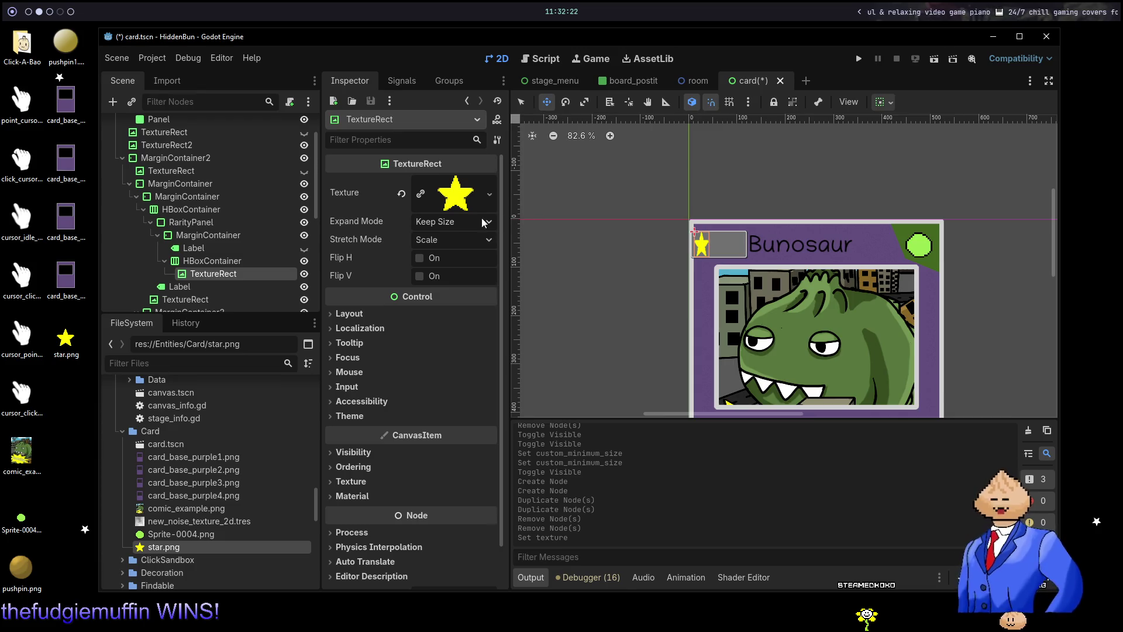
{"action": "left_click", "coordinate": [476, 239]}
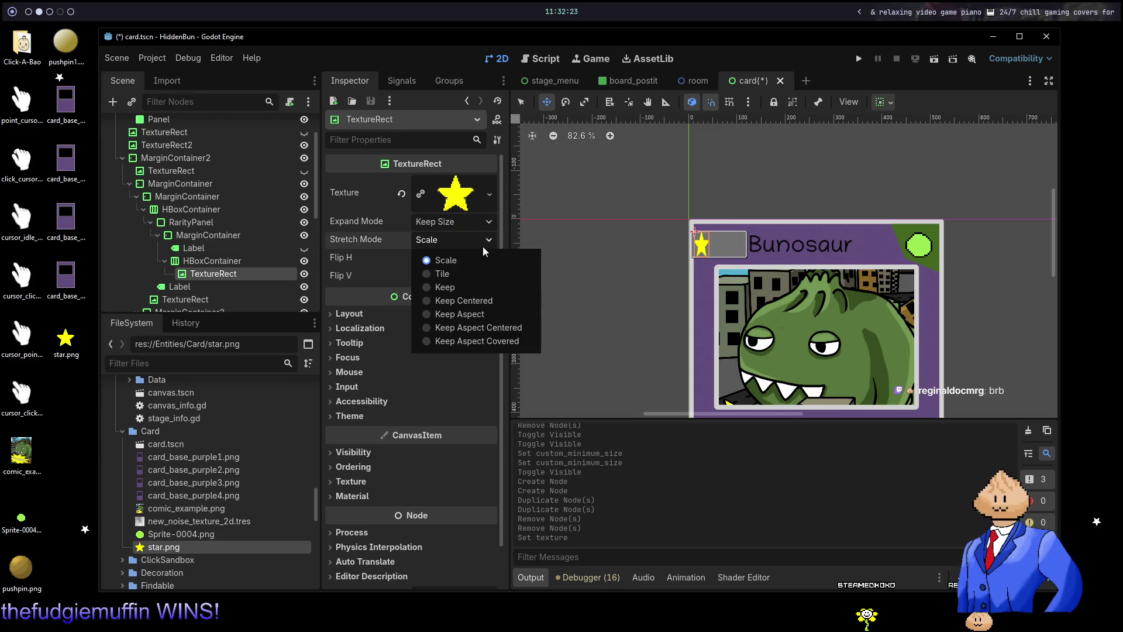
{"action": "left_click", "coordinate": [486, 314]}
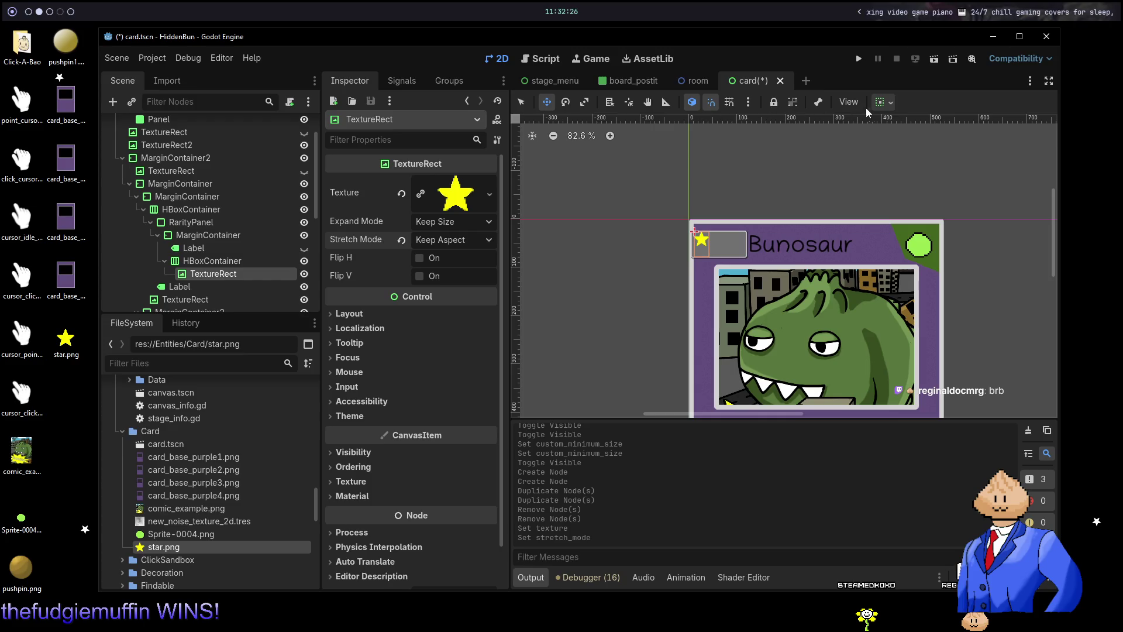
{"action": "left_click", "coordinate": [887, 103]}
{"action": "left_click", "coordinate": [914, 217]}
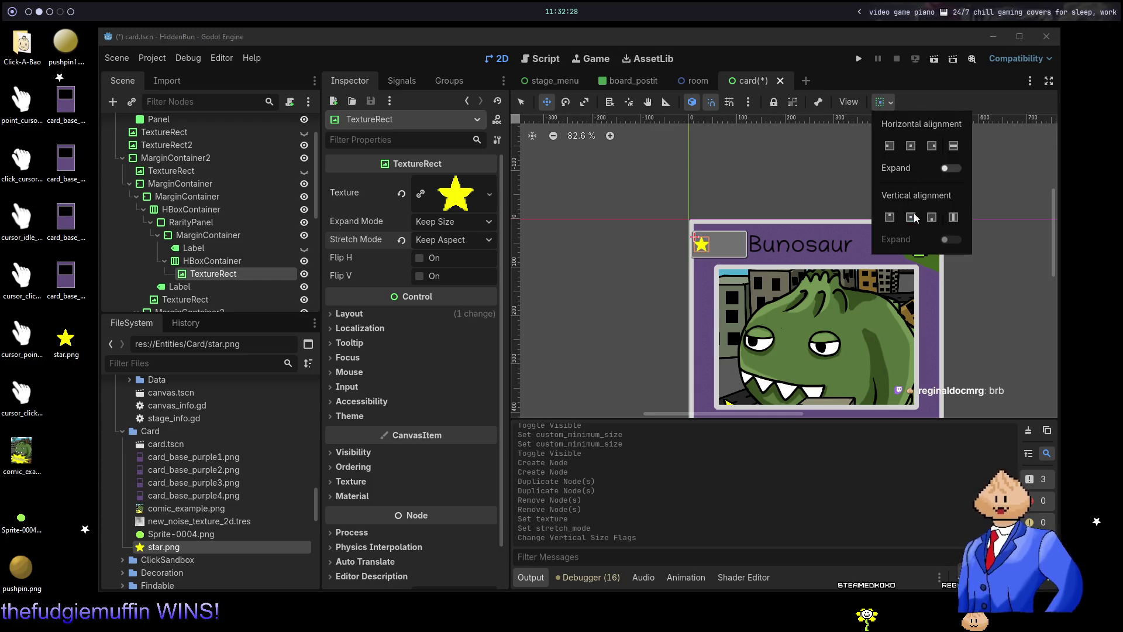
{"action": "left_click", "coordinate": [894, 80]}
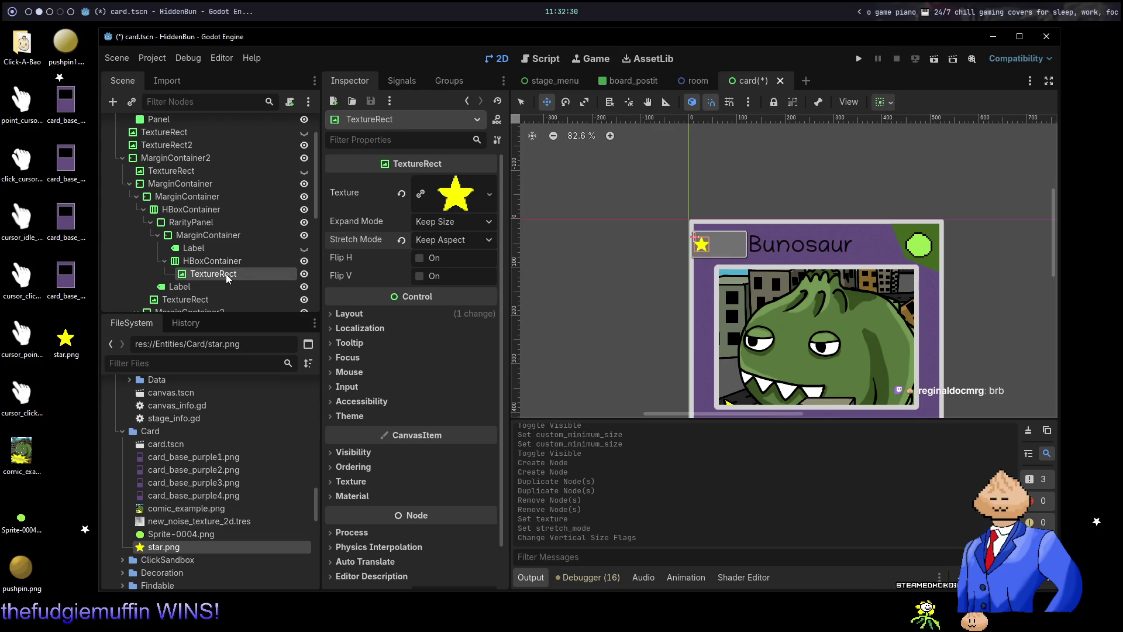
Delete the accidental duplicates TextureRect2 and TextureRect3, keeping one star
{"action": "key", "text": "ctrl+d"}
{"action": "key", "text": "ctrl+d"}
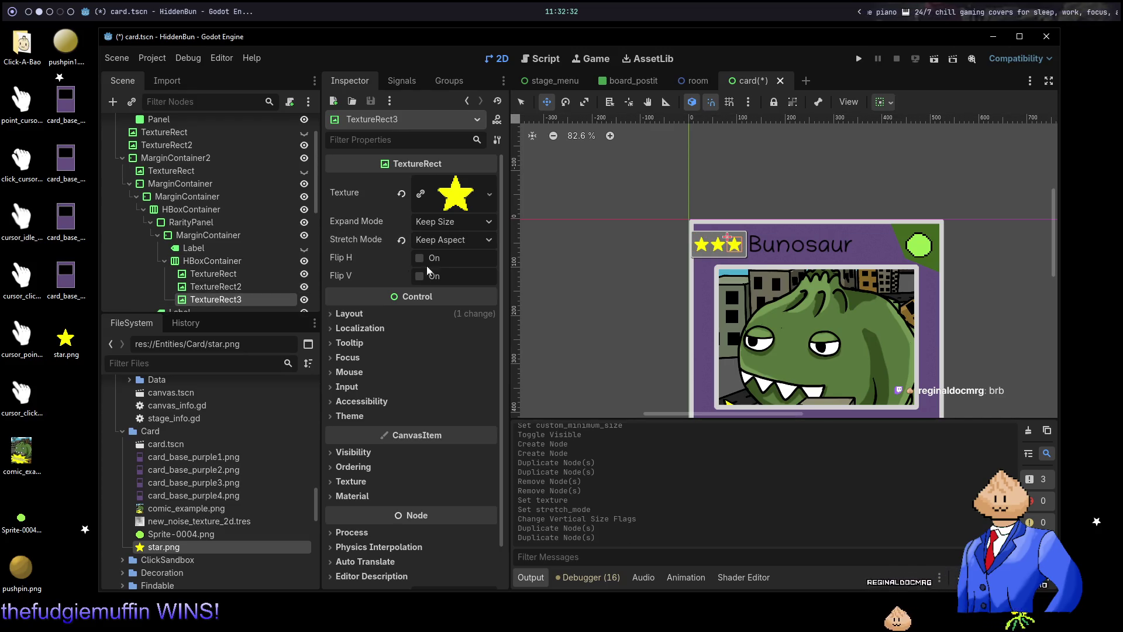
{"action": "scroll", "coordinate": [736, 235], "scroll_direction": "up", "scroll_amount": 9}
{"action": "scroll", "coordinate": [729, 233], "scroll_direction": "up", "scroll_amount": 6}
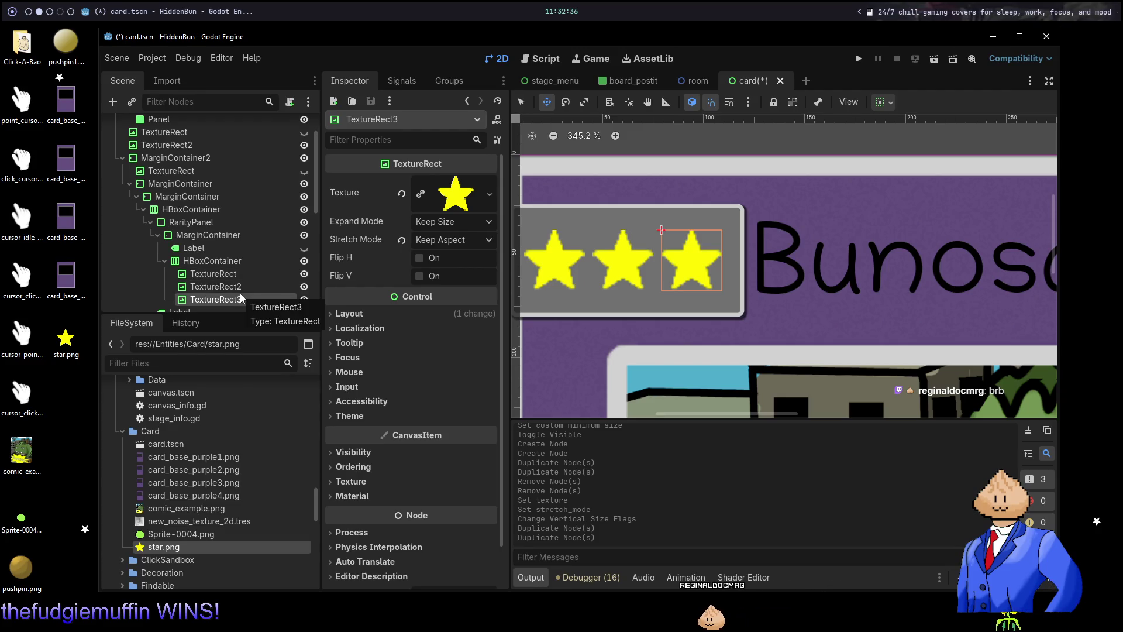
{"action": "key", "text": "Delete"}
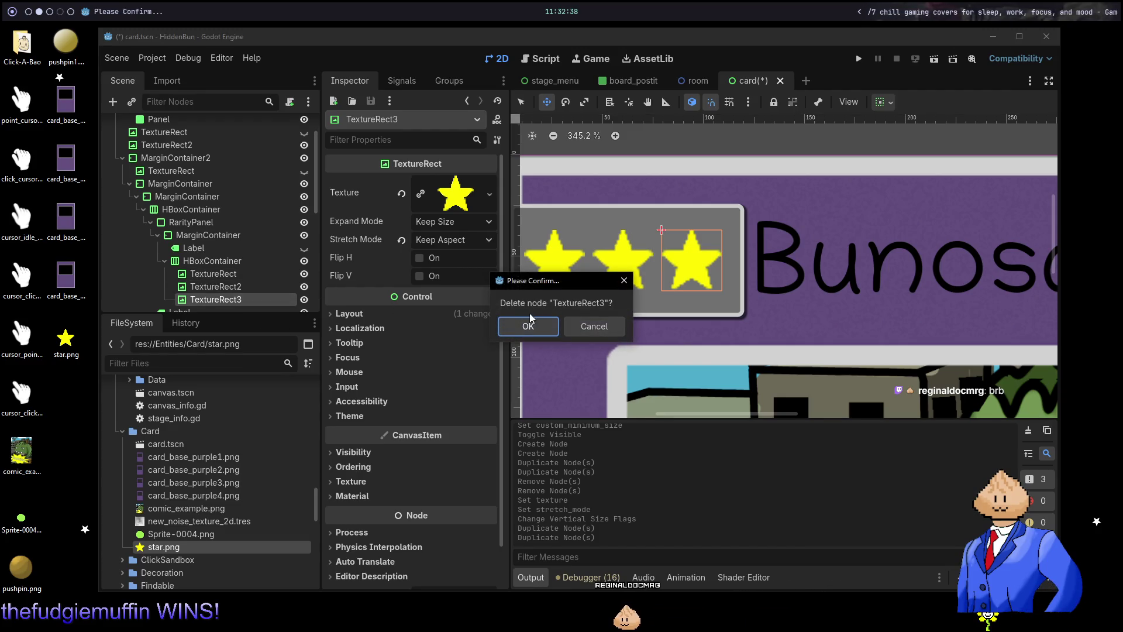
{"action": "left_click", "coordinate": [529, 326]}
{"action": "left_click", "coordinate": [241, 286]}
{"action": "key", "text": "Delete"}
{"action": "key", "text": "Return"}
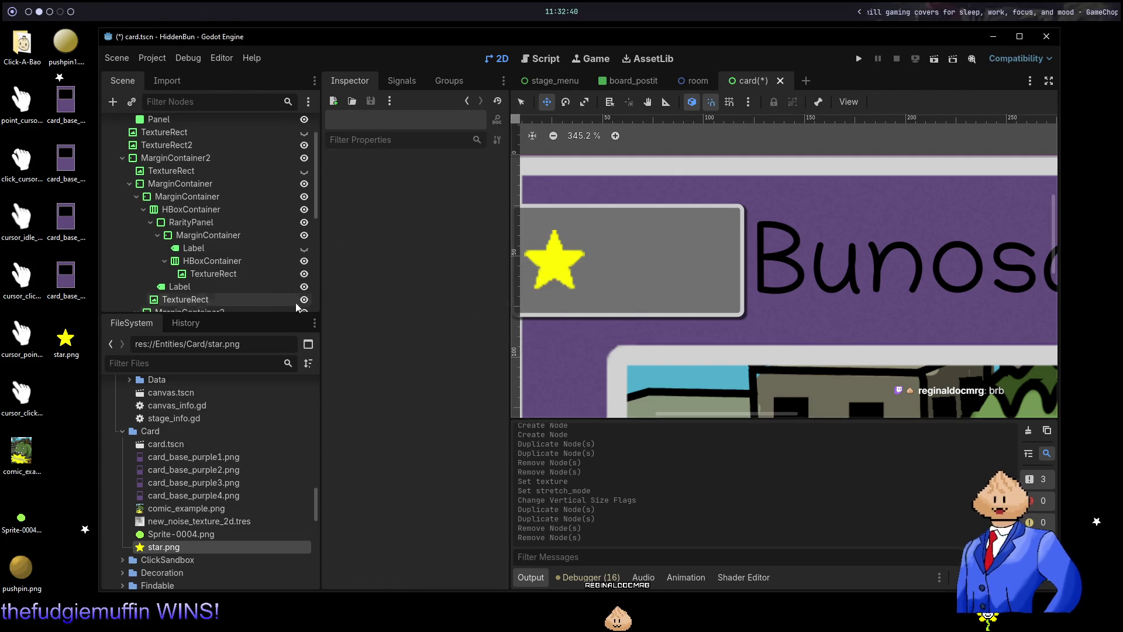
{"action": "left_click", "coordinate": [245, 273]}
Set the star to Expand and Center horizontally, then duplicate it into three stars
{"action": "left_click", "coordinate": [886, 103]}
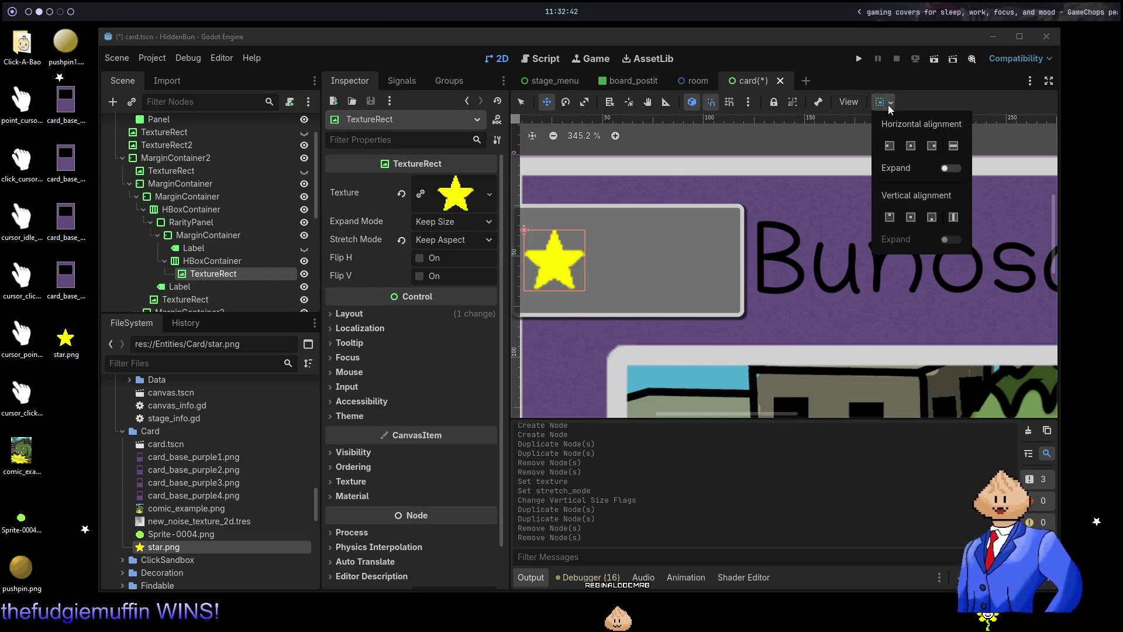
{"action": "left_click", "coordinate": [950, 168]}
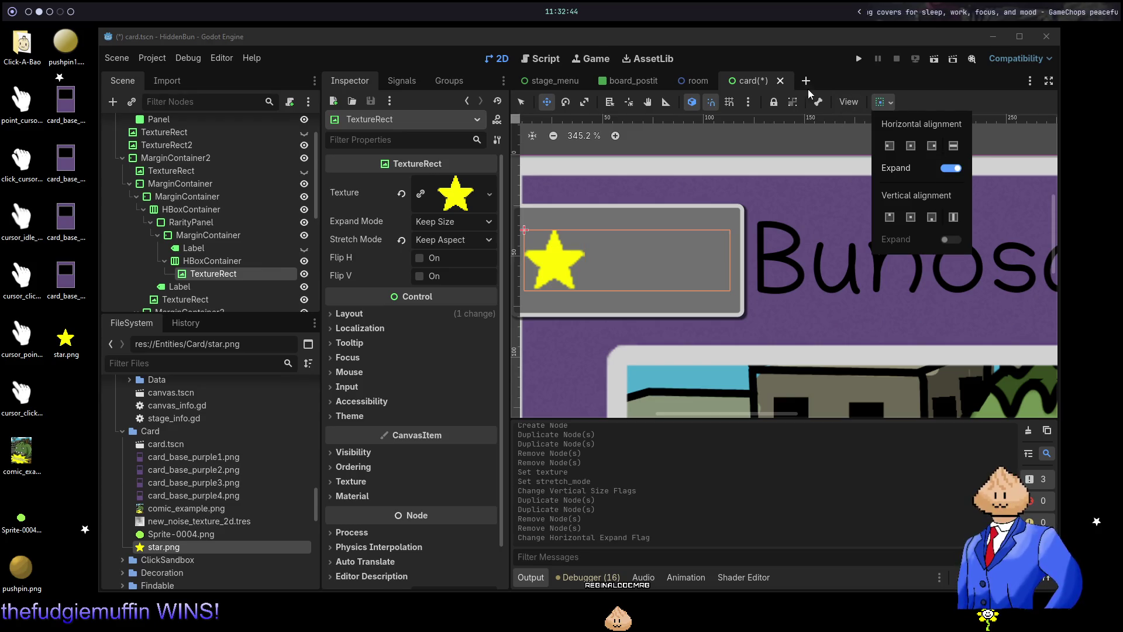
{"action": "left_click", "coordinate": [910, 146]}
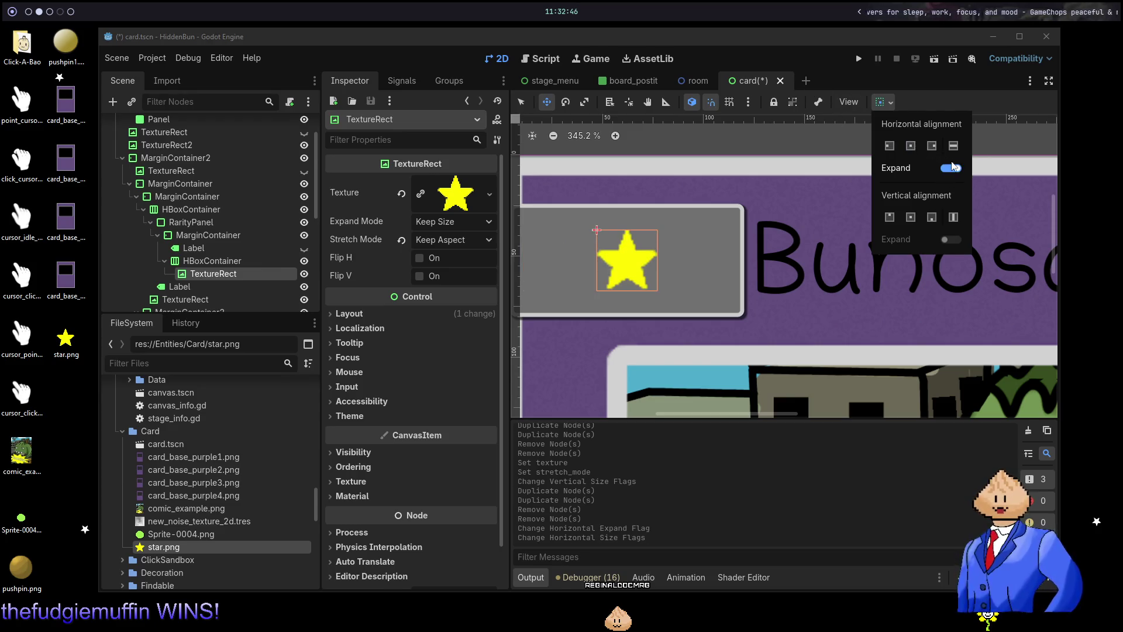
{"action": "left_click", "coordinate": [398, 201]}
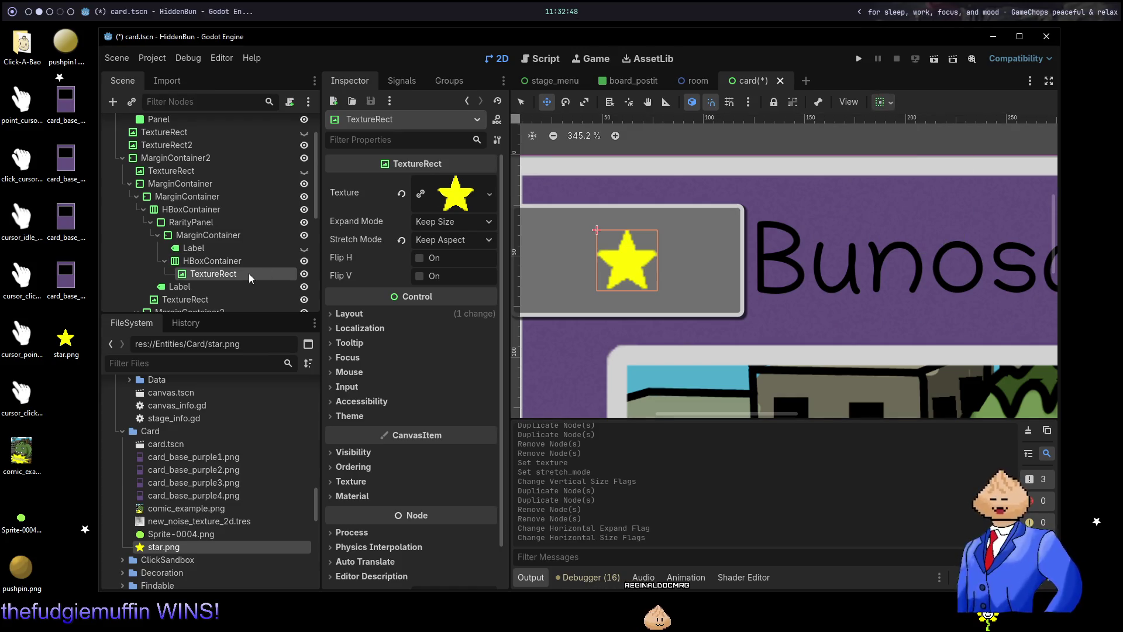
{"action": "key", "text": "ctrl+d"}
{"action": "scroll", "coordinate": [629, 273], "scroll_direction": "down", "scroll_amount": 2}
{"action": "key", "text": "ctrl+d"}
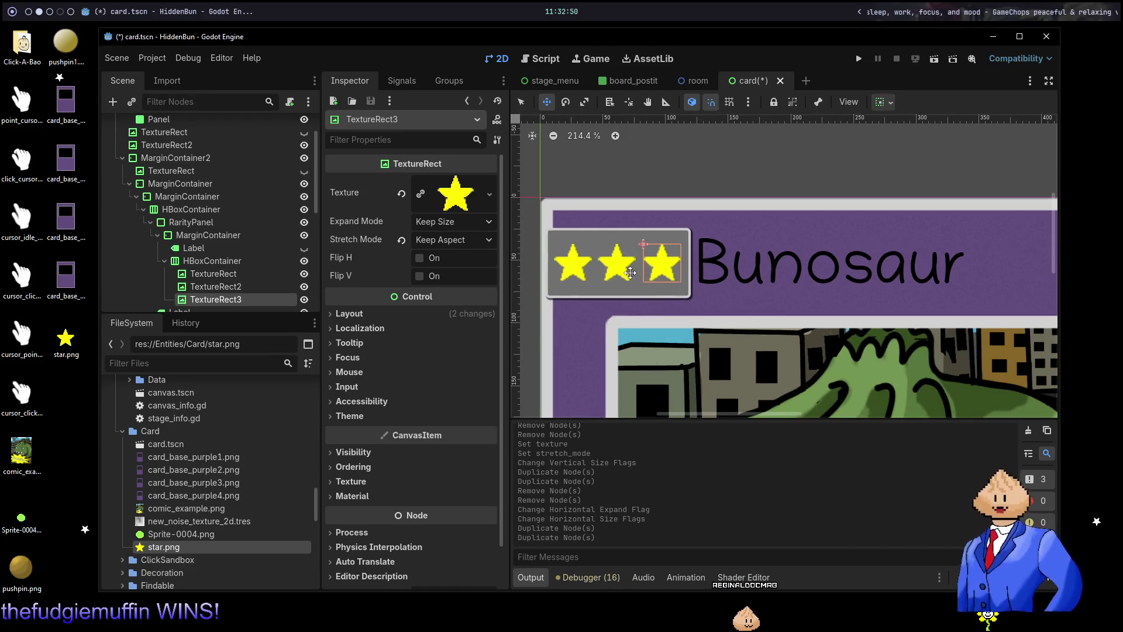
{"action": "key", "text": "ctrl+d"}
{"action": "key", "text": "ctrl+z"}
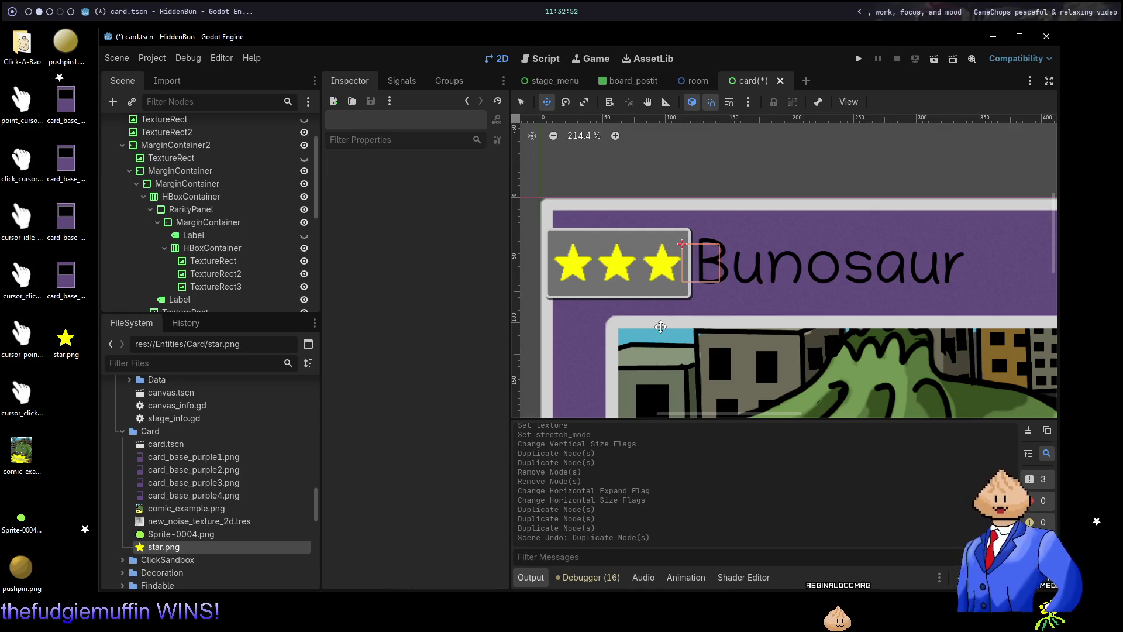
{"action": "scroll", "coordinate": [646, 299], "scroll_direction": "down", "scroll_amount": 2}
{"action": "left_click_drag", "start_coordinate": [646, 299], "coordinate": [743, 283]}
{"action": "scroll", "coordinate": [742, 283], "scroll_direction": "down", "scroll_amount": 9}
{"action": "left_click_drag", "start_coordinate": [849, 251], "coordinate": [816, 174]}
{"action": "scroll", "coordinate": [816, 174], "scroll_direction": "down", "scroll_amount": 1}
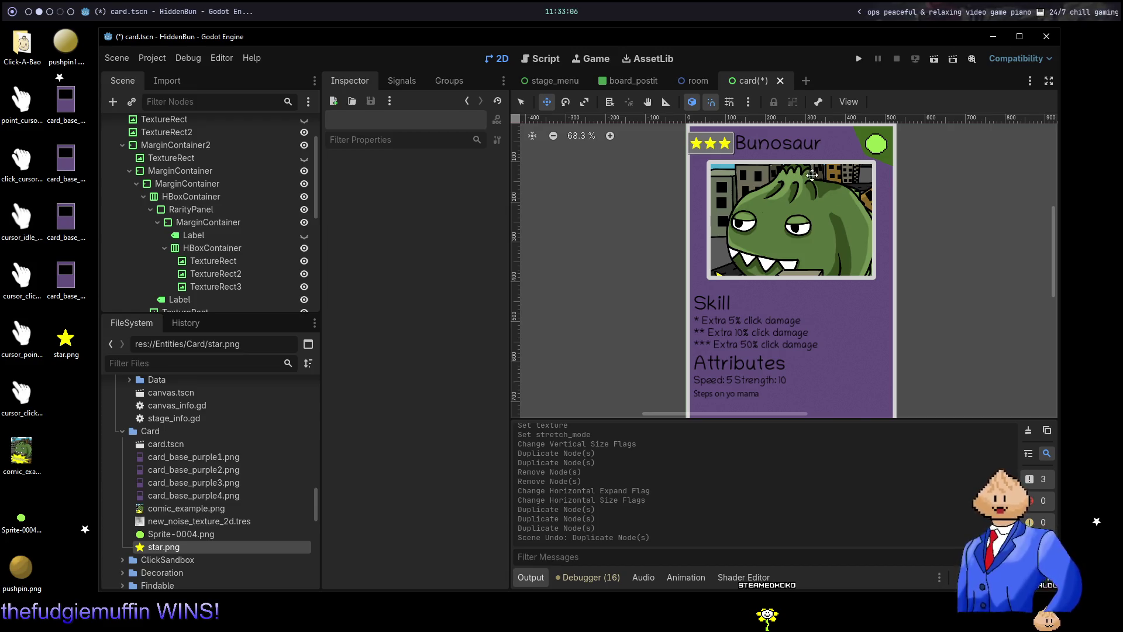
{"action": "scroll", "coordinate": [801, 175], "scroll_direction": "right", "scroll_amount": 5}
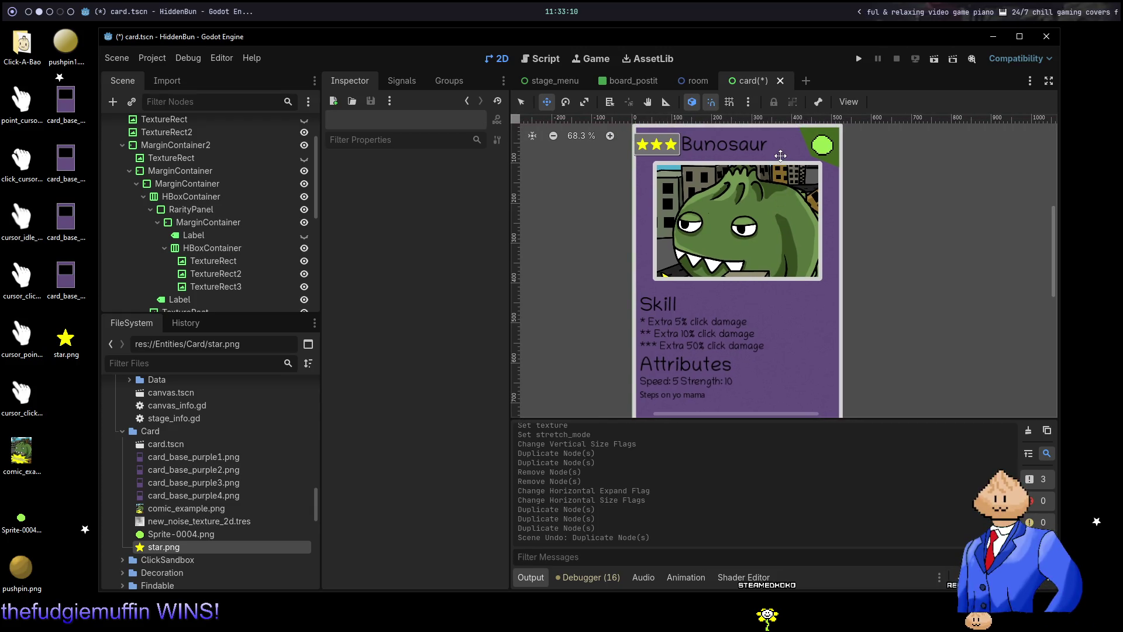
{"action": "left_click_drag", "start_coordinate": [744, 252], "coordinate": [725, 252]}
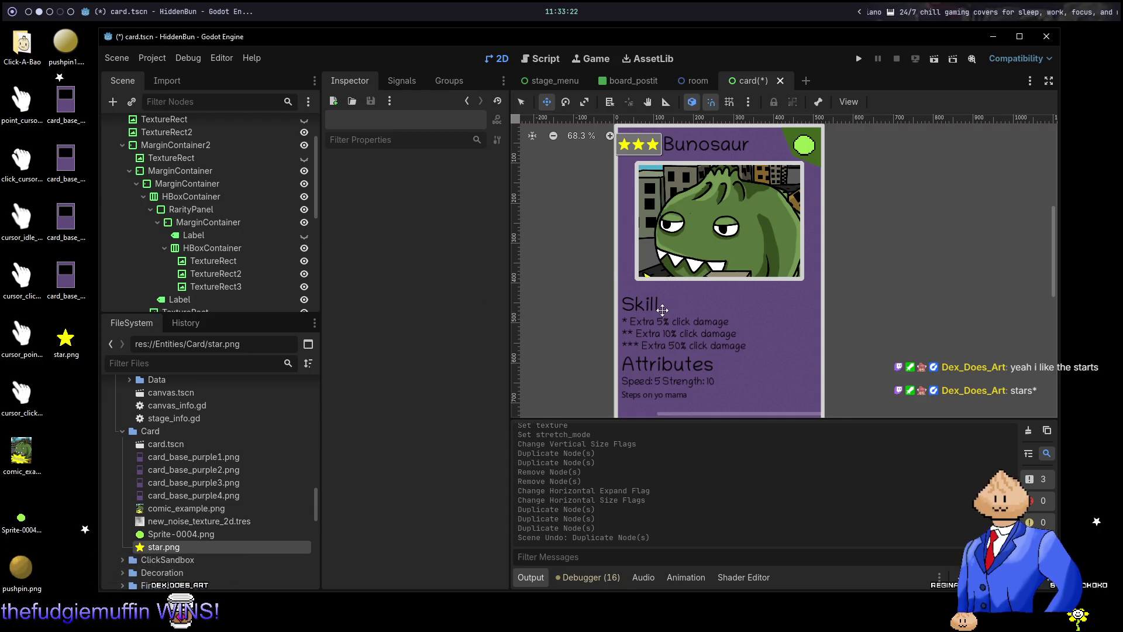
{"action": "left_click", "coordinate": [224, 265]}
{"action": "scroll", "coordinate": [210, 283], "scroll_direction": "down", "scroll_amount": 3}
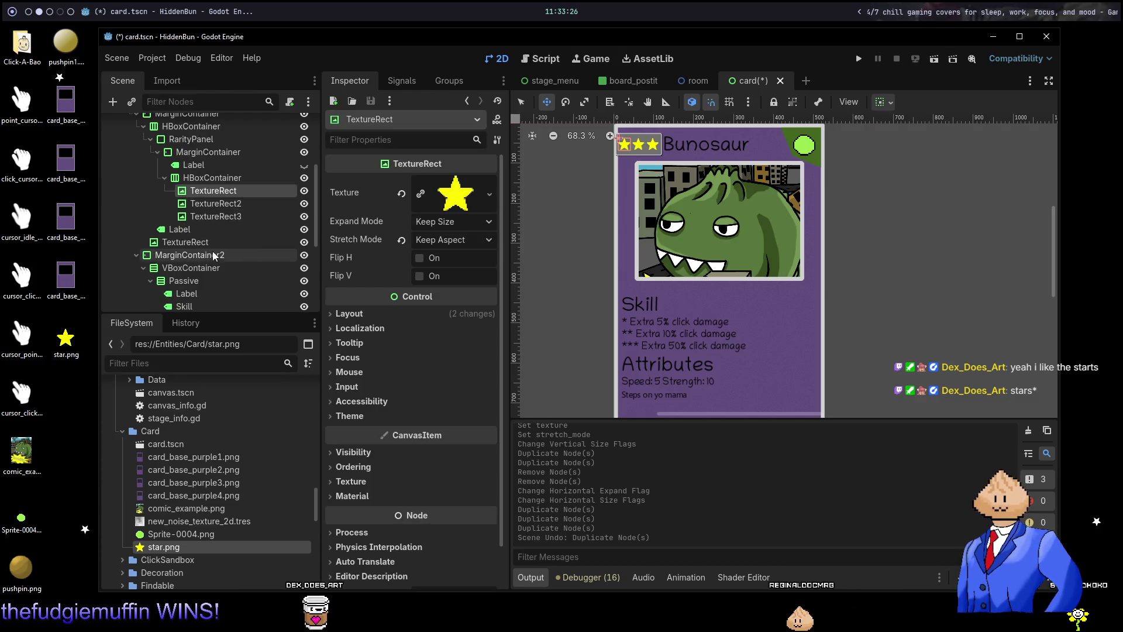
{"action": "scroll", "coordinate": [204, 281], "scroll_direction": "down", "scroll_amount": 3}
{"action": "left_click", "coordinate": [212, 235]}
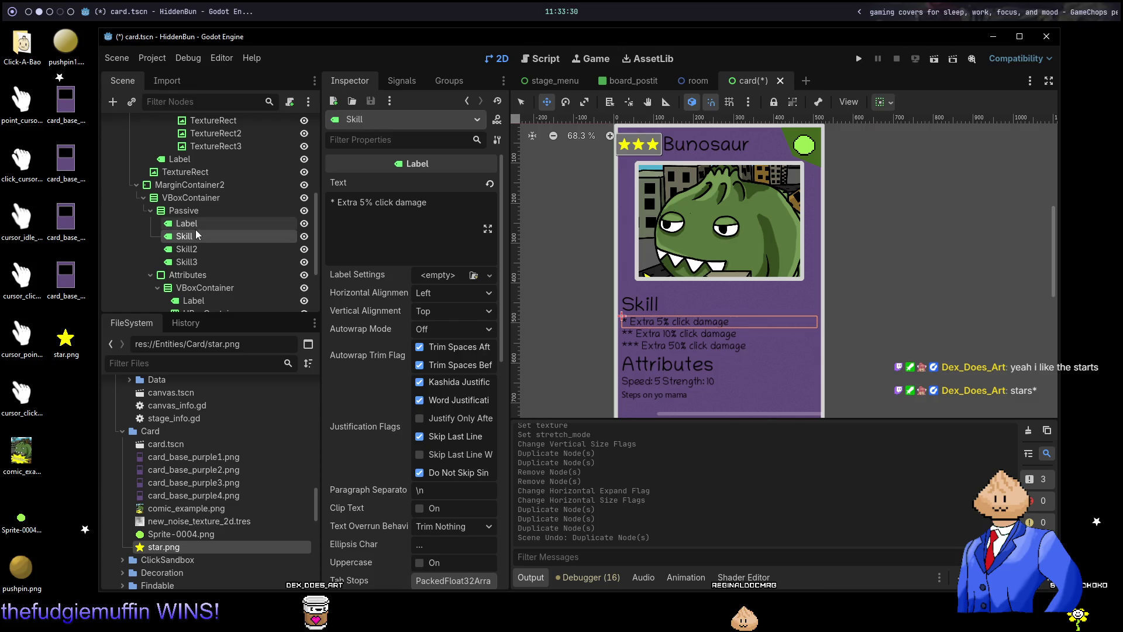
Add an HBoxContainer under Passive below the Skill heading and move the Skill label into it
{"action": "right_click", "coordinate": [194, 211]}
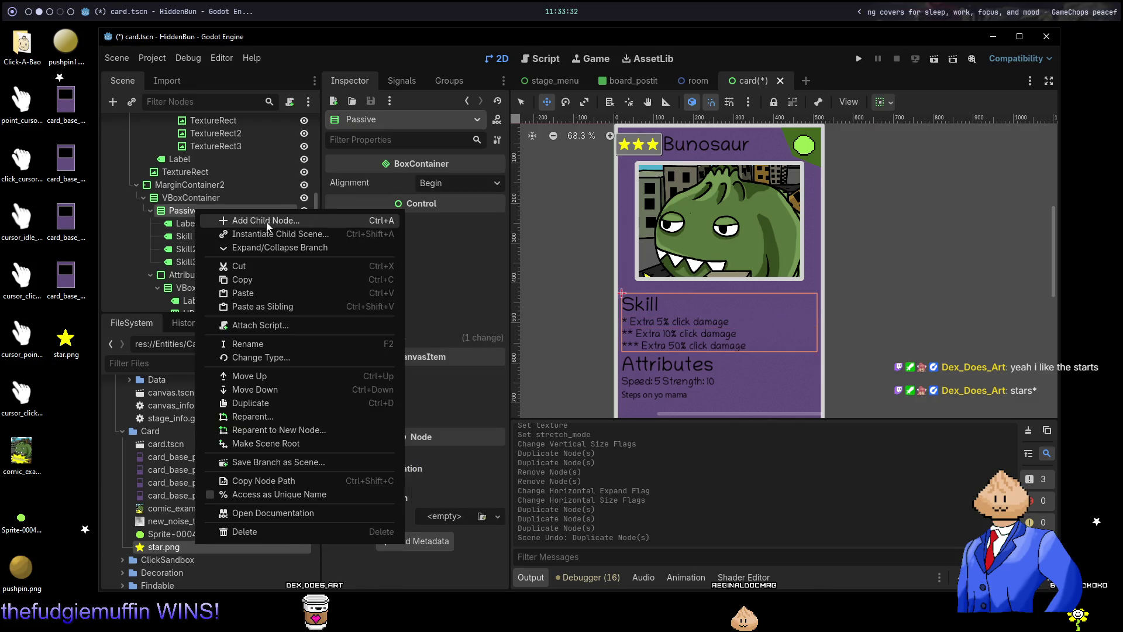
{"action": "left_click", "coordinate": [300, 225]}
{"action": "type", "text": "hbox"}
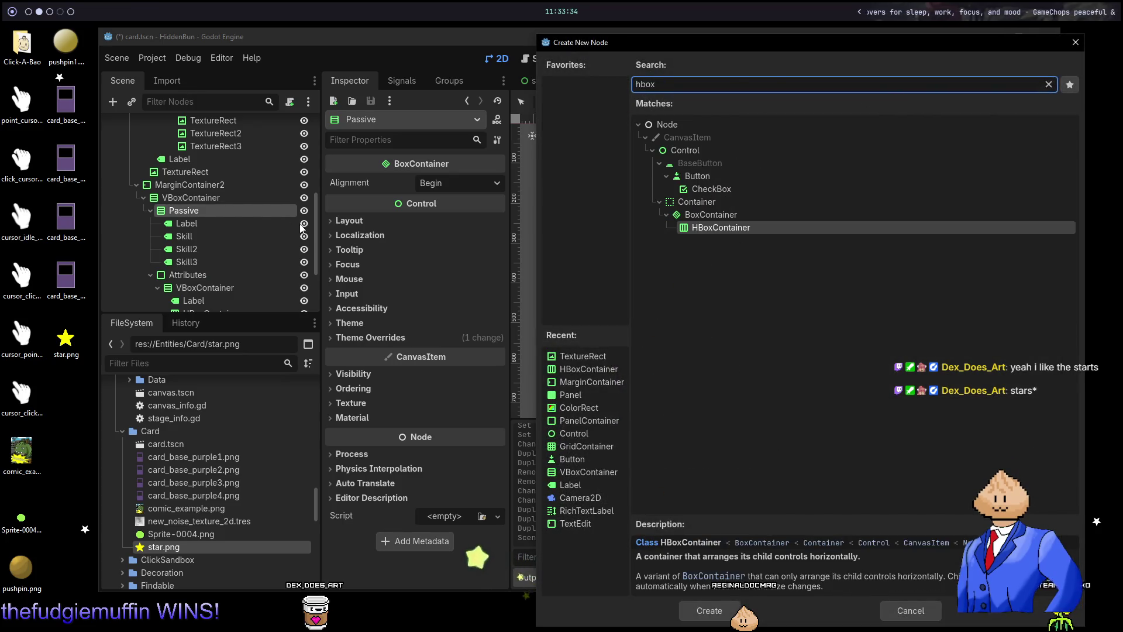
{"action": "key", "text": "Return"}
{"action": "left_click_drag", "start_coordinate": [196, 280], "coordinate": [200, 244]}
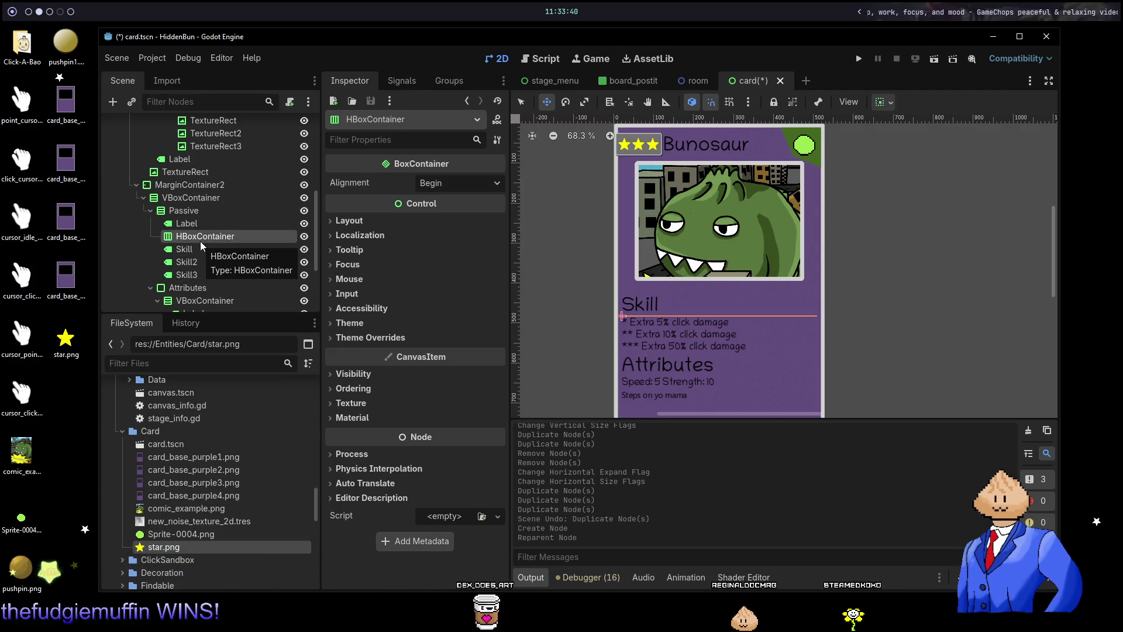
{"action": "left_click_drag", "start_coordinate": [198, 250], "coordinate": [226, 238]}
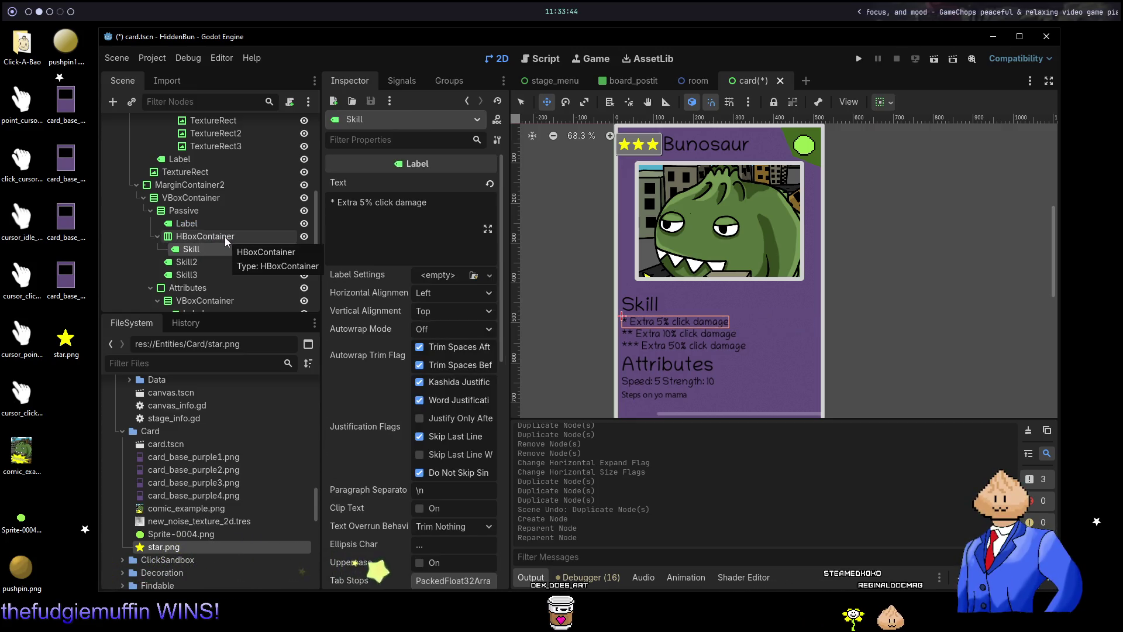
Add a TextureRect before the Skill label in the container, textured with star.png
{"action": "left_click", "coordinate": [225, 237]}
{"action": "key", "text": "ctrl+a"}
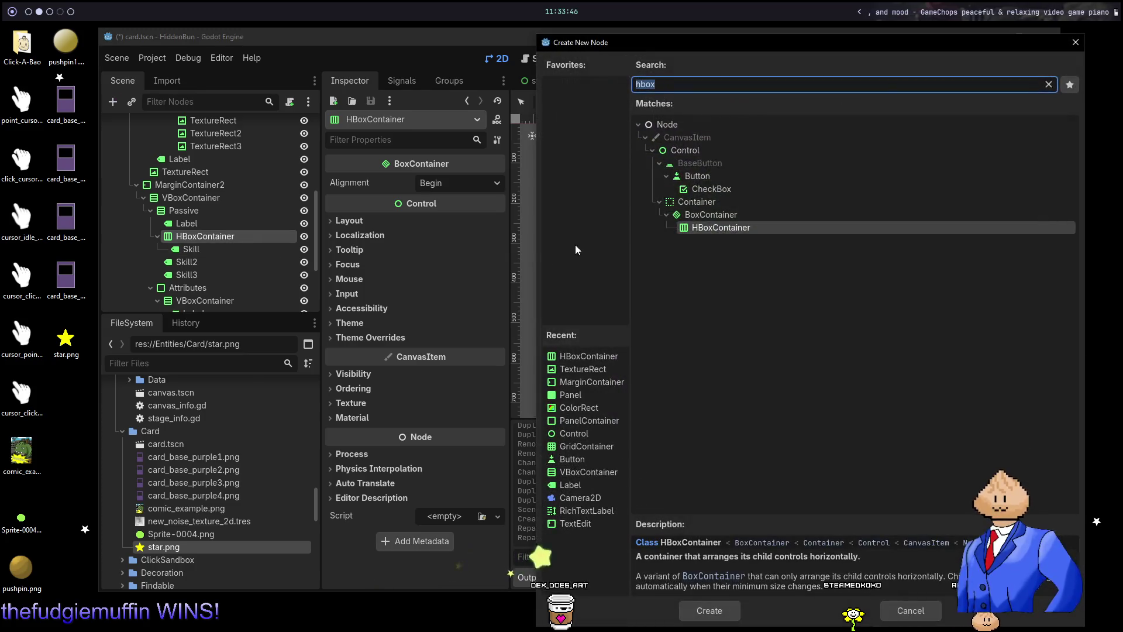
{"action": "type", "text": "texture"}
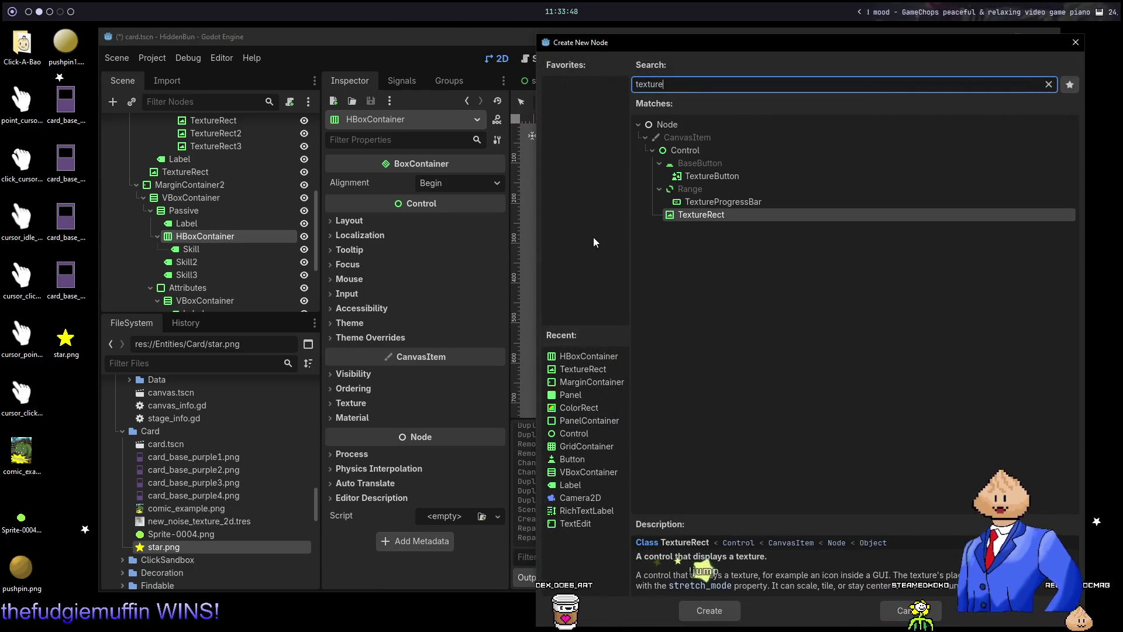
{"action": "key", "text": "Return"}
{"action": "left_click_drag", "start_coordinate": [226, 275], "coordinate": [234, 245]}
{"action": "left_click_drag", "start_coordinate": [217, 547], "coordinate": [469, 234]}
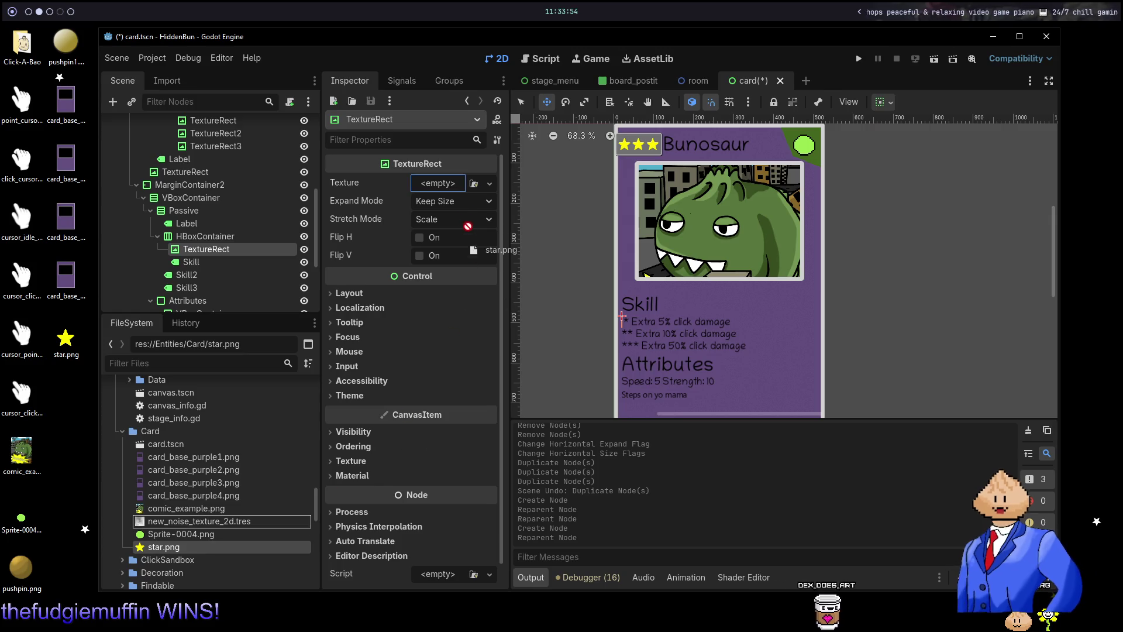
{"action": "left_click_drag", "start_coordinate": [436, 192], "coordinate": [437, 188]}
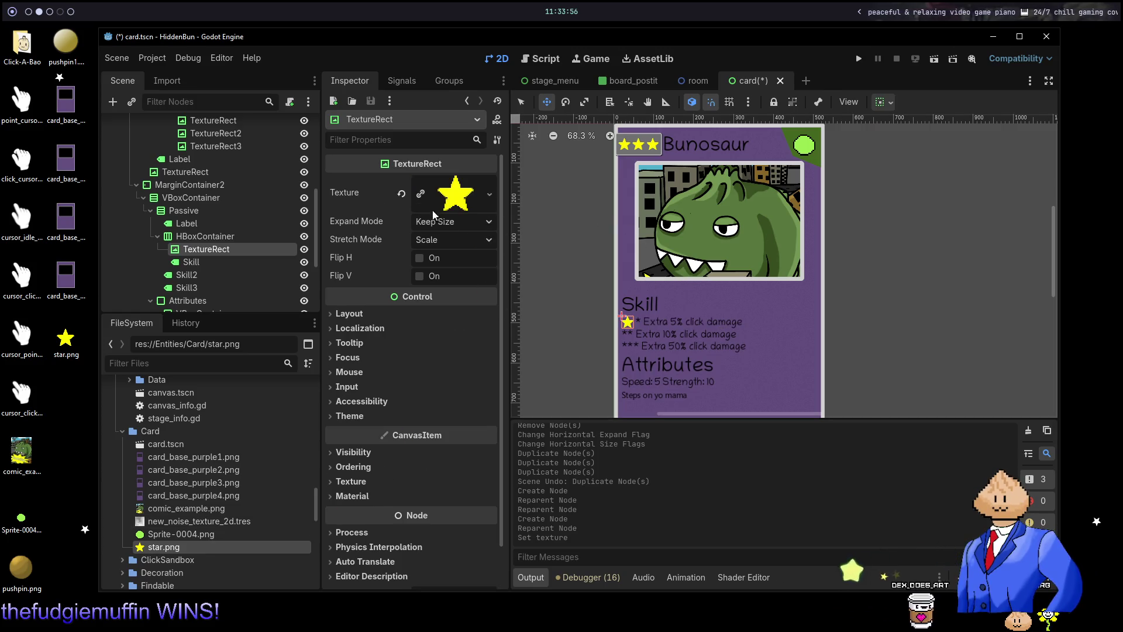
Remove the leading '* ' from the Skill label's text
{"action": "left_click", "coordinate": [183, 262]}
{"action": "left_click", "coordinate": [393, 223]}
{"action": "key", "text": "Home"}
{"action": "key", "text": "Delete"}
{"action": "key", "text": "Delete"}
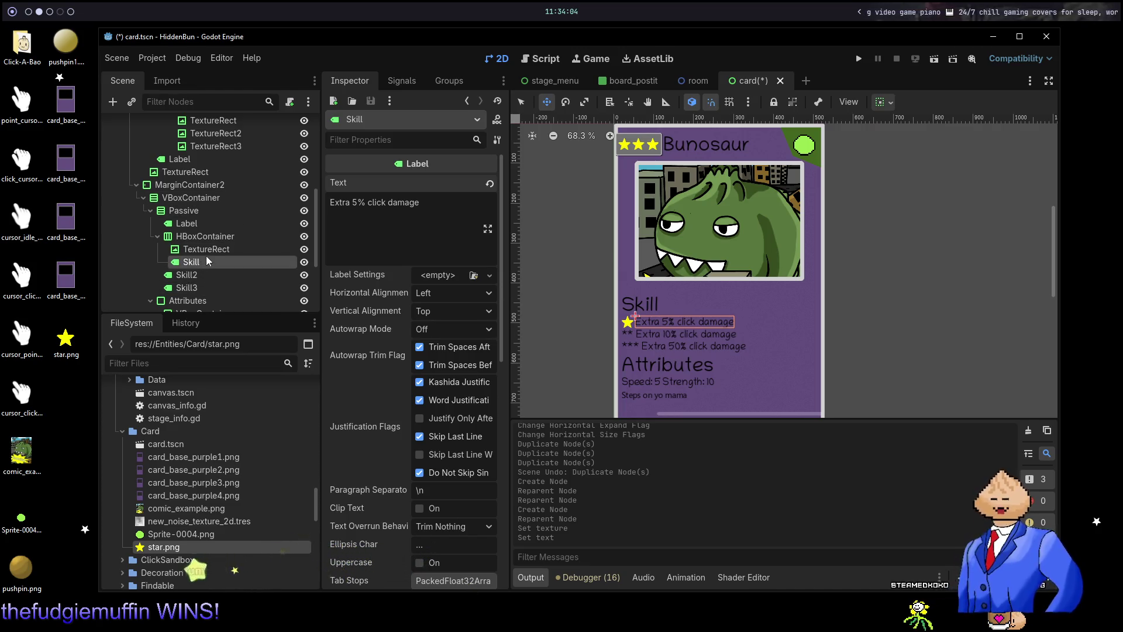
{"action": "left_click", "coordinate": [156, 237]}
Duplicate the starred line twice and give the second line a second star
{"action": "left_click", "coordinate": [184, 236]}
{"action": "key", "text": "ctrl+d"}
{"action": "key", "text": "ctrl+d"}
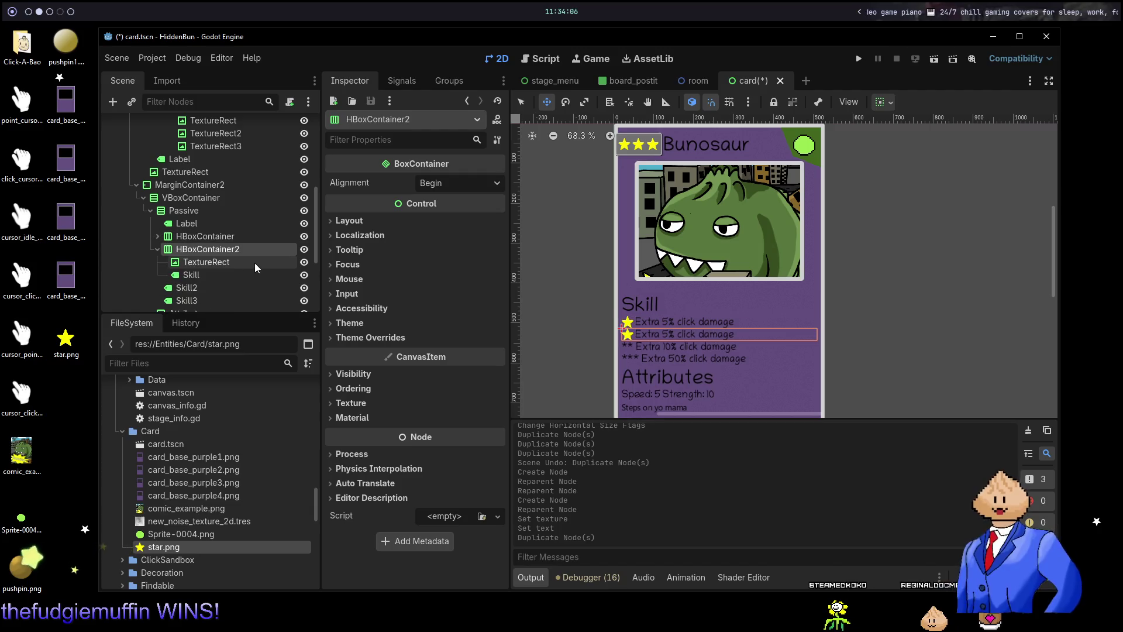
{"action": "left_click", "coordinate": [206, 263]}
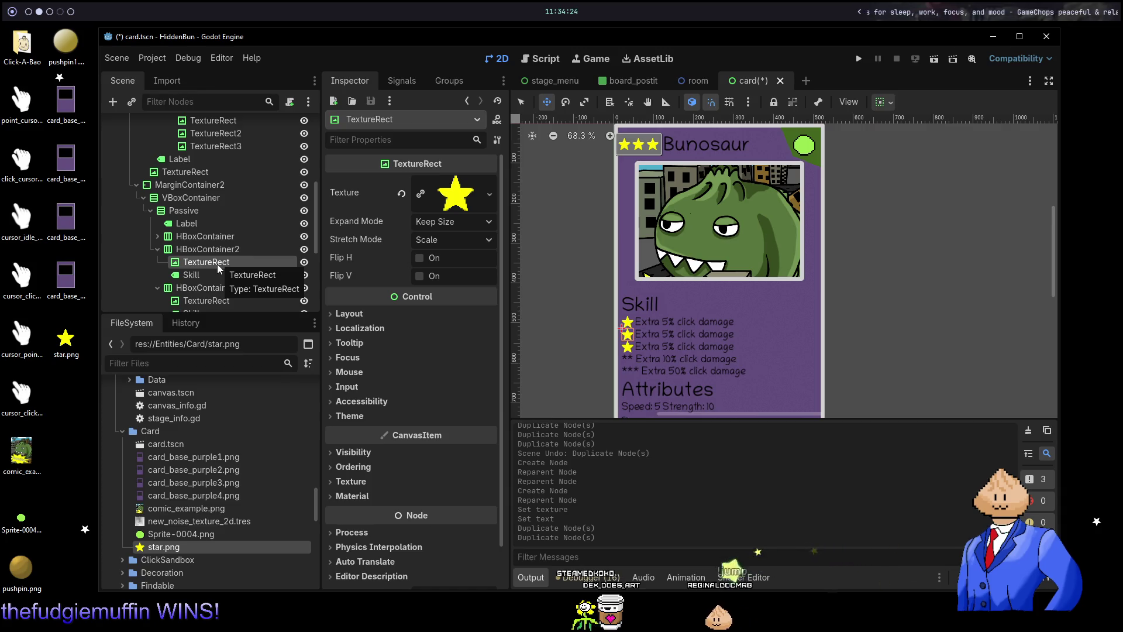
{"action": "key", "text": "ctrl+d"}
Add another star to the third line and run the card scene
{"action": "left_click", "coordinate": [208, 299]}
{"action": "scroll", "coordinate": [208, 288], "scroll_direction": "down", "scroll_amount": 1}
{"action": "left_click", "coordinate": [208, 289]}
{"action": "key", "text": "ctrl+d"}
{"action": "key", "text": "ctrl+d"}
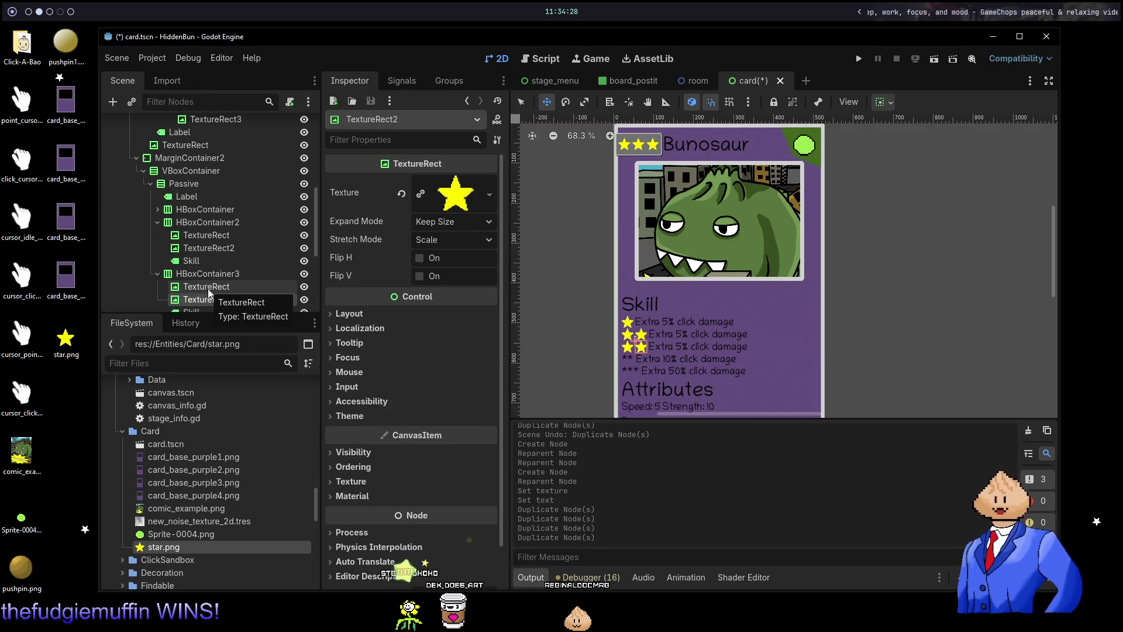
{"action": "key", "text": "F6"}
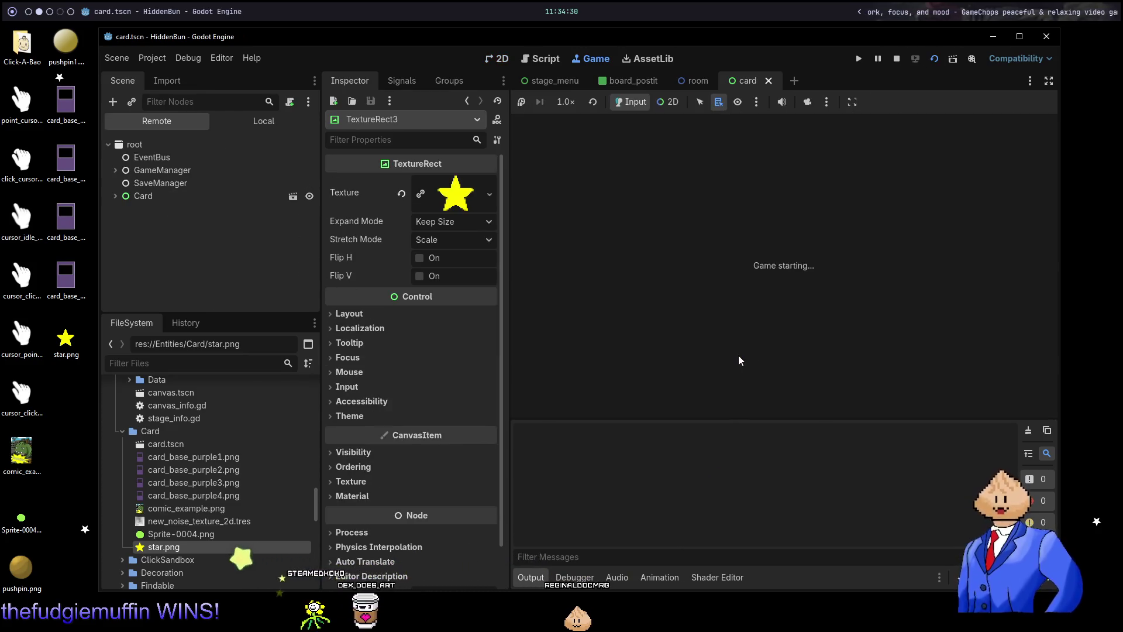
Stop the running game, zoom into the Skill rows, and select Skill2 and Skill3 together
{"action": "key", "text": "F8"}
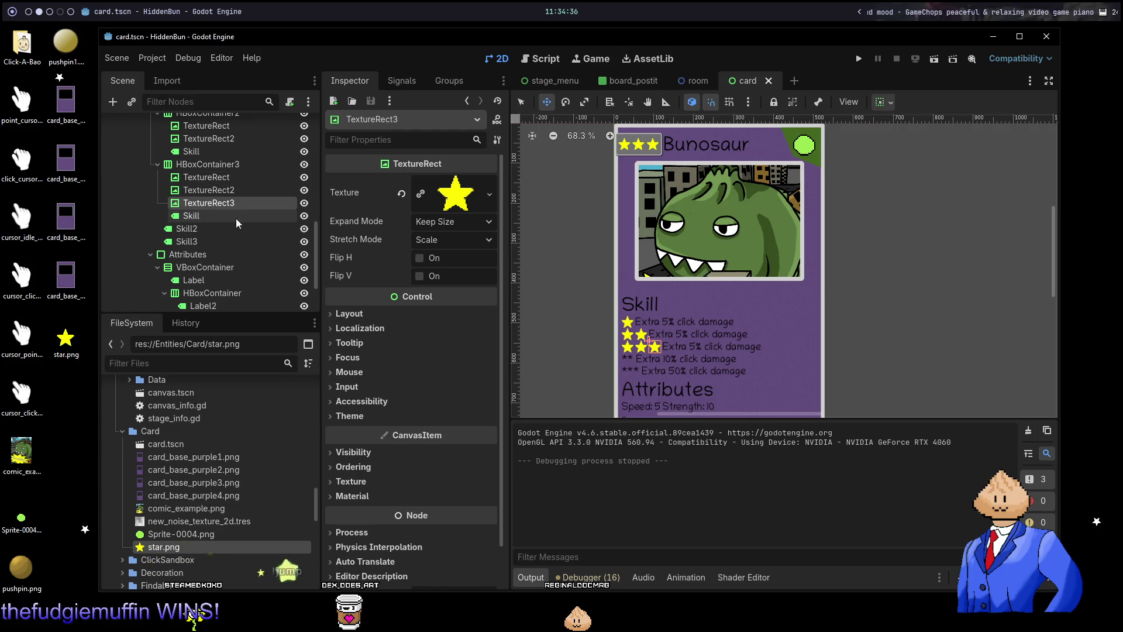
{"action": "left_click", "coordinate": [237, 177]}
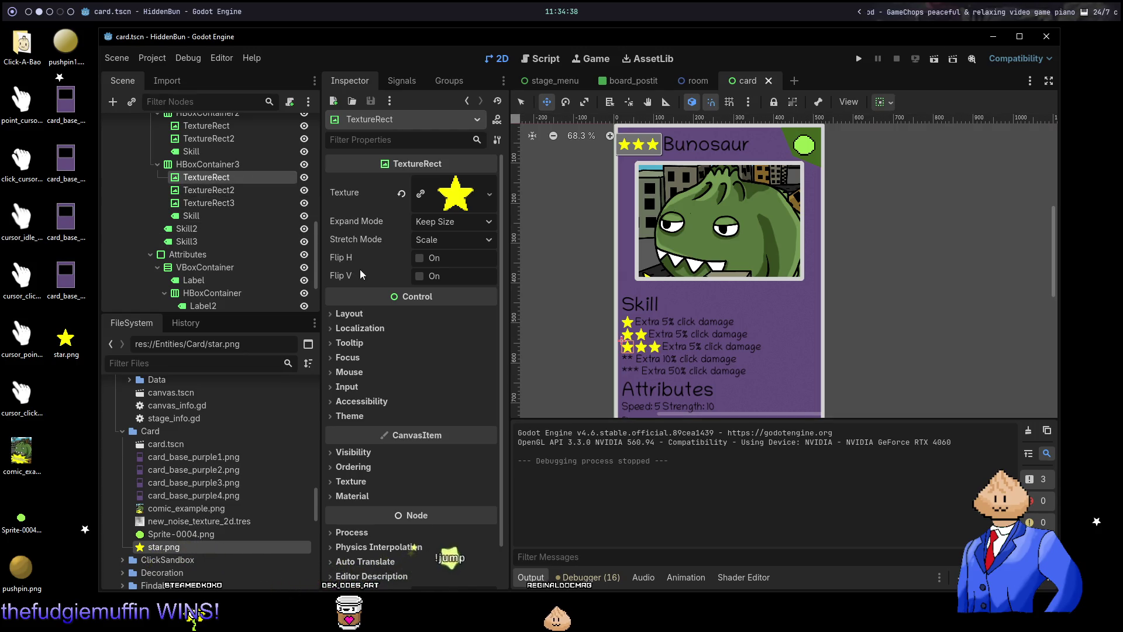
{"action": "mouse_move", "coordinate": [419, 300]}
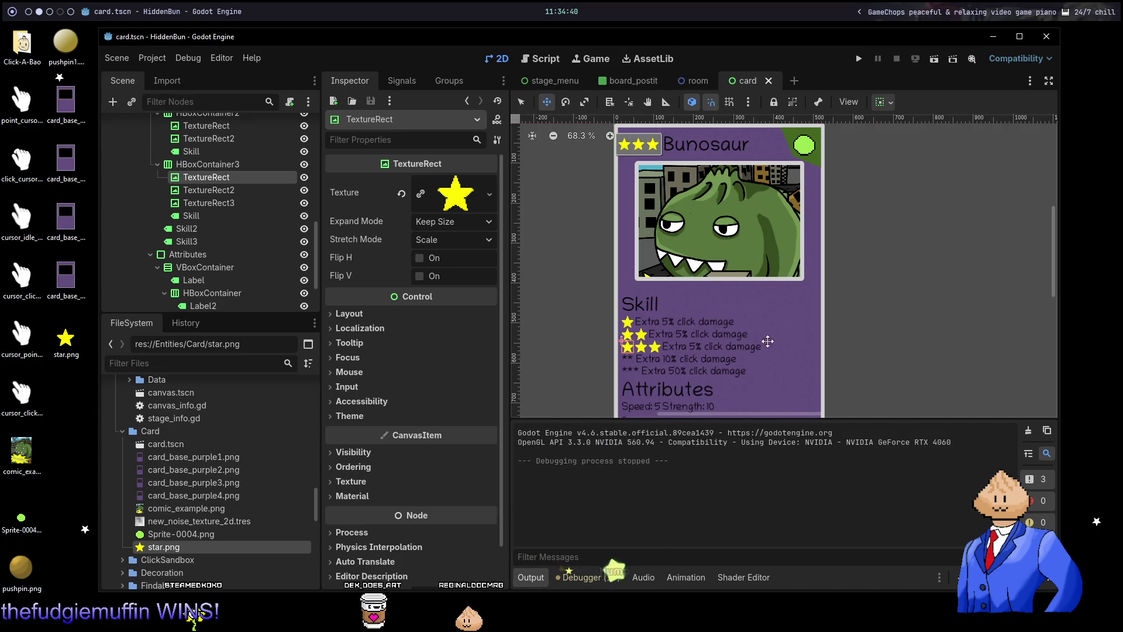
{"action": "scroll", "coordinate": [679, 340], "scroll_direction": "up", "scroll_amount": 10}
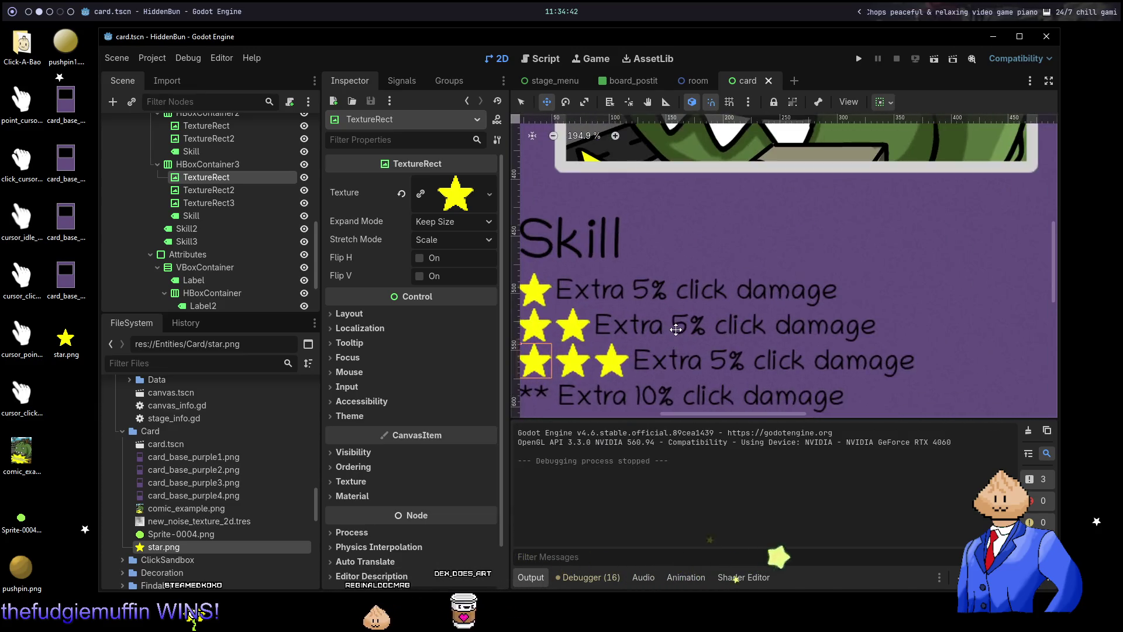
{"action": "scroll", "coordinate": [735, 297], "scroll_direction": "down", "scroll_amount": 3}
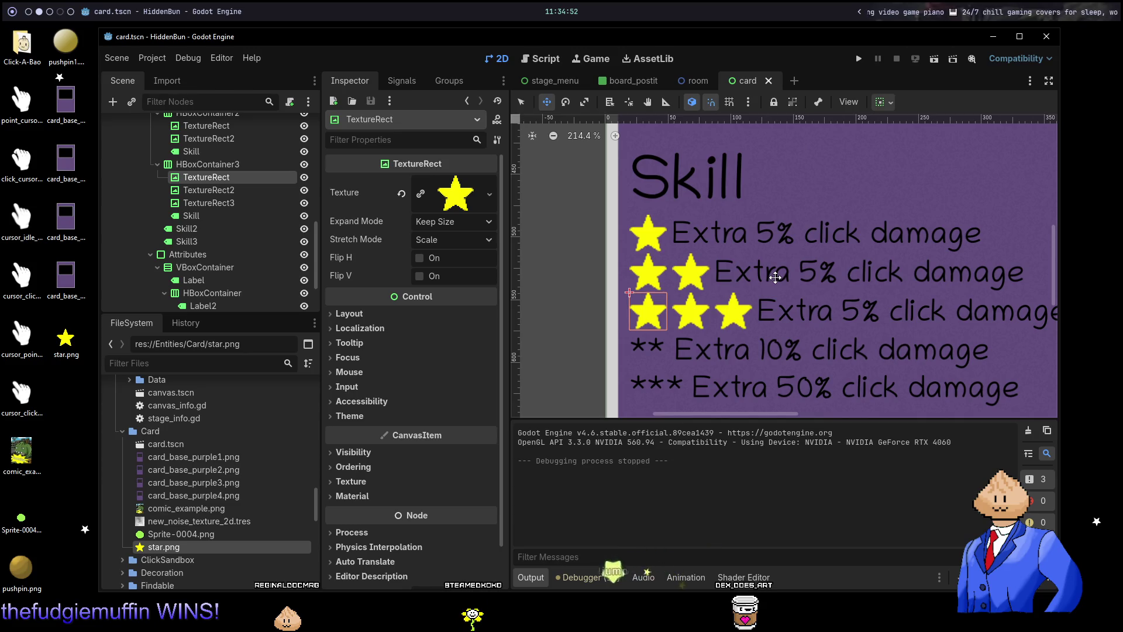
{"action": "scroll", "coordinate": [193, 192], "scroll_direction": "down", "scroll_amount": 3}
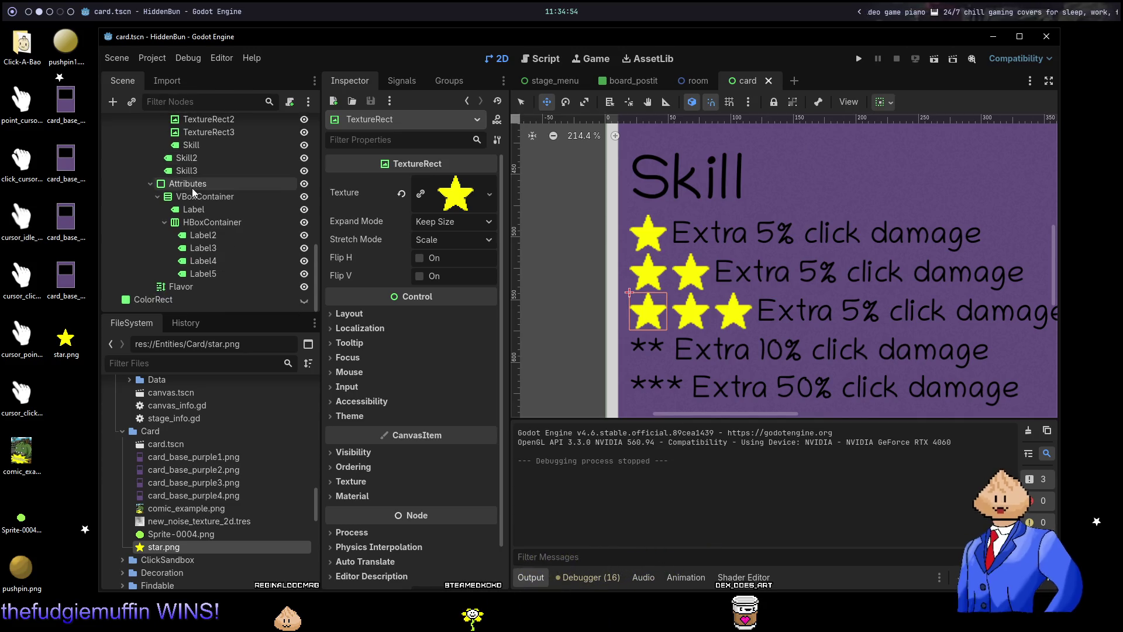
{"action": "scroll", "coordinate": [195, 186], "scroll_direction": "up", "scroll_amount": 1}
{"action": "left_click", "coordinate": [187, 181]}
{"action": "left_click", "coordinate": [197, 191], "text": "shift"}
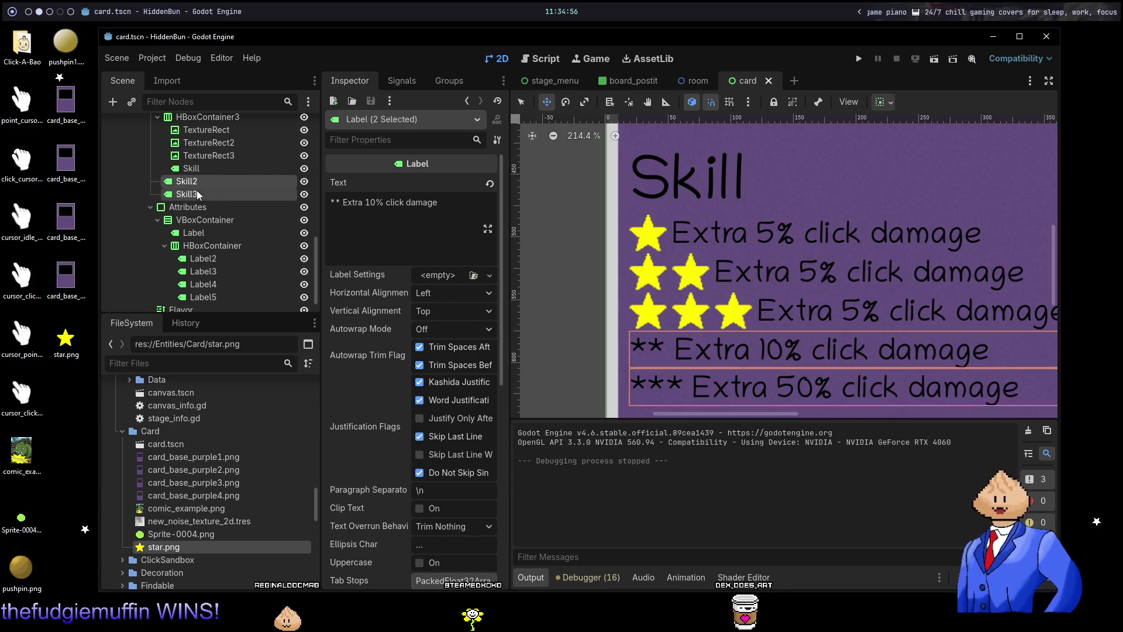
{"action": "key", "text": "Delete"}
{"action": "left_click", "coordinate": [528, 326]}
{"action": "scroll", "coordinate": [700, 299], "scroll_direction": "down", "scroll_amount": 4}
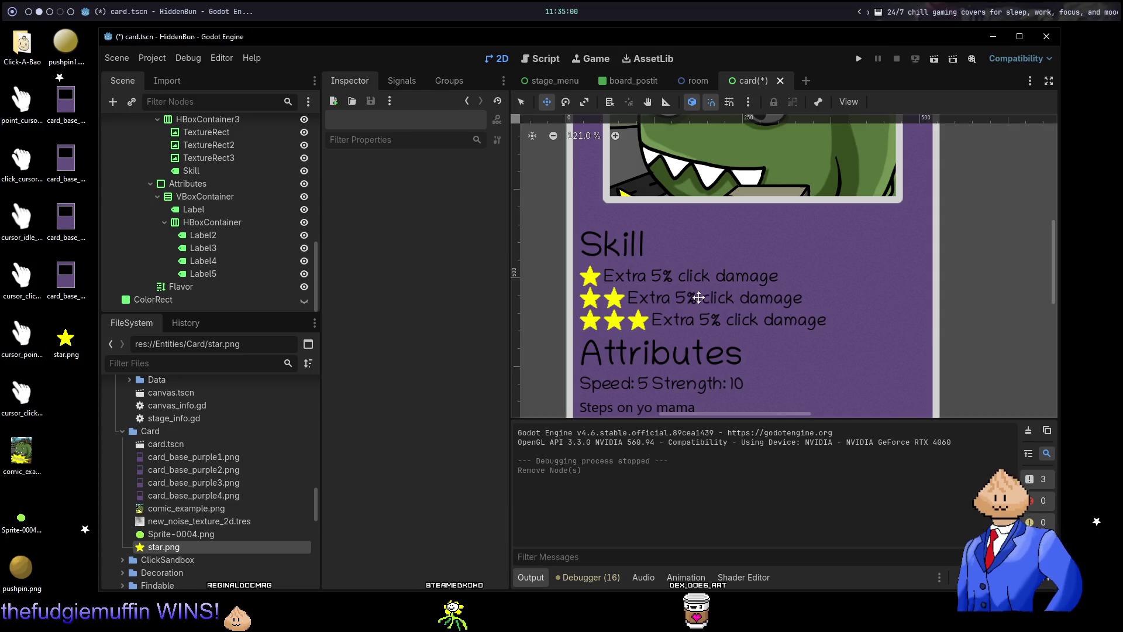
{"action": "scroll", "coordinate": [718, 266], "scroll_direction": "down", "scroll_amount": 2}
{"action": "scroll", "coordinate": [719, 263], "scroll_direction": "down", "scroll_amount": 2}
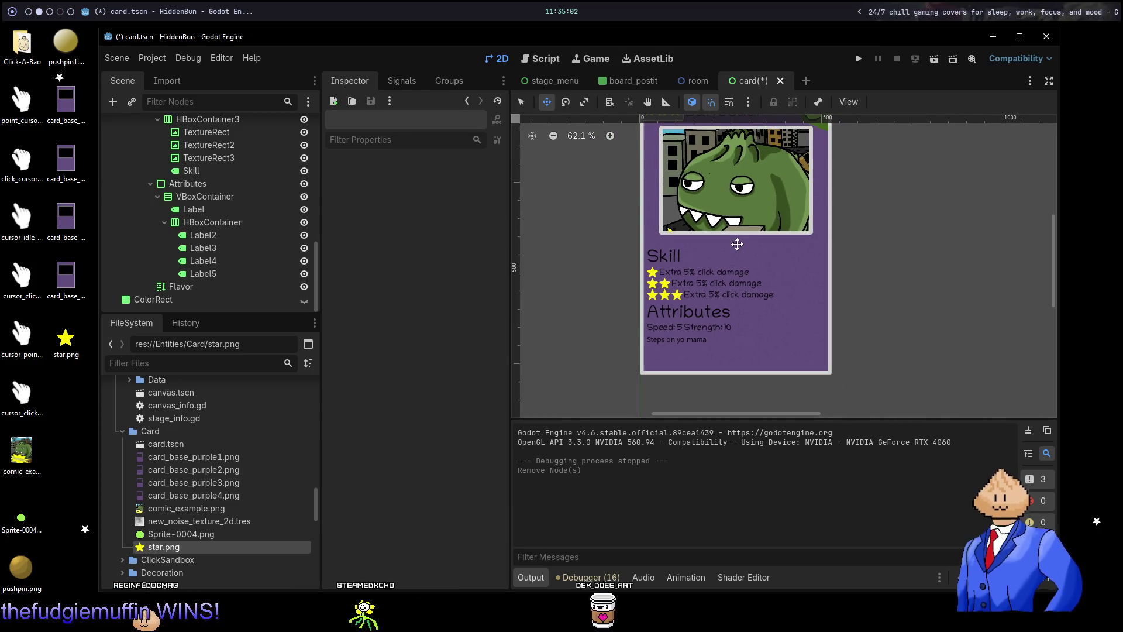
{"action": "key", "text": "f"}
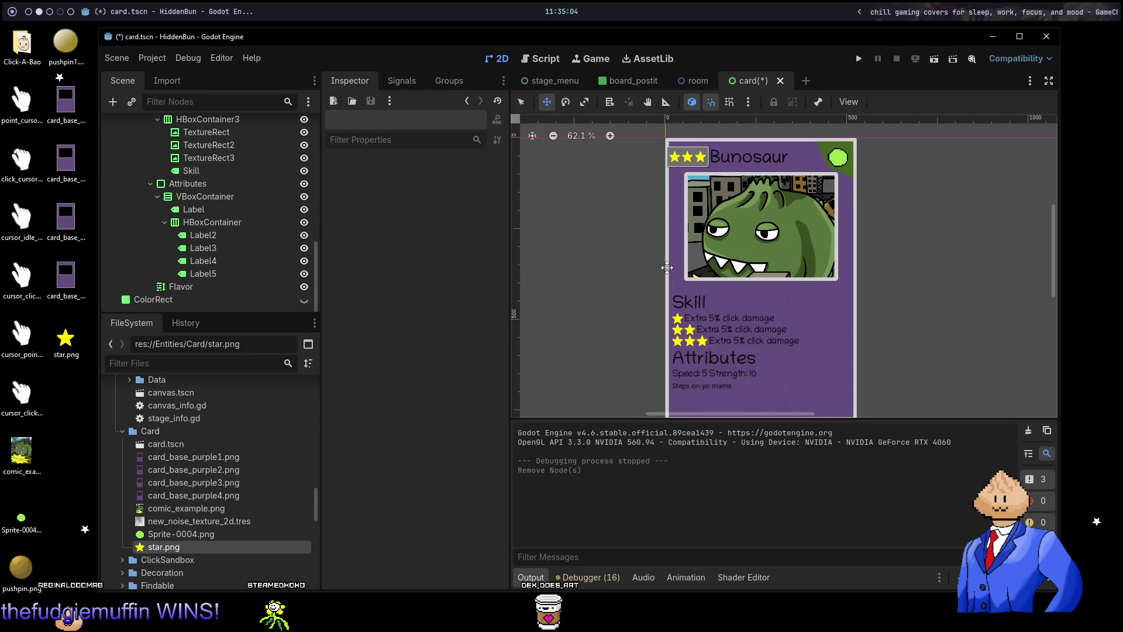
{"action": "scroll", "coordinate": [729, 276], "scroll_direction": "up", "scroll_amount": 1}
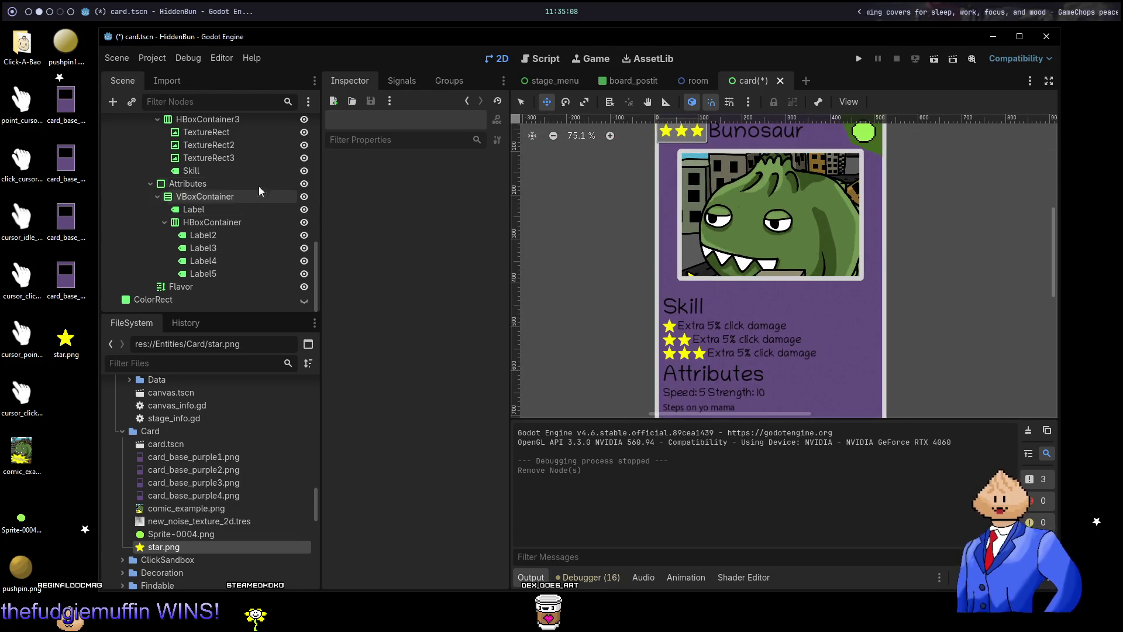
{"action": "scroll", "coordinate": [222, 181], "scroll_direction": "up", "scroll_amount": 3}
{"action": "scroll", "coordinate": [216, 184], "scroll_direction": "up", "scroll_amount": 3}
{"action": "left_click", "coordinate": [200, 168]}
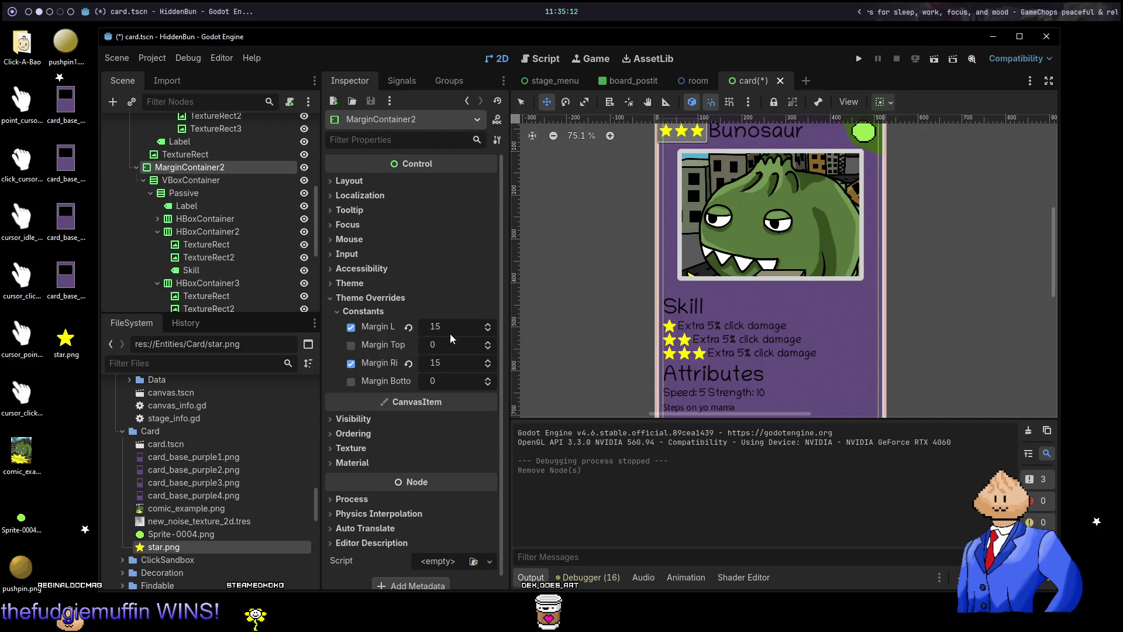
Set MarginContainer2's left and right margins to 30 and save the scene
{"action": "type", "text": "0"}
{"action": "key", "text": "Return"}
{"action": "key", "text": "Tab"}
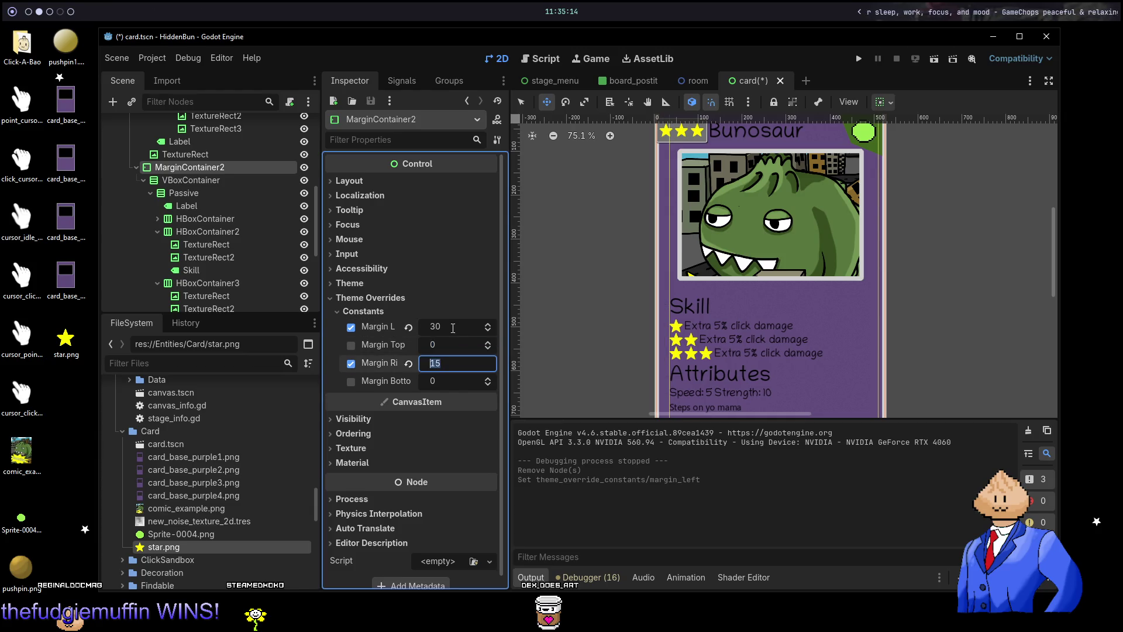
{"action": "key", "text": "Tab"}
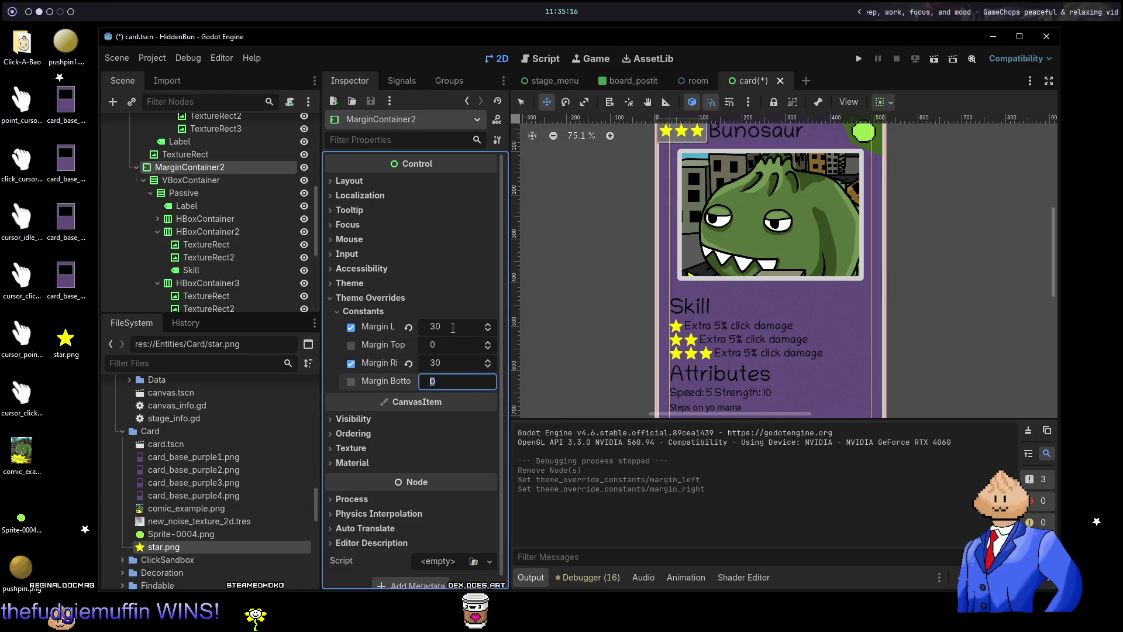
{"action": "key", "text": "ctrl+s"}
Run the project to preview the card with its wider margins
{"action": "scroll", "coordinate": [752, 308], "scroll_direction": "down", "scroll_amount": 3}
{"action": "scroll", "coordinate": [737, 321], "scroll_direction": "up", "scroll_amount": 4}
{"action": "scroll", "coordinate": [737, 321], "scroll_direction": "down", "scroll_amount": 1}
{"action": "scroll", "coordinate": [748, 245], "scroll_direction": "down", "scroll_amount": 3}
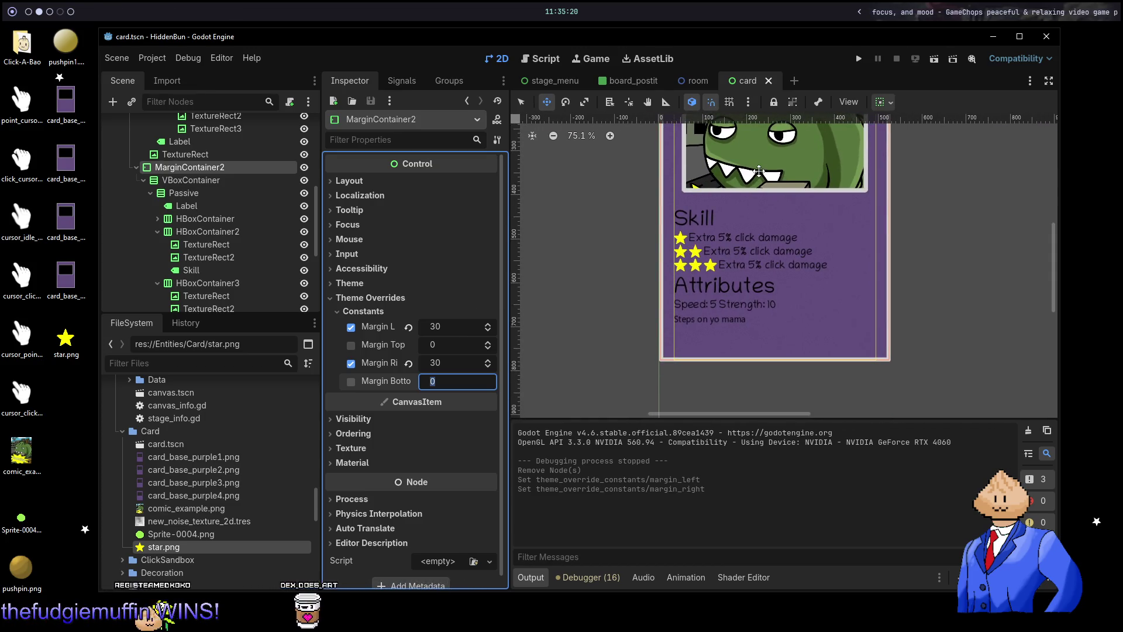
{"action": "key", "text": "F5"}
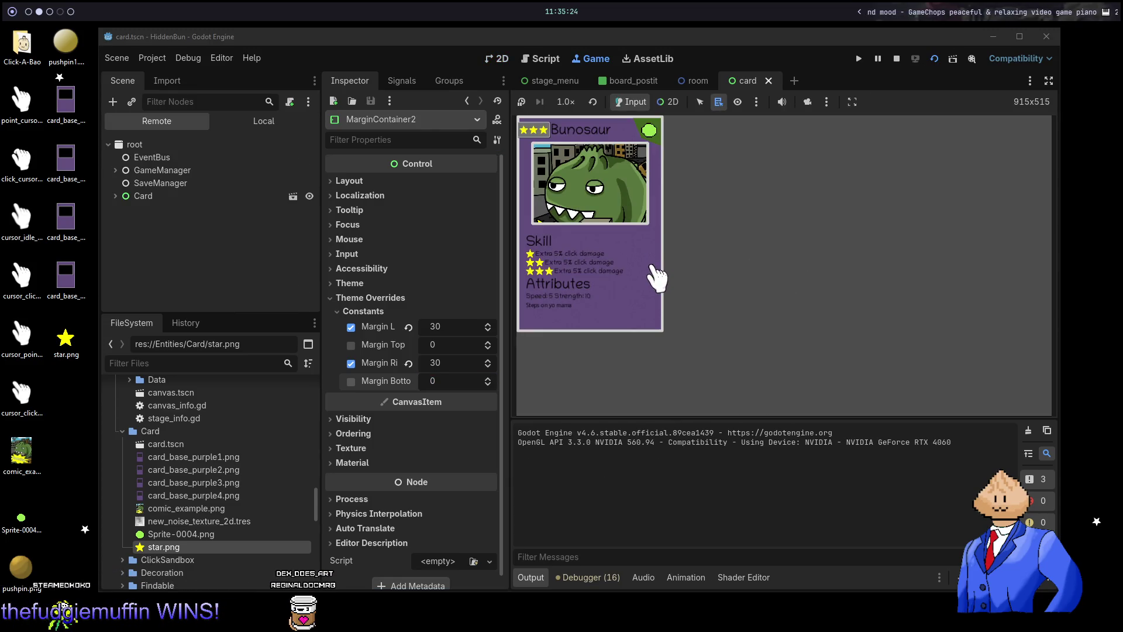
Set the window Mode to Fullscreen in Project Settings and test-run the scene fullscreen
{"action": "key", "text": "F8"}
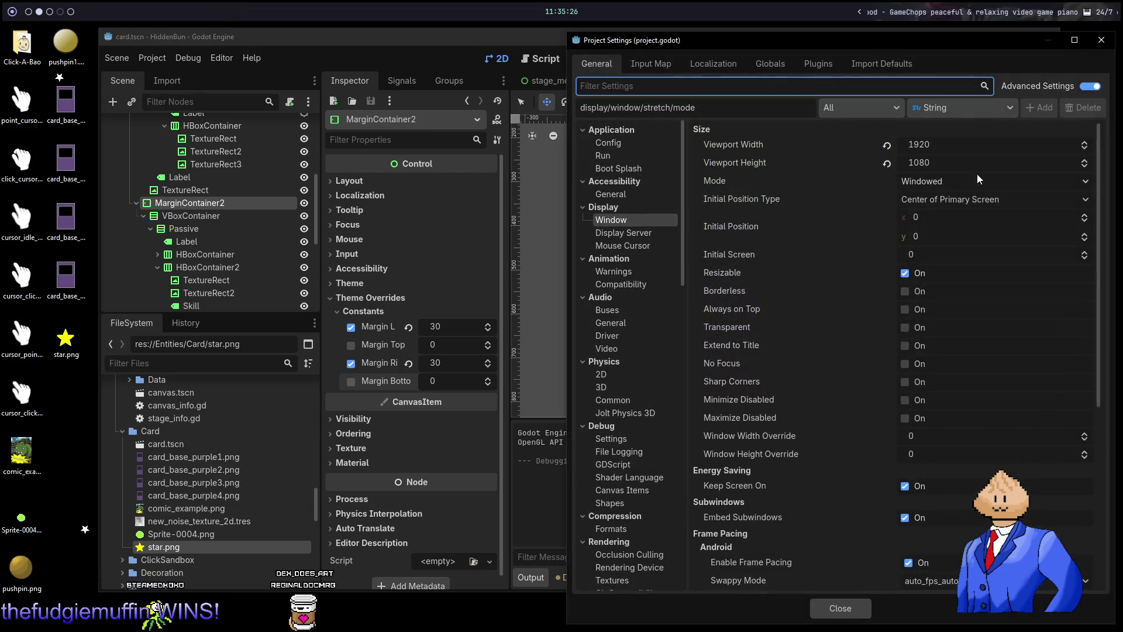
{"action": "left_click", "coordinate": [966, 182]}
{"action": "left_click", "coordinate": [957, 247]}
{"action": "key", "text": "Escape"}
{"action": "key", "text": "F6"}
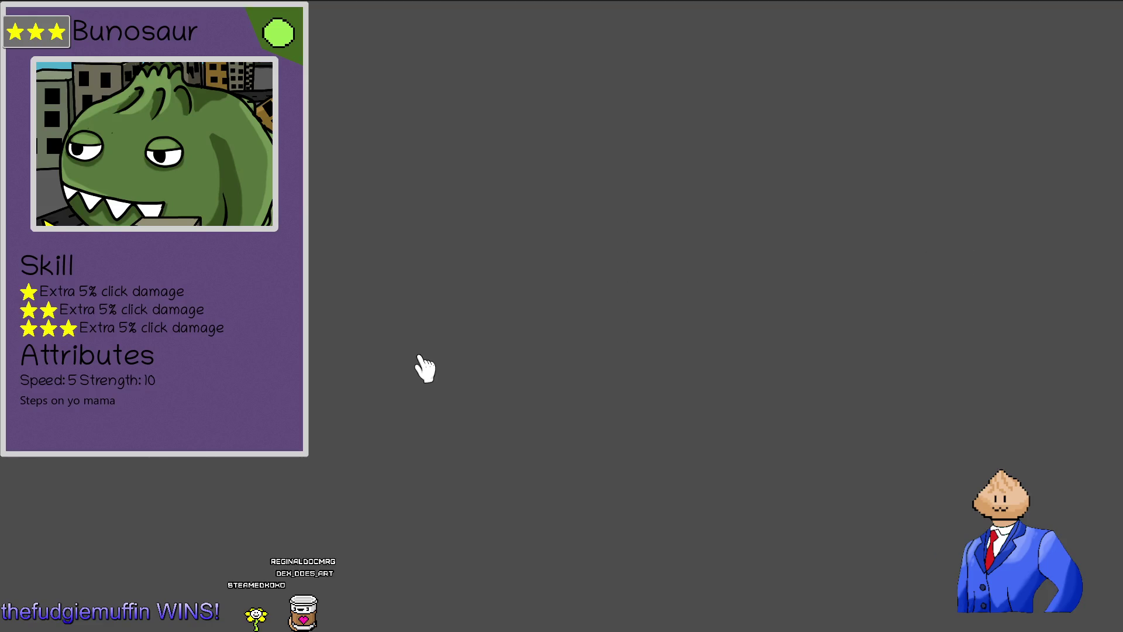
{"action": "key", "text": "F8"}
{"action": "scroll", "coordinate": [227, 203], "scroll_direction": "up", "scroll_amount": 5}
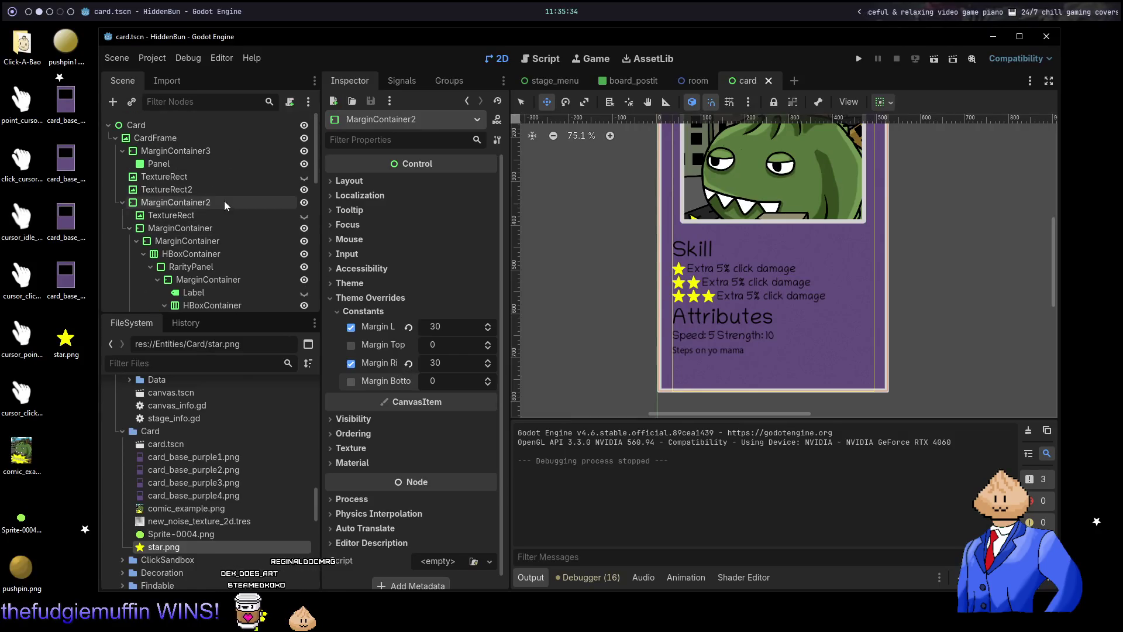
Delete the ColorRect node from the card scene
{"action": "left_click", "coordinate": [116, 138]}
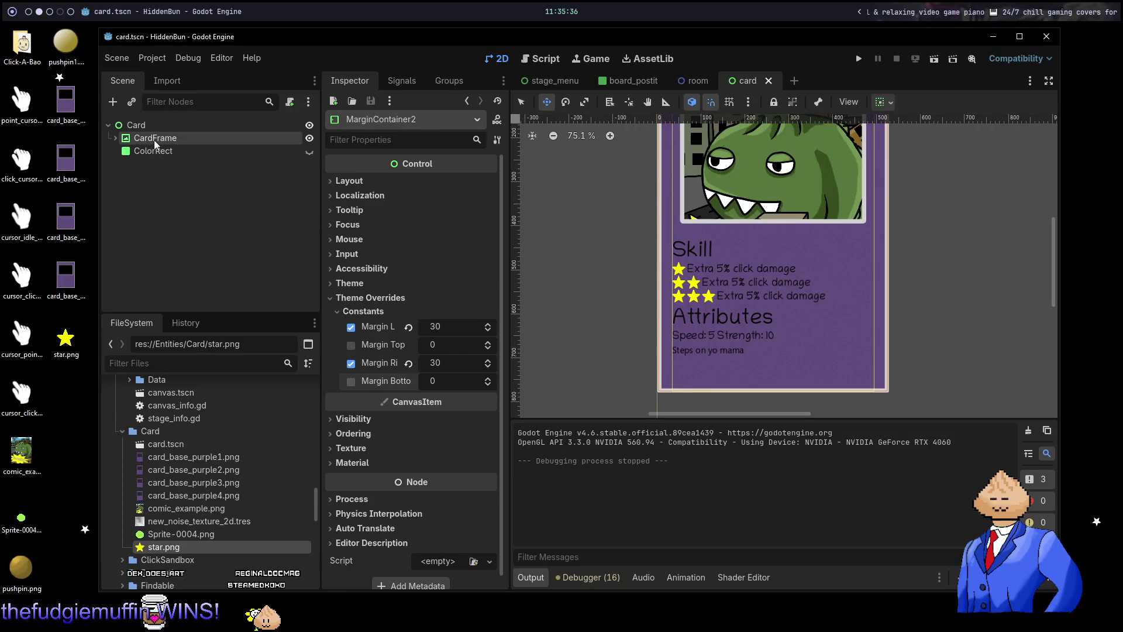
{"action": "left_click", "coordinate": [178, 150]}
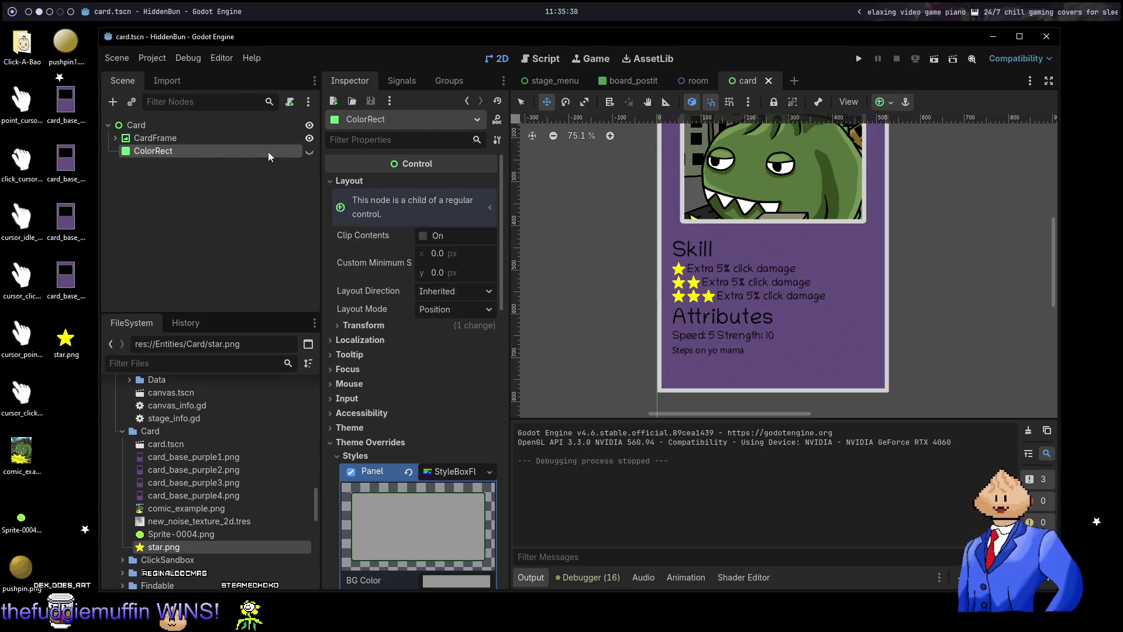
{"action": "double_click", "coordinate": [309, 153]}
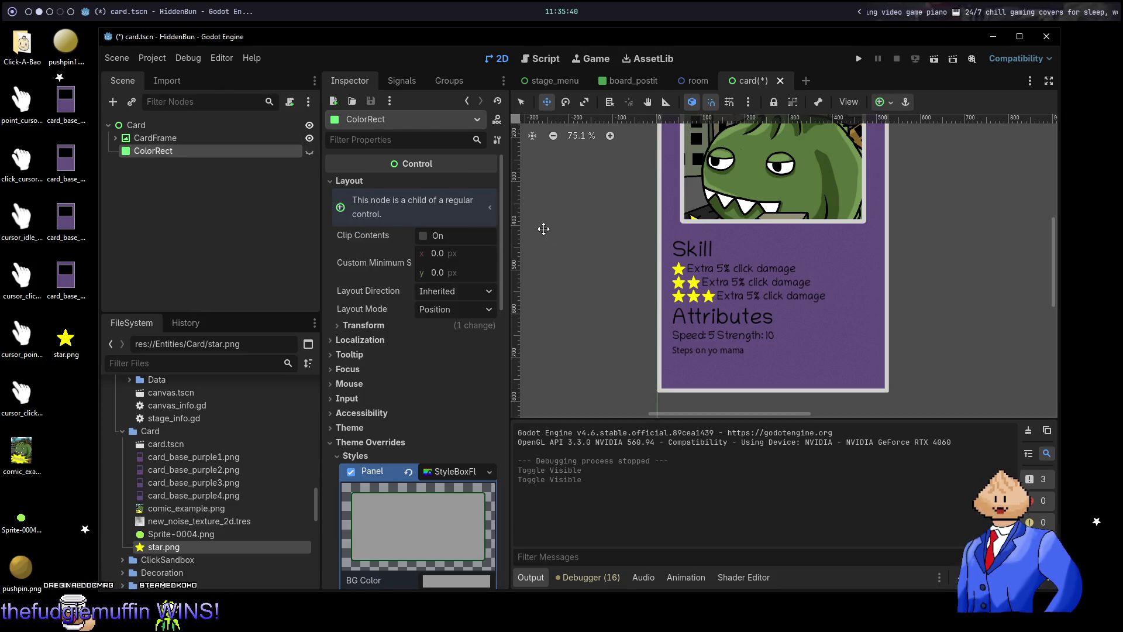
{"action": "scroll", "coordinate": [645, 277], "scroll_direction": "down", "scroll_amount": 5}
{"action": "key", "text": "Delete"}
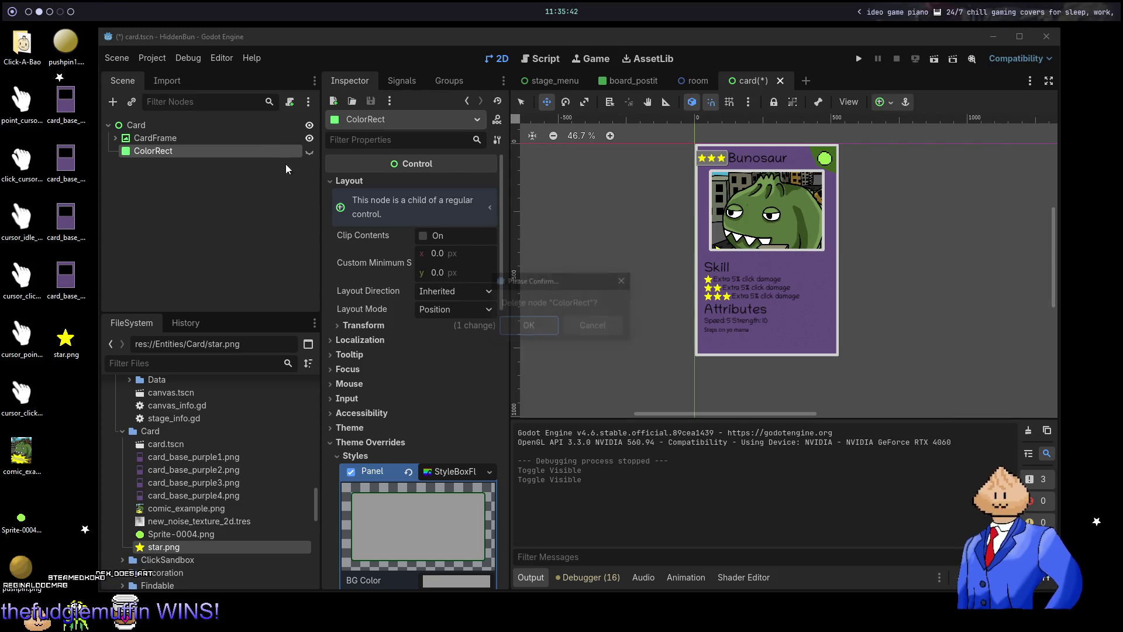
{"action": "left_click", "coordinate": [528, 329]}
Duplicate CardFrame to create CardFrame2
{"action": "left_click", "coordinate": [218, 135]}
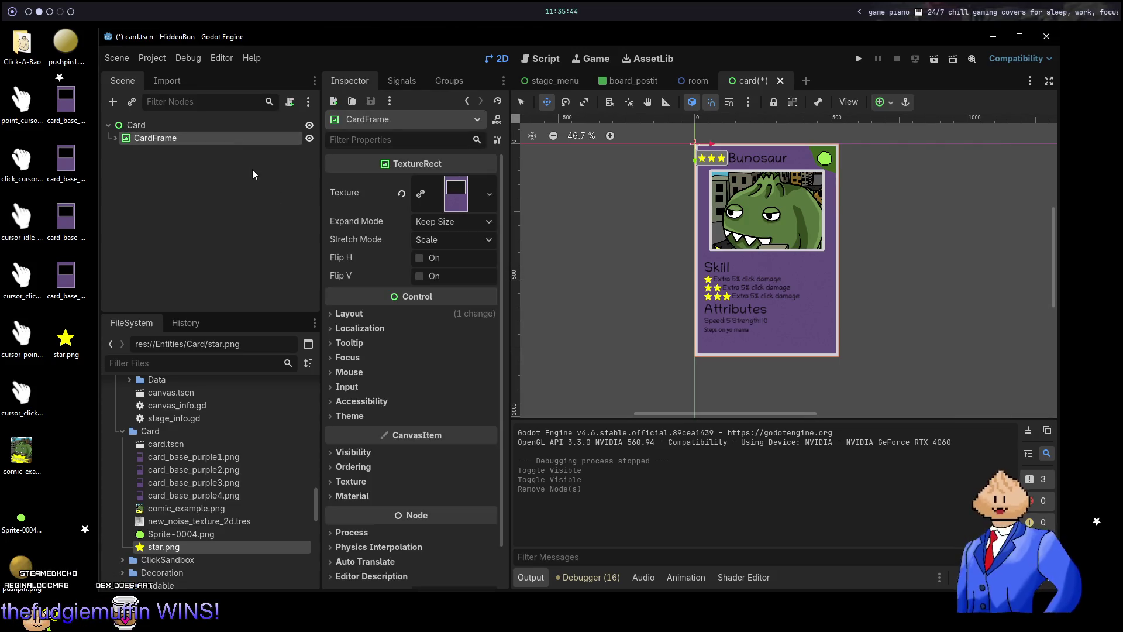
{"action": "key", "text": "ctrl+d"}
{"action": "left_click", "coordinate": [115, 151]}
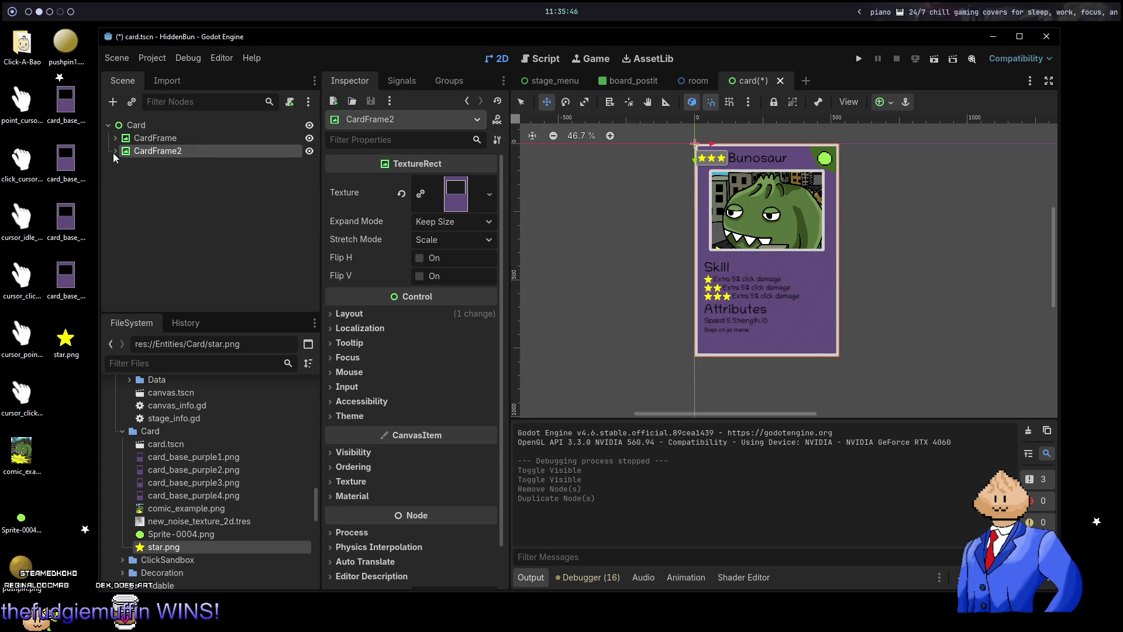
Place CardFrame2 beside the original card, aligned at the top, and preview both cards
{"action": "left_click_drag", "start_coordinate": [813, 212], "coordinate": [963, 212]}
{"action": "key", "text": "F6"}
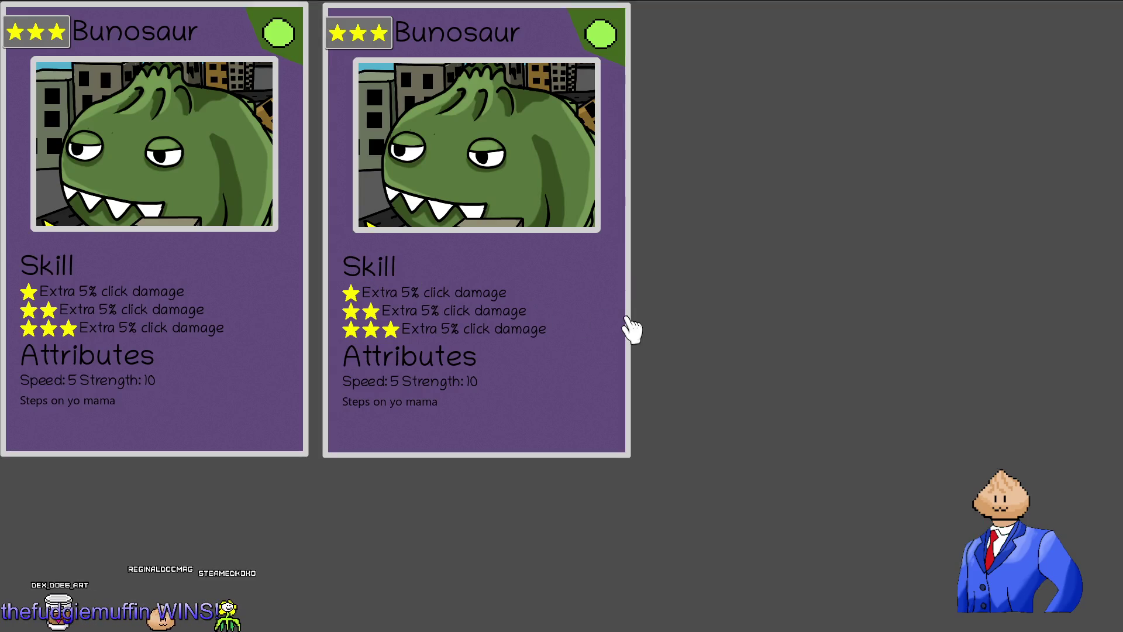
{"action": "key", "text": "F8"}
{"action": "left_click_drag", "start_coordinate": [889, 240], "coordinate": [886, 239]}
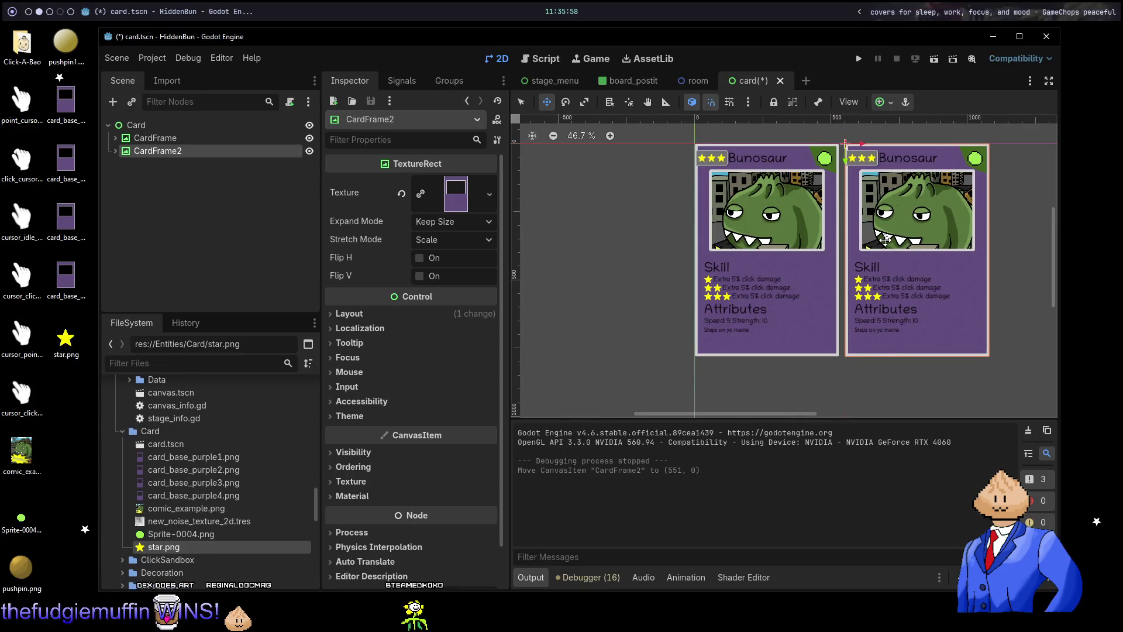
Give the original CardFrame the card_base_purple1.png texture
{"action": "scroll", "coordinate": [241, 412], "scroll_direction": "up", "scroll_amount": 5}
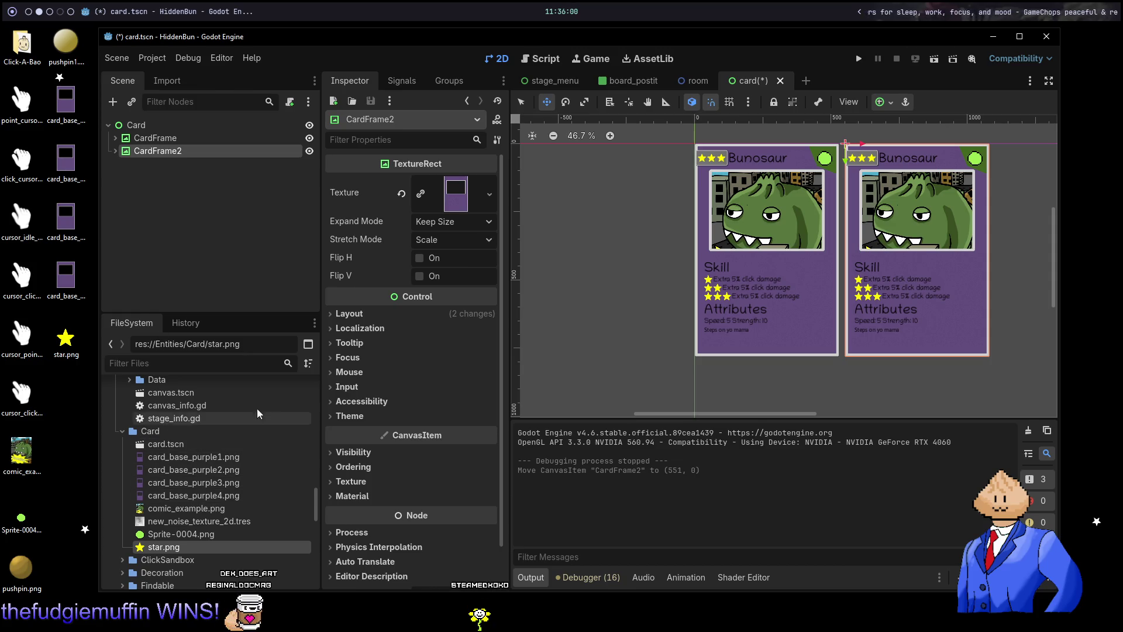
{"action": "scroll", "coordinate": [246, 421], "scroll_direction": "down", "scroll_amount": 10}
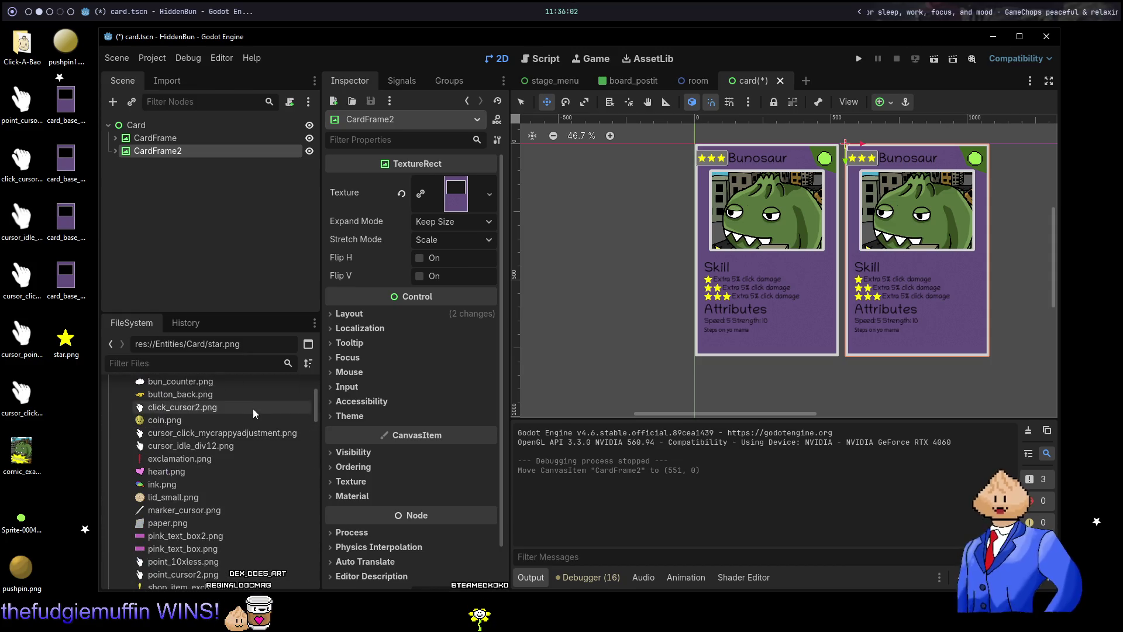
{"action": "scroll", "coordinate": [229, 444], "scroll_direction": "down", "scroll_amount": 5}
{"action": "scroll", "coordinate": [236, 450], "scroll_direction": "down", "scroll_amount": 10}
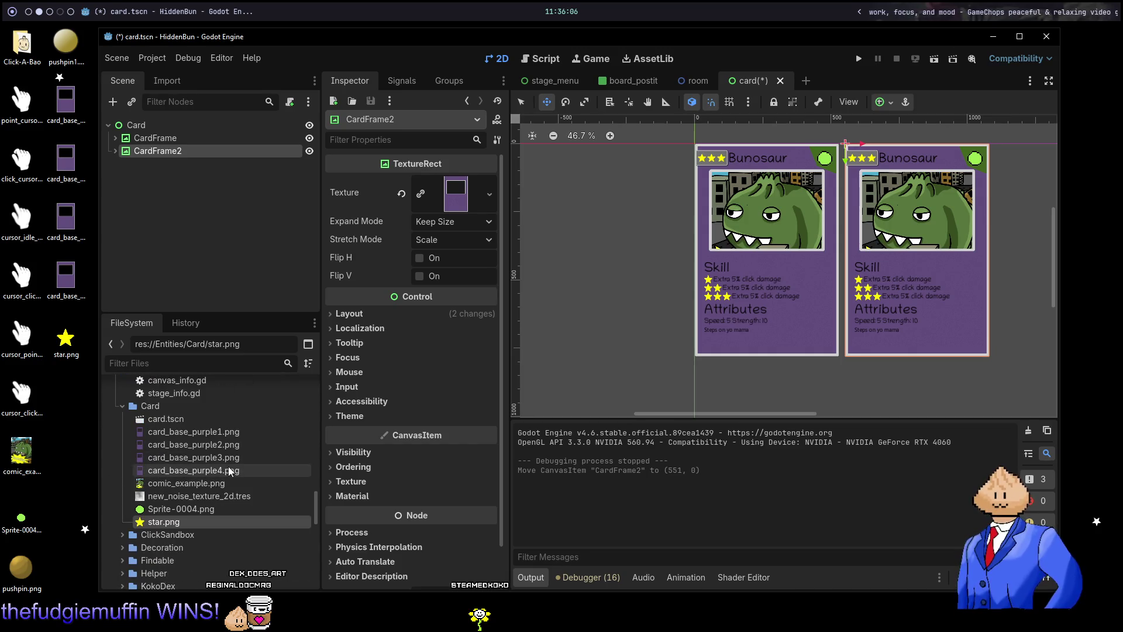
{"action": "mouse_move", "coordinate": [226, 447]}
{"action": "left_mouse_down"}
{"action": "mouse_move", "coordinate": [360, 367]}
{"action": "mouse_move", "coordinate": [452, 220]}
{"action": "left_mouse_up"}
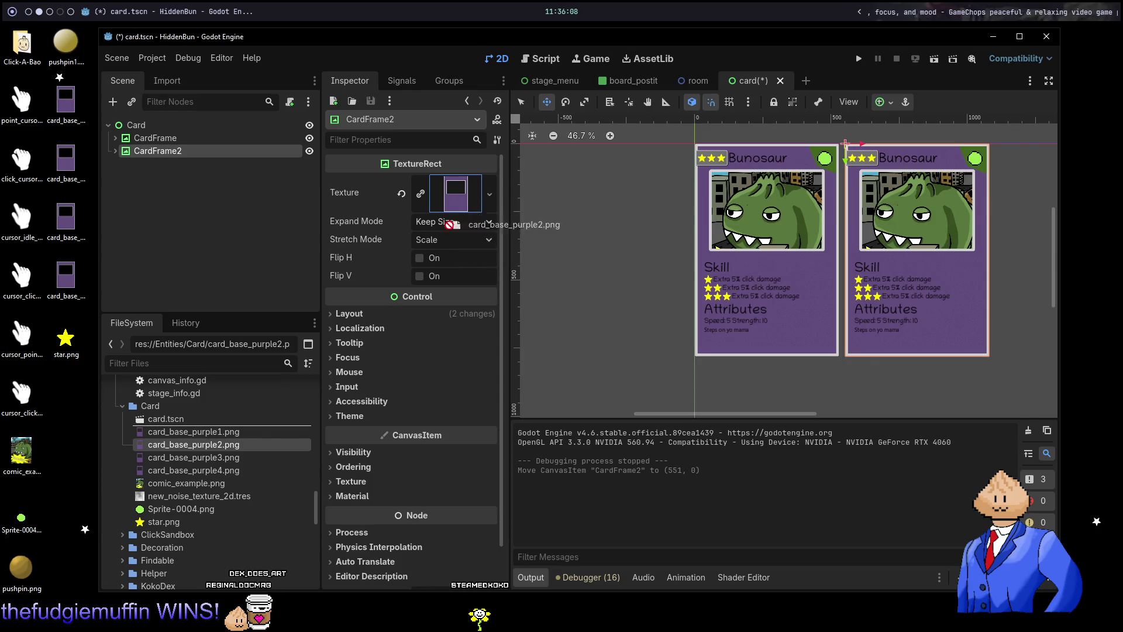
{"action": "key", "text": "Up"}
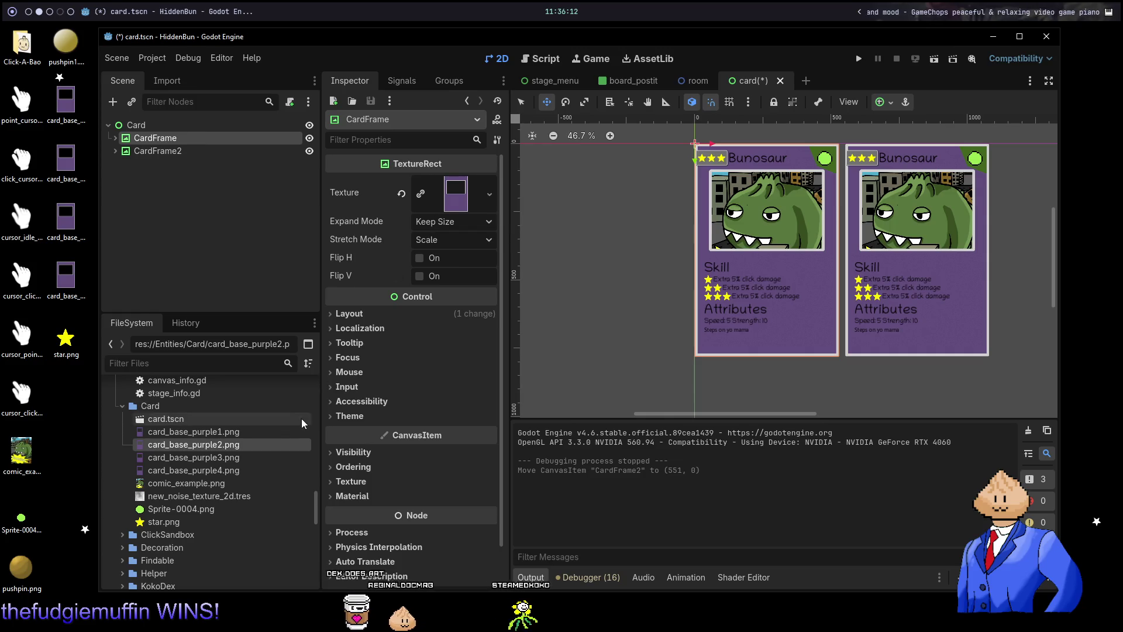
{"action": "left_click_drag", "start_coordinate": [243, 434], "coordinate": [466, 193]}
{"action": "left_click", "coordinate": [218, 151]}
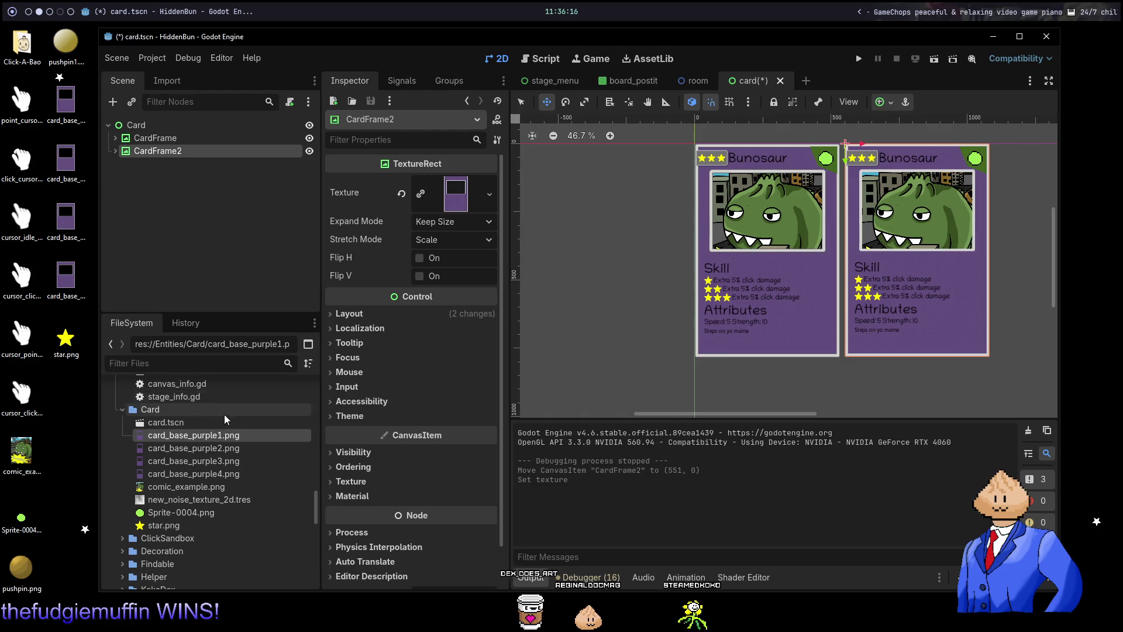
Give CardFrame2 the card_base_purple2.png texture and duplicate it into CardFrame3
{"action": "left_click_drag", "start_coordinate": [199, 448], "coordinate": [478, 213]}
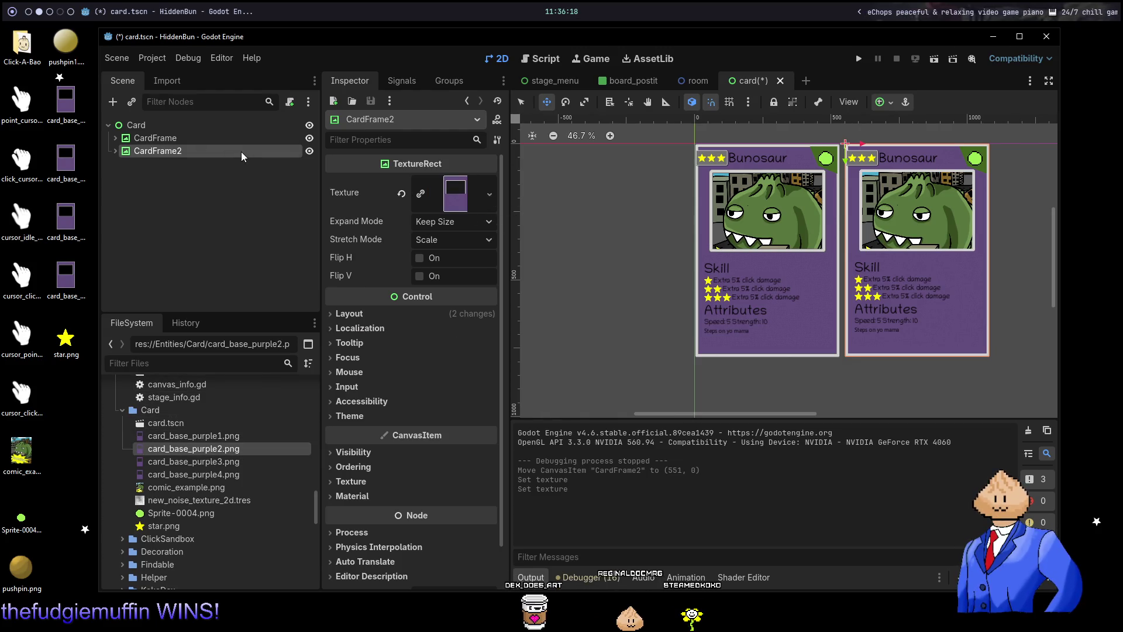
{"action": "key", "text": "ctrl+d"}
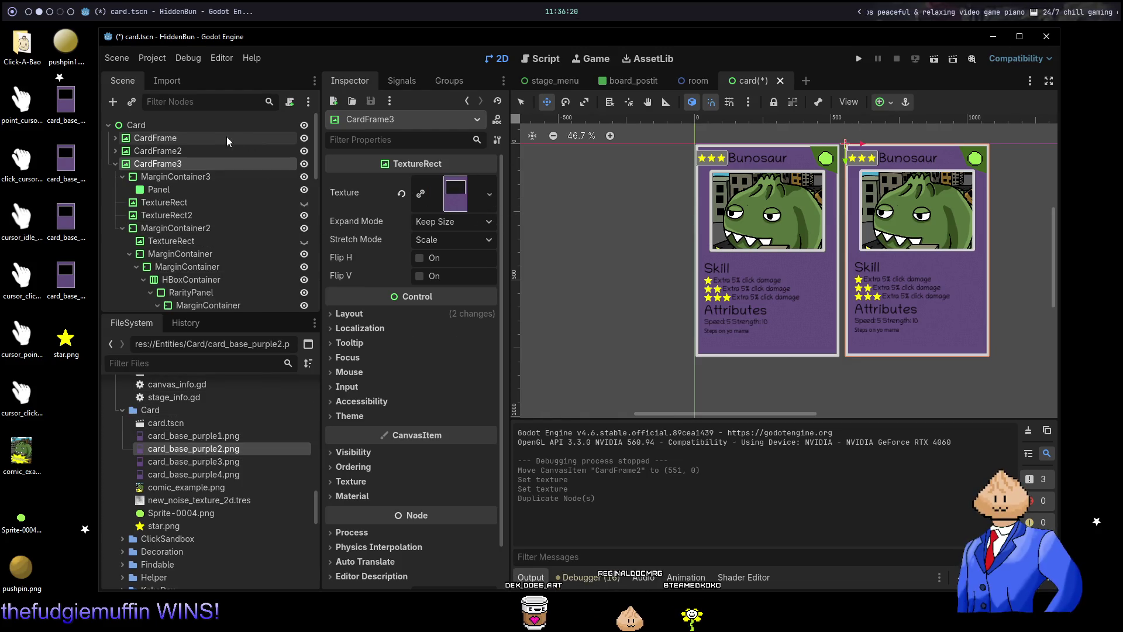
{"action": "left_click", "coordinate": [228, 140]}
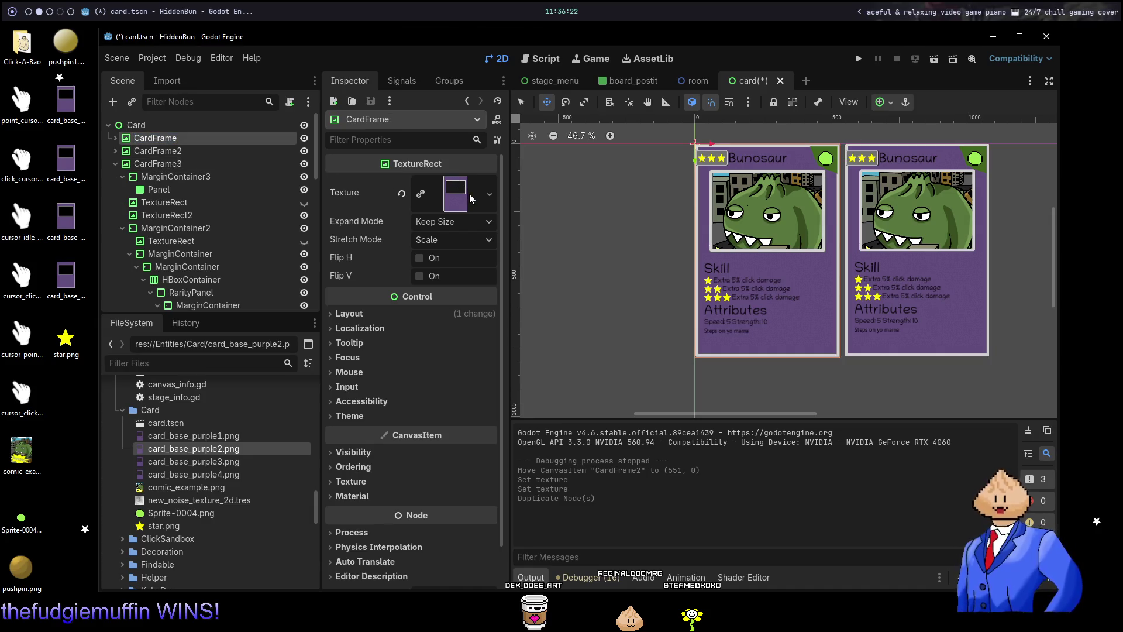
{"action": "left_click", "coordinate": [222, 152]}
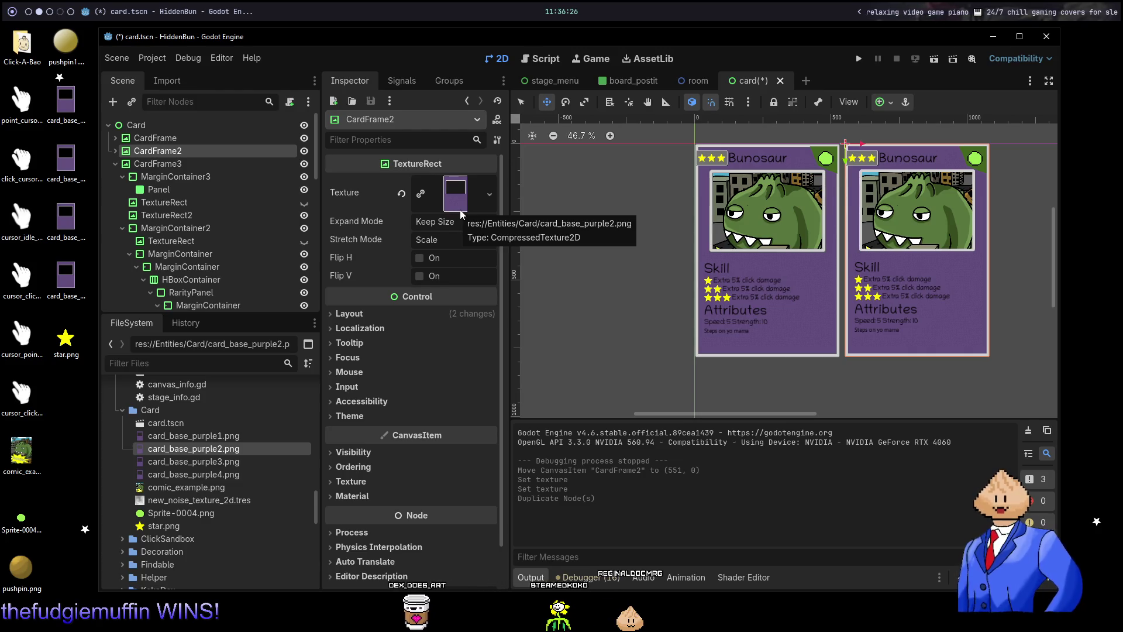
{"action": "left_click", "coordinate": [207, 164]}
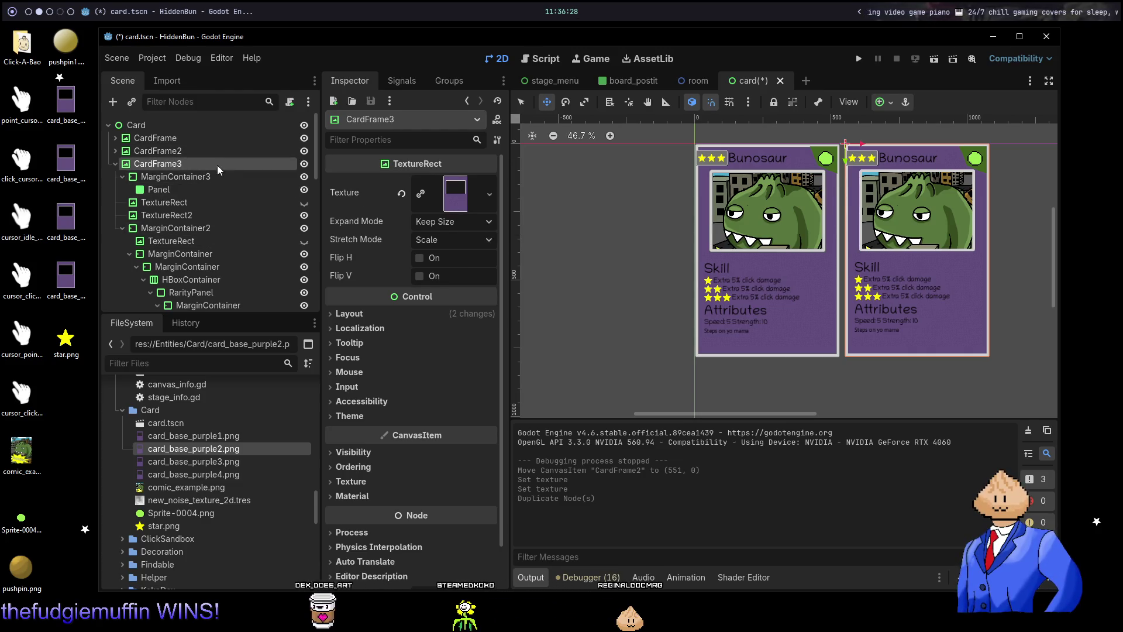
{"action": "left_click", "coordinate": [116, 166]}
Move CardFrame3 right of the second card, preview all three, and apply card_base_purple3.png
{"action": "mouse_move", "coordinate": [914, 239]}
{"action": "left_mouse_down"}
{"action": "mouse_move", "coordinate": [1039, 240]}
{"action": "mouse_move", "coordinate": [758, 228]}
{"action": "mouse_move", "coordinate": [851, 230]}
{"action": "left_mouse_up"}
{"action": "scroll", "coordinate": [758, 228], "scroll_direction": "down", "scroll_amount": 2}
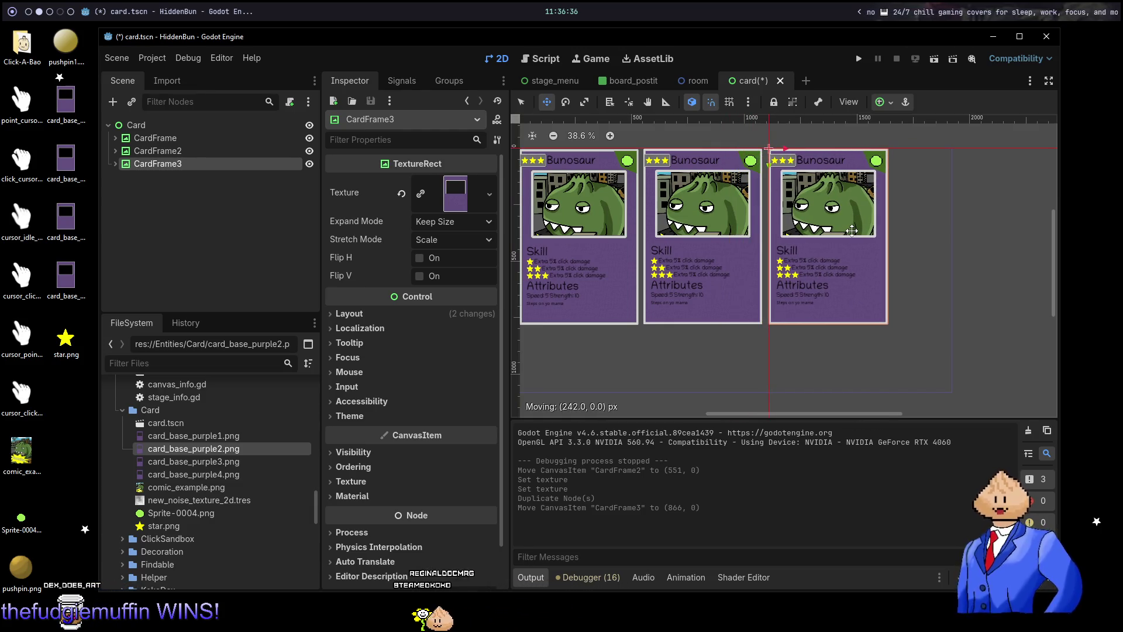
{"action": "key", "text": "ctrl+s"}
{"action": "key", "text": "F6"}
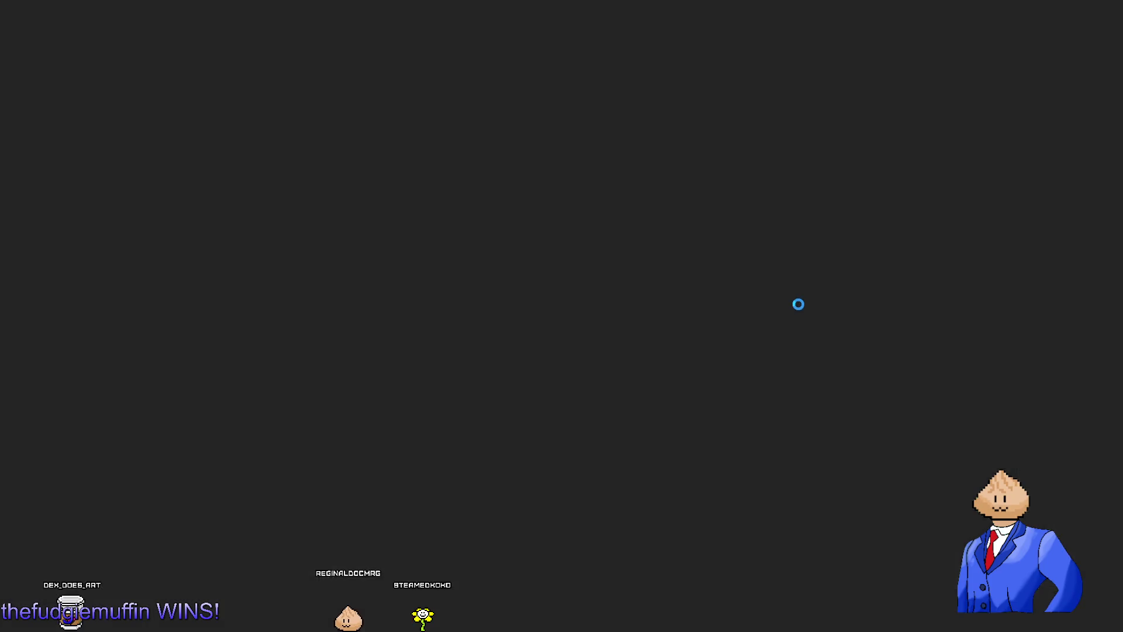
{"action": "key", "text": "F8"}
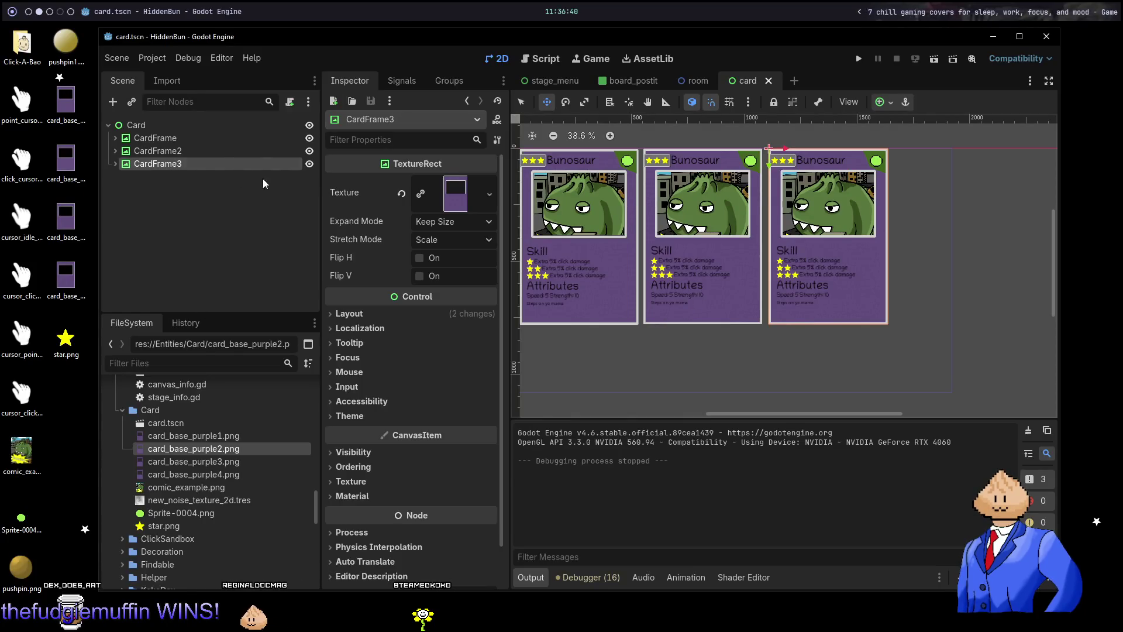
{"action": "mouse_move", "coordinate": [193, 462]}
{"action": "left_mouse_down"}
{"action": "mouse_move", "coordinate": [423, 274]}
{"action": "mouse_move", "coordinate": [456, 192]}
{"action": "left_mouse_up"}
Run the scene to review the three Bunosaur cards, then close it and select CardFrame
{"action": "key", "text": "F6"}
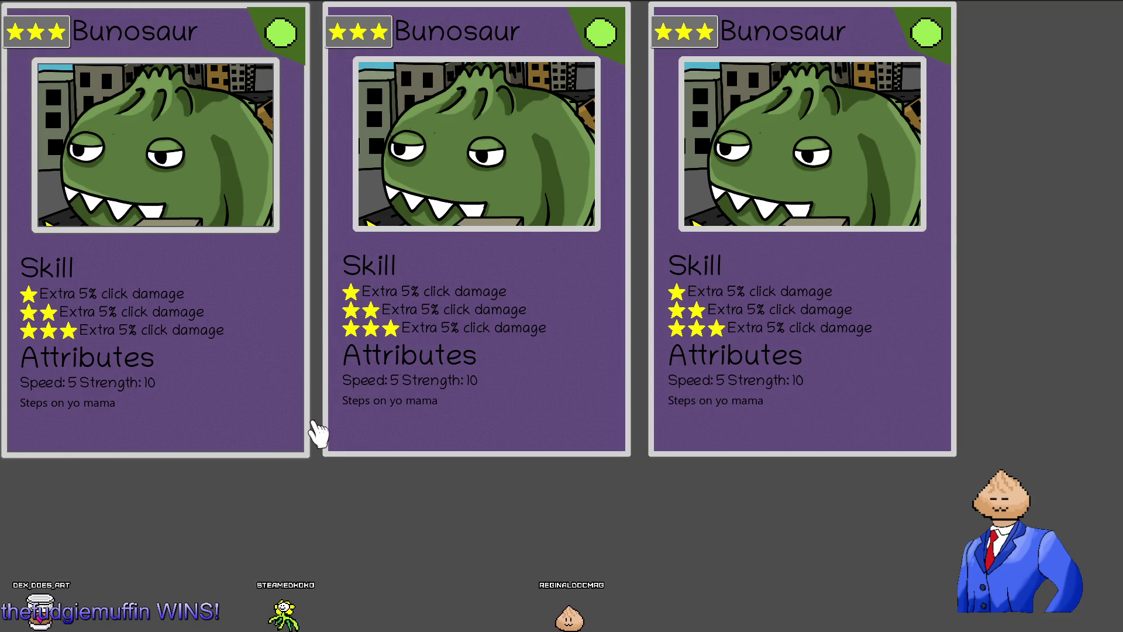
{"action": "key", "text": "F8"}
{"action": "left_click", "coordinate": [191, 141]}
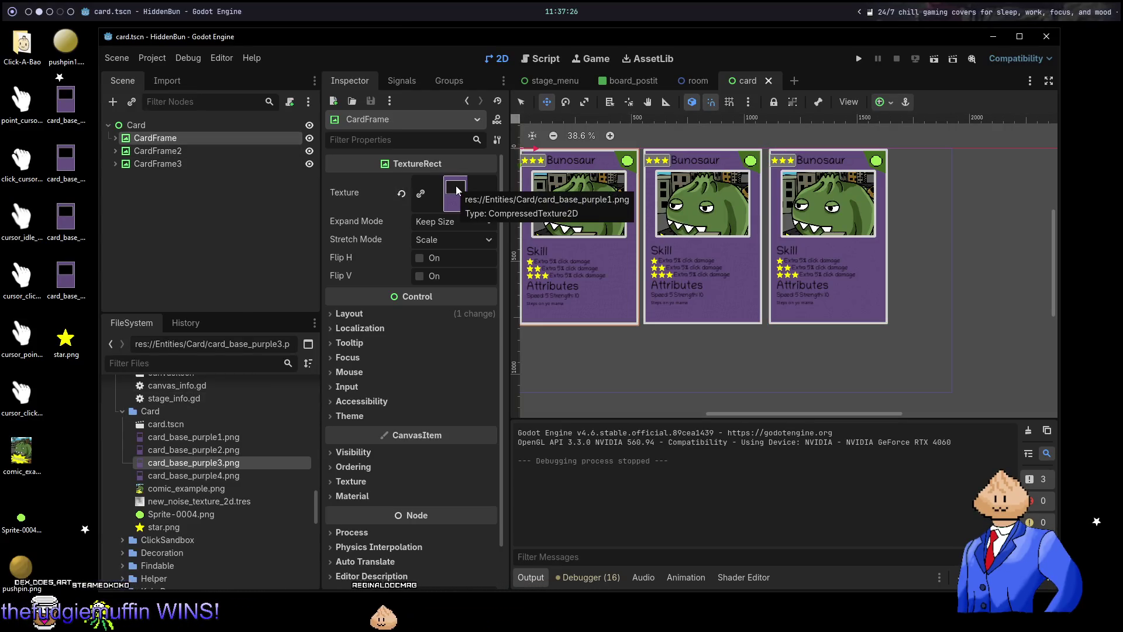
Duplicate CardFrame3 into CardFrame4 and move it to a fourth slot on the right
{"action": "left_click", "coordinate": [215, 152]}
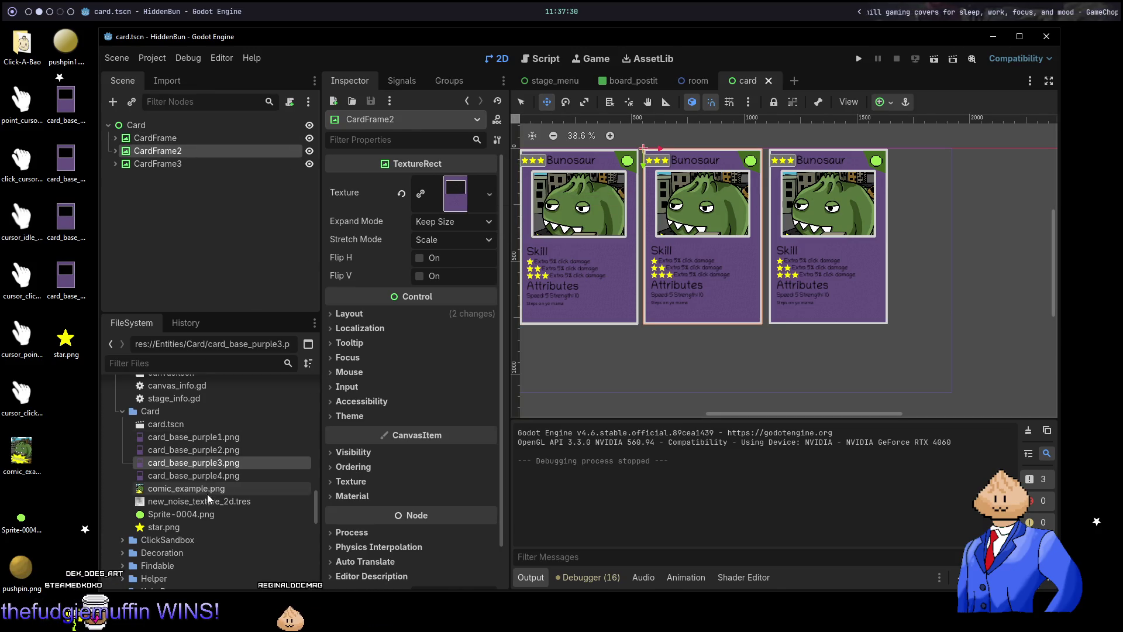
{"action": "left_click", "coordinate": [167, 164]}
{"action": "key", "text": "ctrl+d"}
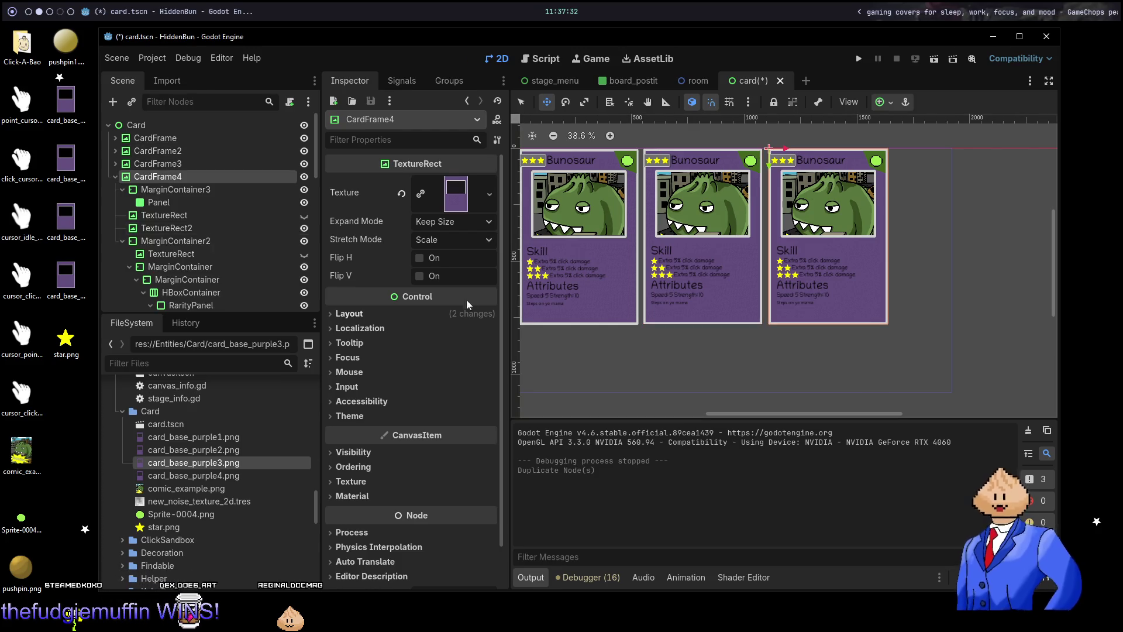
{"action": "key", "text": "Left"}
{"action": "mouse_move", "coordinate": [820, 228]}
{"action": "left_mouse_down"}
{"action": "mouse_move", "coordinate": [951, 224]}
{"action": "mouse_move", "coordinate": [943, 219]}
{"action": "mouse_move", "coordinate": [944, 228]}
{"action": "left_mouse_up"}
{"action": "left_click_drag", "start_coordinate": [694, 223], "coordinate": [689, 223]}
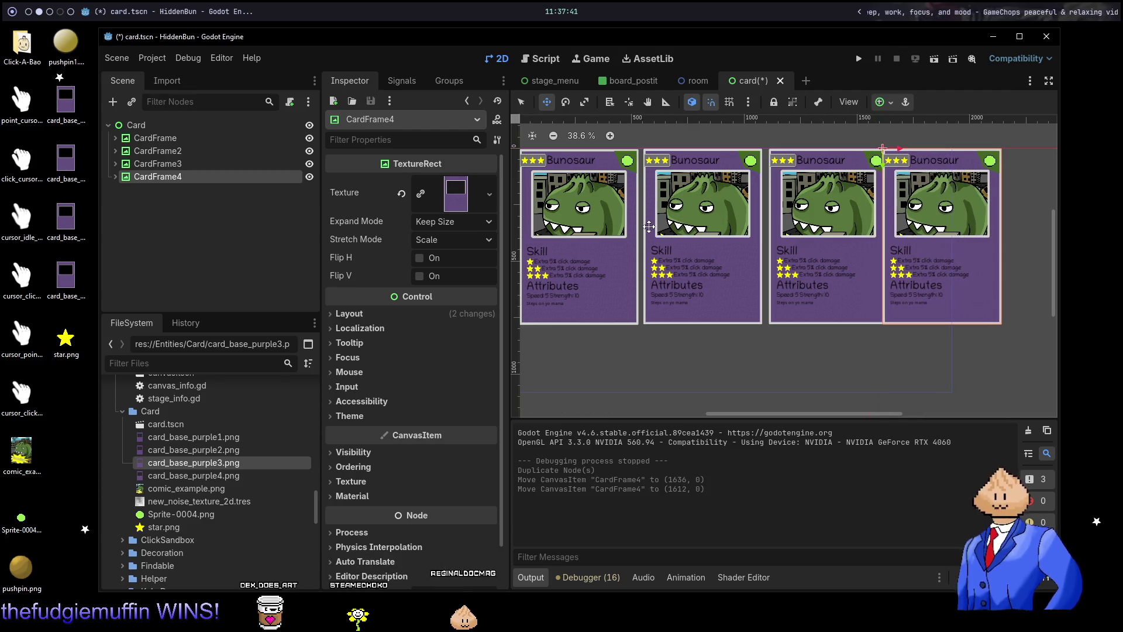
Nudge CardFrame2, CardFrame3 and CardFrame4 left so all four cards sit edge to edge
{"action": "left_click", "coordinate": [240, 150]}
{"action": "left_click_drag", "start_coordinate": [681, 236], "coordinate": [678, 236]}
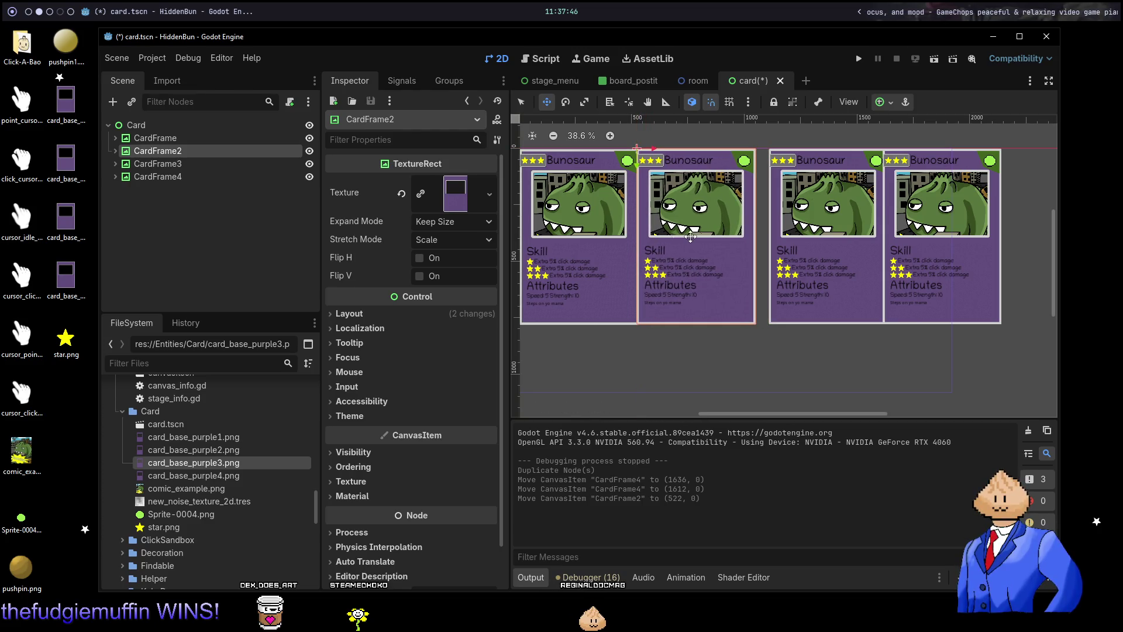
{"action": "left_click", "coordinate": [226, 164]}
{"action": "left_click_drag", "start_coordinate": [814, 221], "coordinate": [791, 221]}
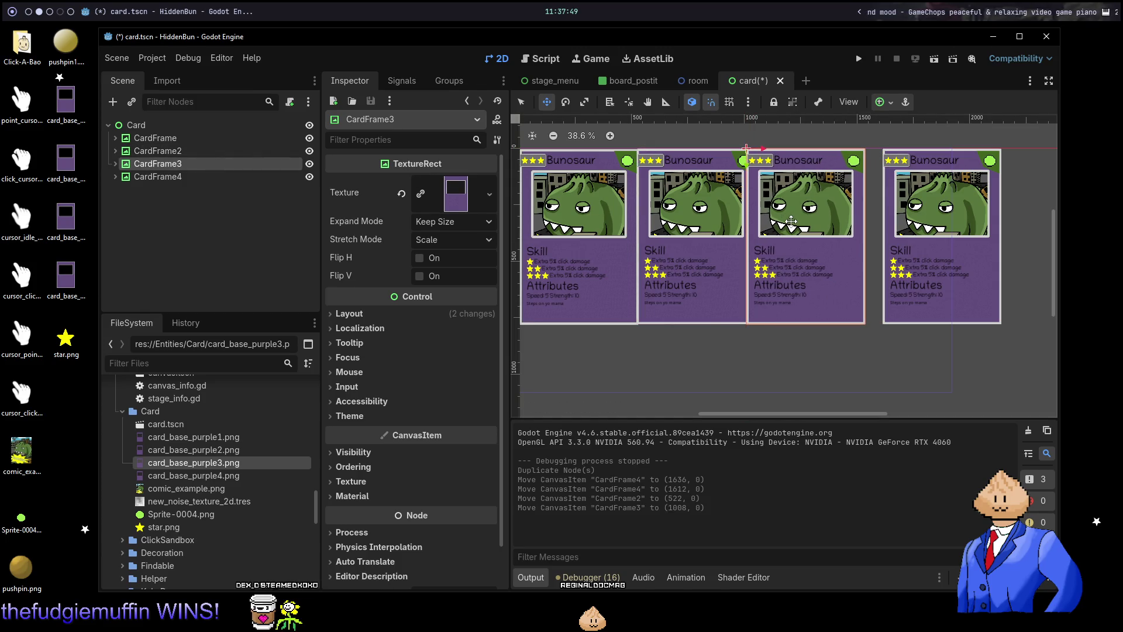
{"action": "left_click", "coordinate": [240, 177]}
{"action": "mouse_move", "coordinate": [946, 261]}
{"action": "left_mouse_down"}
{"action": "mouse_move", "coordinate": [914, 261]}
{"action": "mouse_move", "coordinate": [932, 261]}
{"action": "left_mouse_up"}
Preview the four cards running and give CardFrame4 the card_base_purple4.png texture
{"action": "key", "text": "F6"}
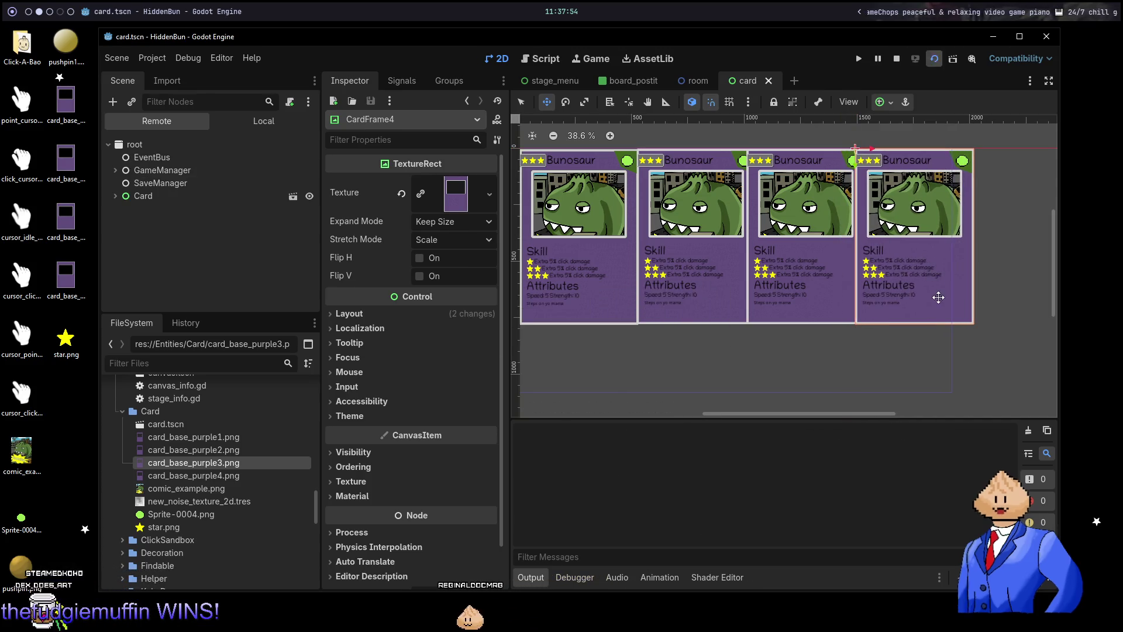
{"action": "key", "text": "alt+F4"}
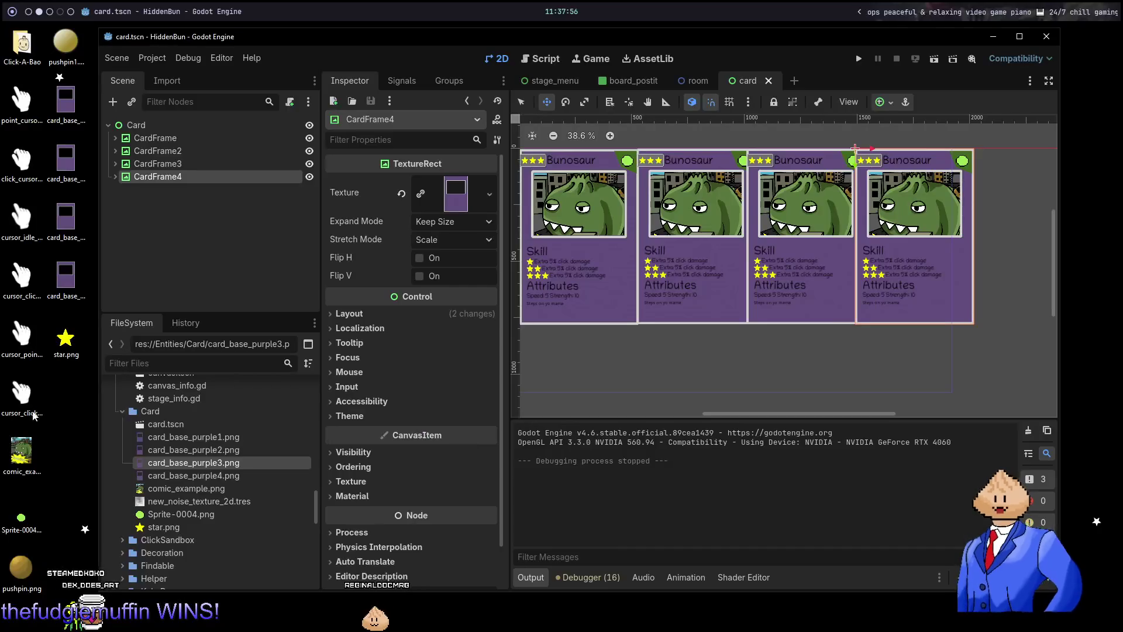
{"action": "left_click_drag", "start_coordinate": [234, 475], "coordinate": [468, 198]}
Run the card scene to check the four Bunosaur cards' one-, two- and three-star skill lines, then close the game
{"action": "key", "text": "F6"}
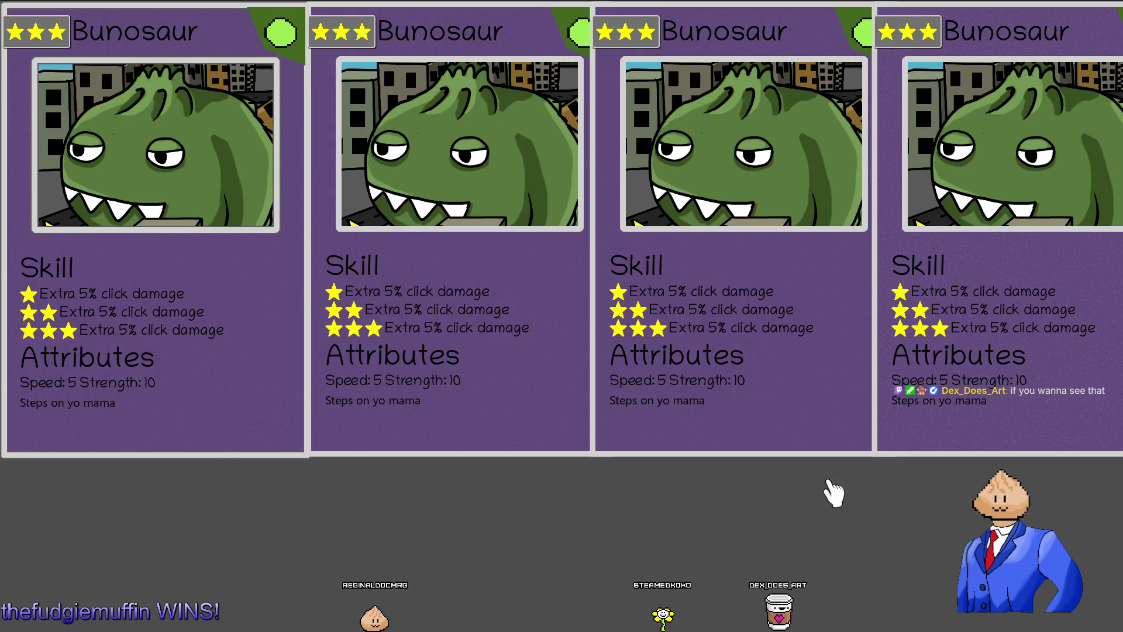
{"action": "key", "text": "F8"}
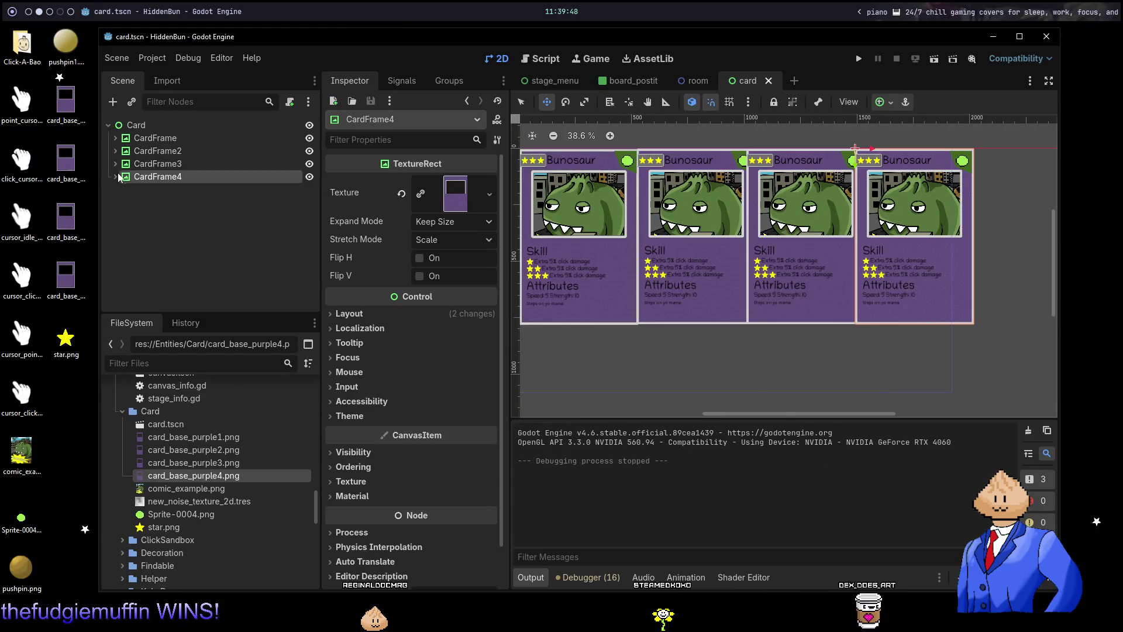
Delete the duplicate card frames CardFrame2 through CardFrame4
{"action": "left_click", "coordinate": [155, 151], "text": "shift"}
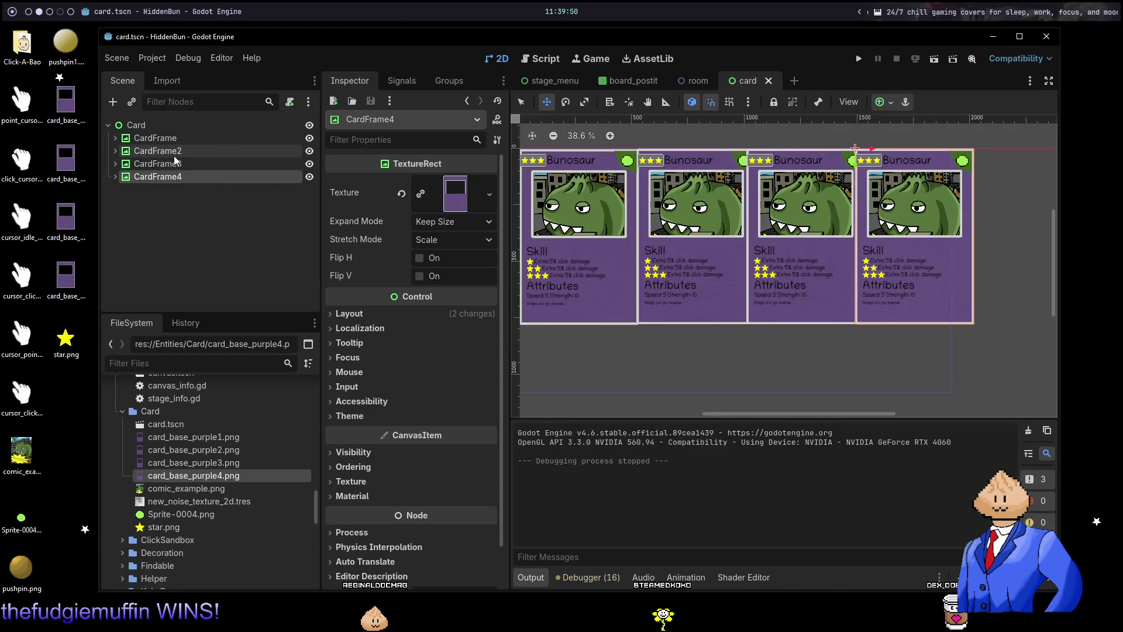
{"action": "key", "text": "Delete"}
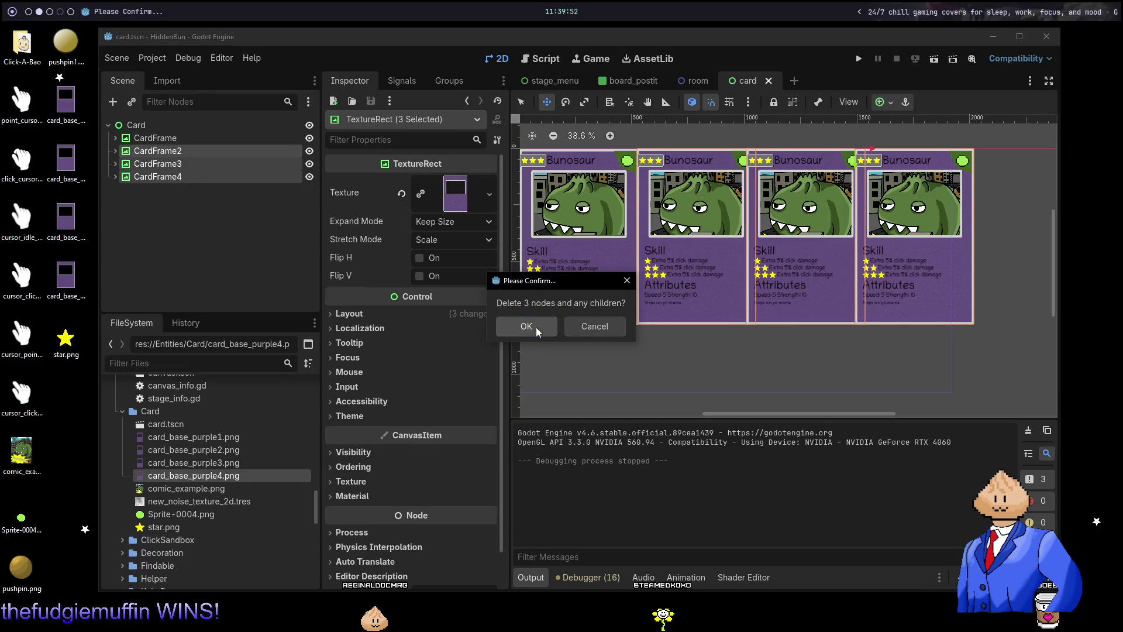
{"action": "left_click", "coordinate": [537, 331]}
Assign card_base_purple2.png as the remaining CardFrame's texture and zoom in to inspect it
{"action": "left_click", "coordinate": [221, 140]}
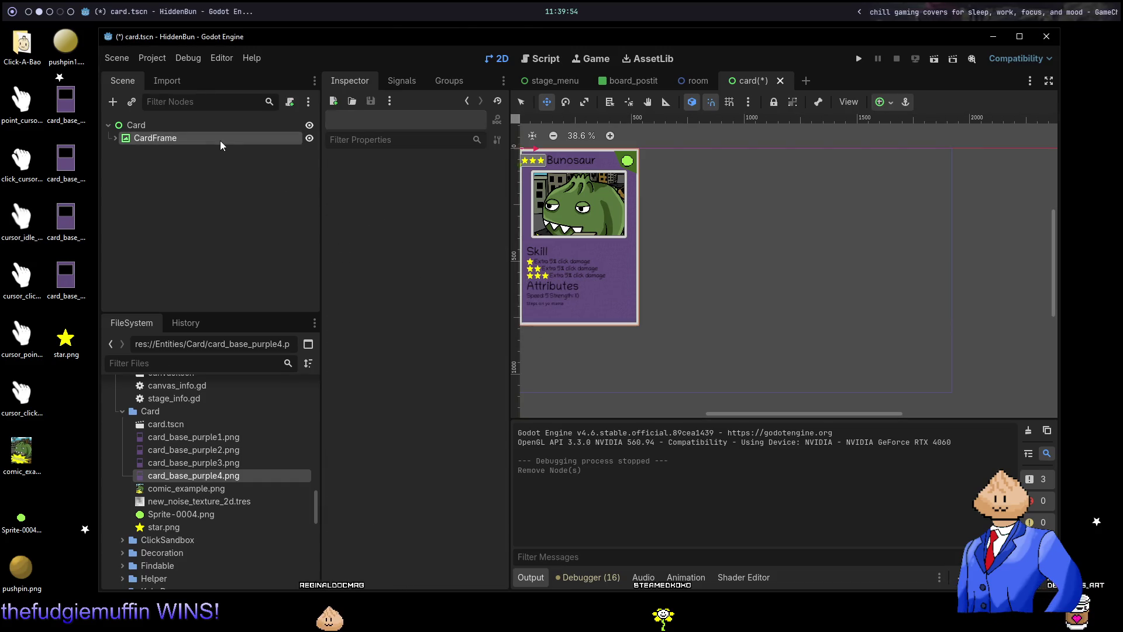
{"action": "mouse_move", "coordinate": [193, 449]}
{"action": "left_mouse_down"}
{"action": "mouse_move", "coordinate": [491, 293]}
{"action": "mouse_move", "coordinate": [455, 193]}
{"action": "left_mouse_up"}
{"action": "scroll", "coordinate": [595, 247], "scroll_direction": "up", "scroll_amount": 6}
{"action": "scroll", "coordinate": [594, 247], "scroll_direction": "up", "scroll_amount": 3}
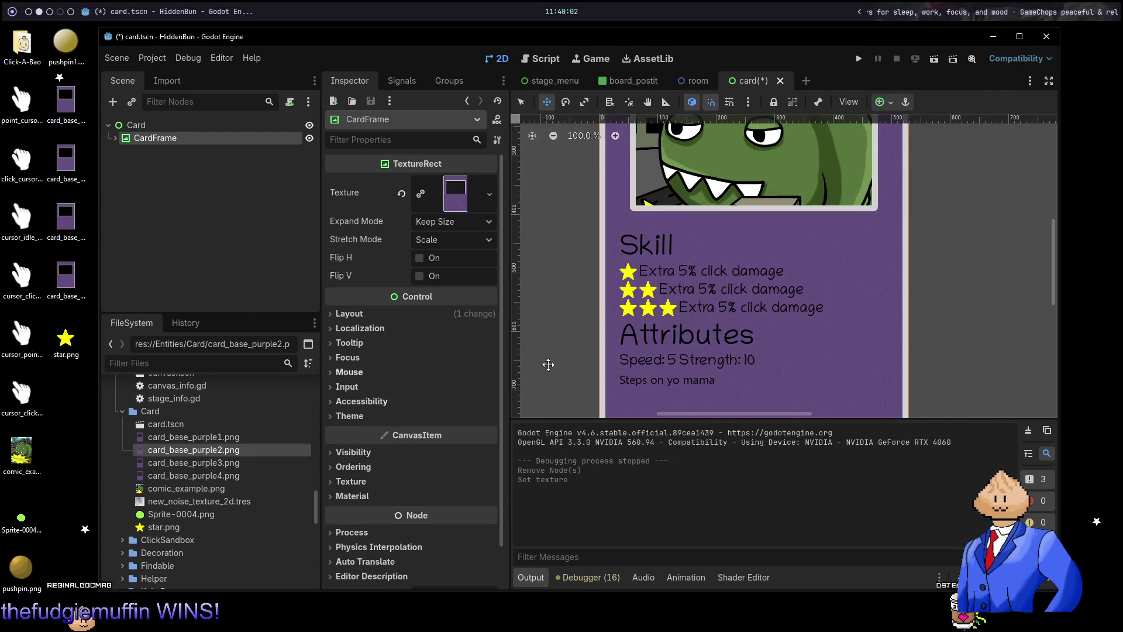
{"action": "scroll", "coordinate": [805, 292], "scroll_direction": "down", "scroll_amount": 7}
{"action": "scroll", "coordinate": [805, 293], "scroll_direction": "up", "scroll_amount": 6}
{"action": "scroll", "coordinate": [805, 292], "scroll_direction": "down", "scroll_amount": 3}
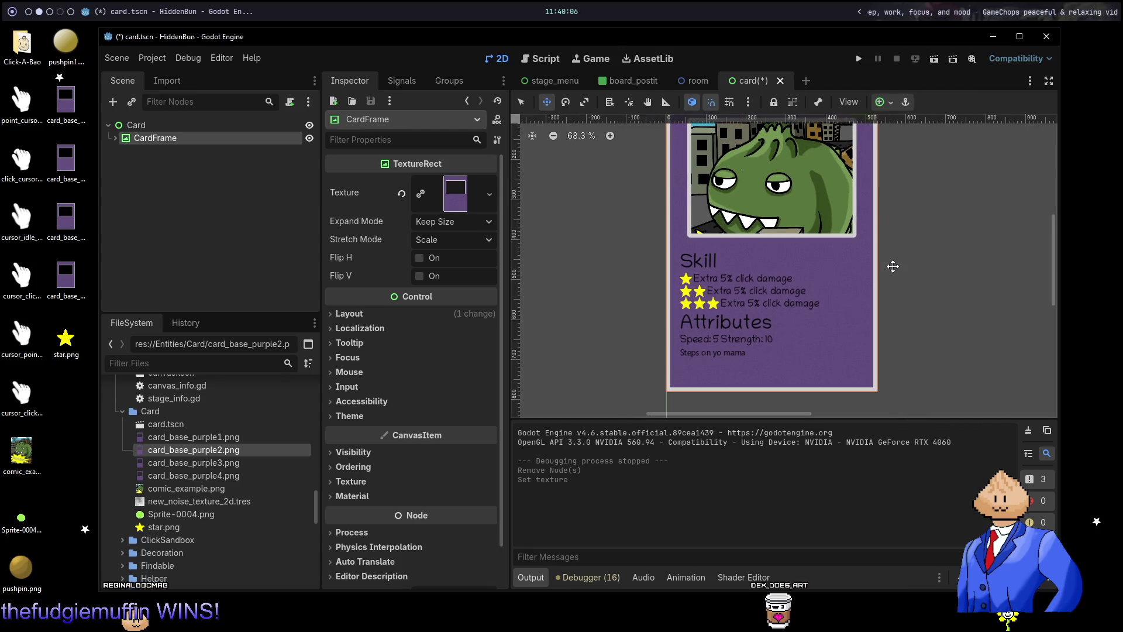
{"action": "scroll", "coordinate": [893, 266], "scroll_direction": "down", "scroll_amount": 2}
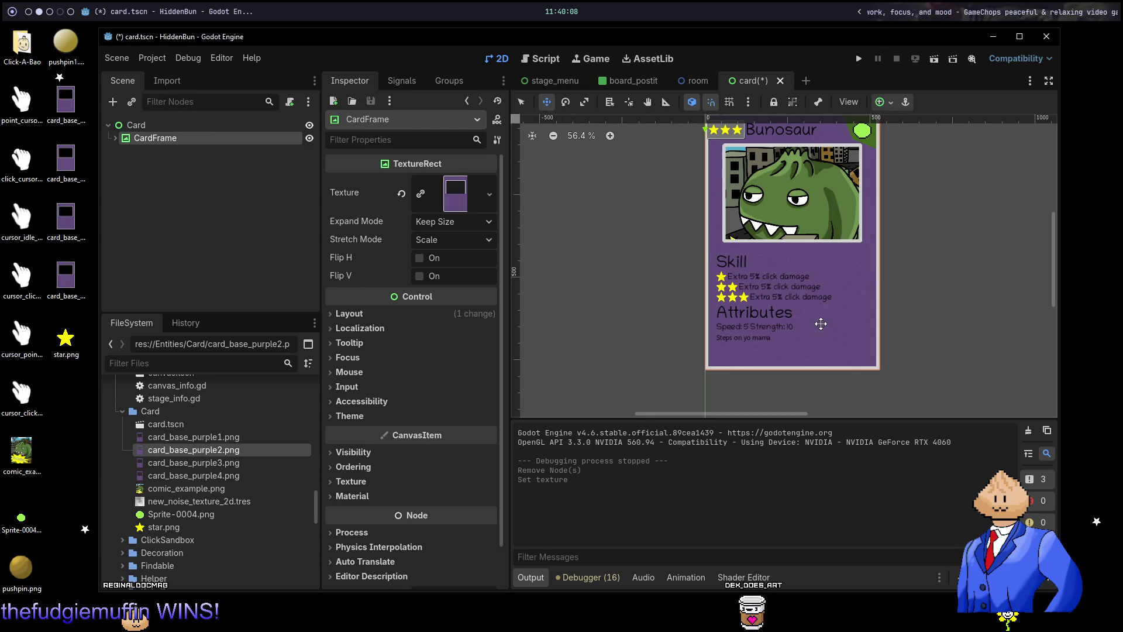
{"action": "scroll", "coordinate": [820, 324], "scroll_direction": "up", "scroll_amount": 10}
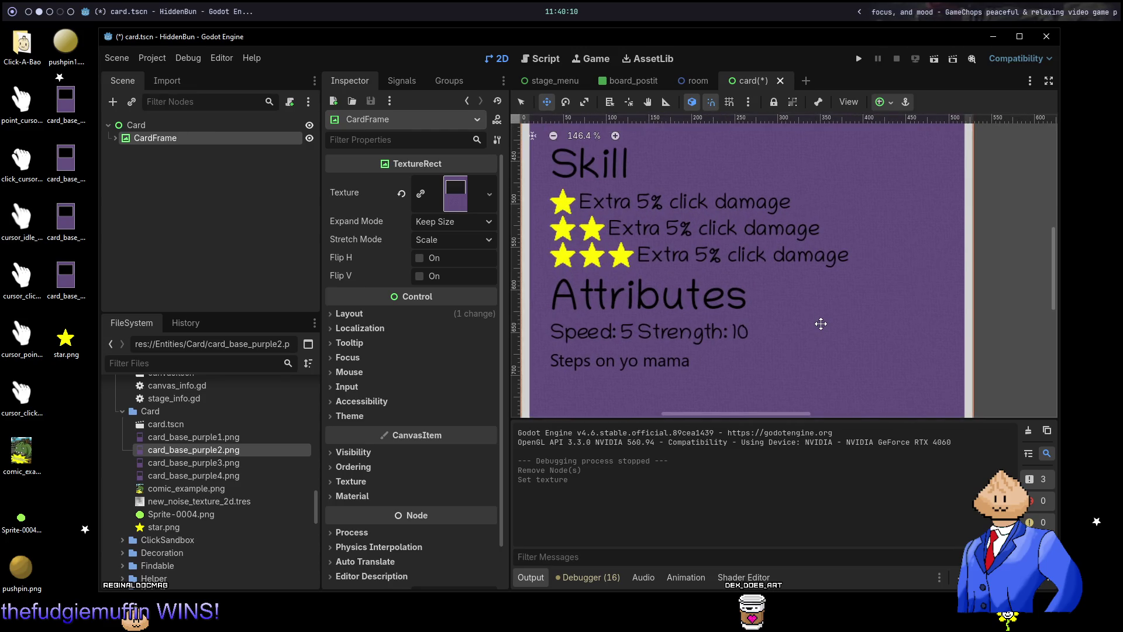
{"action": "scroll", "coordinate": [820, 323], "scroll_direction": "down", "scroll_amount": 6}
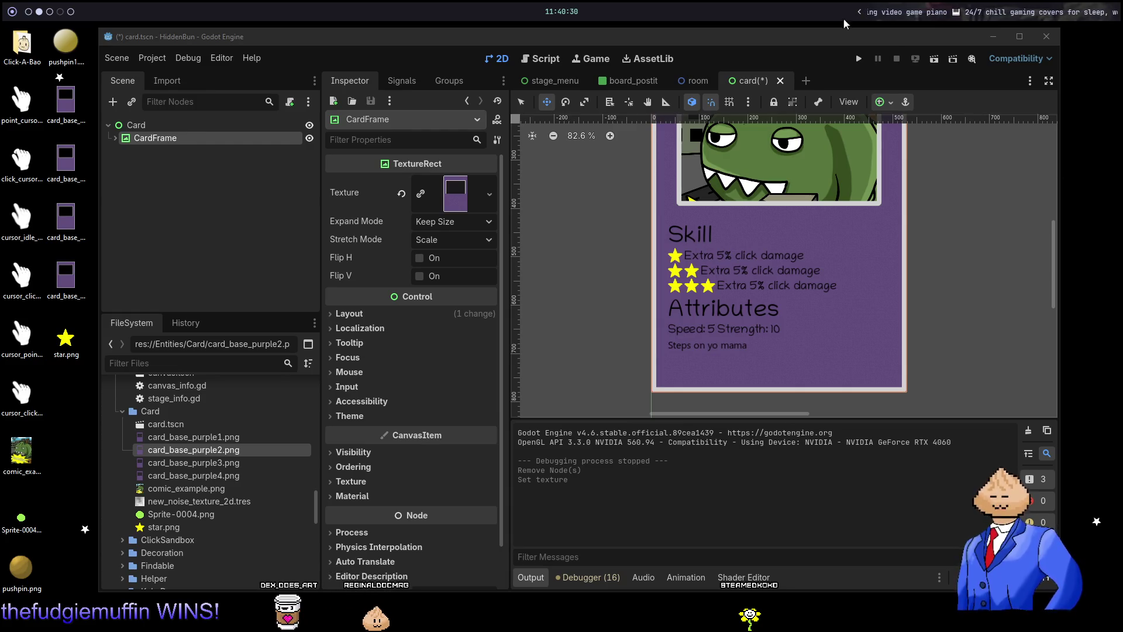
Duplicate CardFrame into CardFrame2 and move the copy to the right
{"action": "left_click", "coordinate": [717, 42]}
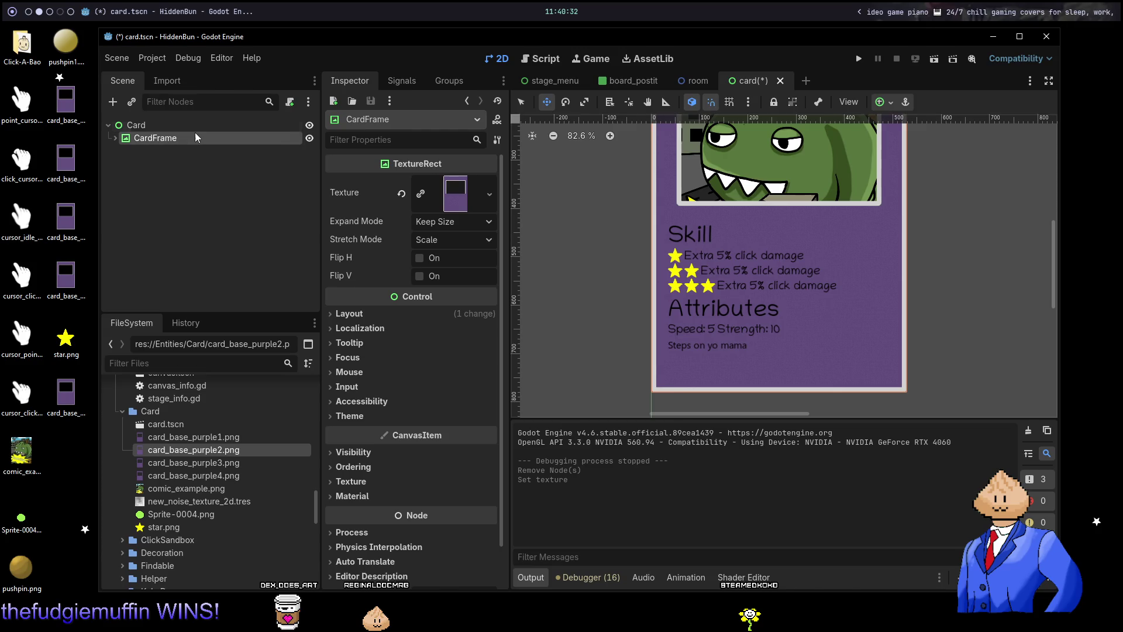
{"action": "key", "text": "ctrl+d"}
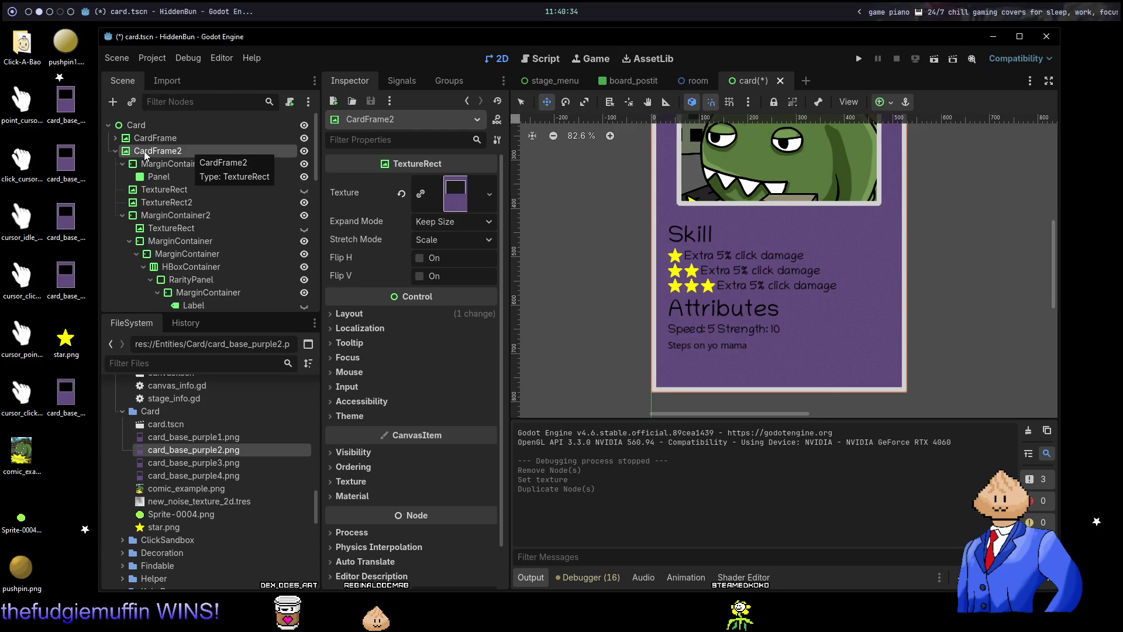
{"action": "left_click", "coordinate": [115, 151]}
{"action": "scroll", "coordinate": [824, 184], "scroll_direction": "down", "scroll_amount": 3}
{"action": "scroll", "coordinate": [824, 184], "scroll_direction": "down", "scroll_amount": 2}
{"action": "mouse_move", "coordinate": [713, 289]}
{"action": "left_mouse_down"}
{"action": "mouse_move", "coordinate": [866, 289]}
{"action": "mouse_move", "coordinate": [843, 289]}
{"action": "left_mouse_up"}
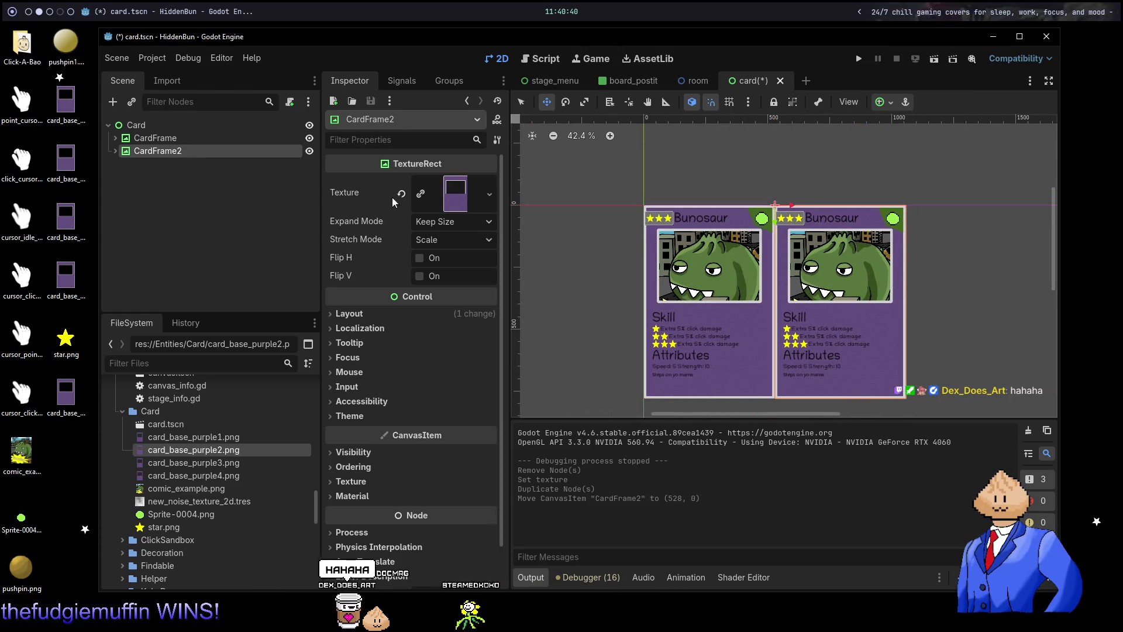
Duplicate a third card and line up the second and third cards side by side
{"action": "key", "text": "ctrl+d"}
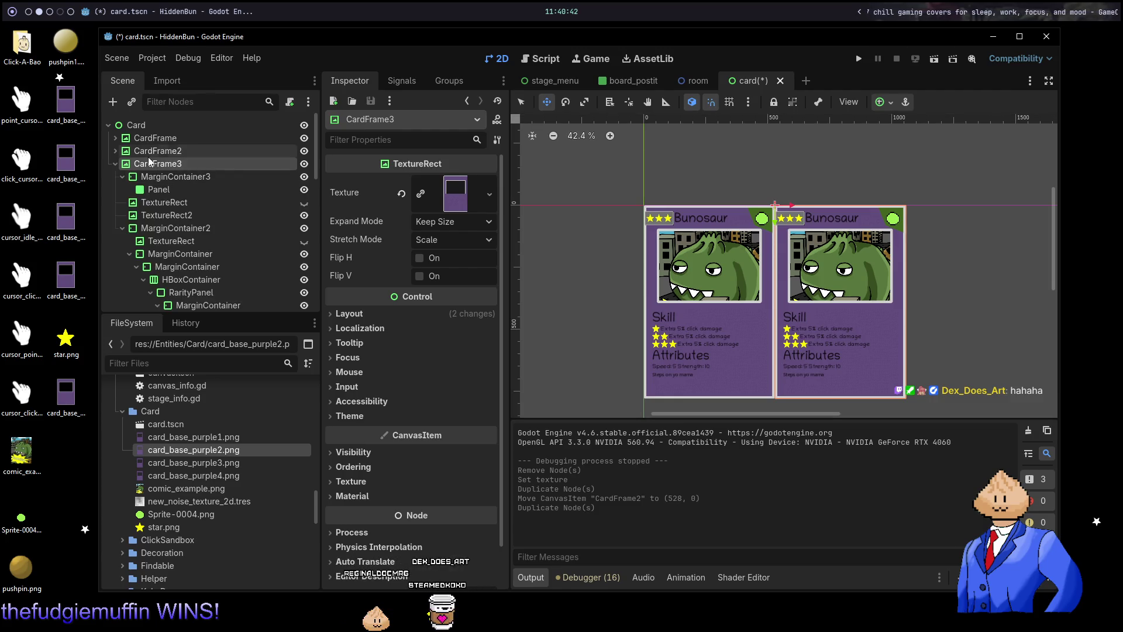
{"action": "left_click", "coordinate": [116, 164]}
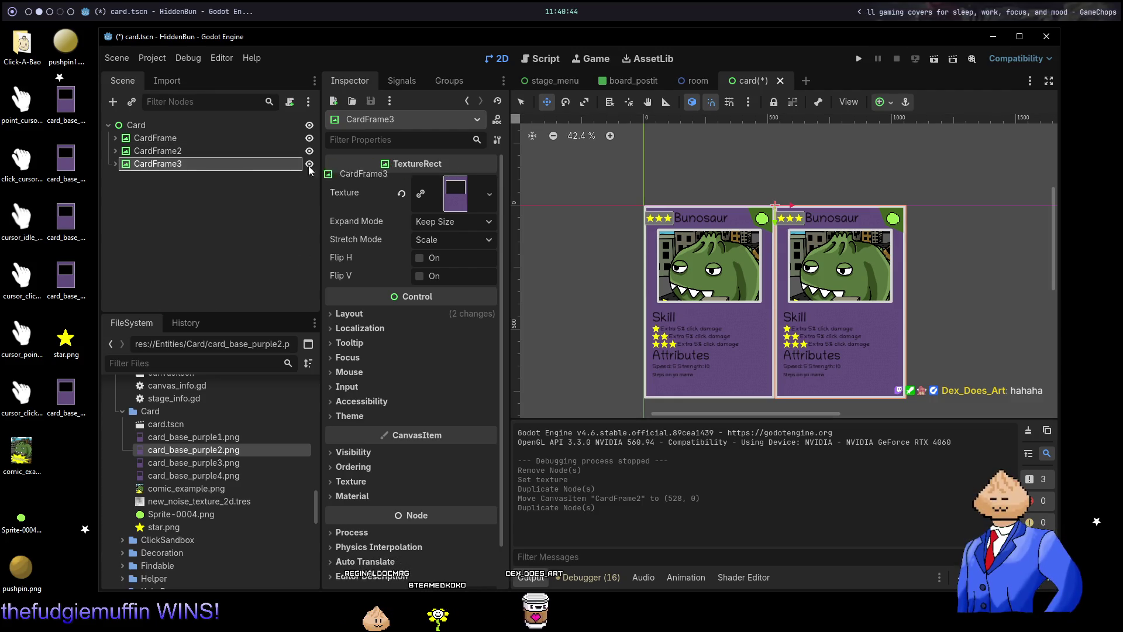
{"action": "left_click_drag", "start_coordinate": [856, 278], "coordinate": [987, 278]}
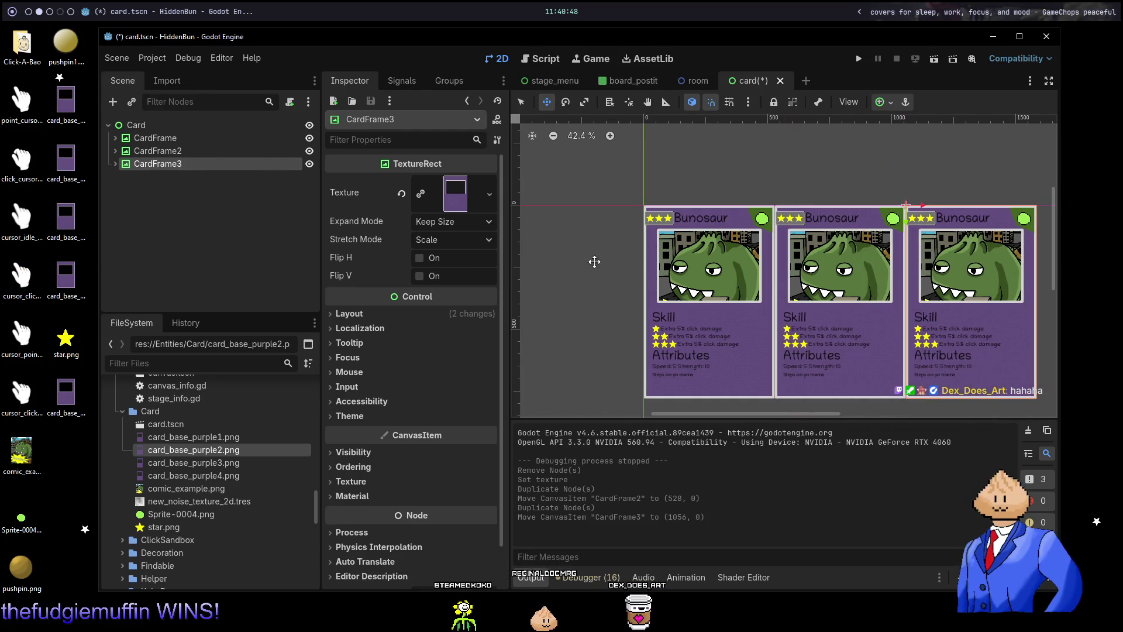
{"action": "key", "text": "shift+Right"}
{"action": "key", "text": "shift+Right"}
{"action": "key", "text": "shift+Right"}
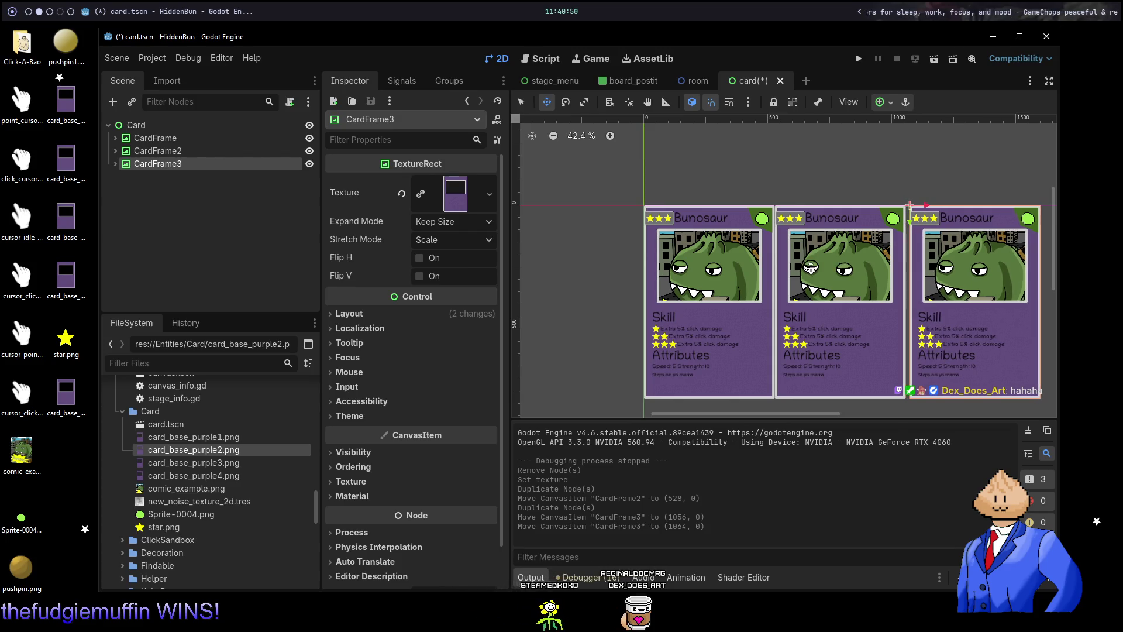
{"action": "left_click", "coordinate": [175, 151]}
{"action": "key", "text": "shift+Right"}
{"action": "key", "text": "shift+Right"}
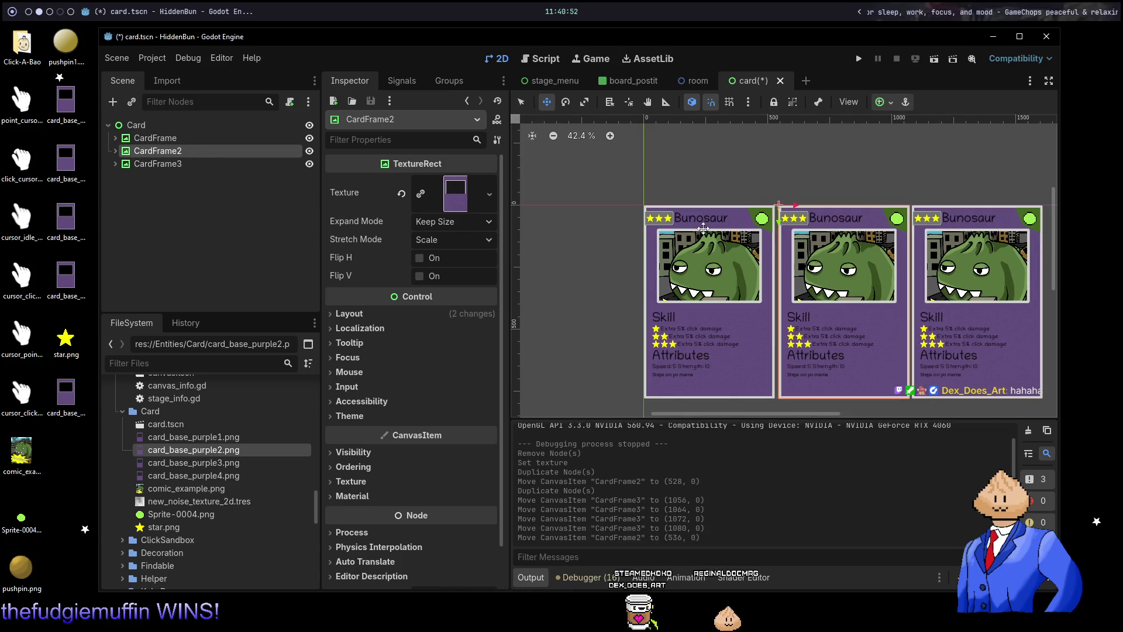
{"action": "left_click_drag", "start_coordinate": [899, 280], "coordinate": [864, 281]}
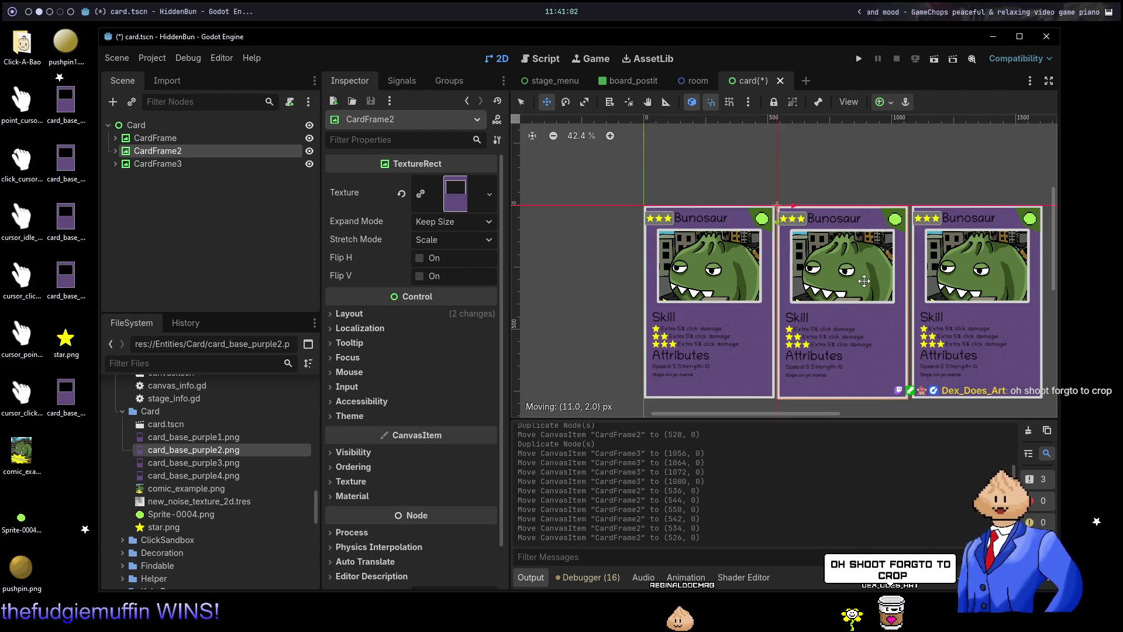
{"action": "key", "text": "Right"}
{"action": "key", "text": "Right"}
{"action": "key", "text": "Right"}
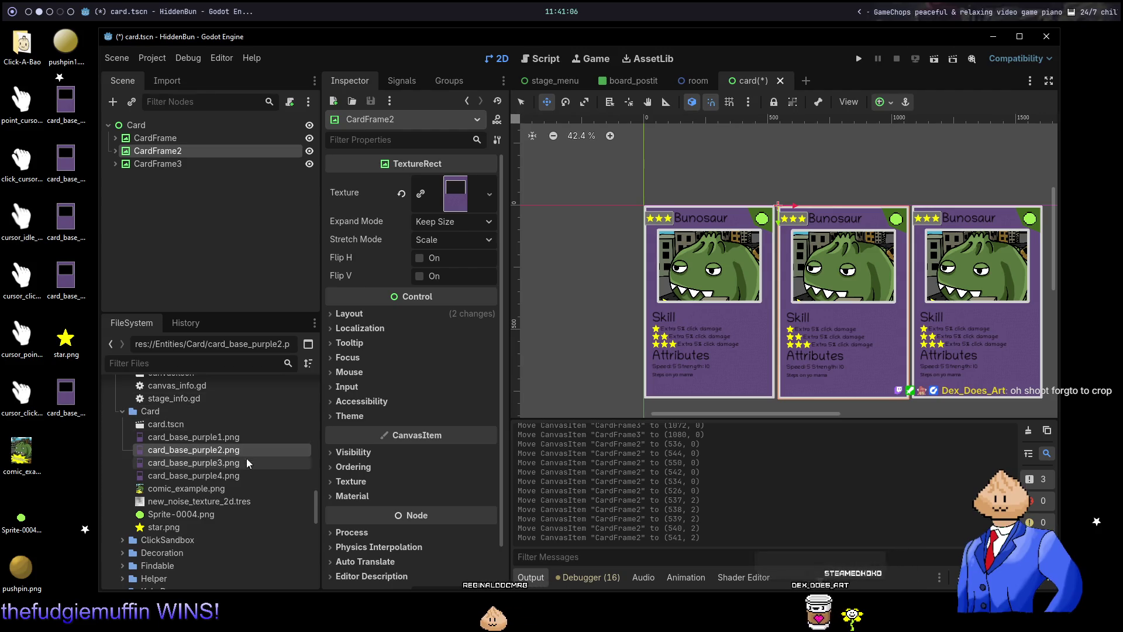
Give the second card card_base_purple4 and CardFrame3 card_base_purple5.png textures, then switch to GIMP
{"action": "mouse_move", "coordinate": [238, 477]}
{"action": "left_mouse_down"}
{"action": "mouse_move", "coordinate": [409, 289]}
{"action": "mouse_move", "coordinate": [455, 193]}
{"action": "left_mouse_up"}
{"action": "left_click_drag", "start_coordinate": [73, 401], "coordinate": [241, 494]}
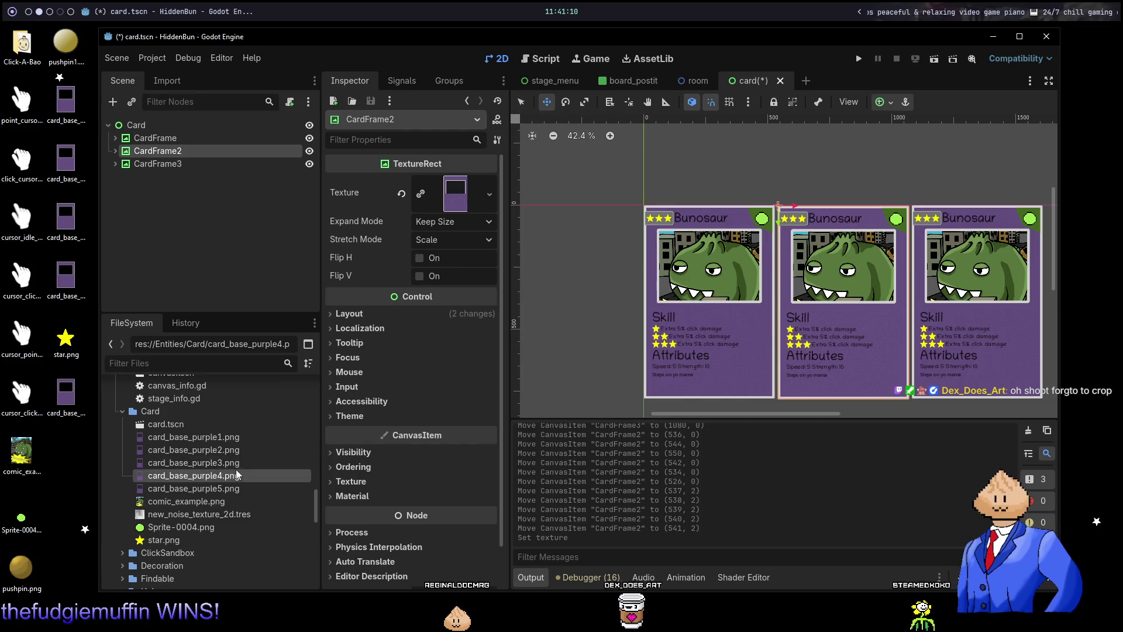
{"action": "left_click", "coordinate": [231, 489]}
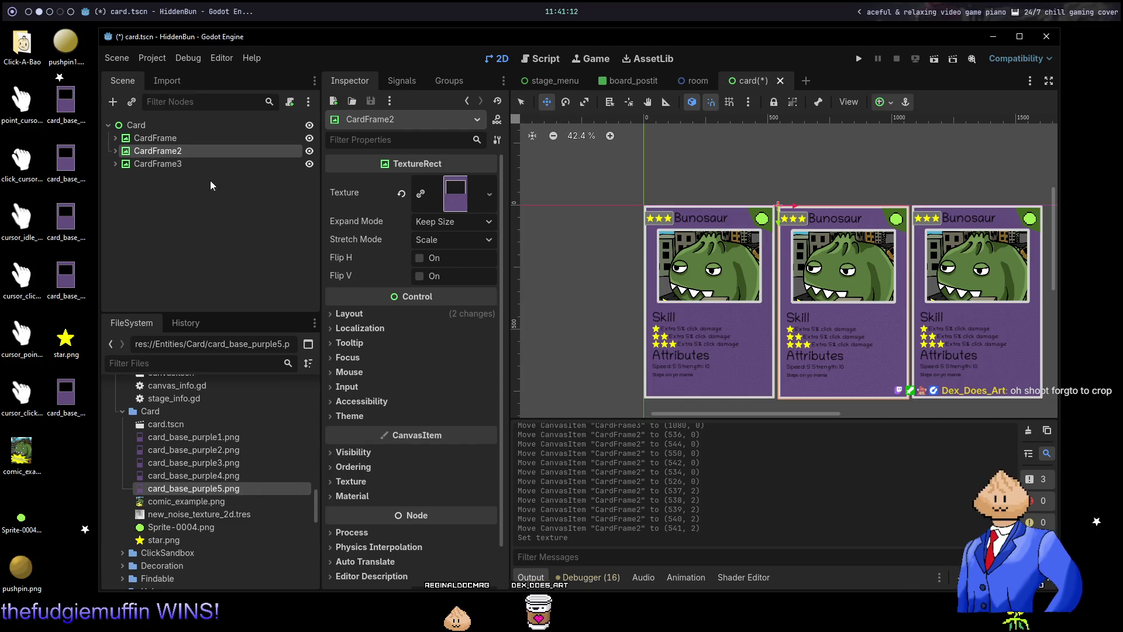
{"action": "left_click", "coordinate": [199, 165]}
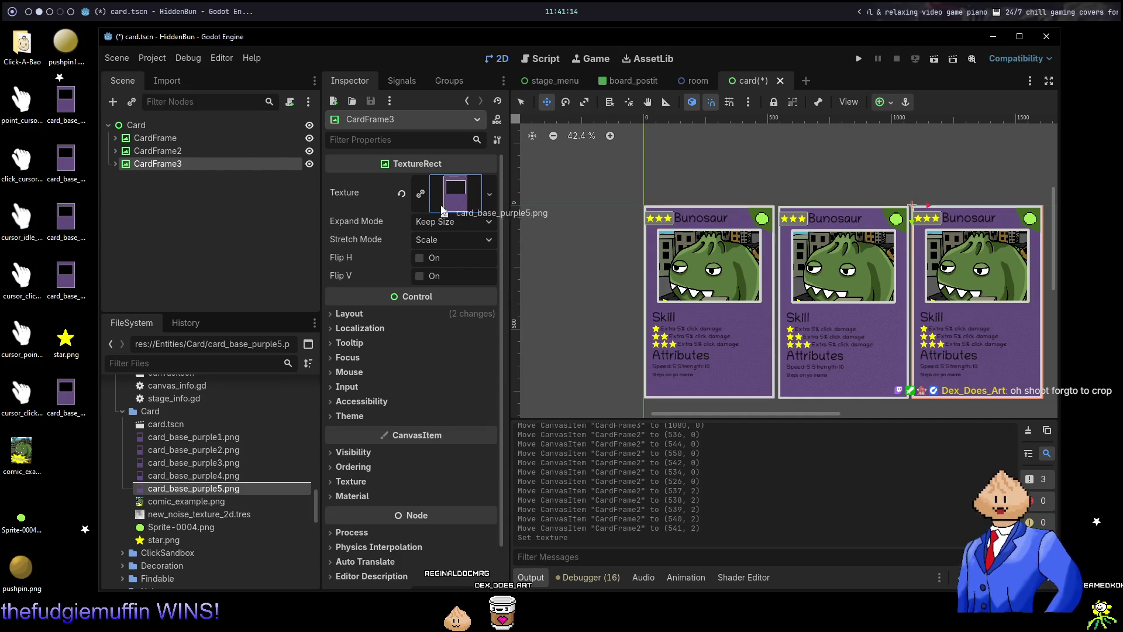
{"action": "left_click_drag", "start_coordinate": [441, 210], "coordinate": [442, 207]}
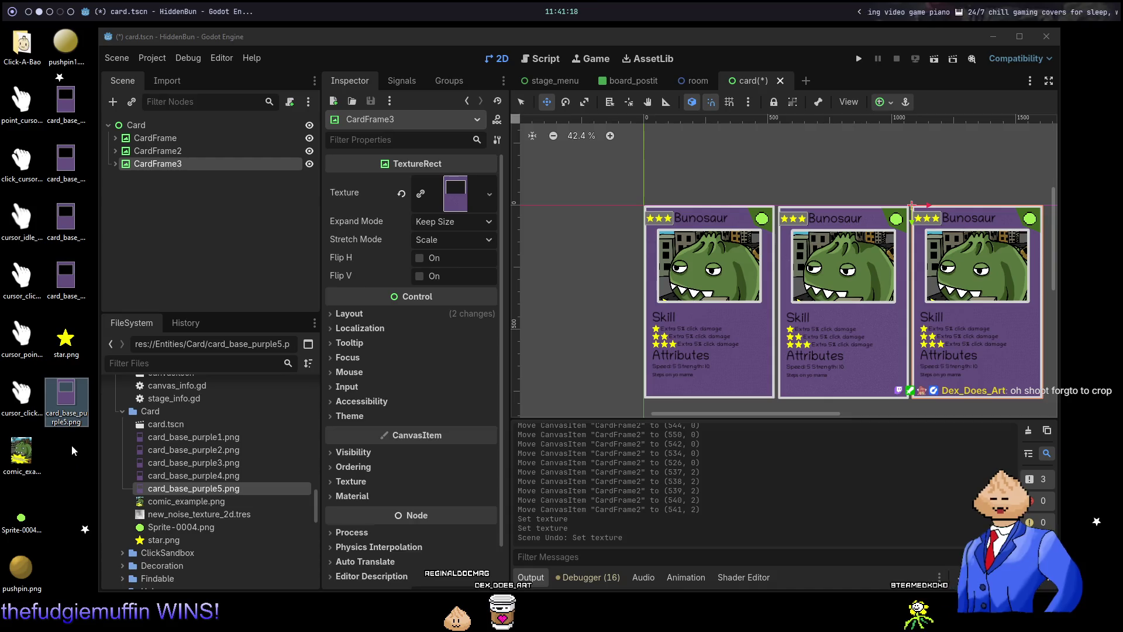
{"action": "key", "text": "super+3"}
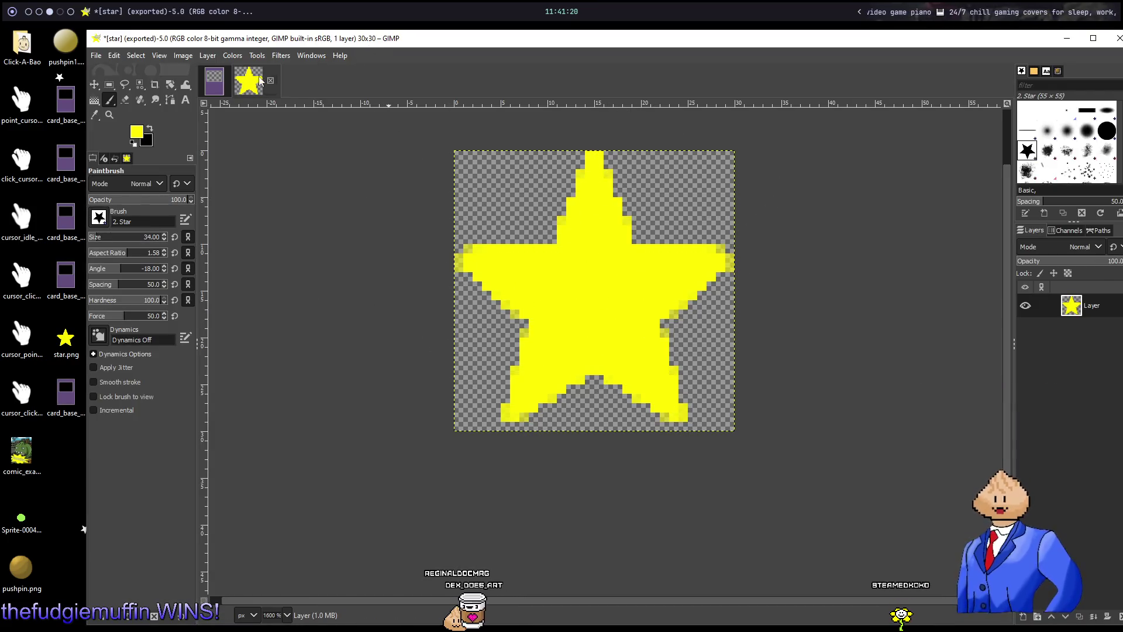
Close the card_base_purple2 and star images, discarding their unsaved changes
{"action": "left_click", "coordinate": [222, 74]}
{"action": "left_click", "coordinate": [237, 80]}
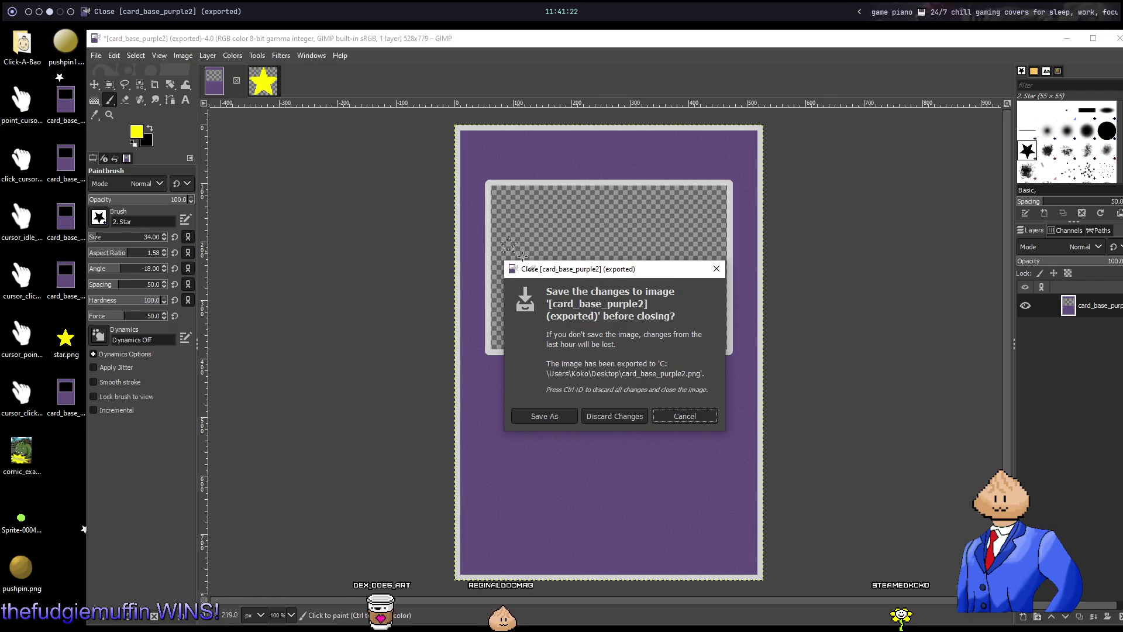
{"action": "left_click", "coordinate": [635, 420]}
{"action": "left_click", "coordinate": [96, 55]}
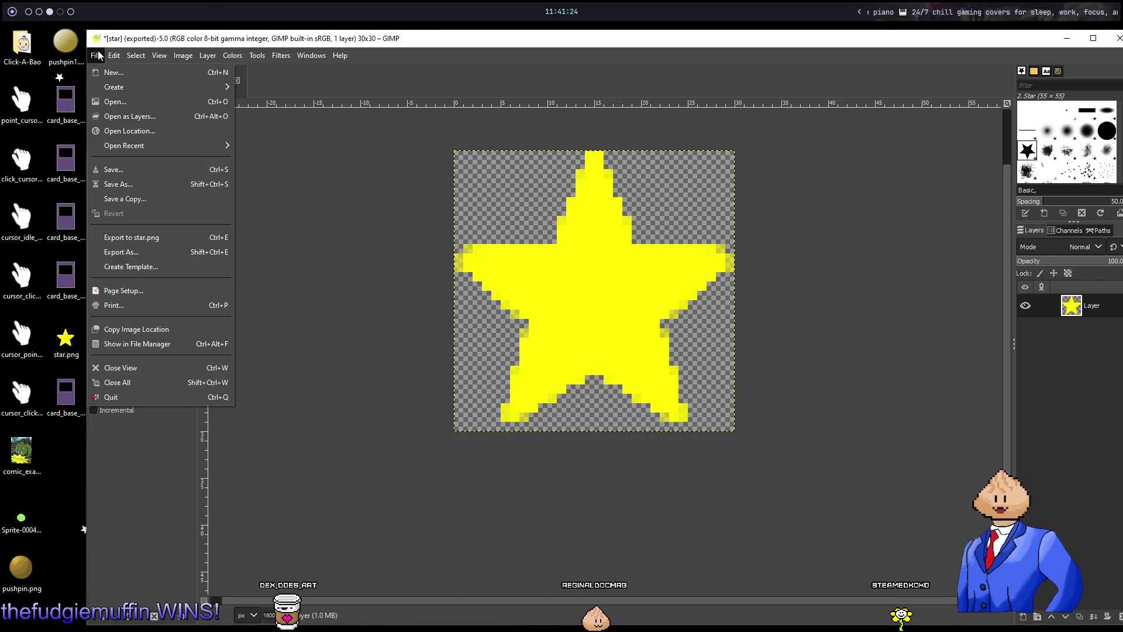
{"action": "left_click", "coordinate": [326, 84]}
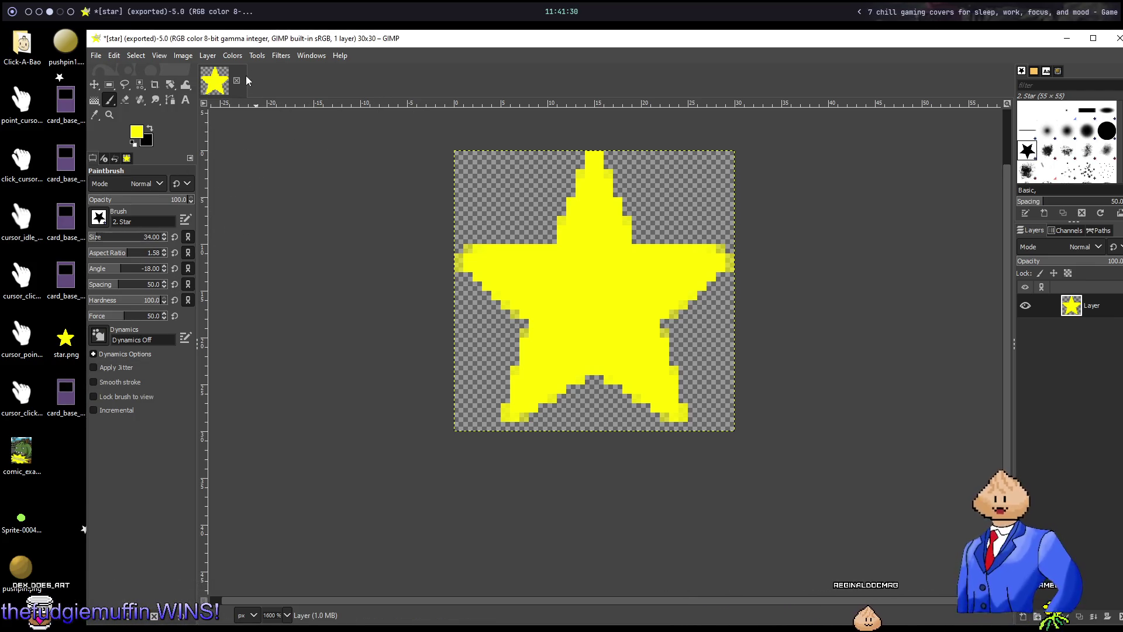
{"action": "left_click", "coordinate": [98, 56]}
{"action": "key", "text": "Escape"}
{"action": "left_click", "coordinate": [236, 88]}
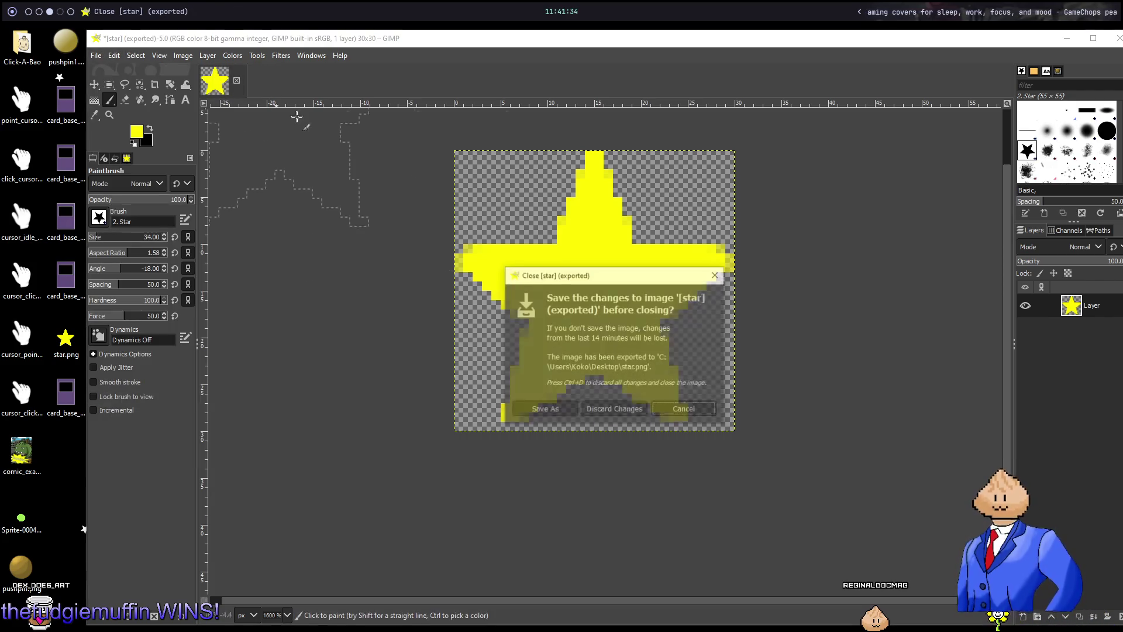
{"action": "left_click", "coordinate": [621, 412]}
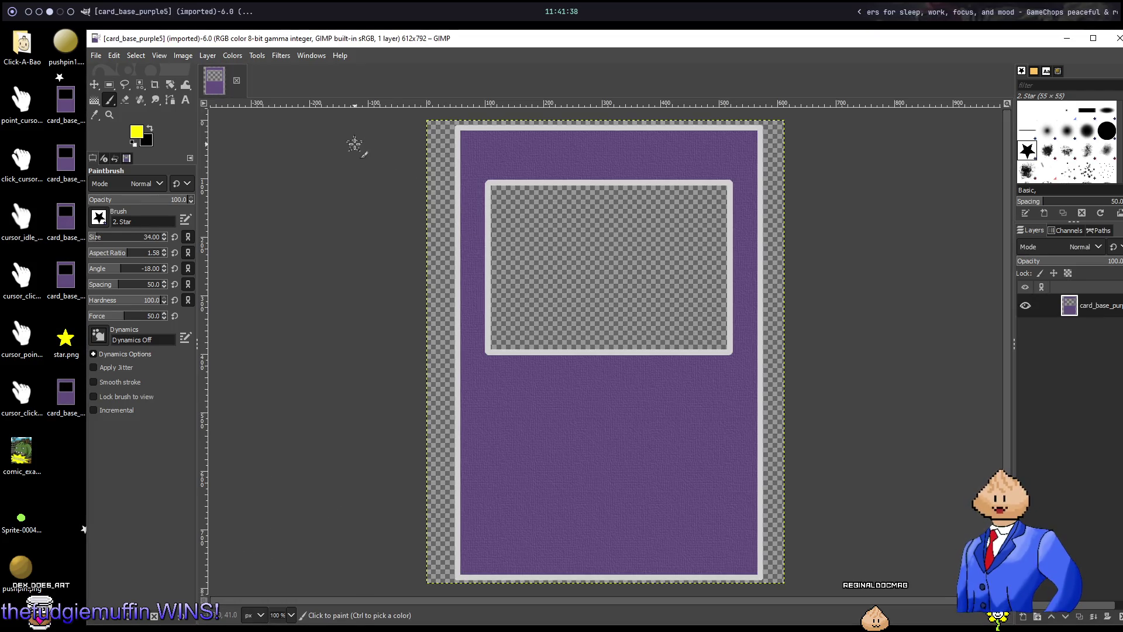
Crop card_base_purple5 to content (528×779) and re-export it over card_base_purple5.png
{"action": "key", "text": "ctrl+shift+c"}
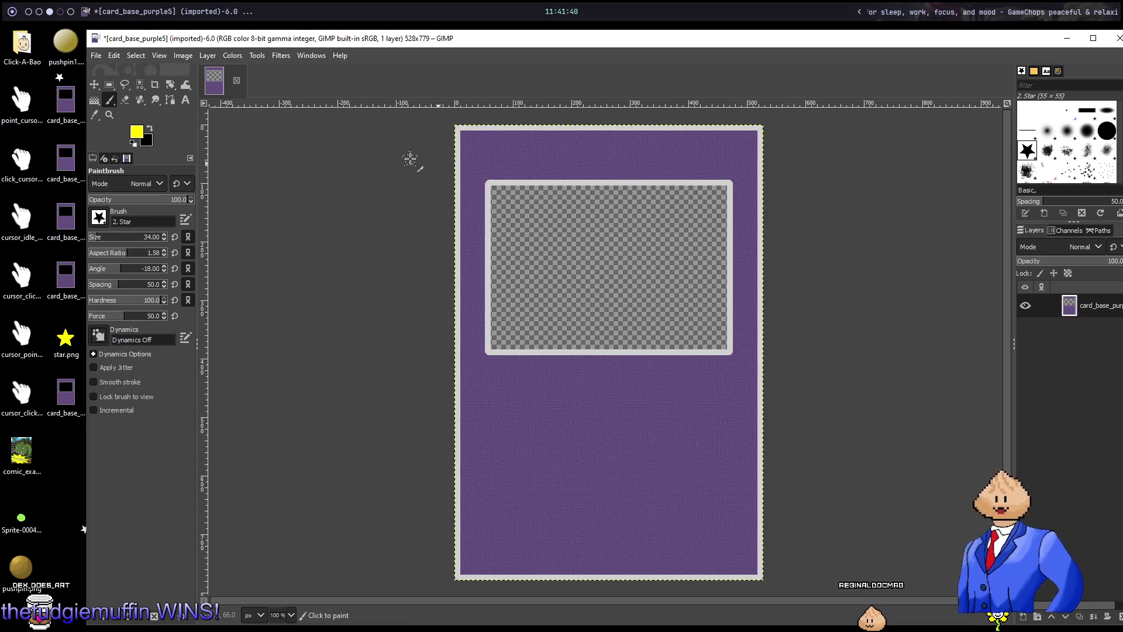
{"action": "key", "text": "ctrl+shift+e"}
{"action": "key", "text": "Return"}
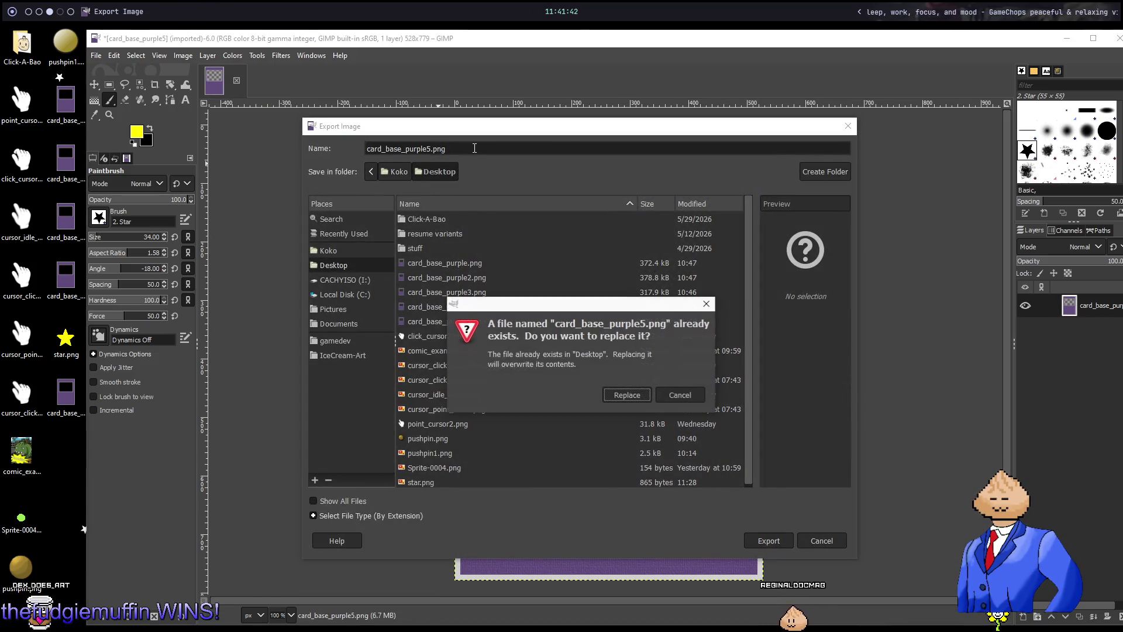
{"action": "key", "text": "Return"}
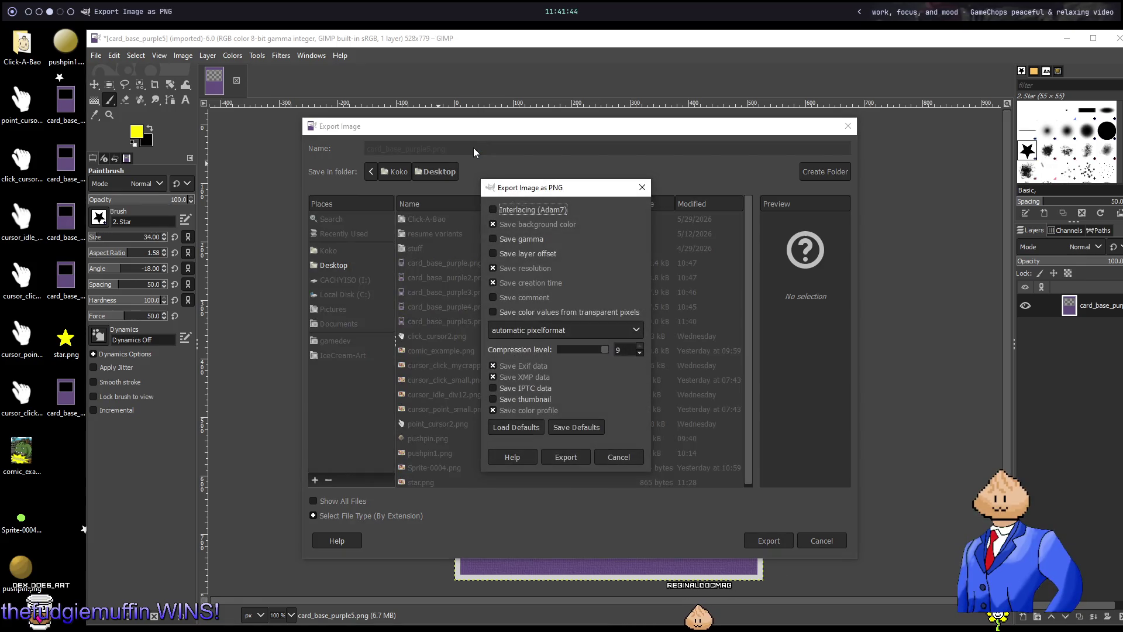
{"action": "key", "text": "Return"}
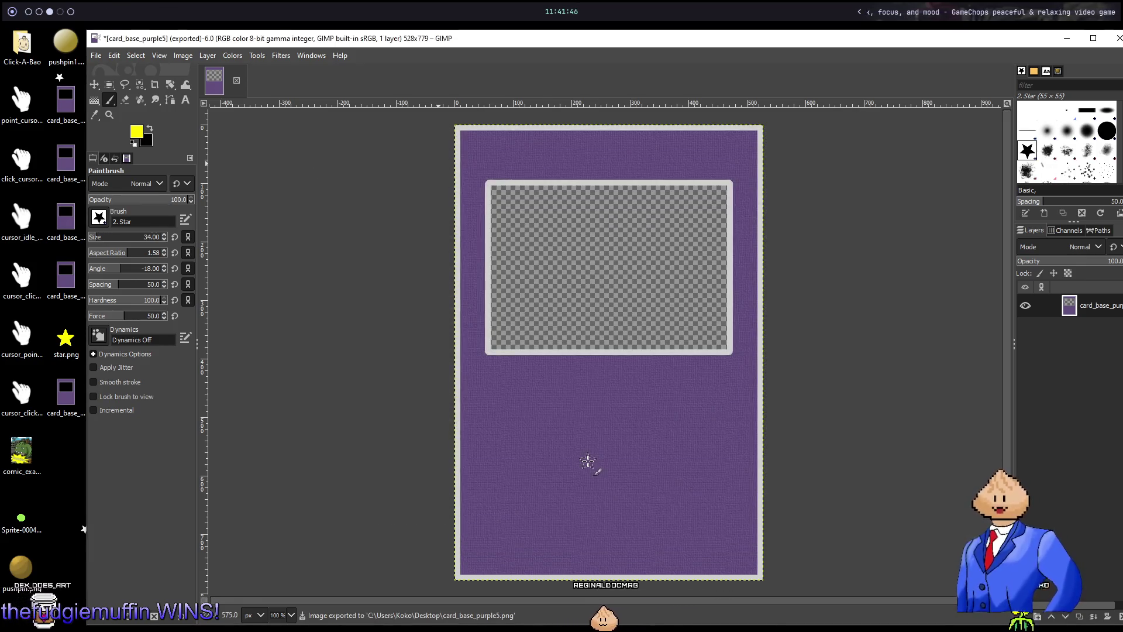
{"action": "key", "text": "alt+Tab"}
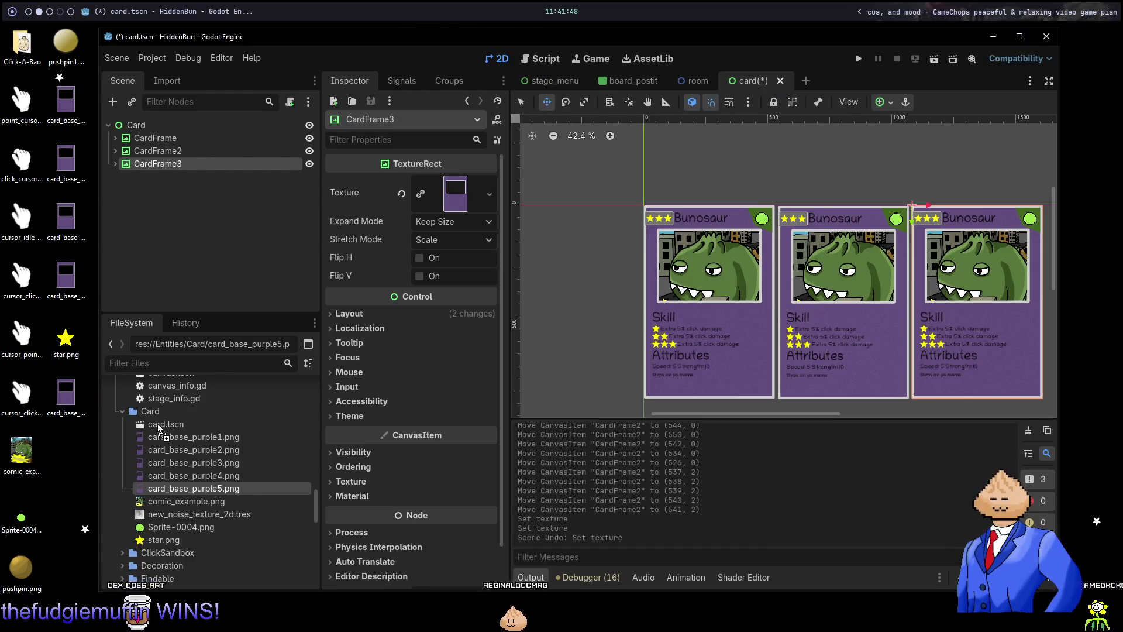
Apply the cropped card_base_purple5.png to CardFrame3 and test-run the three-card scene
{"action": "left_click_drag", "start_coordinate": [251, 491], "coordinate": [214, 175]}
{"action": "left_click_drag", "start_coordinate": [437, 201], "coordinate": [455, 201]}
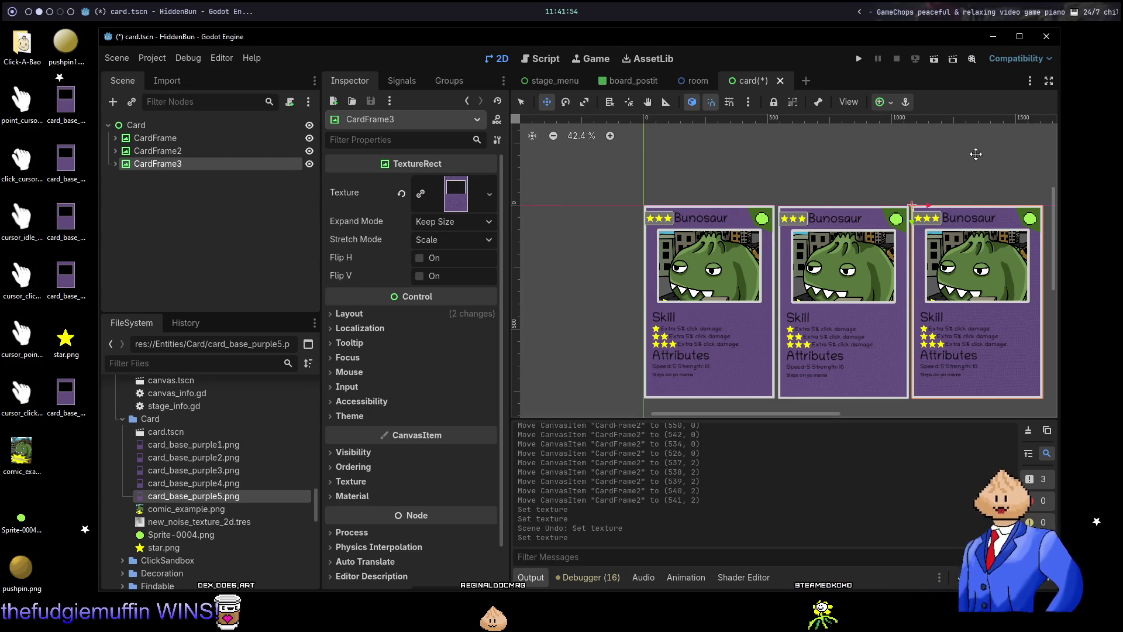
{"action": "key", "text": "F6"}
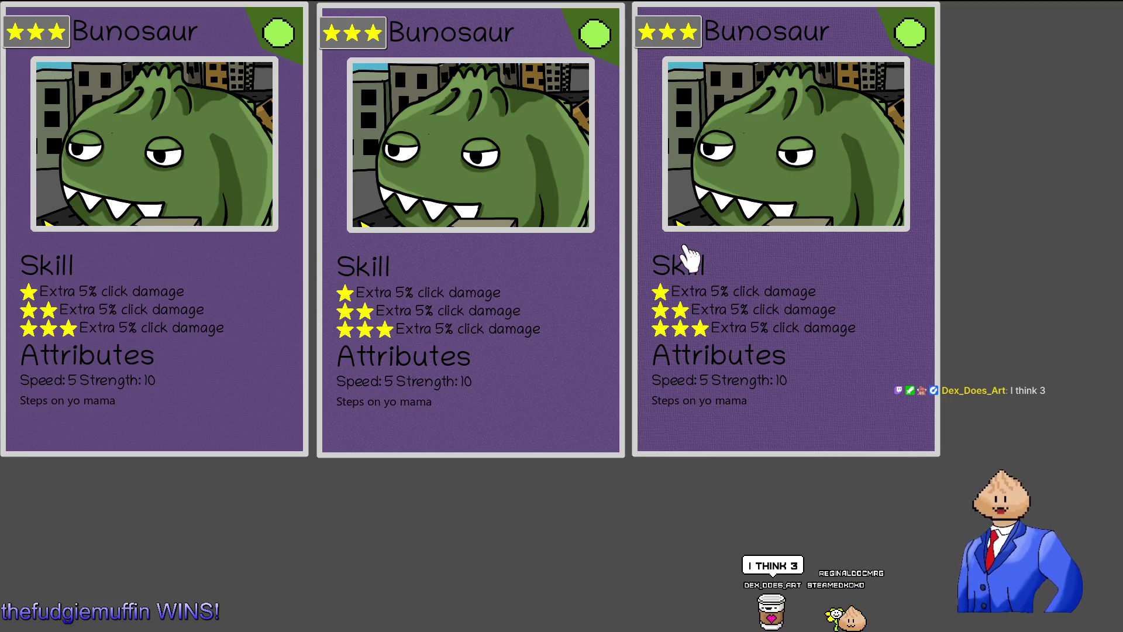
{"action": "key", "text": "Escape"}
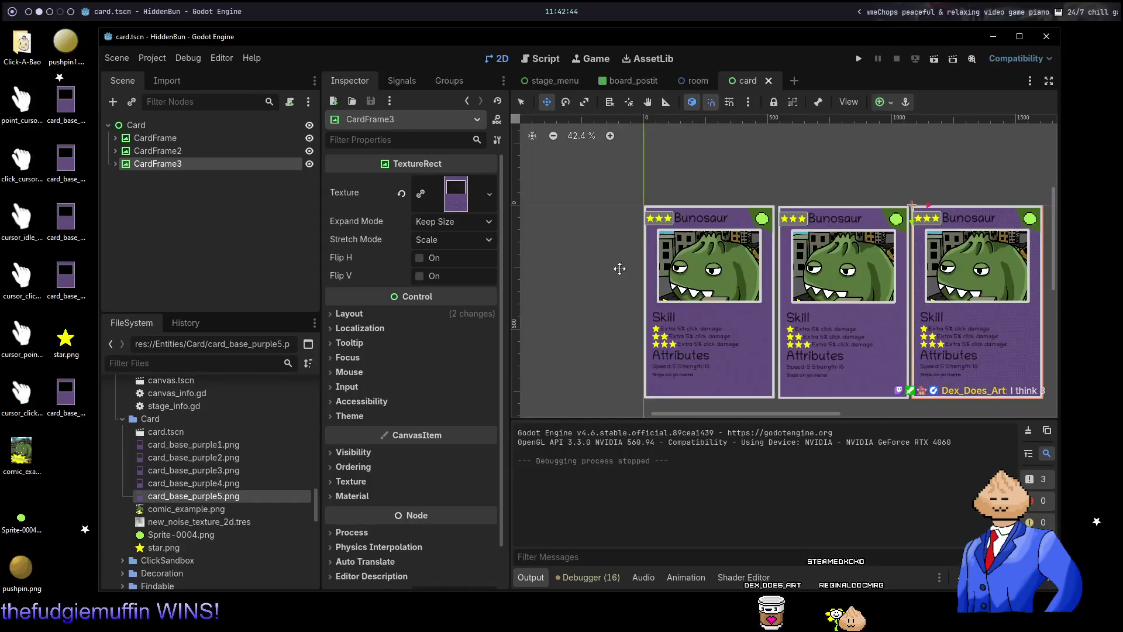
Set CardFrame3's texture to card_base_purple3.png and preview the cards in-game
{"action": "left_click", "coordinate": [228, 472]}
{"action": "mouse_move", "coordinate": [263, 460]}
{"action": "left_mouse_down"}
{"action": "mouse_move", "coordinate": [380, 375]}
{"action": "mouse_move", "coordinate": [422, 175]}
{"action": "mouse_move", "coordinate": [459, 192]}
{"action": "left_mouse_up"}
{"action": "key", "text": "F6"}
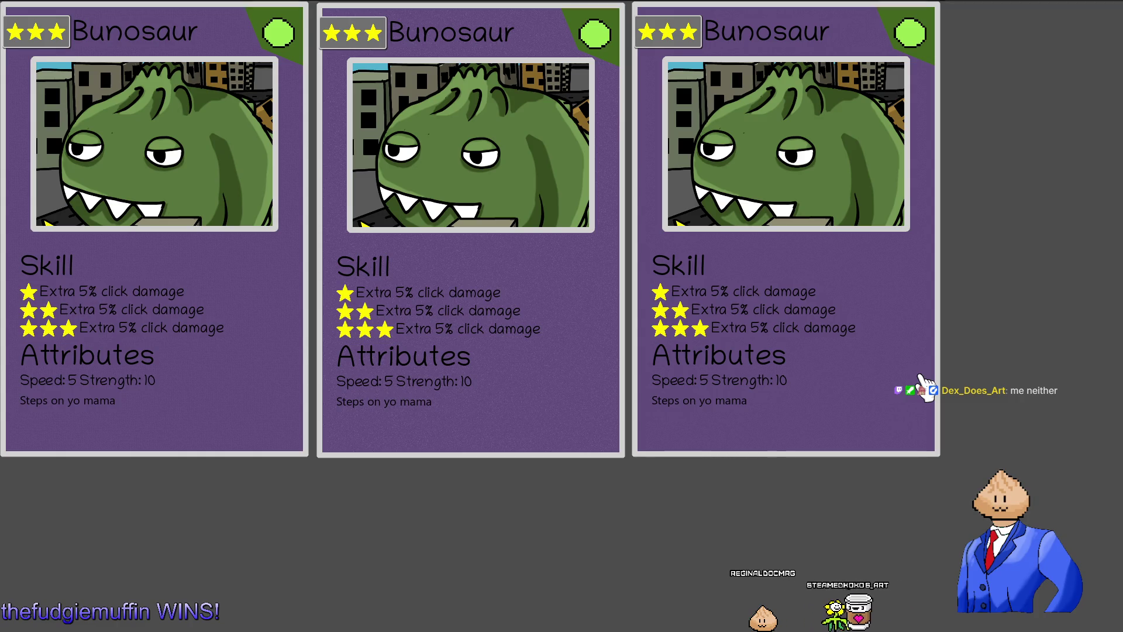
{"action": "key", "text": "F8"}
Delete CardFrame3 and its children, leaving two cards
{"action": "left_click", "coordinate": [210, 165]}
{"action": "key", "text": "Delete"}
{"action": "left_click", "coordinate": [520, 325]}
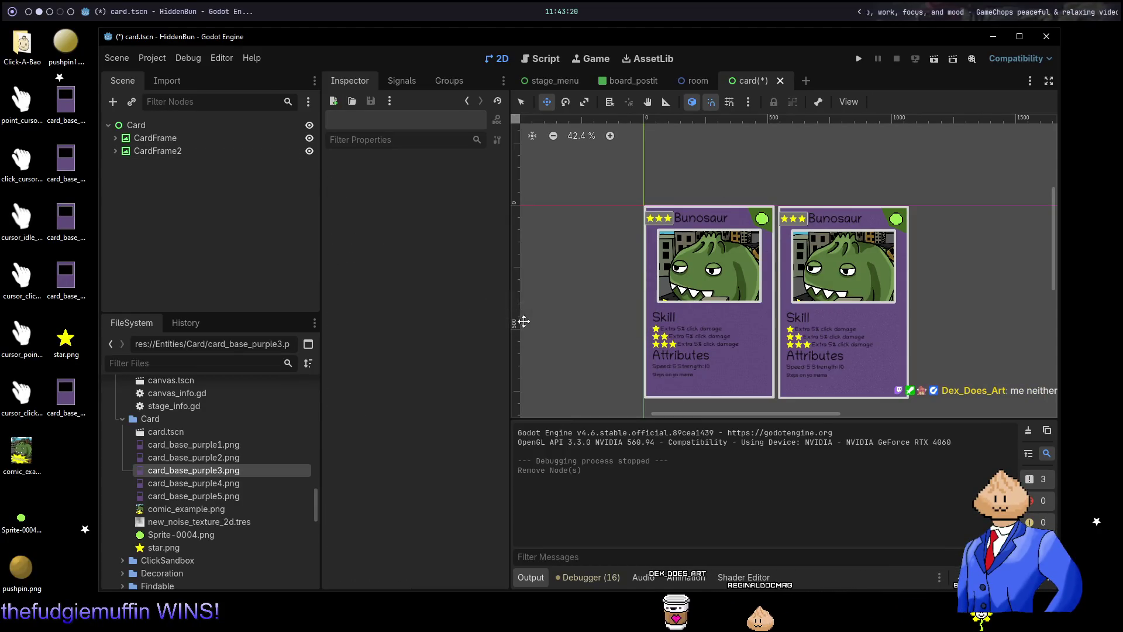
Preview the two-card scene, then delete the first CardFrame node
{"action": "key", "text": "F6"}
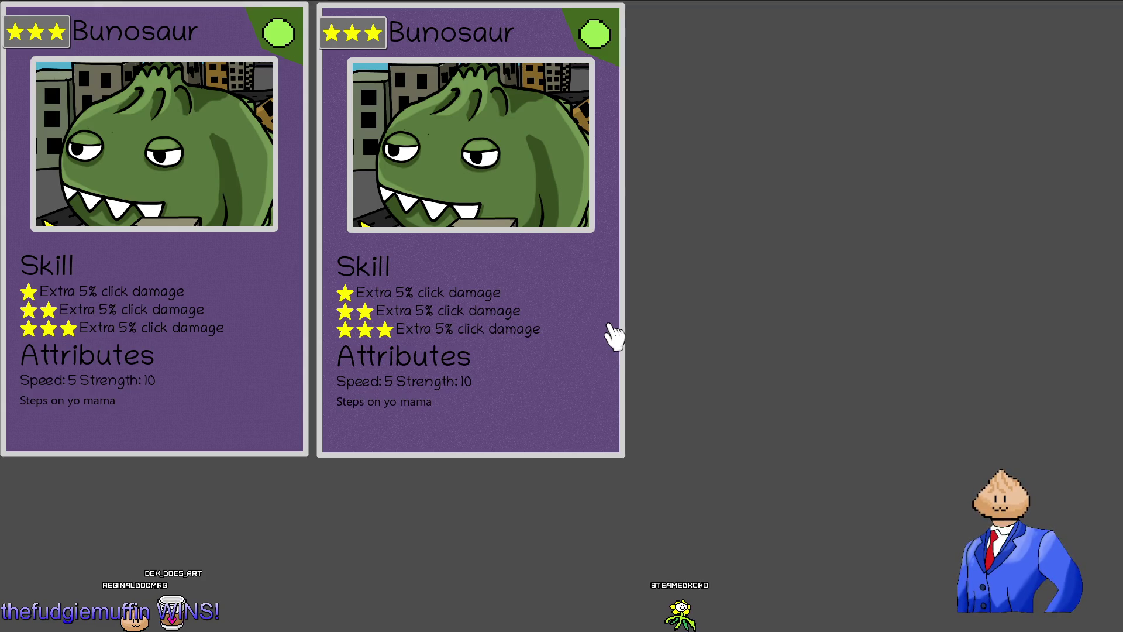
{"action": "key", "text": "alt+F4"}
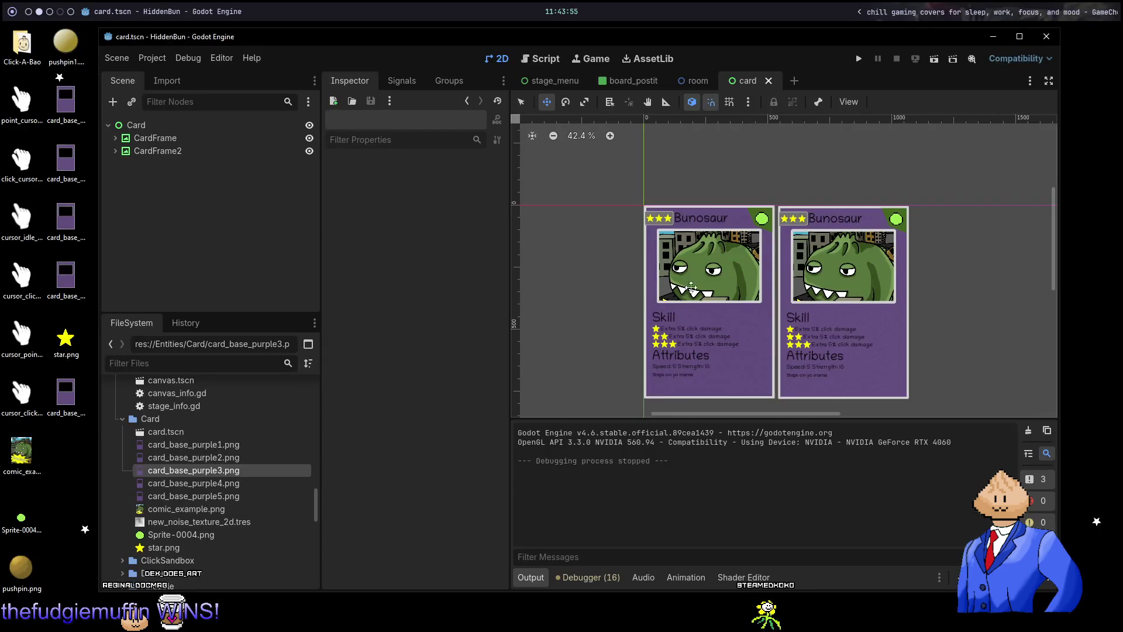
{"action": "left_click", "coordinate": [200, 143]}
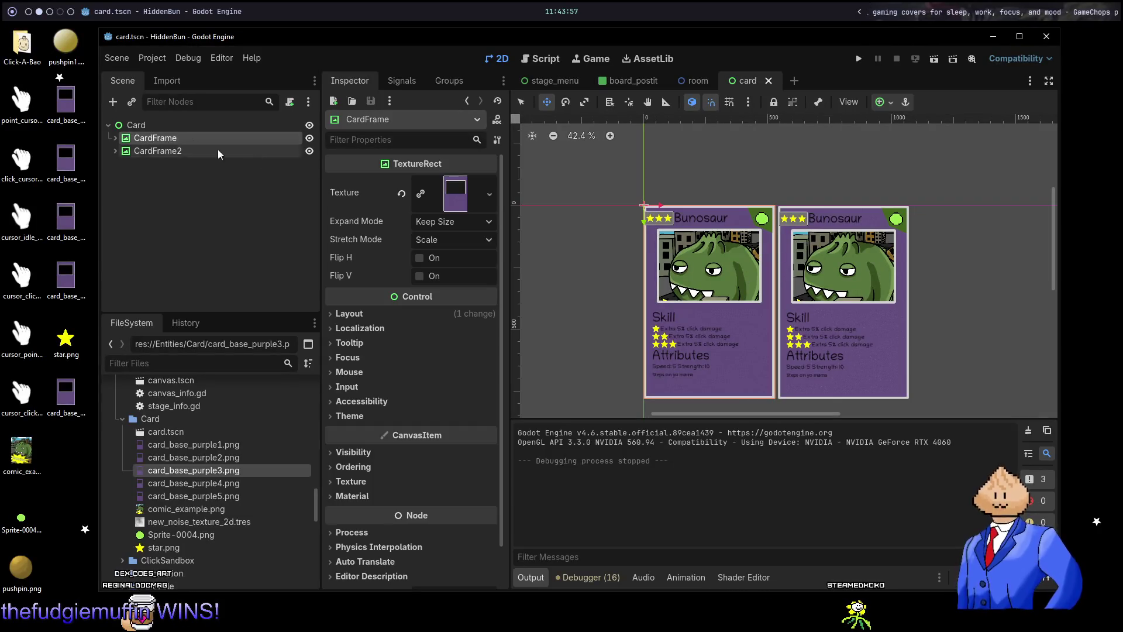
{"action": "key", "text": "Delete"}
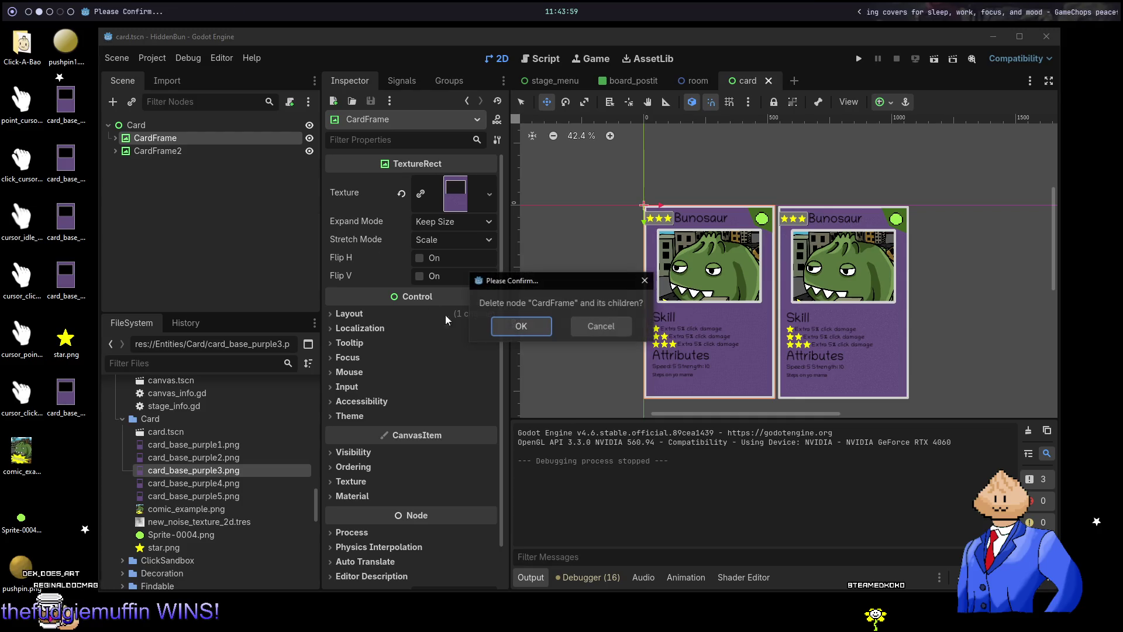
{"action": "left_click", "coordinate": [509, 329]}
Rename CardFrame2 to CardFrame and test-run the single-card scene
{"action": "left_click", "coordinate": [169, 136]}
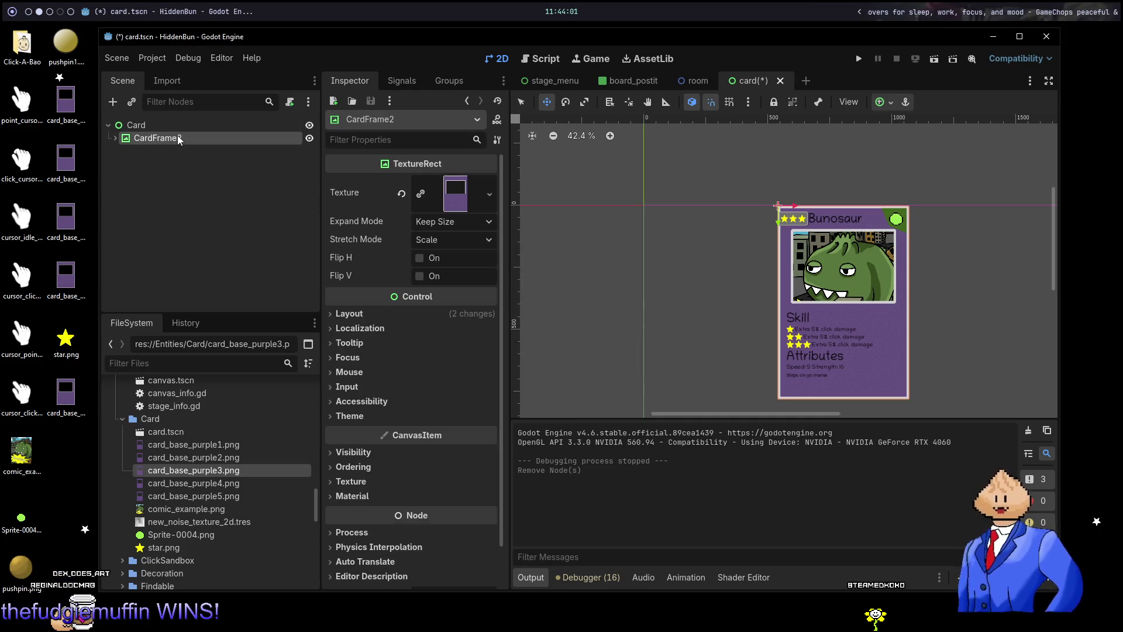
{"action": "left_click", "coordinate": [169, 136]}
{"action": "left_click", "coordinate": [193, 137]}
{"action": "key", "text": "BackSpace"}
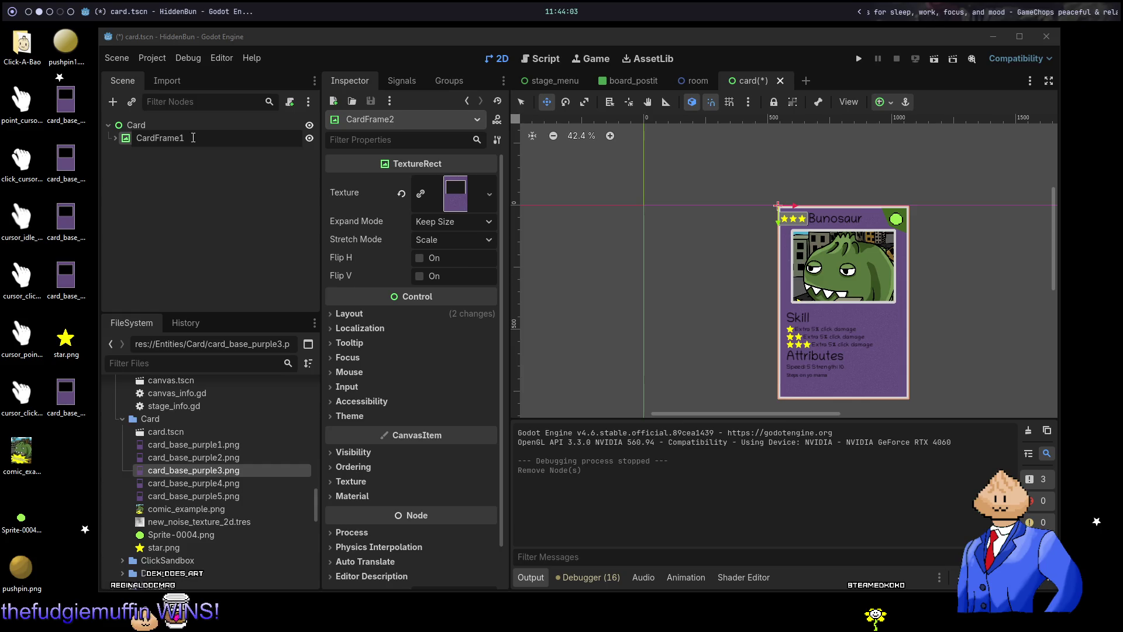
{"action": "key", "text": "Return"}
{"action": "key", "text": "F6"}
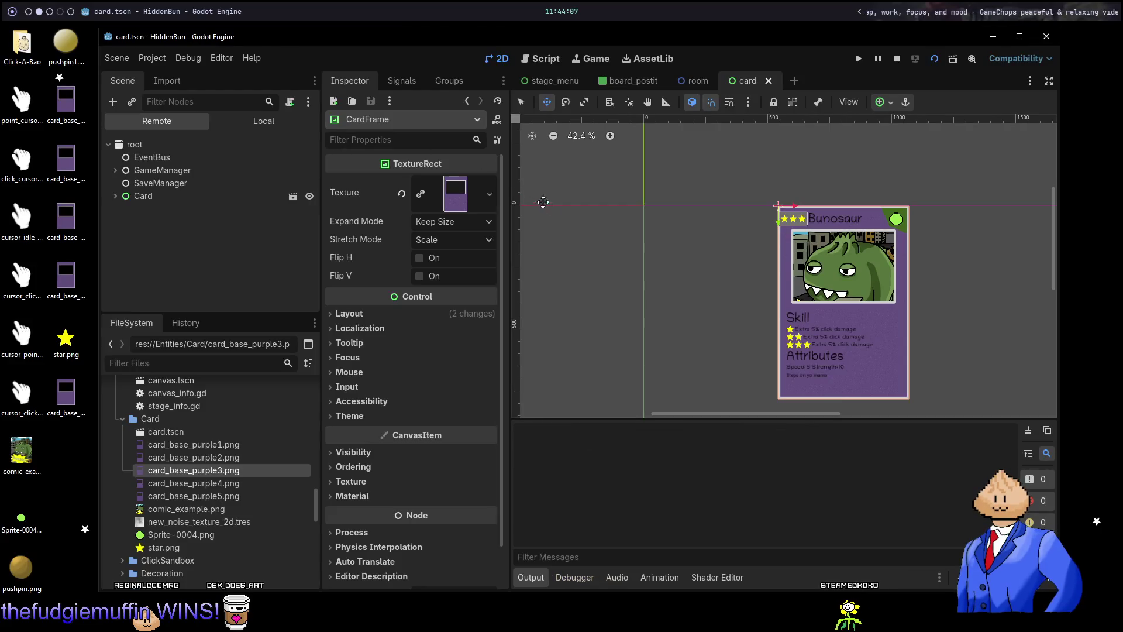
{"action": "key", "text": "F8"}
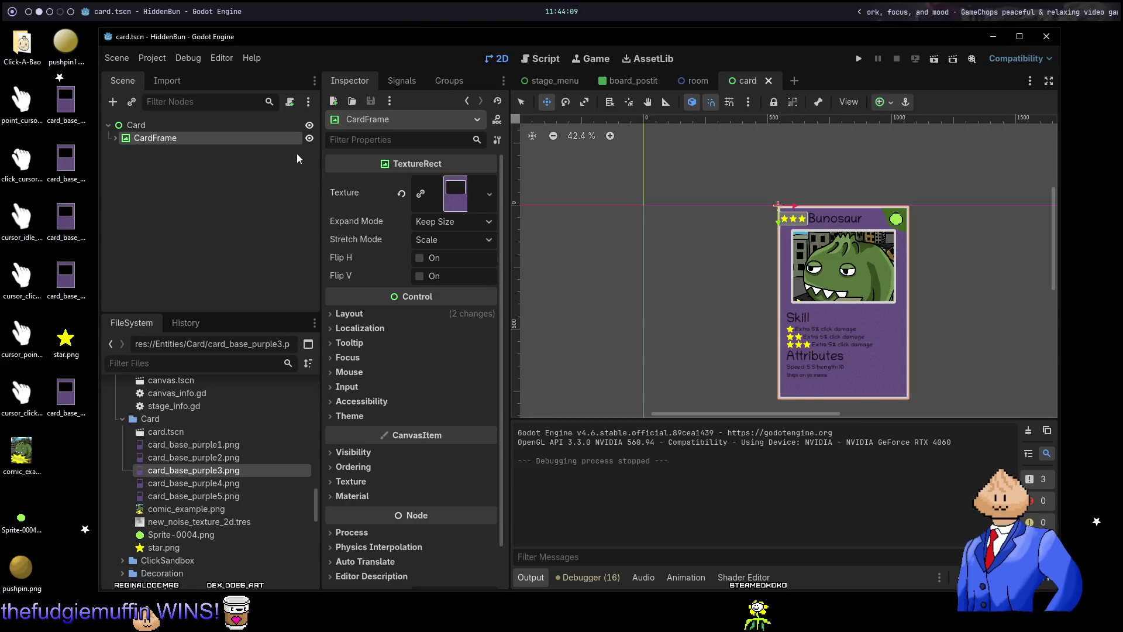
{"action": "key", "text": "F6"}
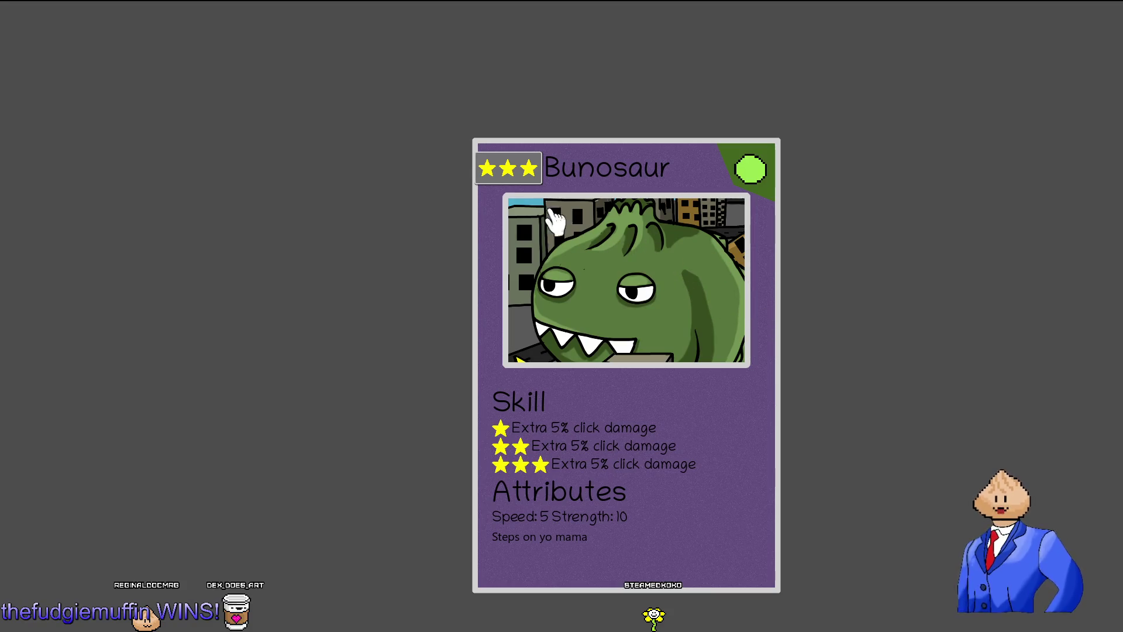
{"action": "key", "text": "F8"}
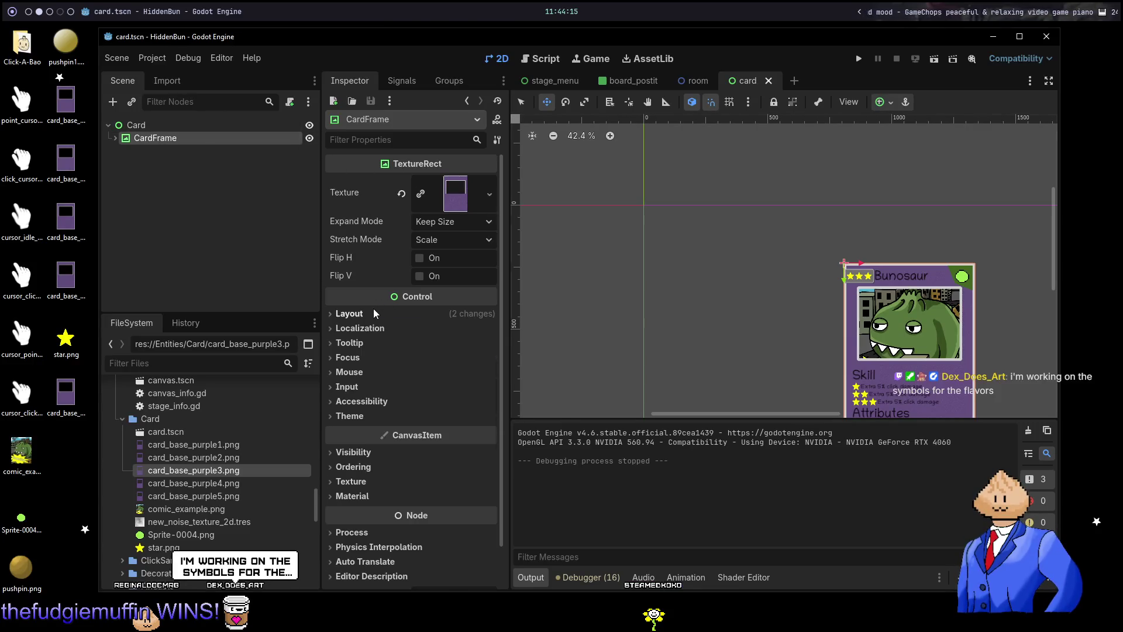
Revert CardFrame's Transform position to 0, 0 in the Inspector
{"action": "left_click", "coordinate": [349, 314]}
{"action": "left_click", "coordinate": [401, 457]}
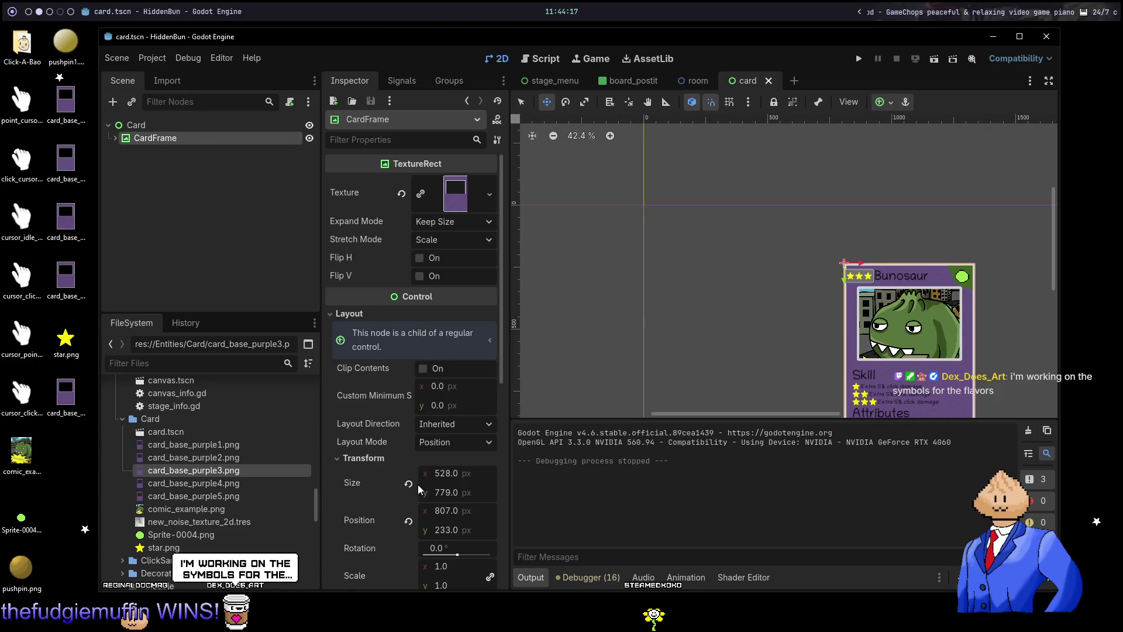
{"action": "left_click", "coordinate": [405, 520]}
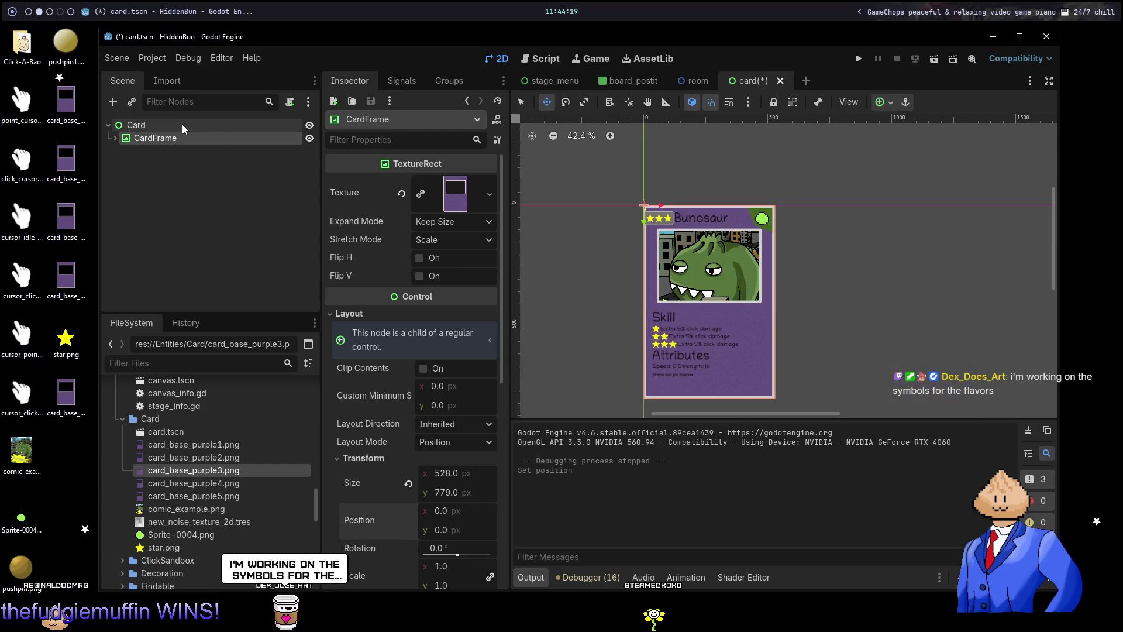
Move the root Card to (656, 184), save, and run to check the card's placement
{"action": "left_click", "coordinate": [136, 125]}
{"action": "mouse_move", "coordinate": [719, 338]}
{"action": "left_mouse_down"}
{"action": "mouse_move", "coordinate": [801, 376]}
{"action": "mouse_move", "coordinate": [881, 384]}
{"action": "left_mouse_up"}
{"action": "key", "text": "ctrl+s"}
{"action": "key", "text": "F6"}
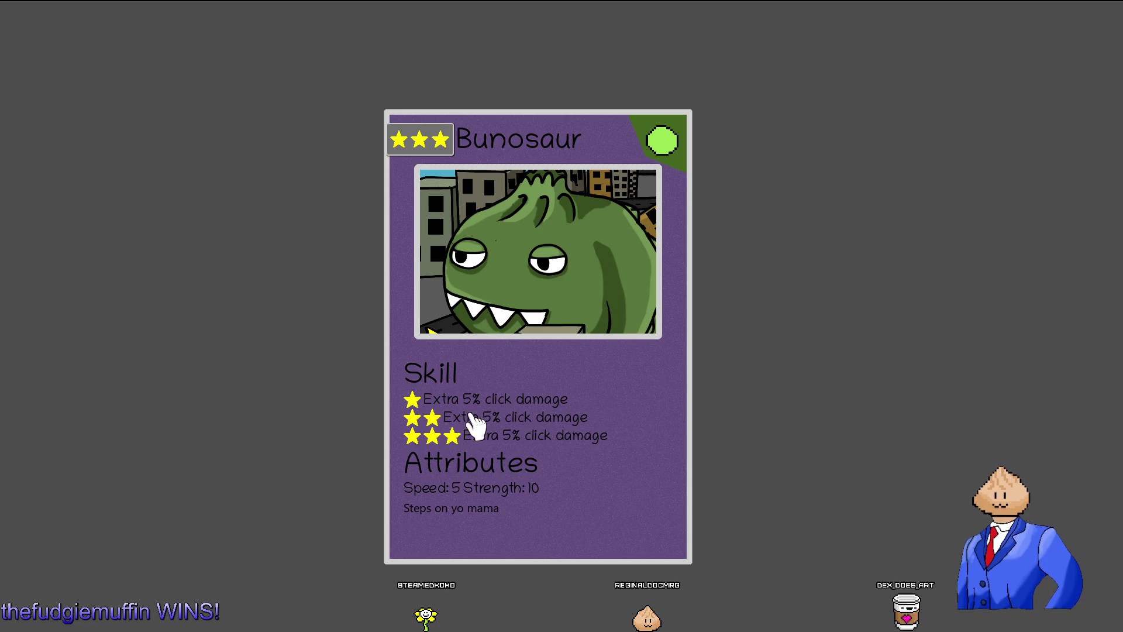
{"action": "key", "text": "Escape"}
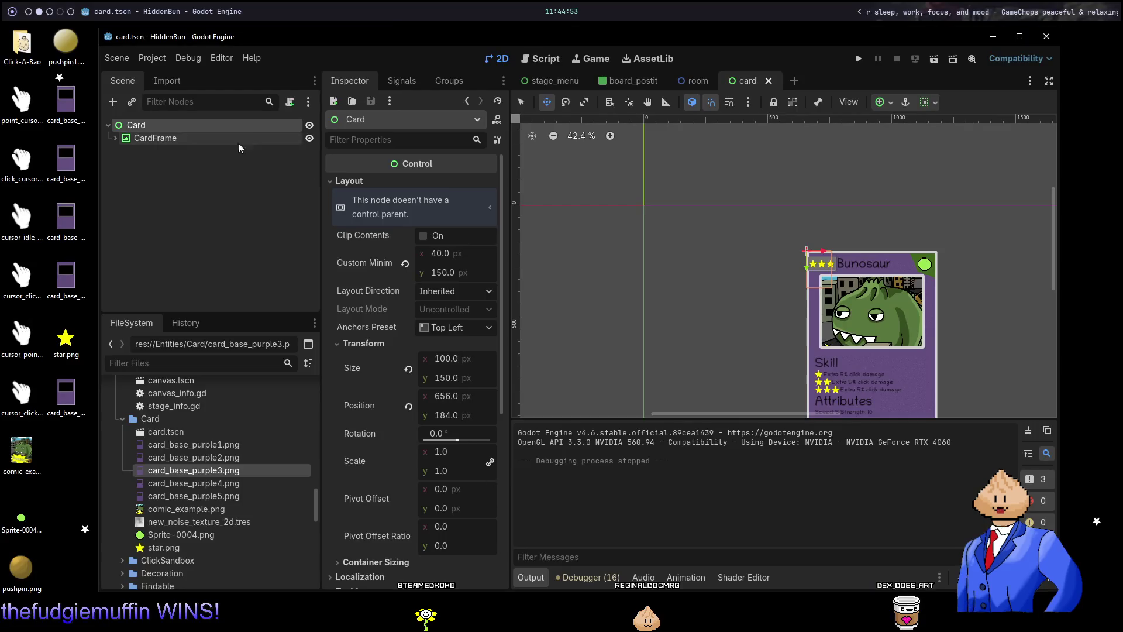
{"action": "left_click", "coordinate": [115, 138], "text": "shift"}
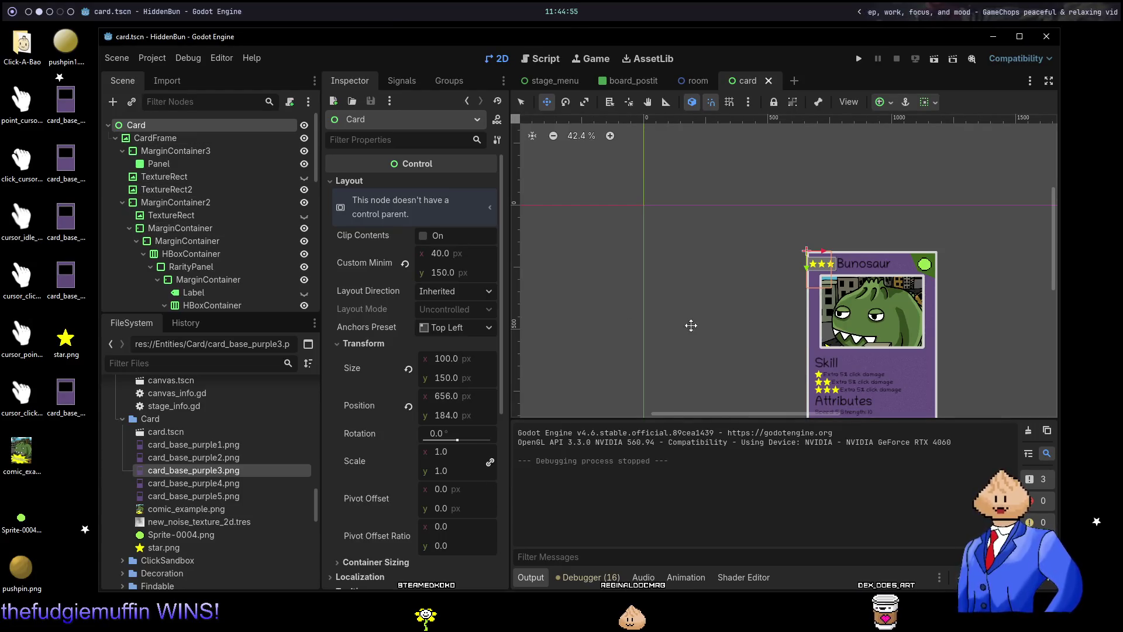
{"action": "scroll", "coordinate": [696, 275], "scroll_direction": "up", "scroll_amount": 4}
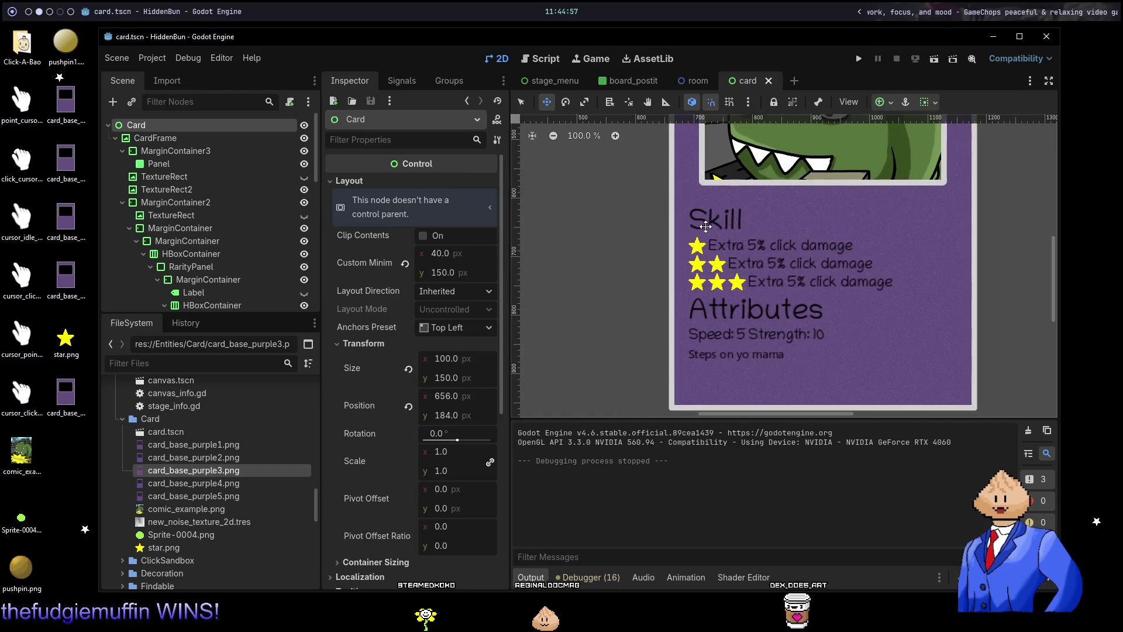
{"action": "left_click", "coordinate": [169, 227]}
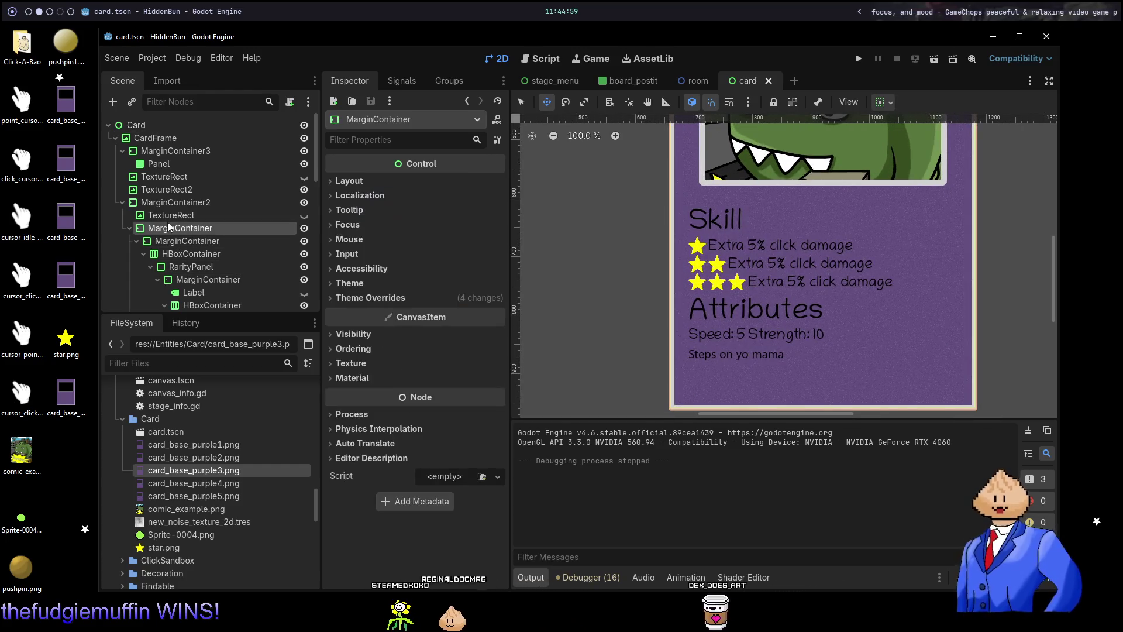
{"action": "left_click", "coordinate": [129, 229]}
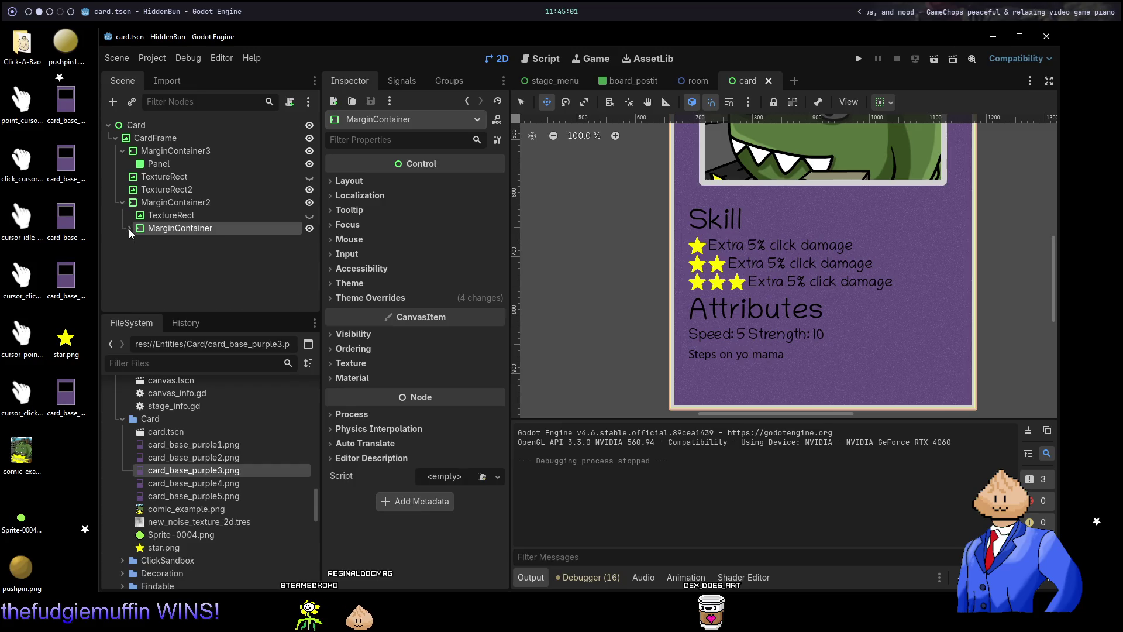
{"action": "left_click", "coordinate": [127, 227]}
{"action": "left_click", "coordinate": [158, 242]}
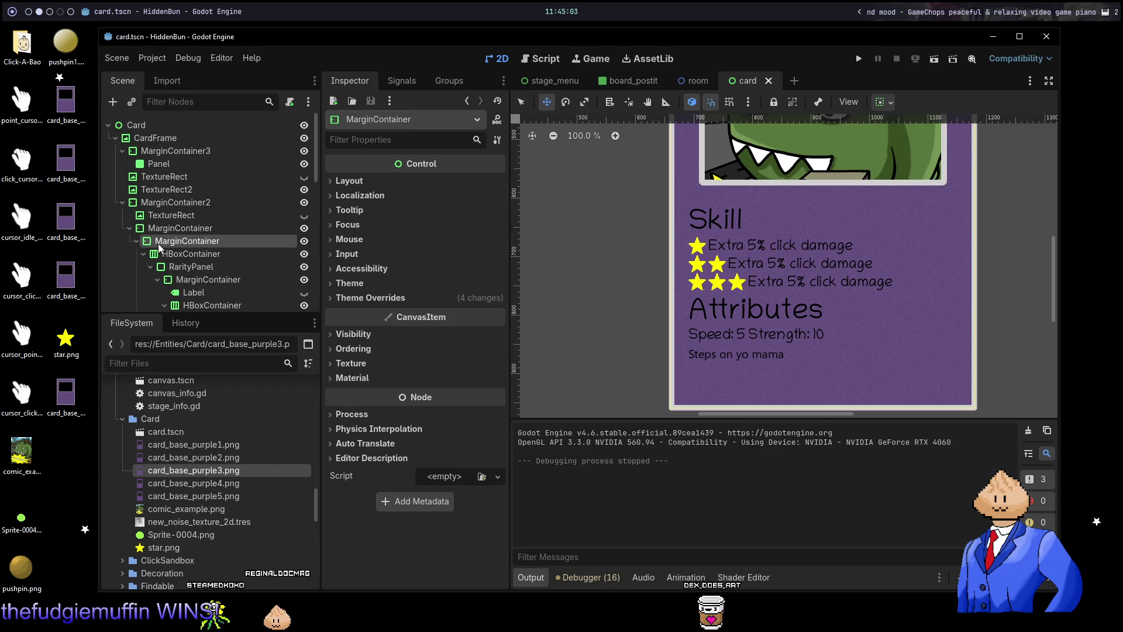
{"action": "double_click", "coordinate": [140, 243]}
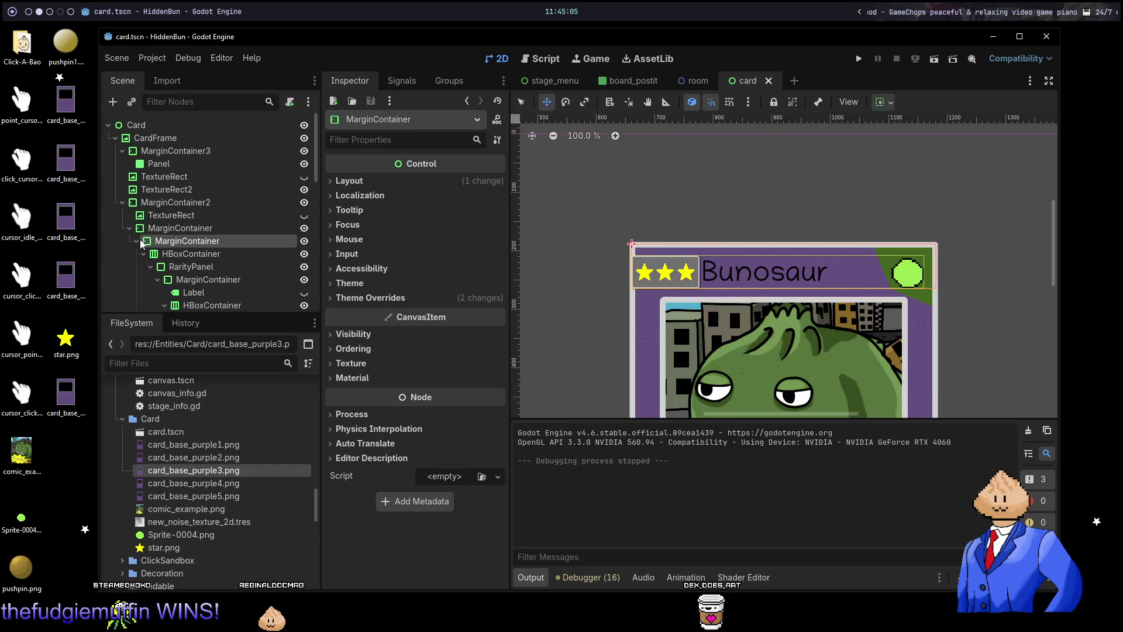
{"action": "left_click", "coordinate": [137, 241]}
{"action": "scroll", "coordinate": [649, 289], "scroll_direction": "down", "scroll_amount": 4}
{"action": "scroll", "coordinate": [649, 288], "scroll_direction": "down", "scroll_amount": 5}
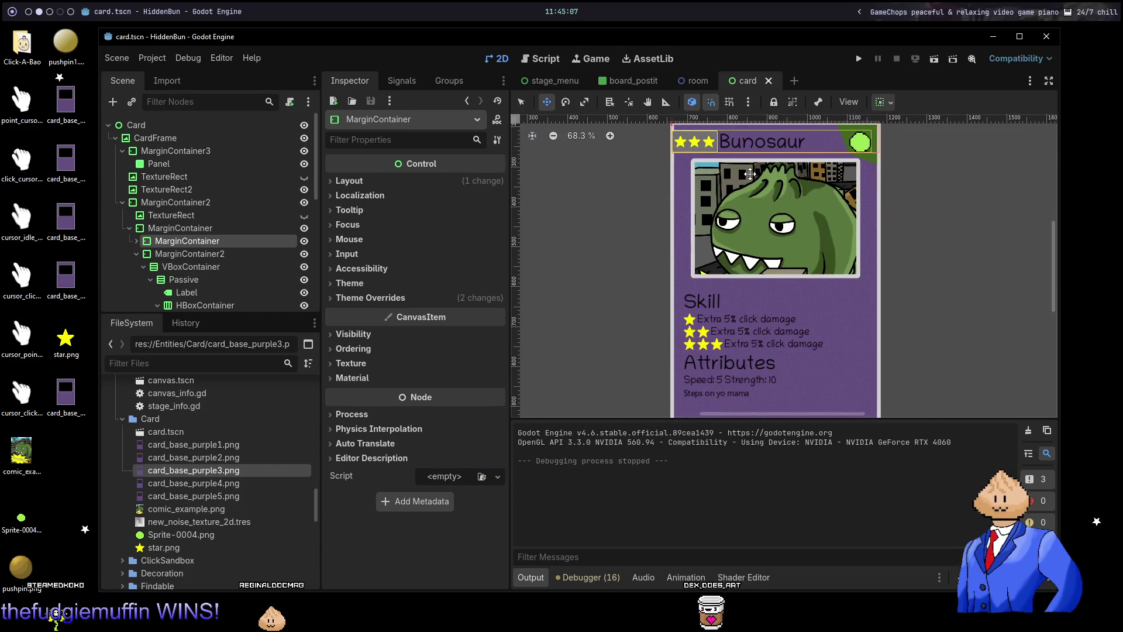
{"action": "left_click", "coordinate": [195, 270]}
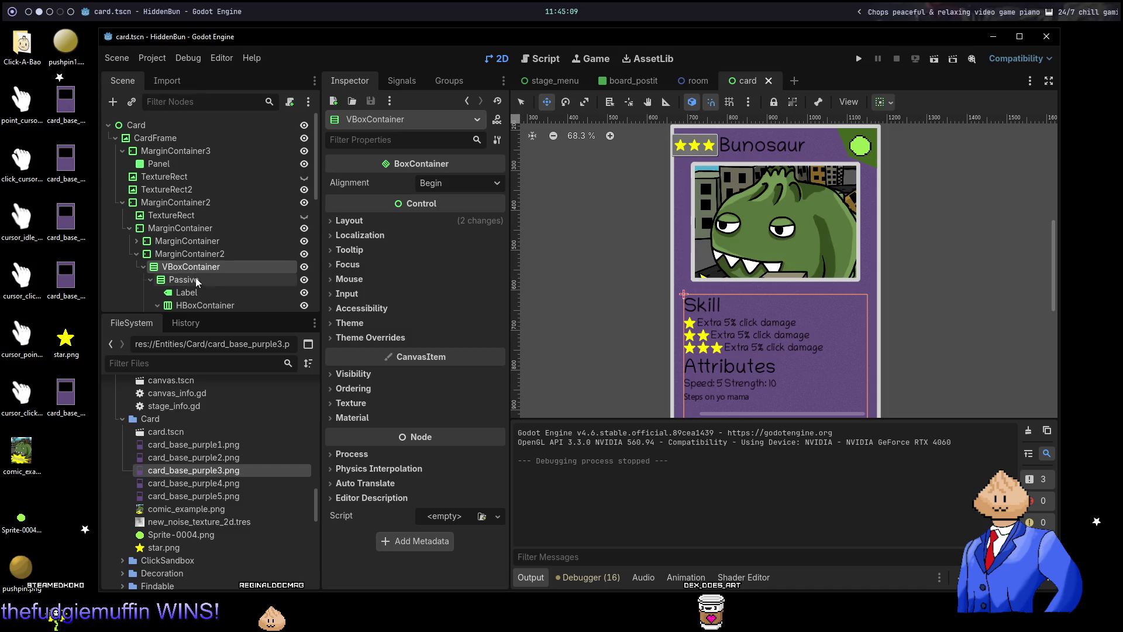
{"action": "left_click", "coordinate": [181, 280]}
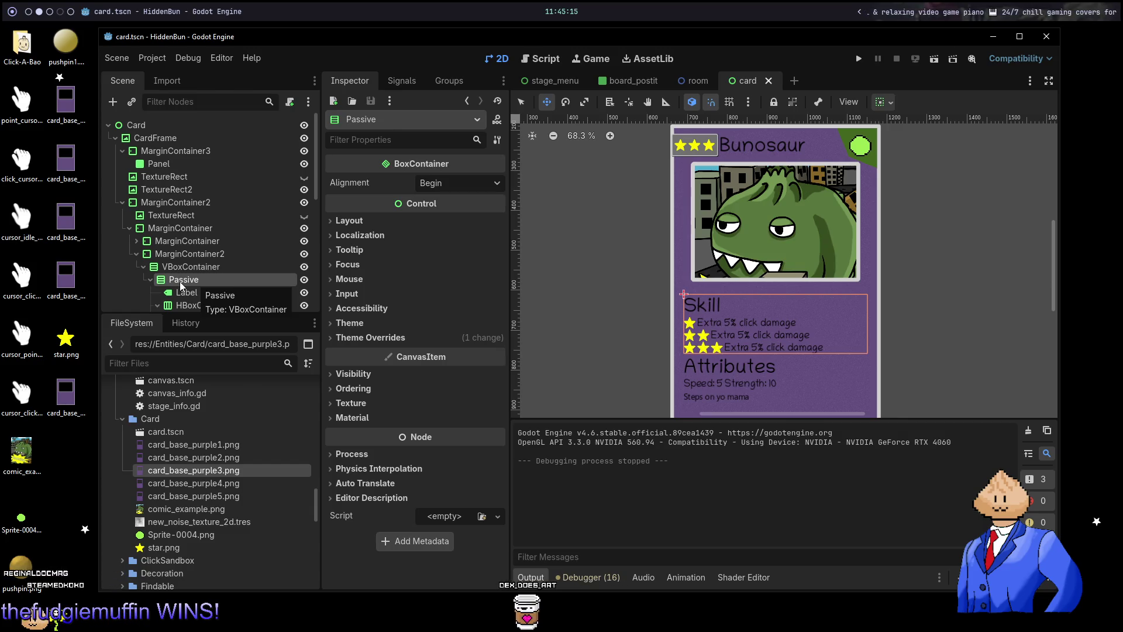
{"action": "right_click", "coordinate": [199, 286]}
{"action": "key", "text": "Escape"}
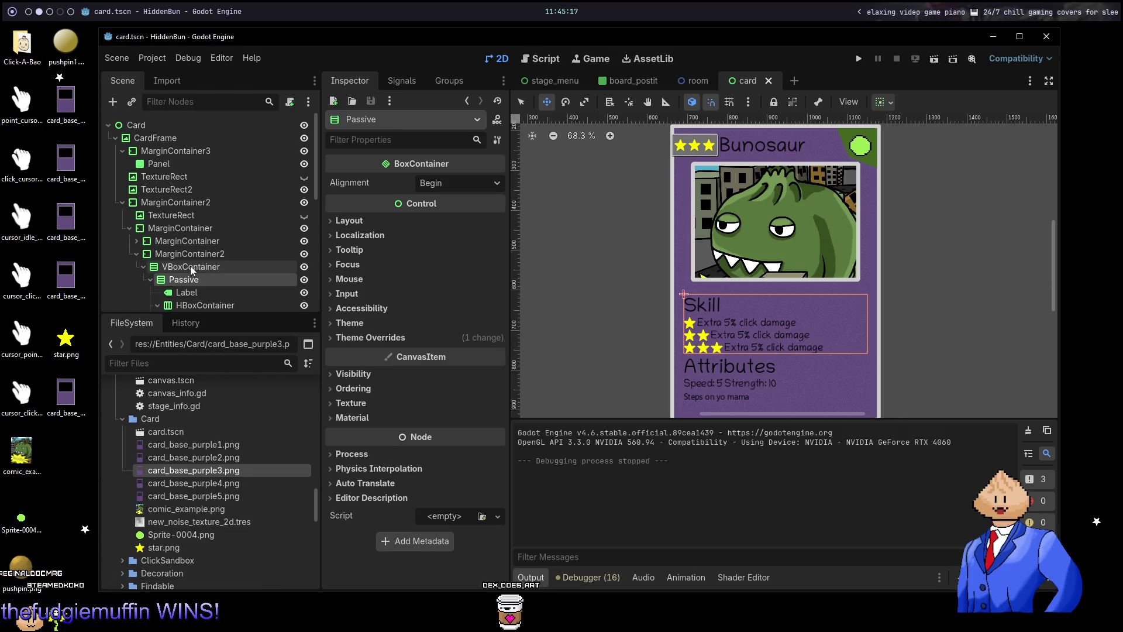
{"action": "left_click", "coordinate": [190, 267]}
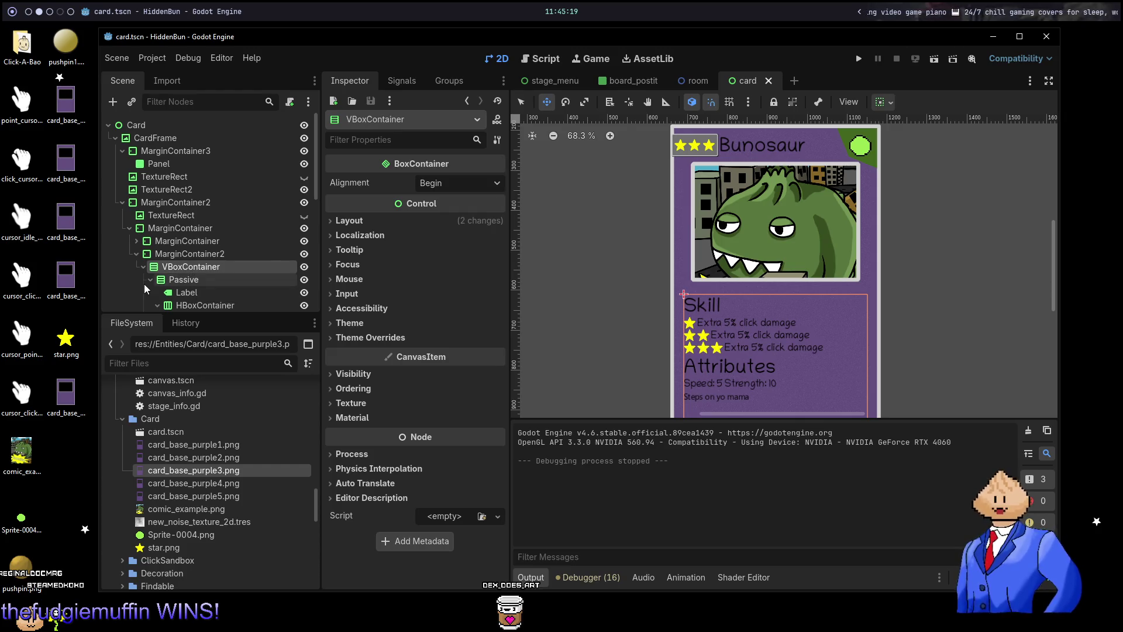
Add a PanelContainer child to VBoxContainer and place it above the Passive section
{"action": "left_click", "coordinate": [150, 293]}
{"action": "right_click", "coordinate": [164, 268]}
{"action": "left_click", "coordinate": [194, 274]}
{"action": "type", "text": "panelcont"}
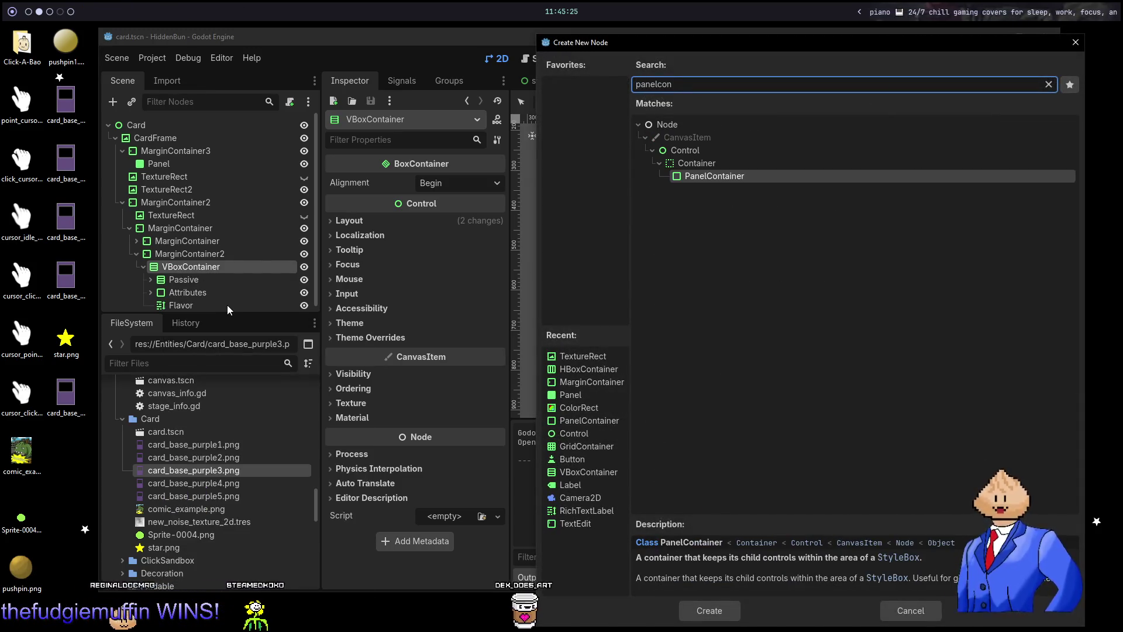
{"action": "key", "text": "Return"}
{"action": "mouse_move", "coordinate": [227, 305]}
{"action": "left_mouse_down"}
{"action": "mouse_move", "coordinate": [209, 303]}
{"action": "mouse_move", "coordinate": [178, 258]}
{"action": "mouse_move", "coordinate": [196, 265]}
{"action": "left_mouse_up"}
Give the PanelContainer's Panel style a new StyleBoxFlat with a fully transparent background
{"action": "left_click", "coordinate": [195, 261]}
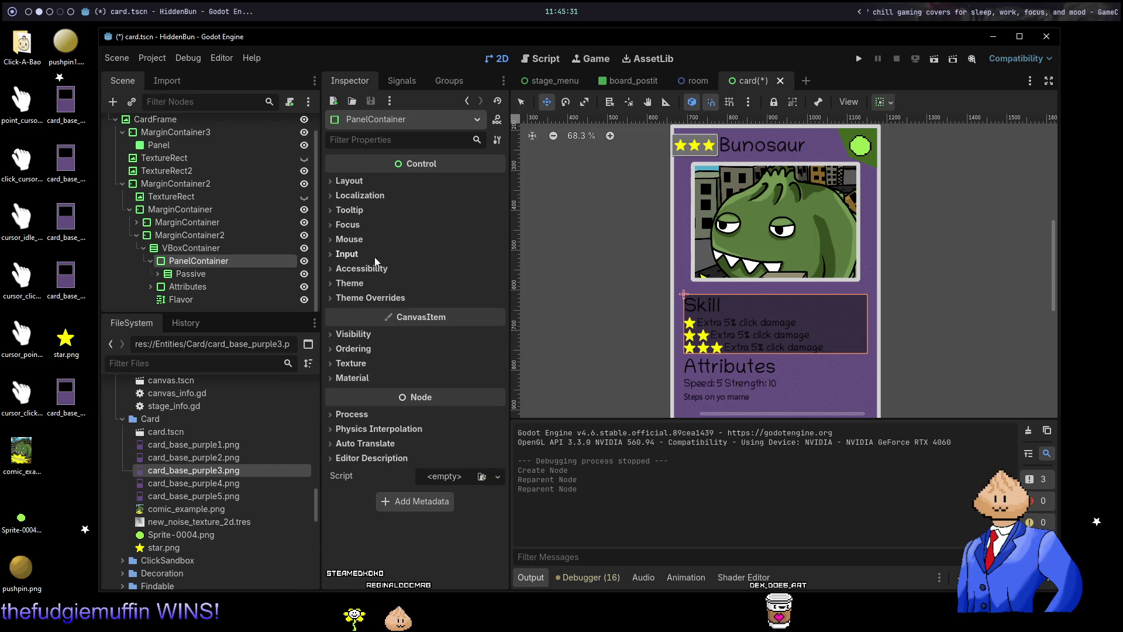
{"action": "left_click", "coordinate": [409, 299]}
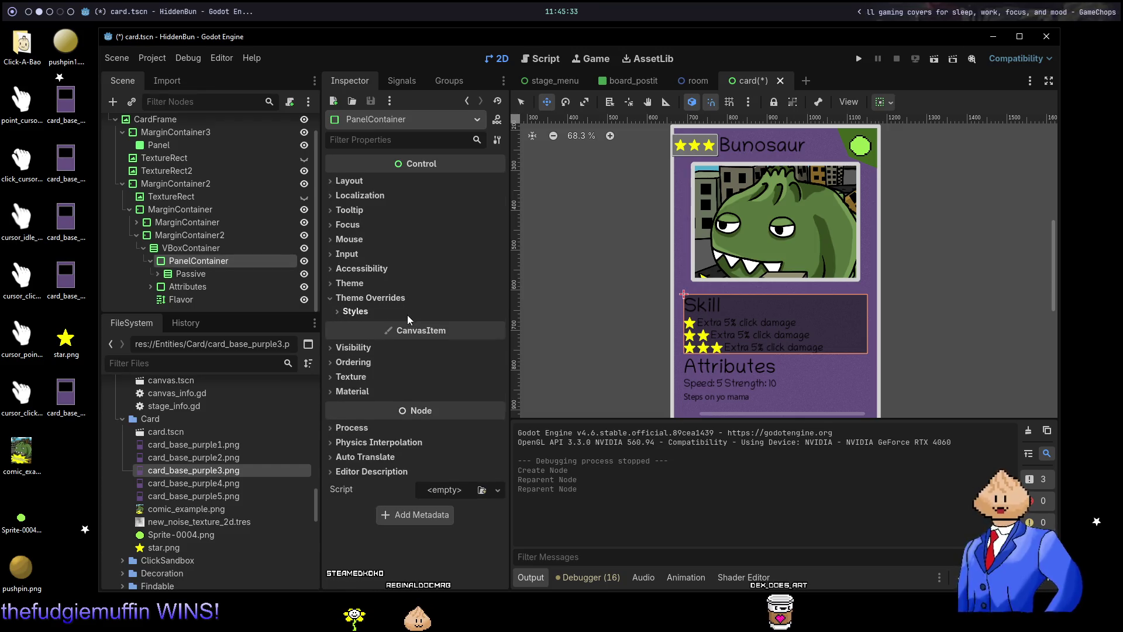
{"action": "left_click", "coordinate": [407, 312]}
{"action": "left_click", "coordinate": [496, 327]}
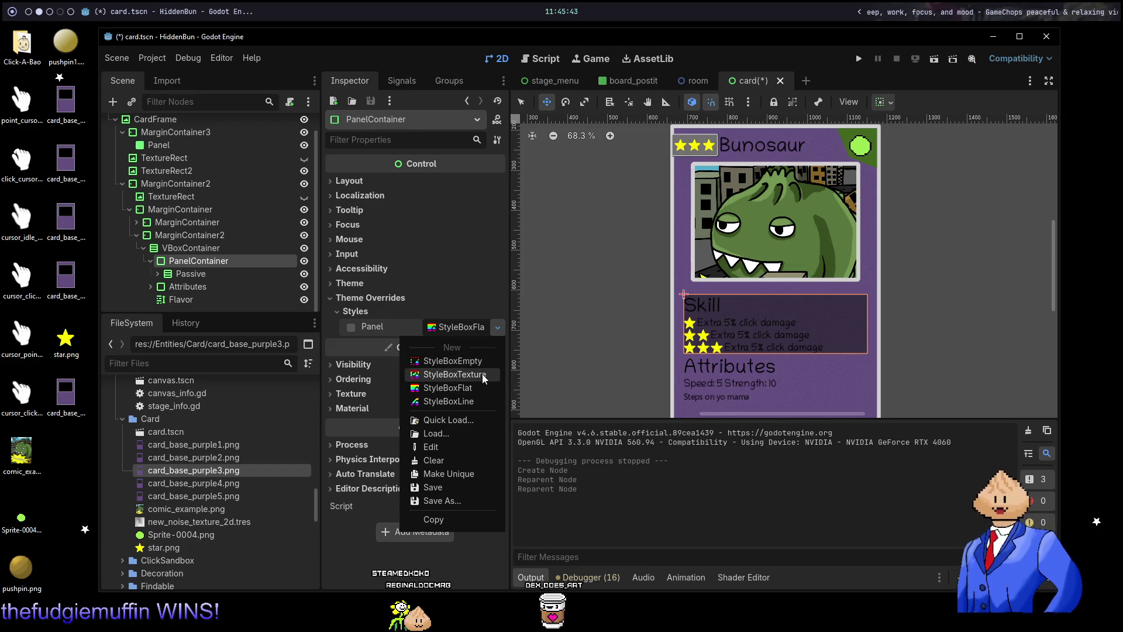
{"action": "left_click", "coordinate": [480, 387]}
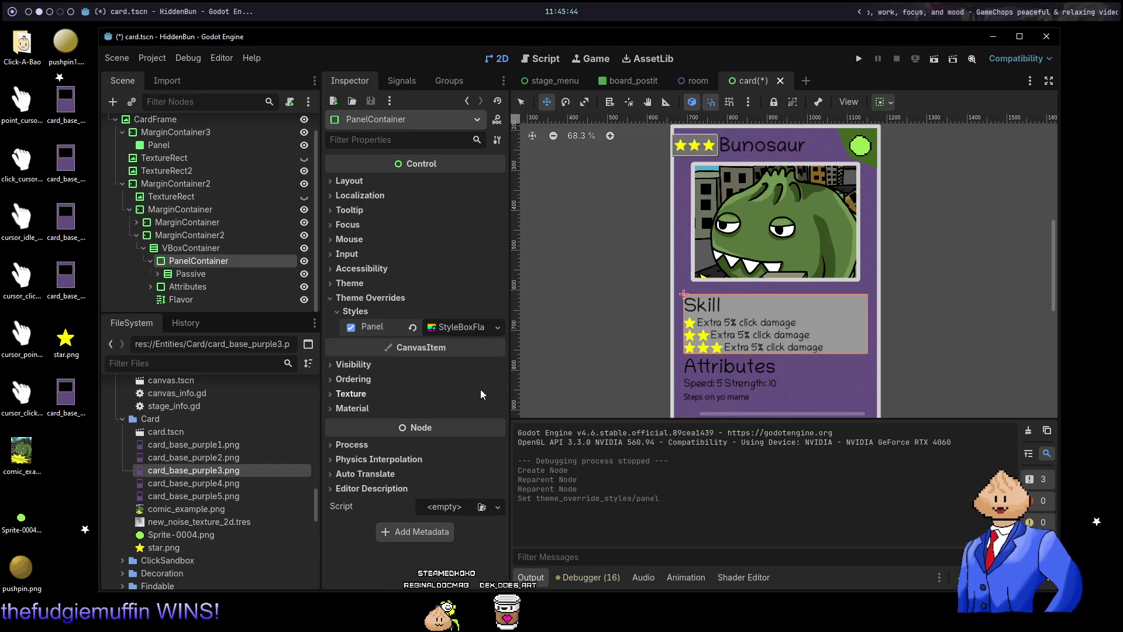
{"action": "left_click", "coordinate": [462, 328]}
{"action": "left_click", "coordinate": [468, 436]}
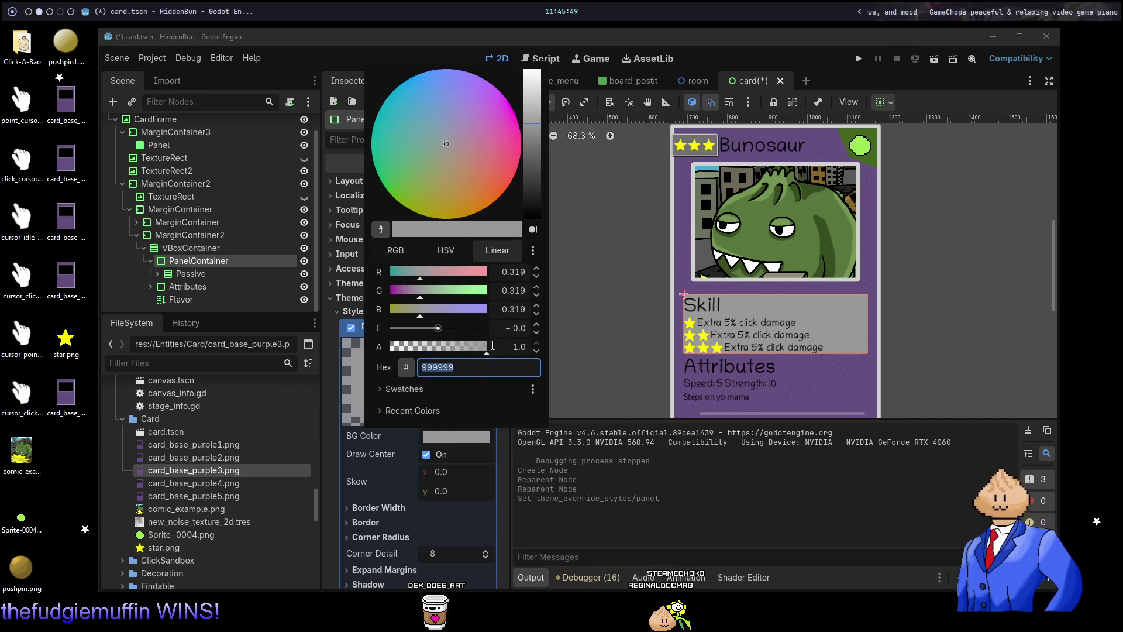
{"action": "mouse_move", "coordinate": [531, 184]}
{"action": "left_mouse_down"}
{"action": "mouse_move", "coordinate": [528, 20]}
{"action": "mouse_move", "coordinate": [533, 245]}
{"action": "left_mouse_up"}
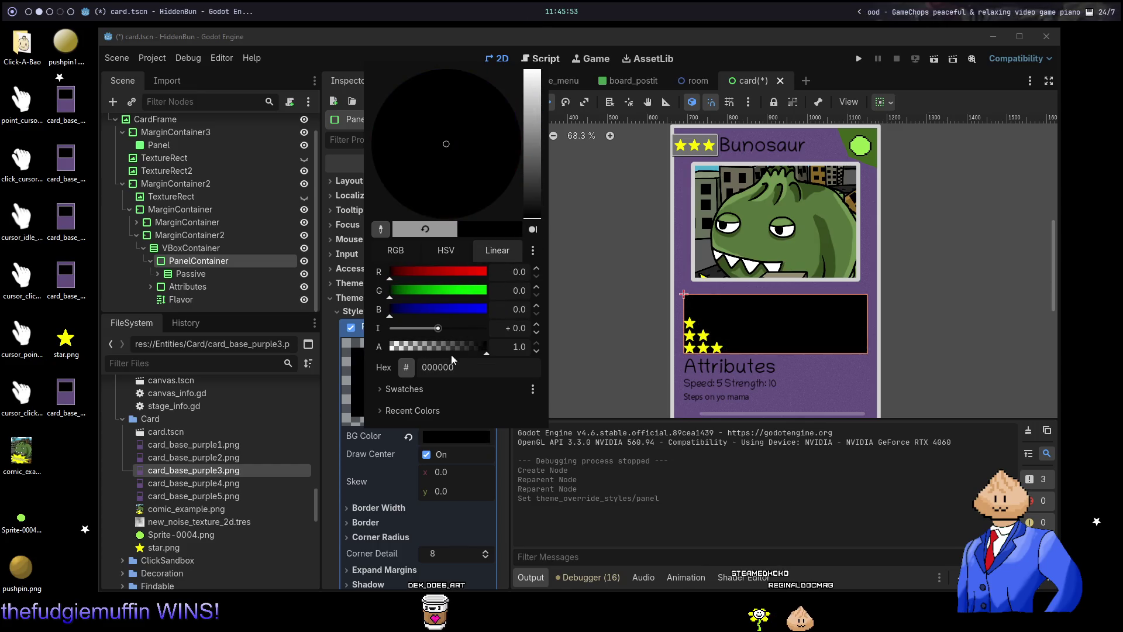
{"action": "left_click", "coordinate": [435, 347]}
{"action": "left_click_drag", "start_coordinate": [425, 348], "coordinate": [363, 347]}
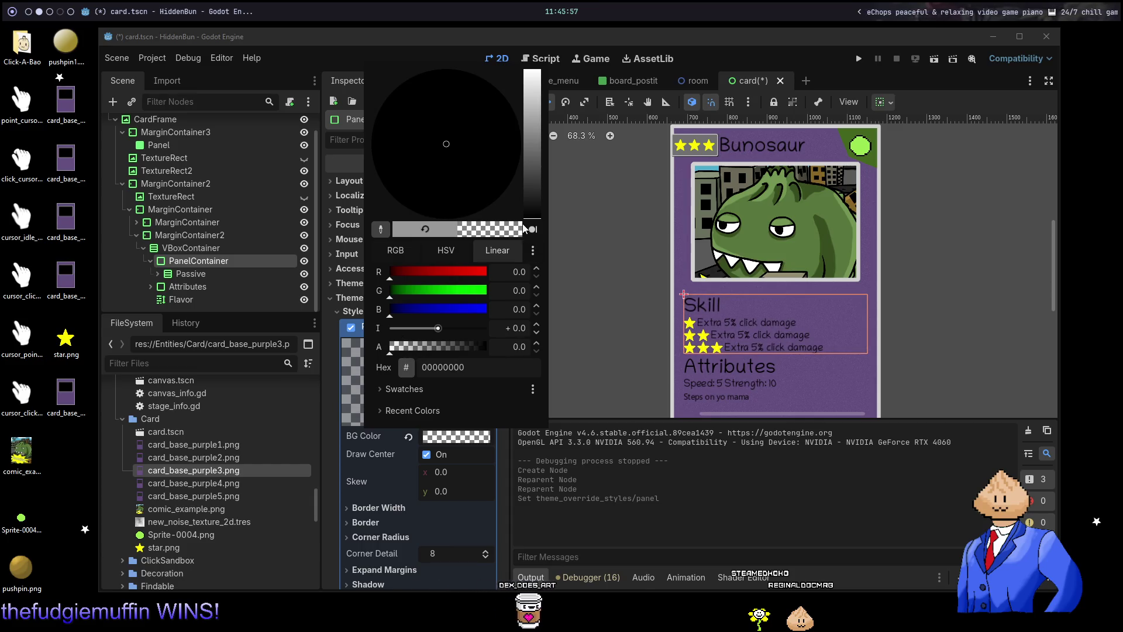
{"action": "key", "text": "Escape"}
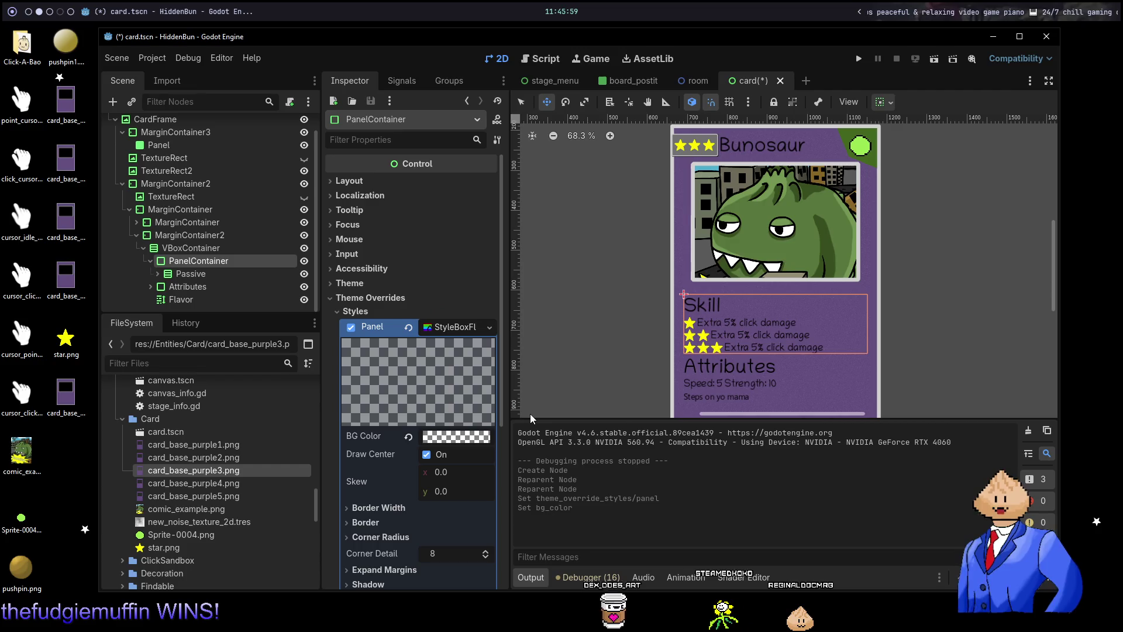
Set the panel's border widths to 2 px with a light grey colour, then preview the scene
{"action": "left_click", "coordinate": [392, 523]}
{"action": "scroll", "coordinate": [392, 524], "scroll_direction": "down", "scroll_amount": 2}
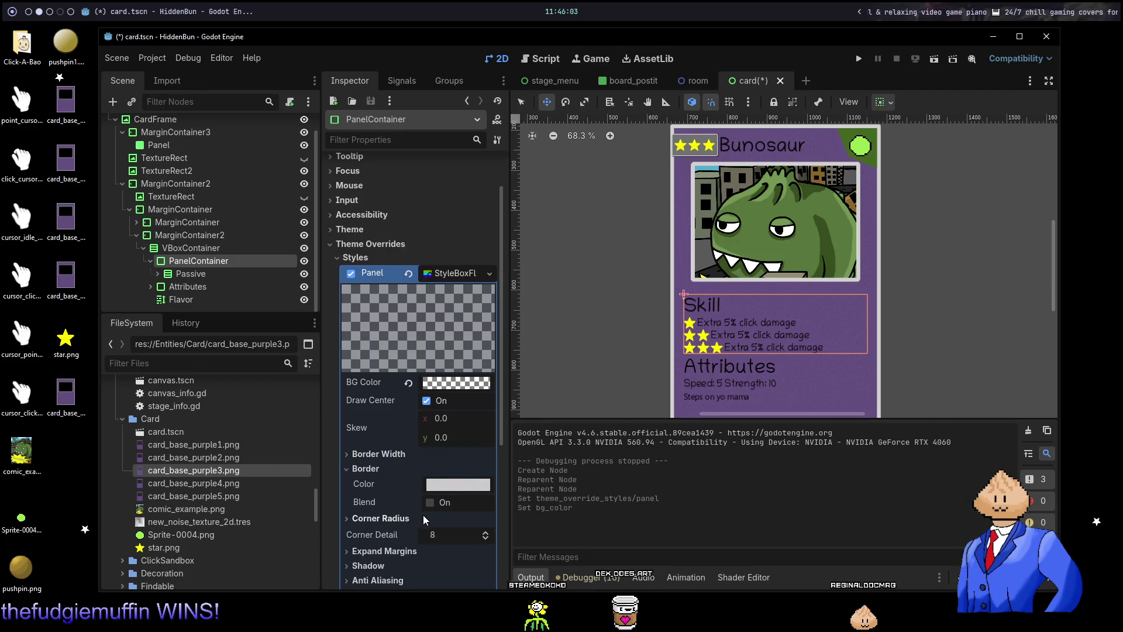
{"action": "left_click", "coordinate": [386, 455]}
{"action": "left_click", "coordinate": [441, 468]}
{"action": "type", "text": "2"}
{"action": "key", "text": "Tab"}
{"action": "type", "text": "2"}
{"action": "key", "text": "Tab"}
{"action": "type", "text": "2"}
{"action": "key", "text": "Tab"}
{"action": "type", "text": "2"}
{"action": "key", "text": "Tab"}
{"action": "scroll", "coordinate": [471, 511], "scroll_direction": "down", "scroll_amount": 4}
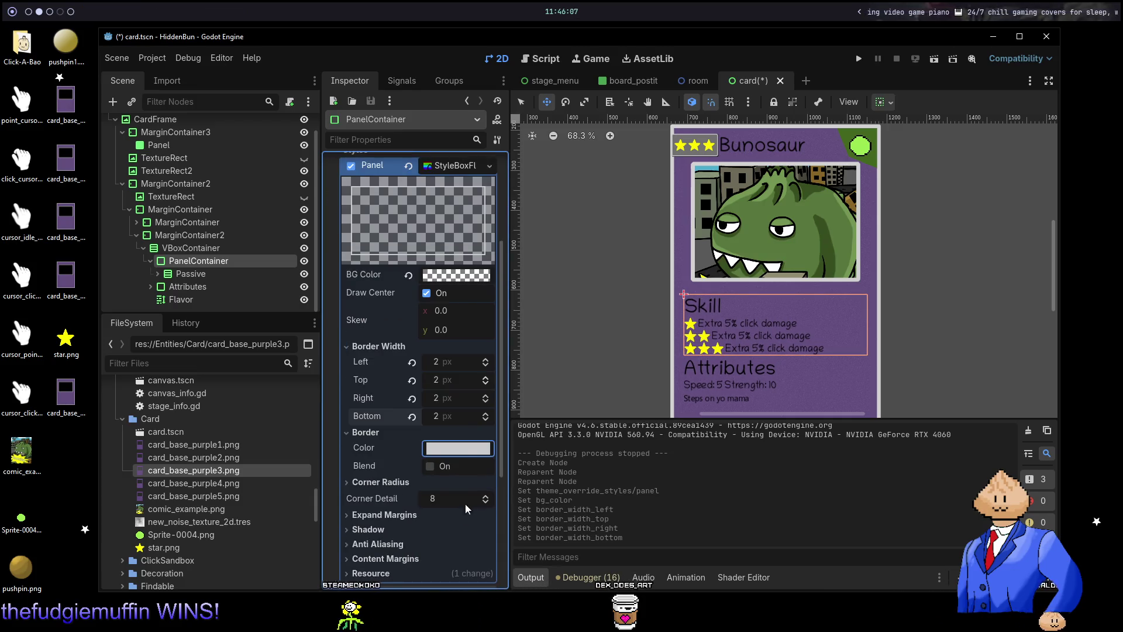
{"action": "left_click", "coordinate": [465, 448]}
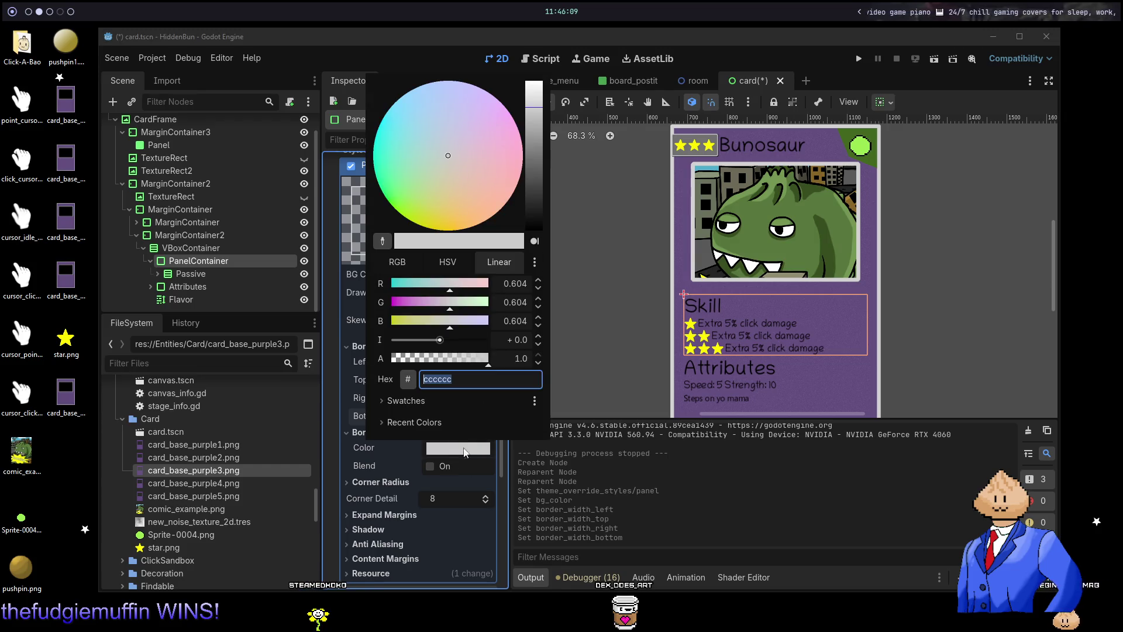
{"action": "key", "text": "Escape"}
{"action": "scroll", "coordinate": [846, 283], "scroll_direction": "up", "scroll_amount": 5}
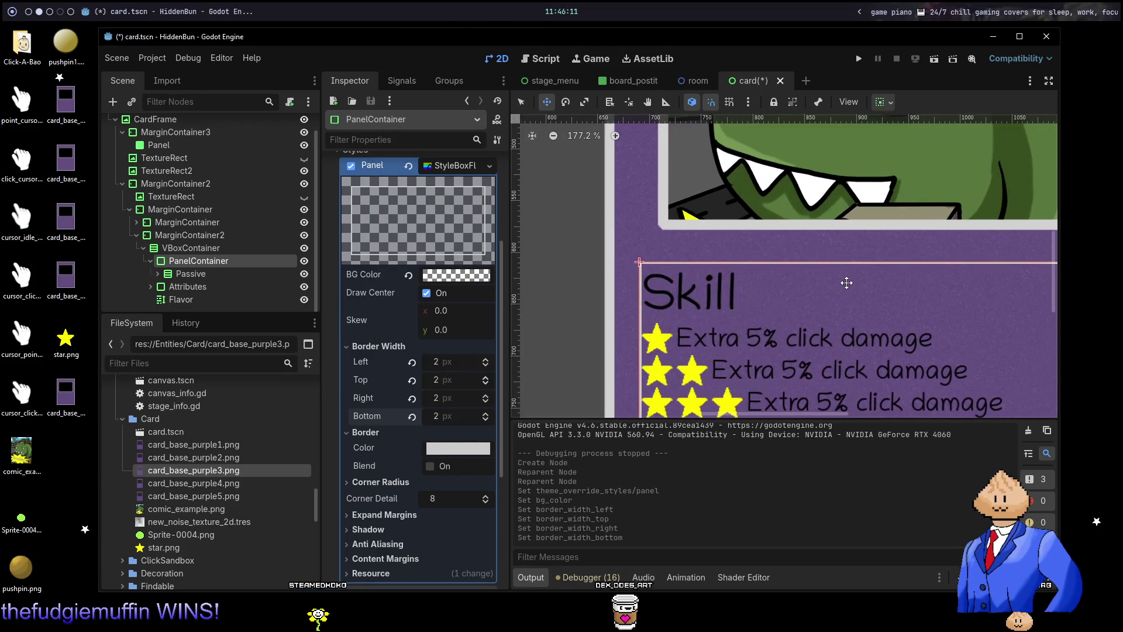
{"action": "scroll", "coordinate": [731, 313], "scroll_direction": "down", "scroll_amount": 5}
{"action": "key", "text": "F6"}
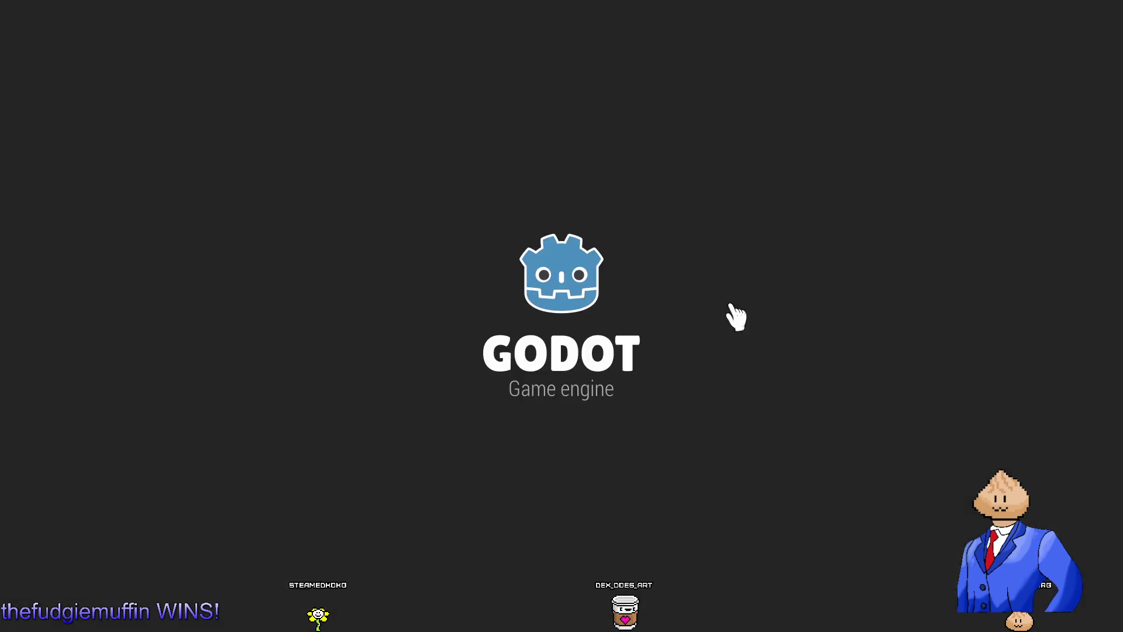
{"action": "key", "text": "F8"}
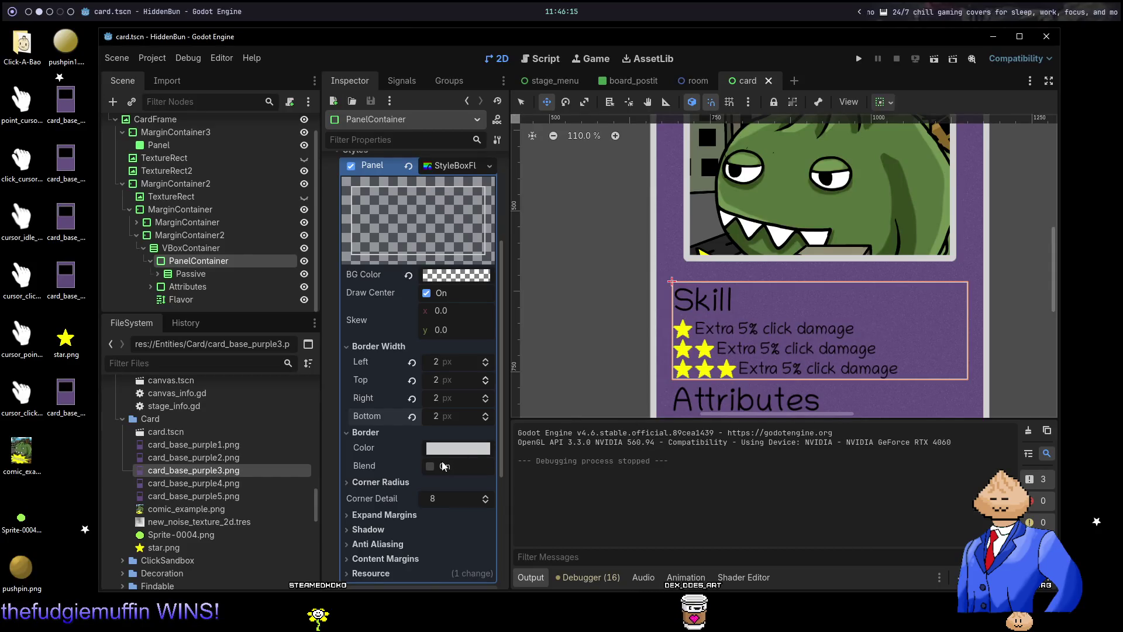
Set the StyleBoxFlat shadow size to 1 and offset to (1, 1), then save and test-run
{"action": "scroll", "coordinate": [443, 466], "scroll_direction": "down", "scroll_amount": 4}
{"action": "left_click", "coordinate": [385, 421]}
{"action": "left_click", "coordinate": [465, 457]}
{"action": "type", "text": "1"}
{"action": "key", "text": "Tab"}
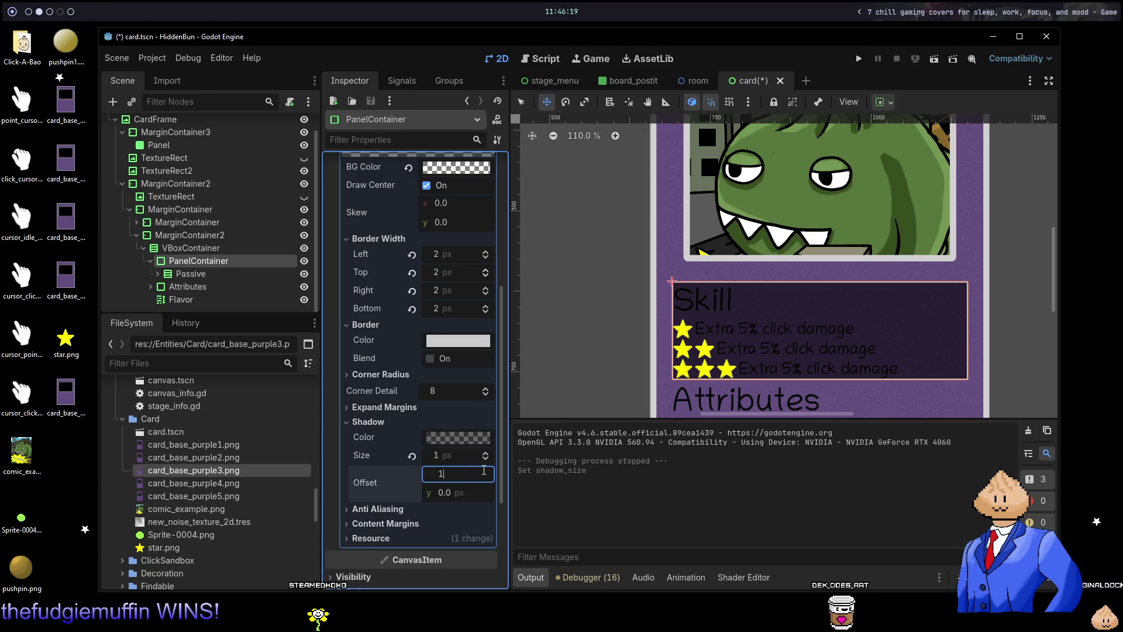
{"action": "type", "text": "1"}
{"action": "key", "text": "Return"}
{"action": "scroll", "coordinate": [482, 472], "scroll_direction": "down", "scroll_amount": 5}
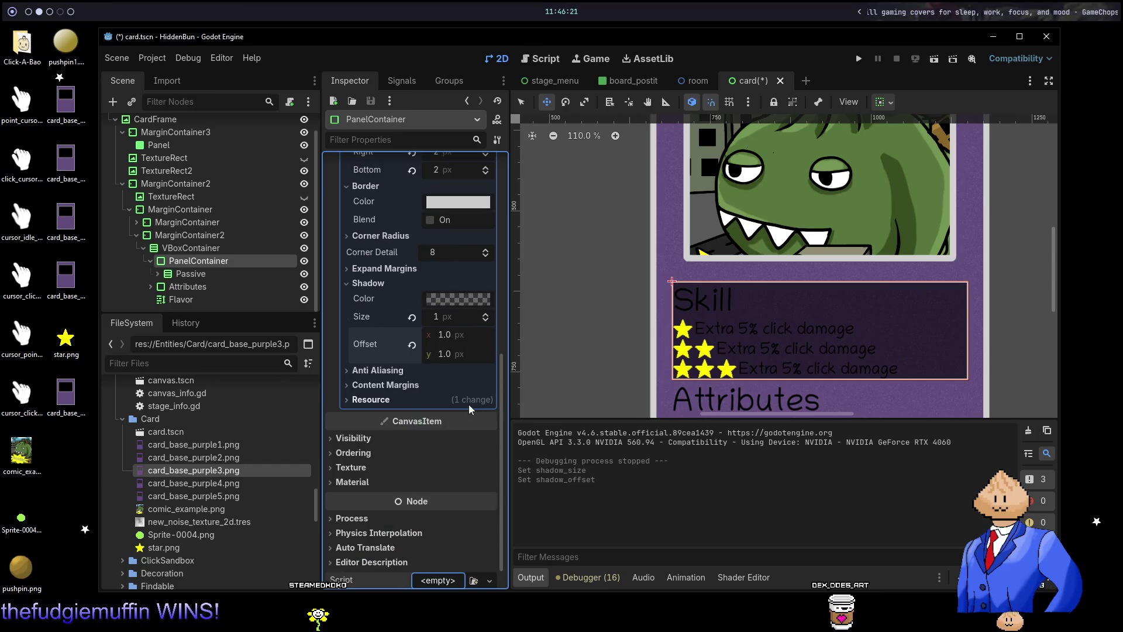
{"action": "scroll", "coordinate": [449, 262], "scroll_direction": "up", "scroll_amount": 4}
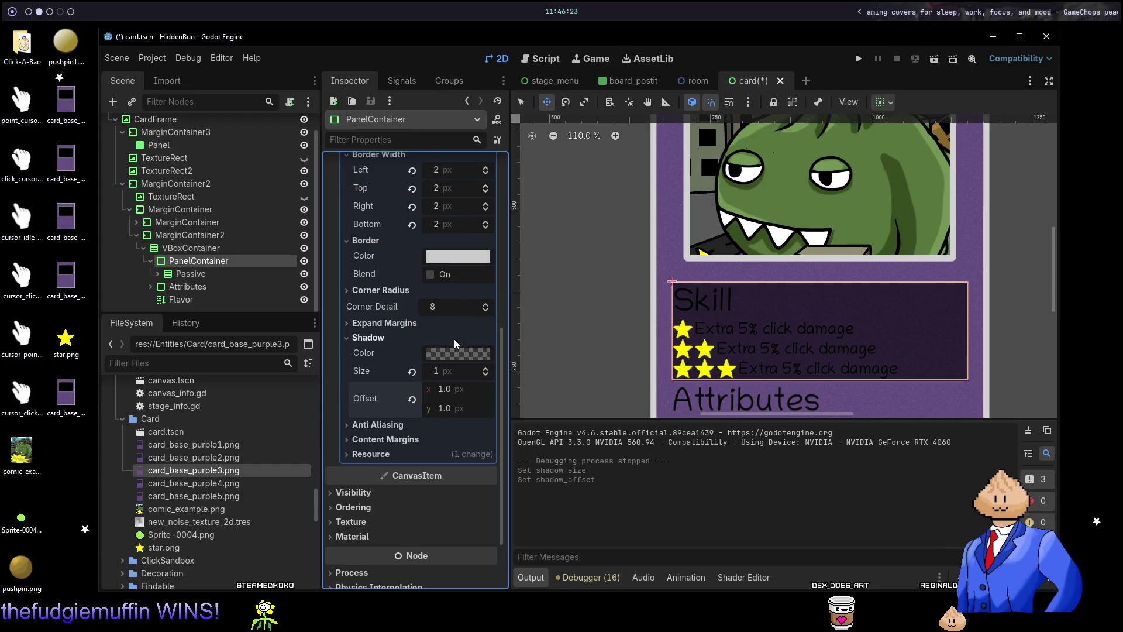
{"action": "key", "text": "F6"}
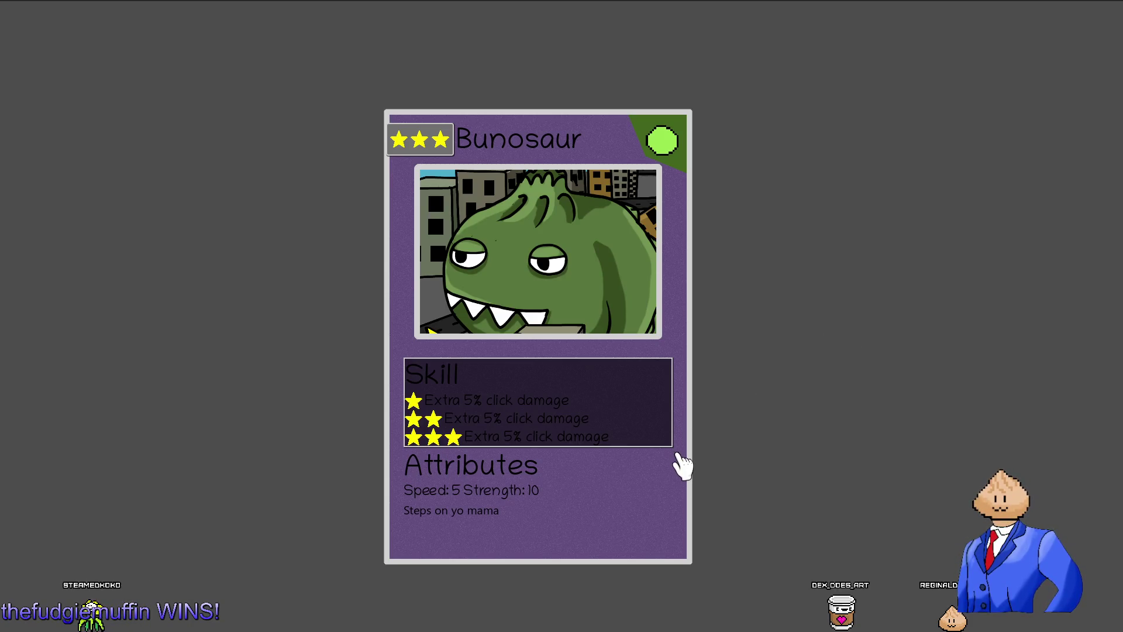
{"action": "key", "text": "Escape"}
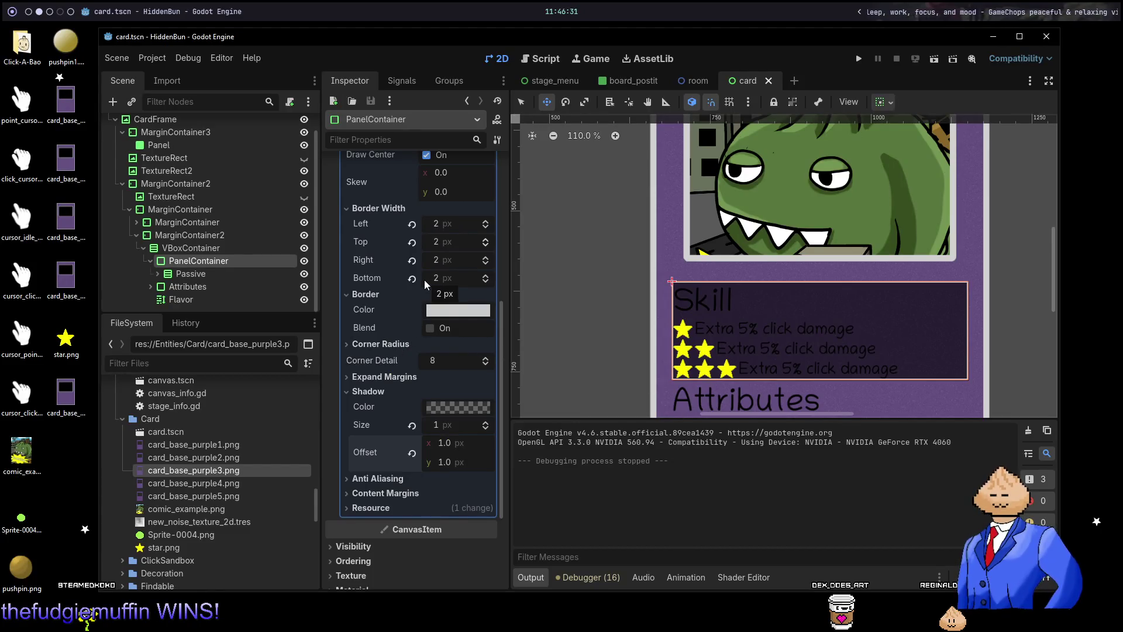
Try a sampled purple as the panel's border colour, then restore the border to light grey
{"action": "left_click", "coordinate": [467, 317]}
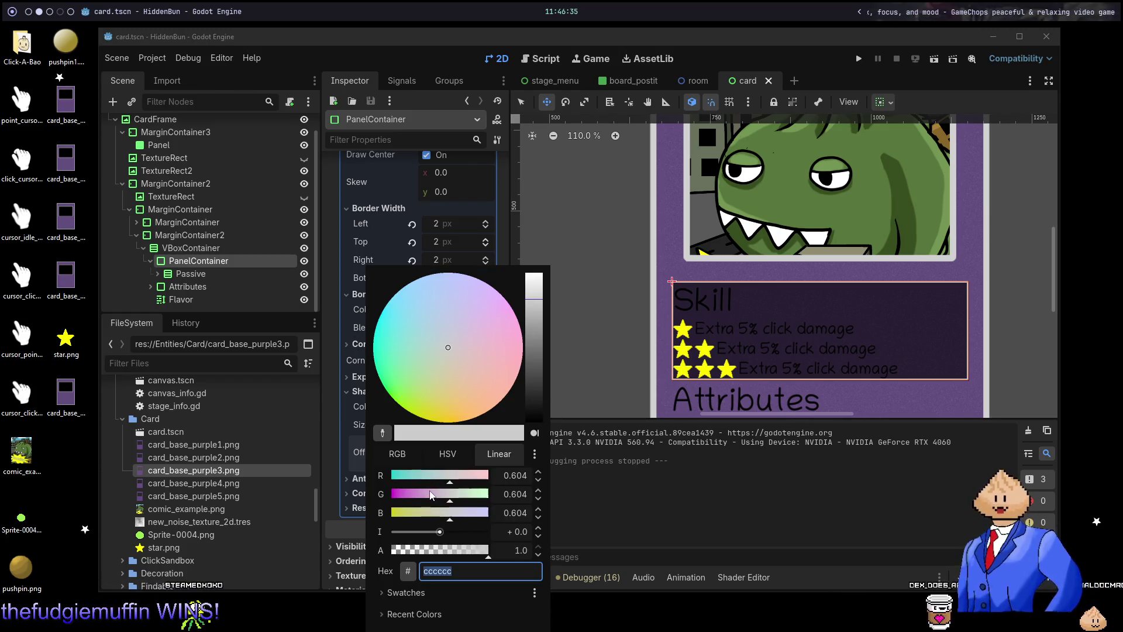
{"action": "key", "text": "Escape"}
{"action": "left_click", "coordinate": [469, 310]}
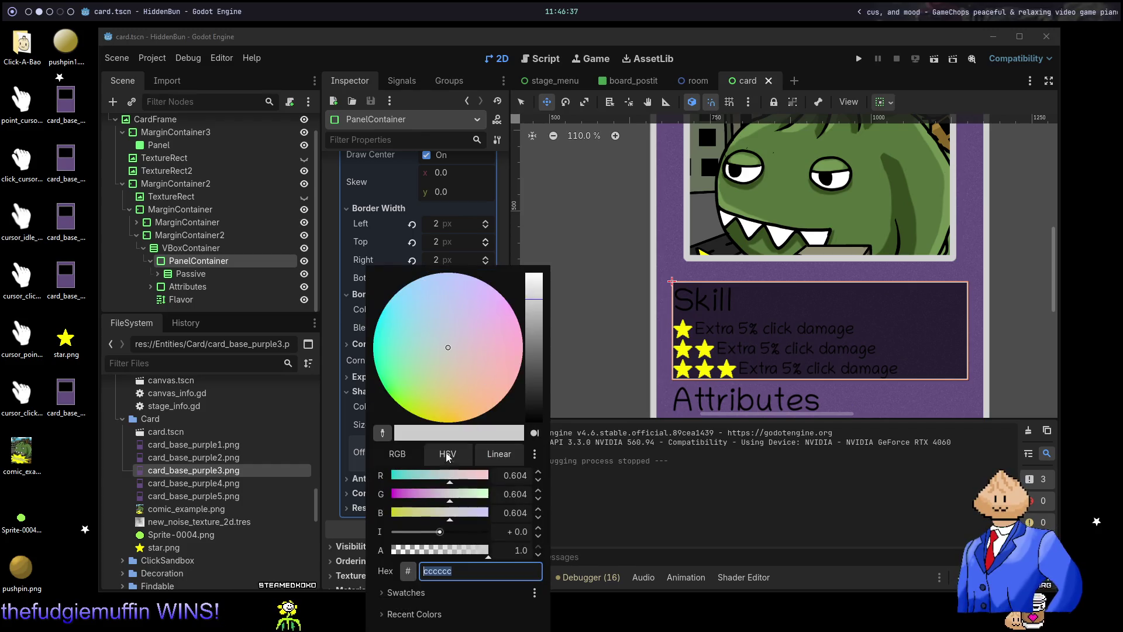
{"action": "left_click", "coordinate": [383, 432]}
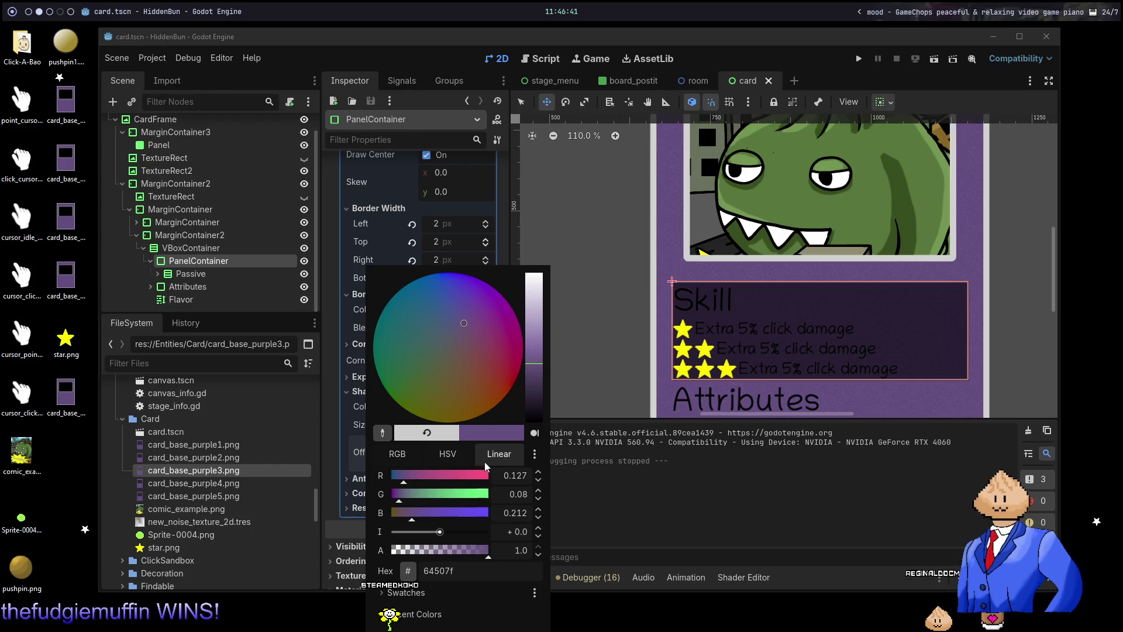
{"action": "left_click", "coordinate": [557, 435]}
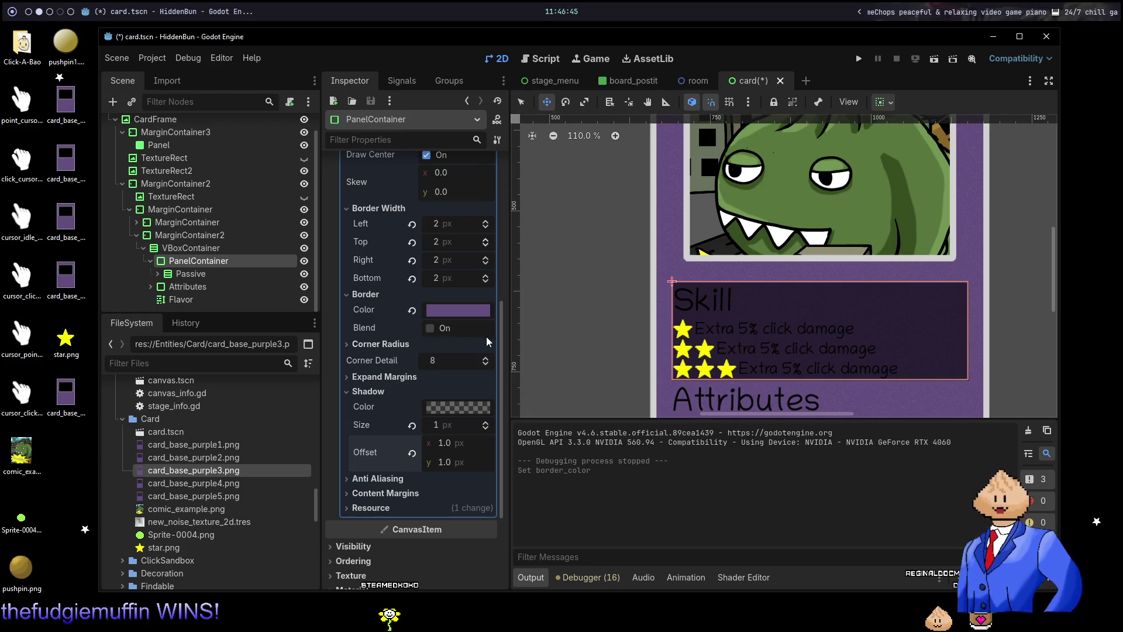
{"action": "left_click", "coordinate": [412, 311]}
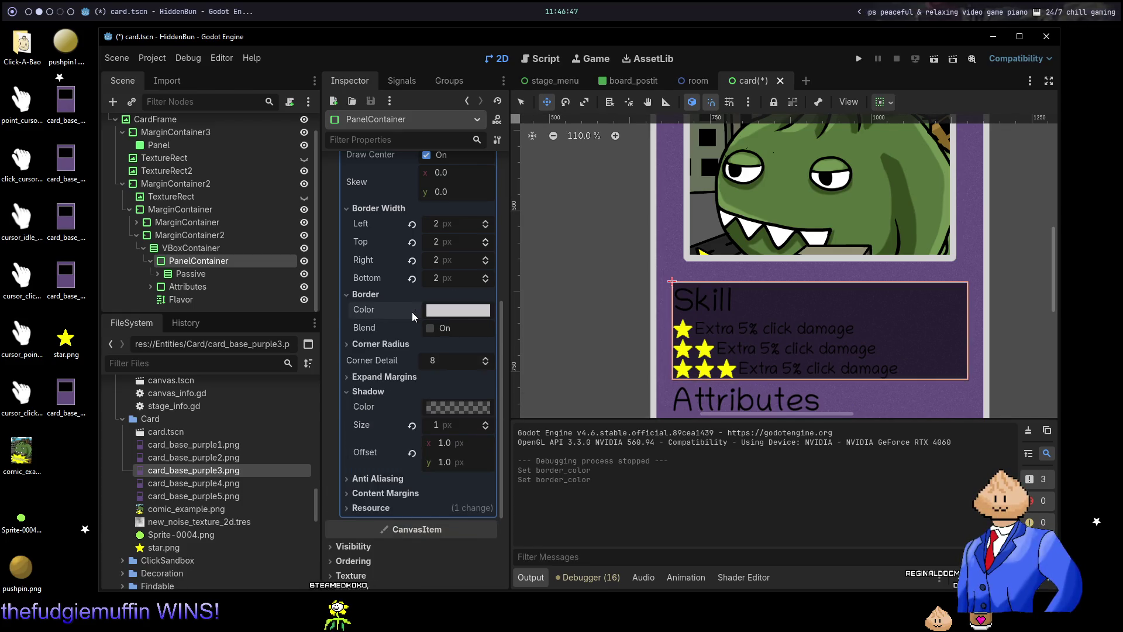
Set the panel background to the card's purple (6d558a) with the eyedropper, then save and run the scene
{"action": "scroll", "coordinate": [471, 234], "scroll_direction": "up", "scroll_amount": 3}
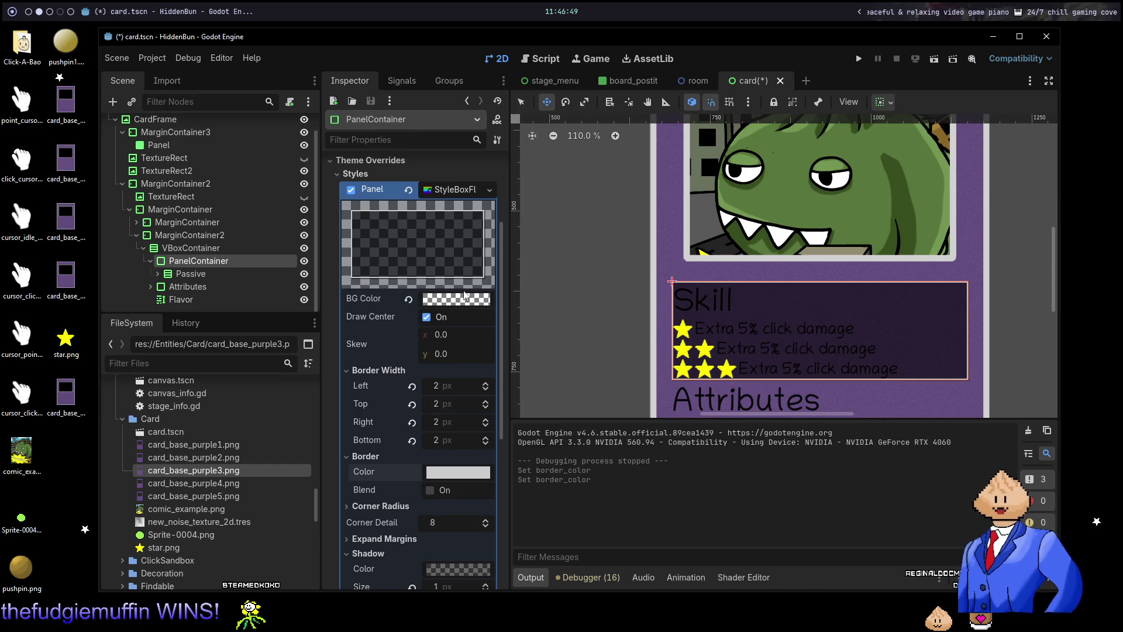
{"action": "left_click", "coordinate": [412, 301]}
{"action": "left_click", "coordinate": [444, 301]}
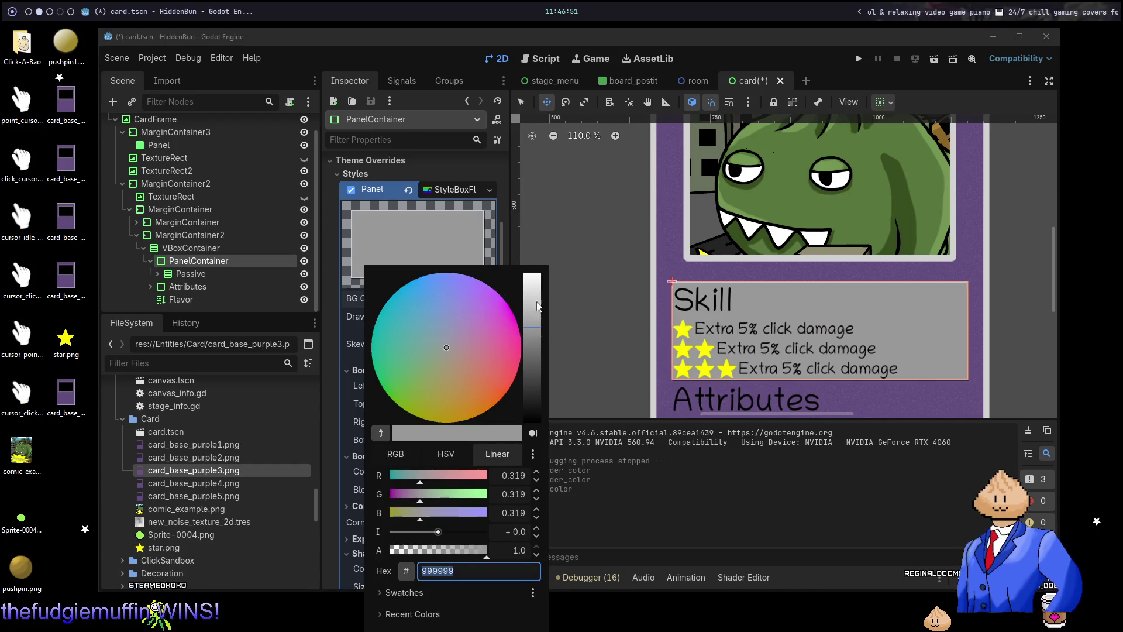
{"action": "left_click", "coordinate": [533, 275]}
{"action": "left_click", "coordinate": [532, 371]}
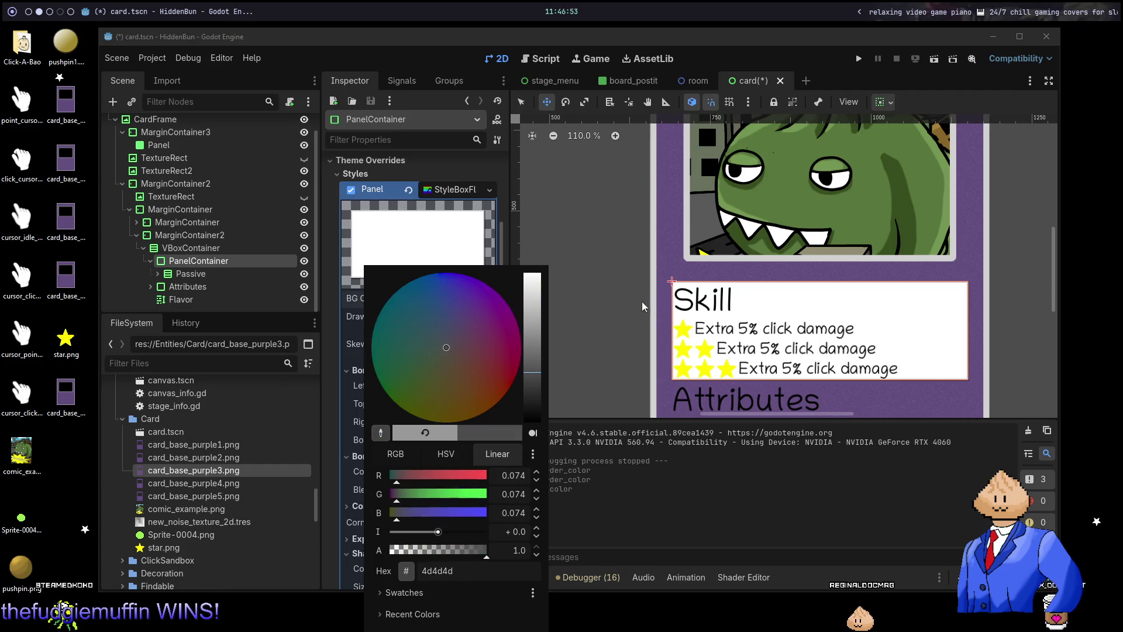
{"action": "left_click", "coordinate": [671, 263]}
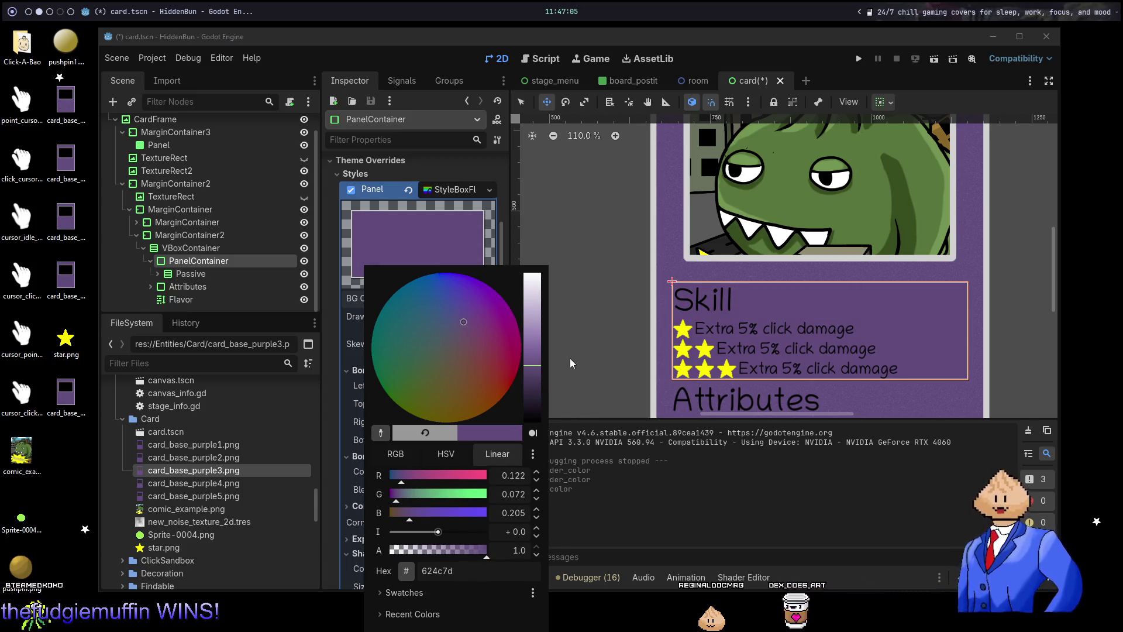
{"action": "mouse_move", "coordinate": [526, 374]}
{"action": "left_mouse_down"}
{"action": "mouse_move", "coordinate": [527, 391]}
{"action": "mouse_move", "coordinate": [529, 322]}
{"action": "mouse_move", "coordinate": [528, 359]}
{"action": "left_mouse_up"}
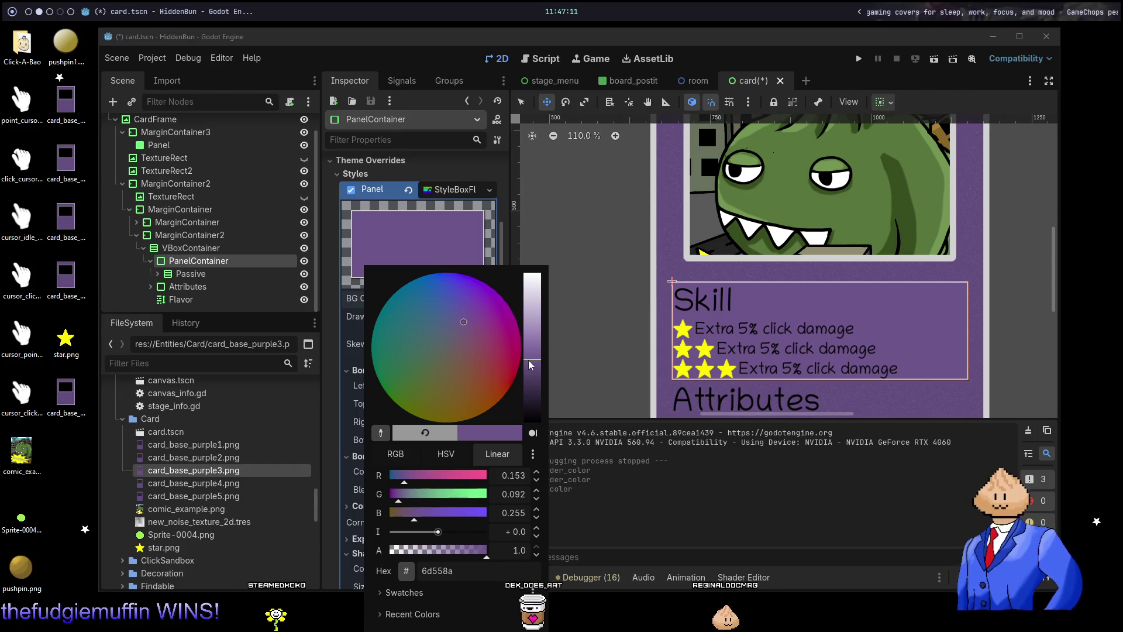
{"action": "key", "text": "Escape"}
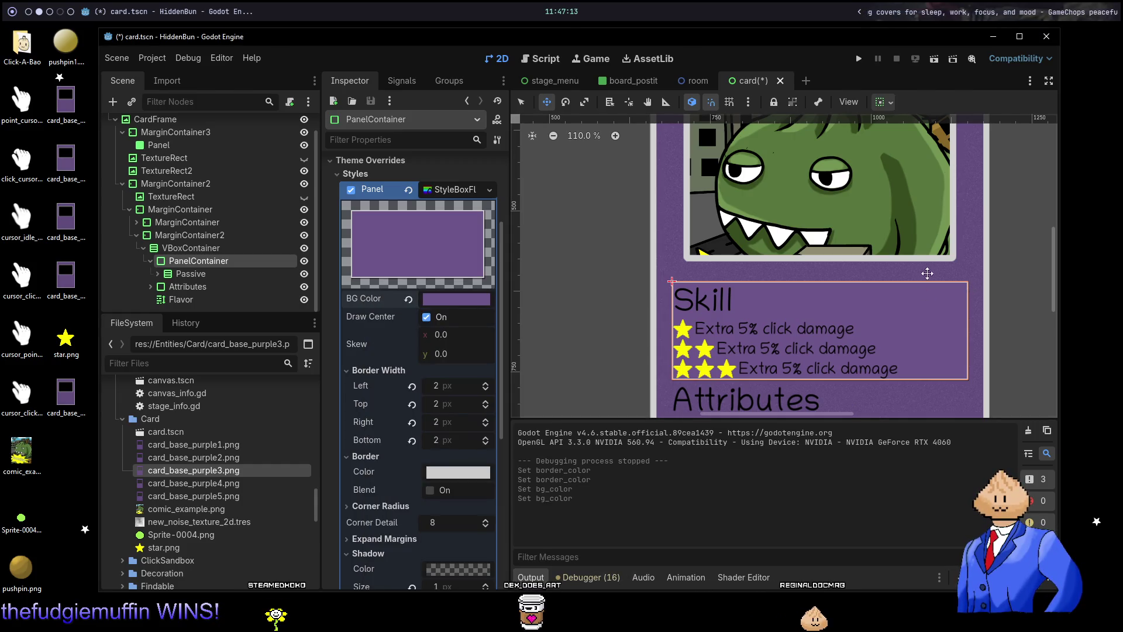
{"action": "key", "text": "F6"}
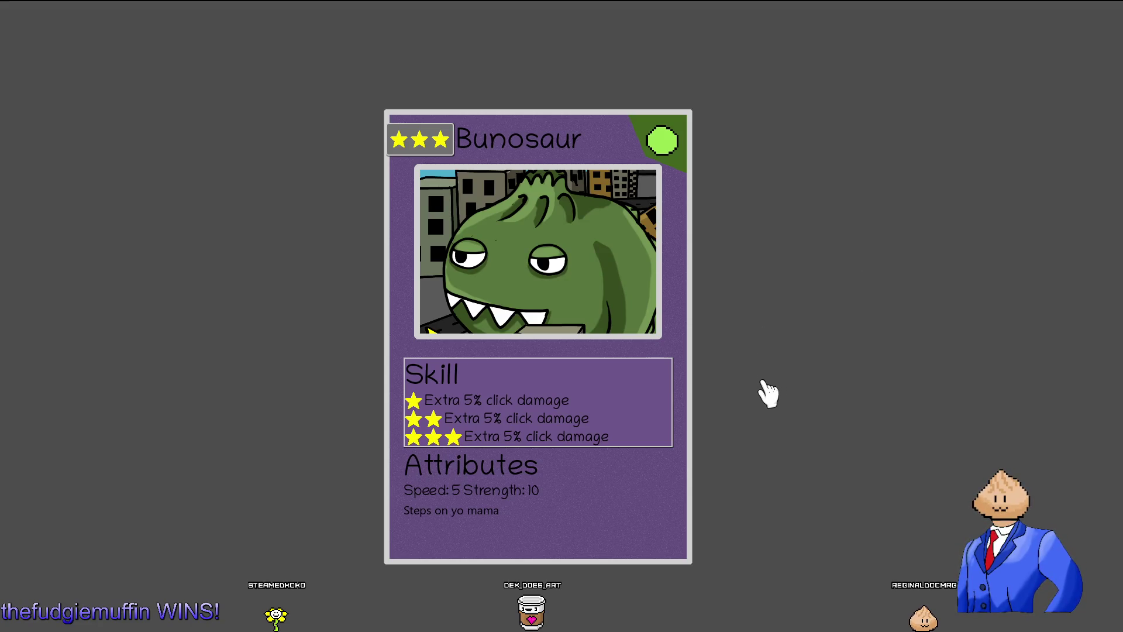
{"action": "key", "text": "F8"}
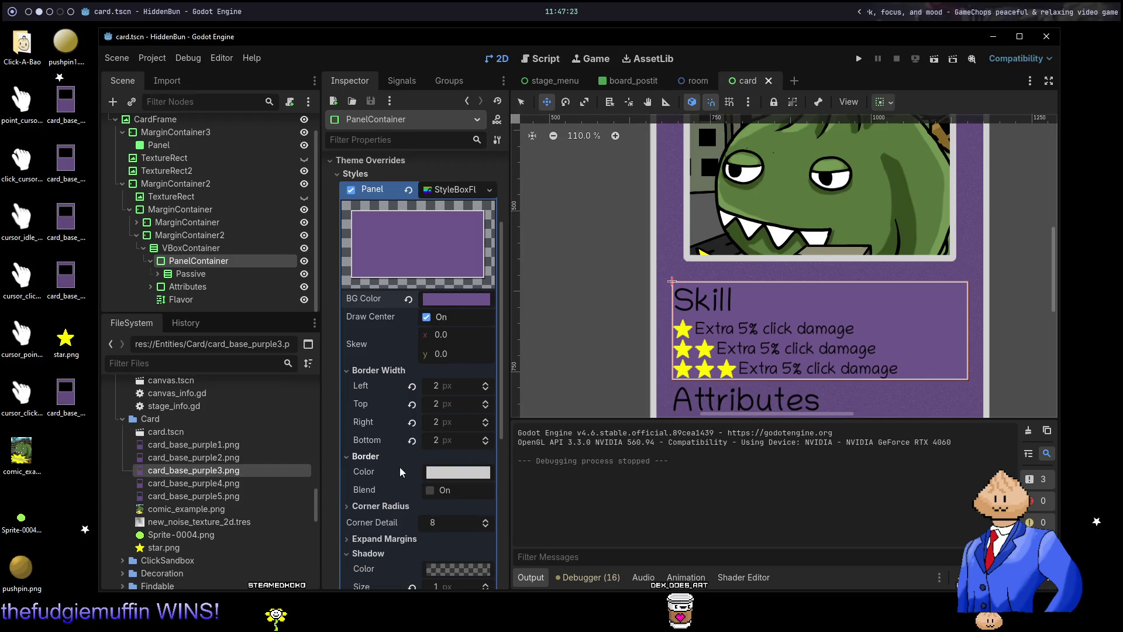
Try a 2 px and then a 4 px top-left corner radius, previewing the scene each time
{"action": "left_click", "coordinate": [381, 507]}
{"action": "left_click", "coordinate": [451, 521]}
{"action": "type", "text": "2"}
{"action": "key", "text": "Tab"}
{"action": "key", "text": "F6"}
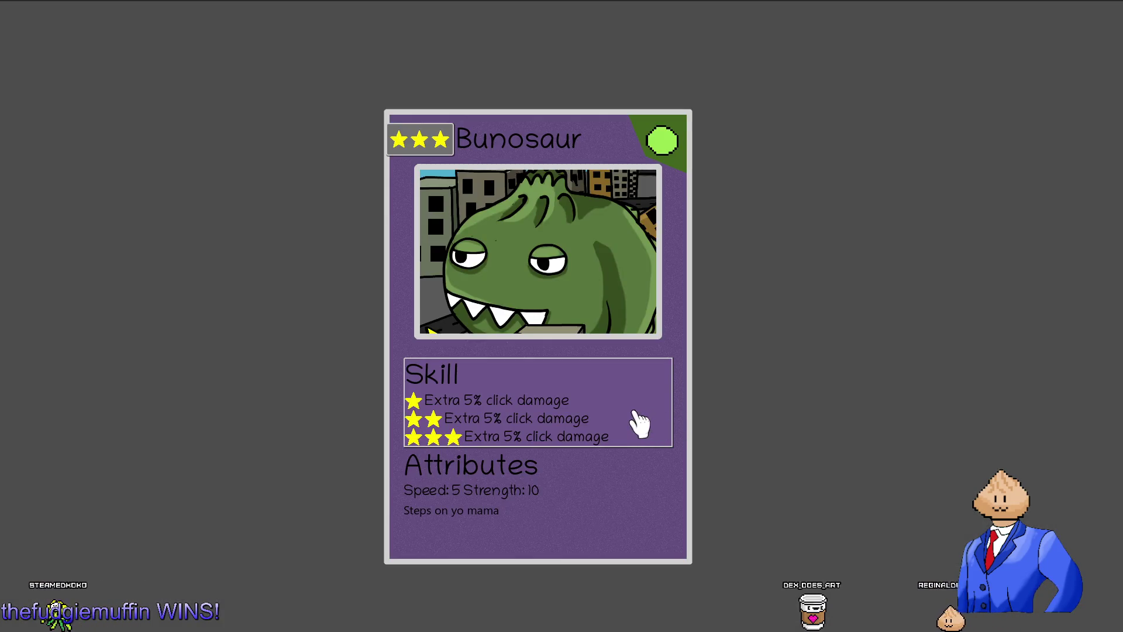
{"action": "key", "text": "F8"}
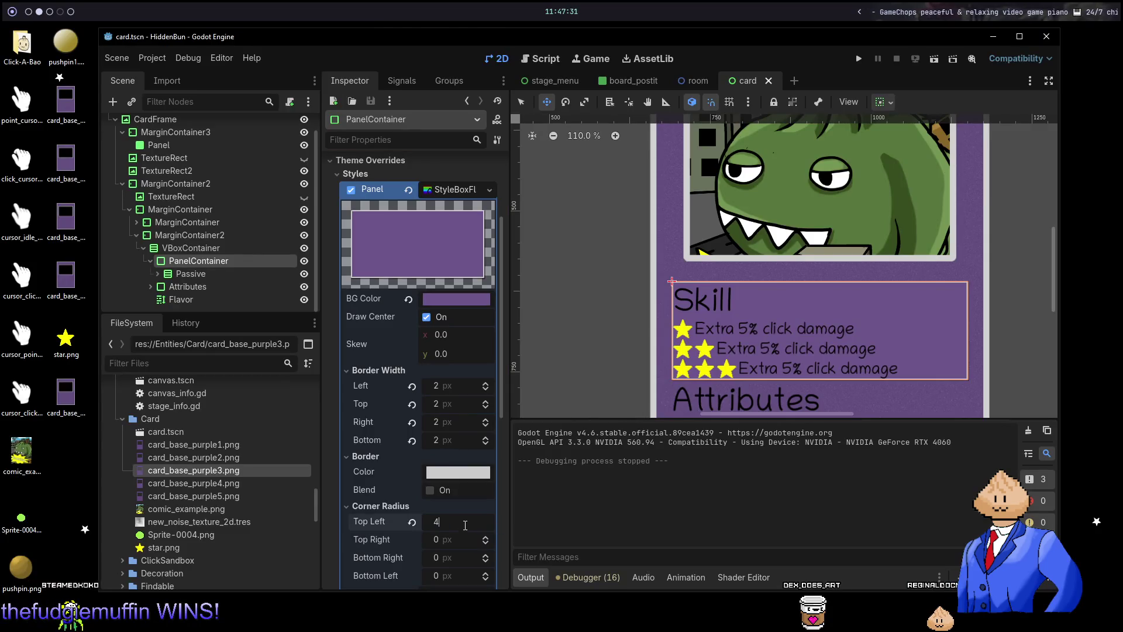
{"action": "key", "text": "Return"}
{"action": "key", "text": "F6"}
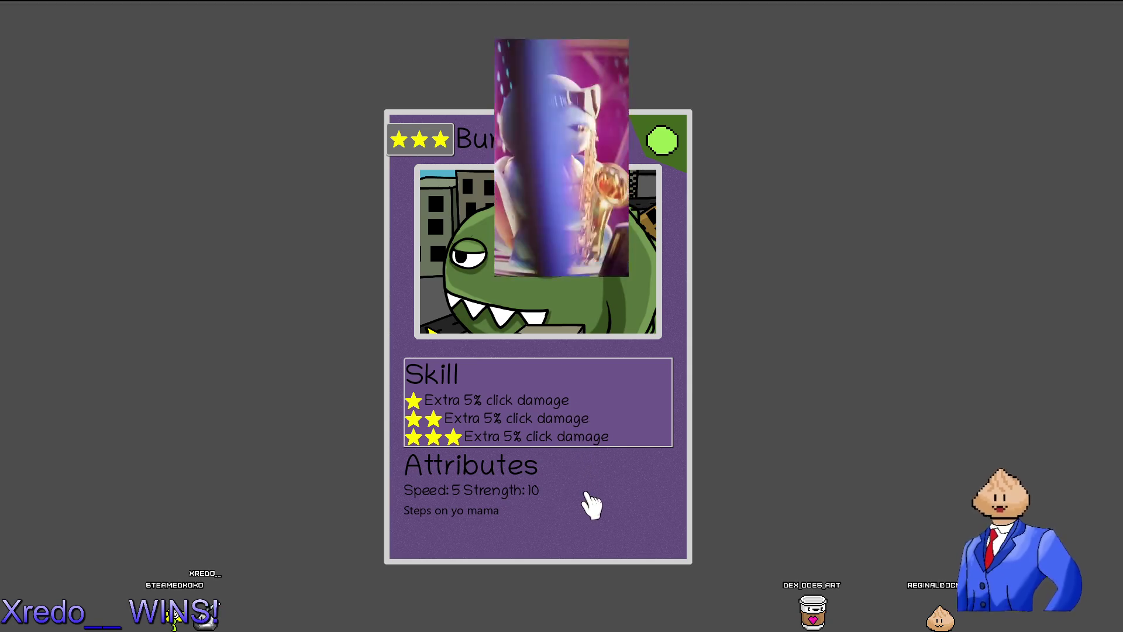
{"action": "key", "text": "F8"}
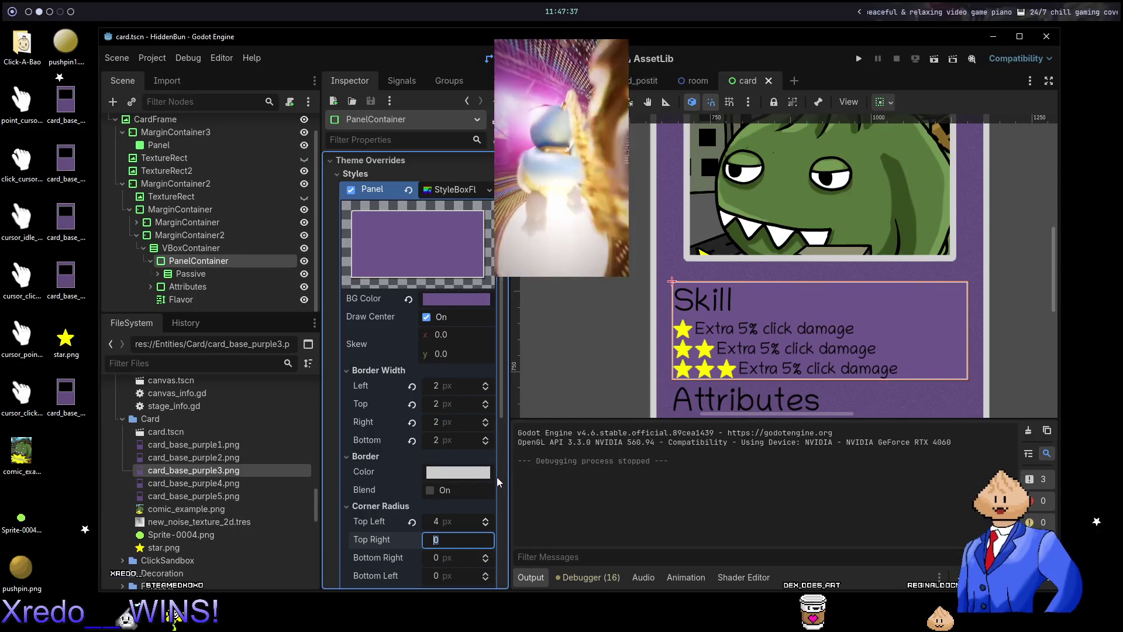
Set the border width to 4 px on the left, top, right and bottom, then preview the scene
{"action": "left_click", "coordinate": [441, 393]}
{"action": "type", "text": "4"}
{"action": "key", "text": "Tab"}
{"action": "type", "text": "4"}
{"action": "key", "text": "Tab"}
{"action": "type", "text": "4"}
{"action": "key", "text": "Tab"}
{"action": "type", "text": "4"}
{"action": "key", "text": "Tab"}
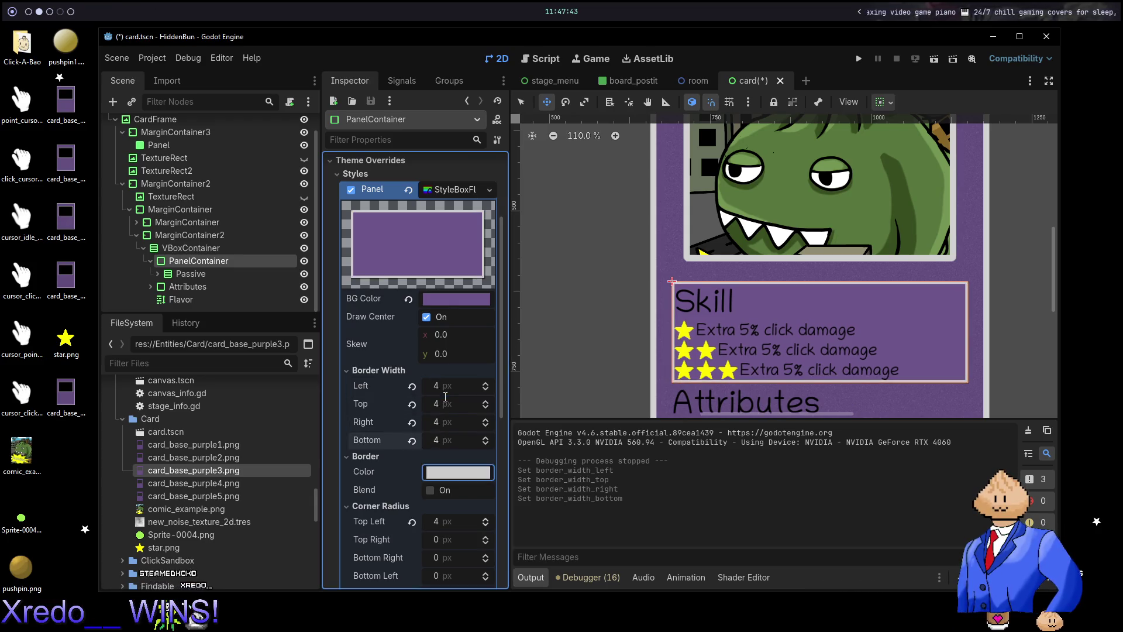
{"action": "key", "text": "F6"}
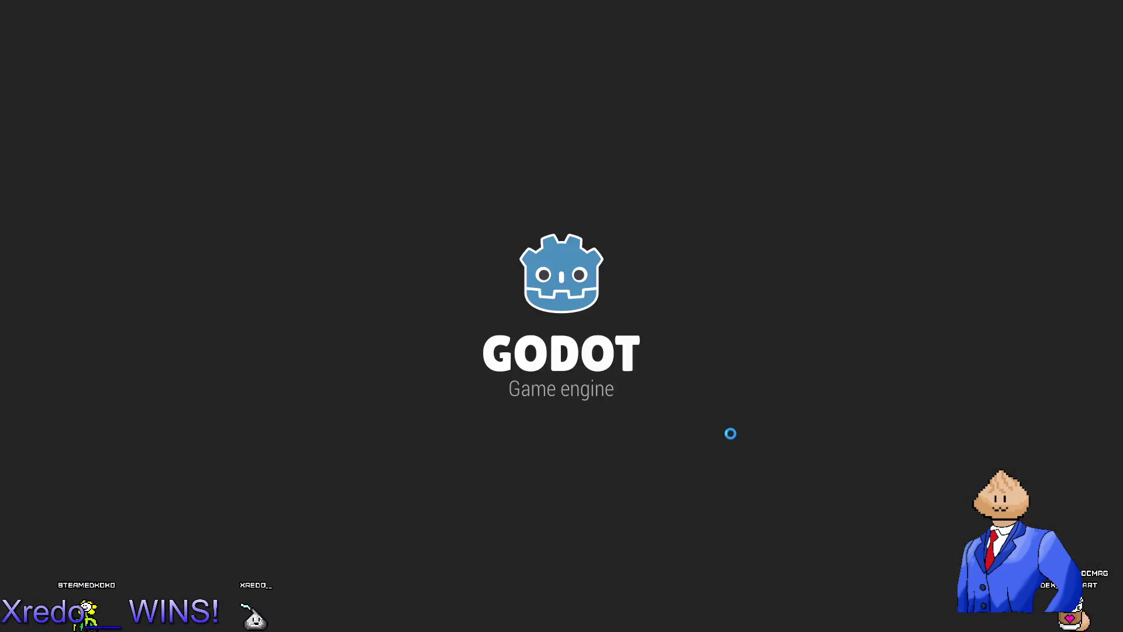
{"action": "key", "text": "F8"}
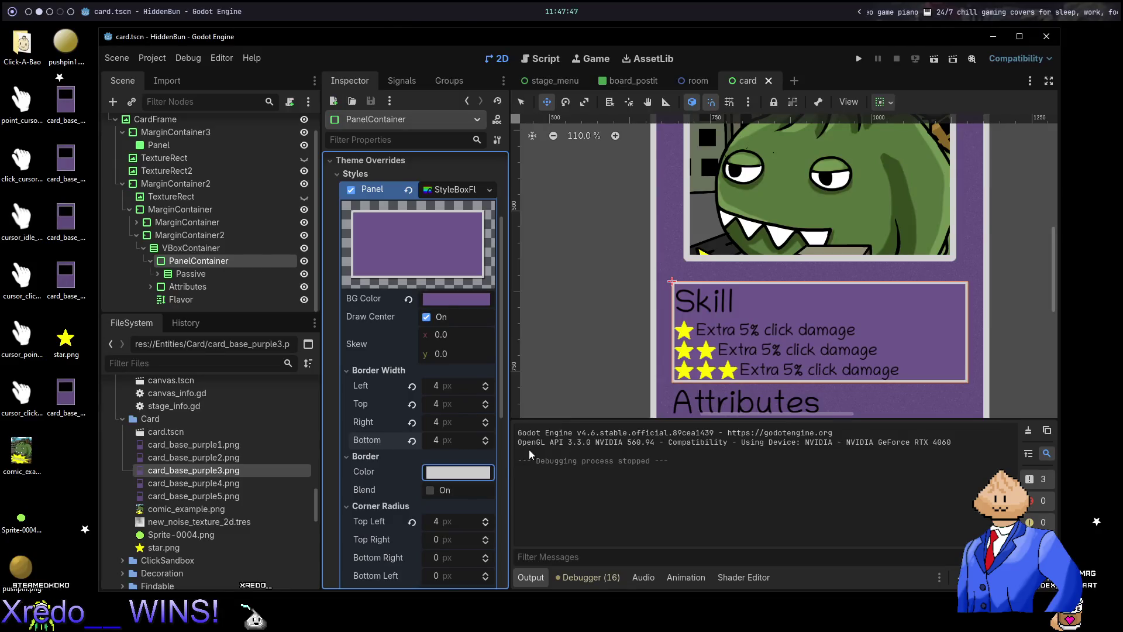
Round the top-left corner to 8 px and preview the result
{"action": "left_click", "coordinate": [451, 527]}
{"action": "type", "text": "8"}
{"action": "key", "text": "Tab"}
{"action": "key", "text": "F6"}
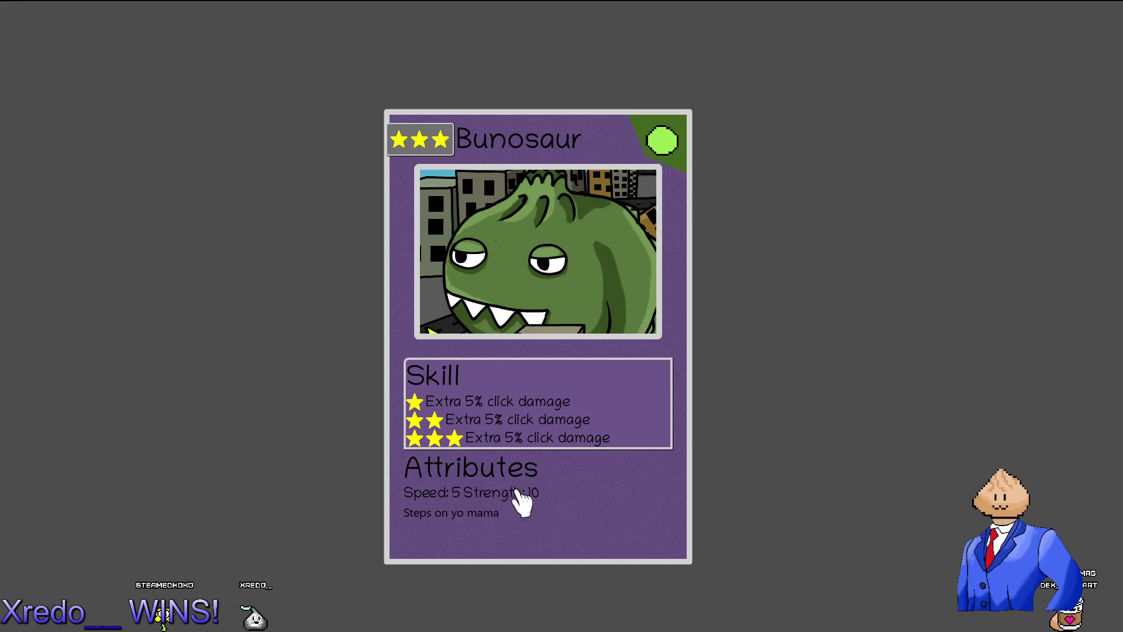
{"action": "key", "text": "F8"}
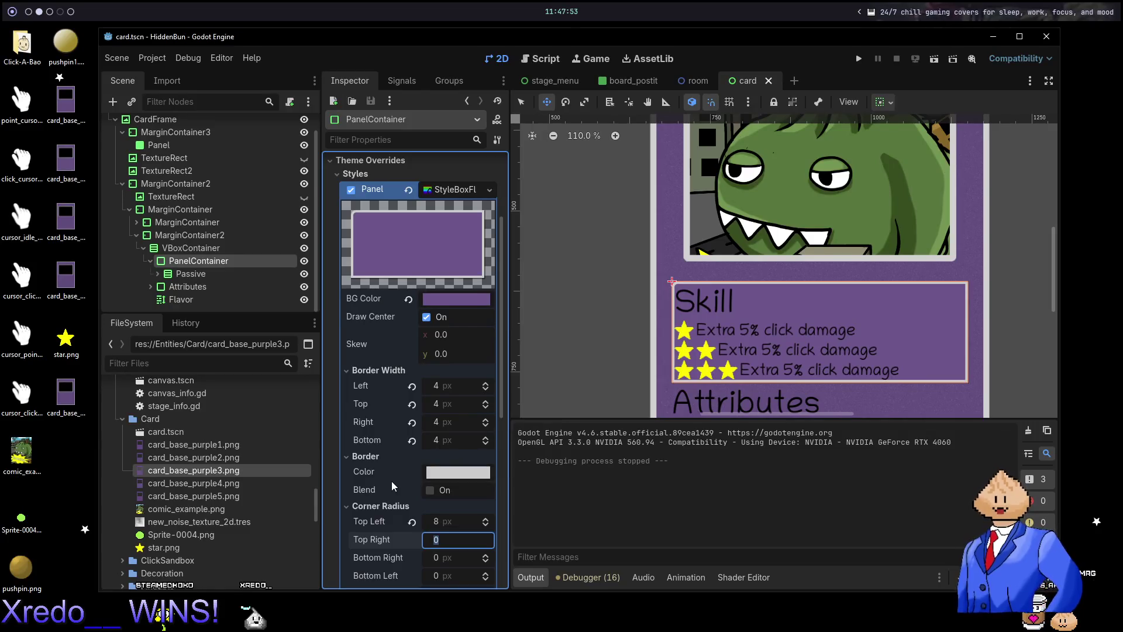
{"action": "scroll", "coordinate": [380, 468], "scroll_direction": "down", "scroll_amount": 3}
{"action": "left_click", "coordinate": [377, 451]}
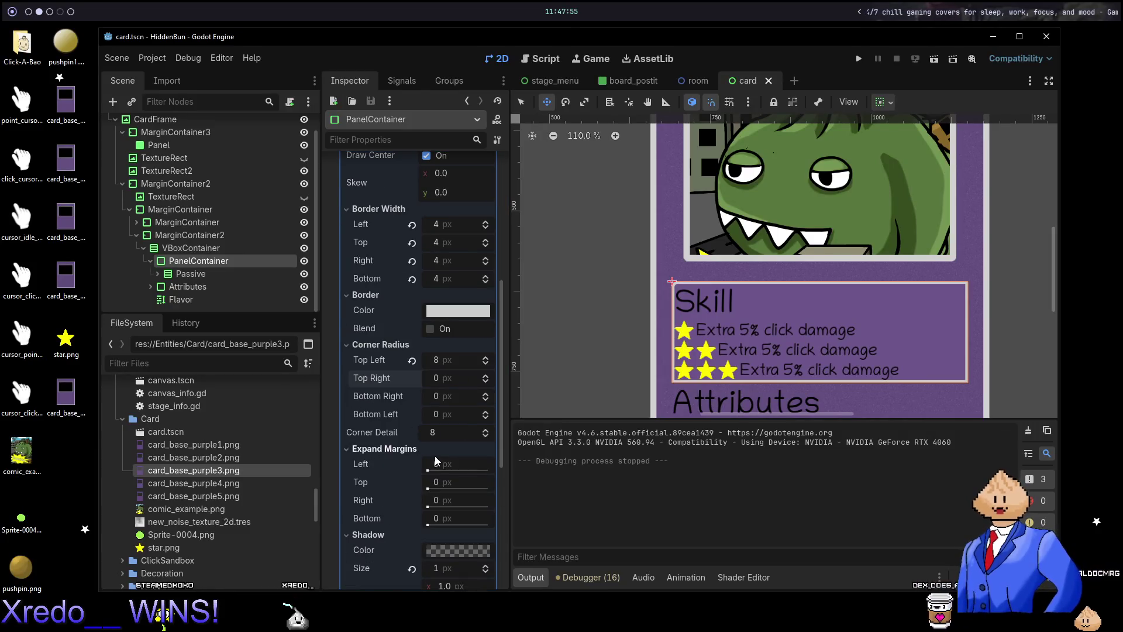
Set every expand margin to 4 px and preview the scene
{"action": "left_click", "coordinate": [461, 465]}
{"action": "type", "text": "4"}
{"action": "key", "text": "Return"}
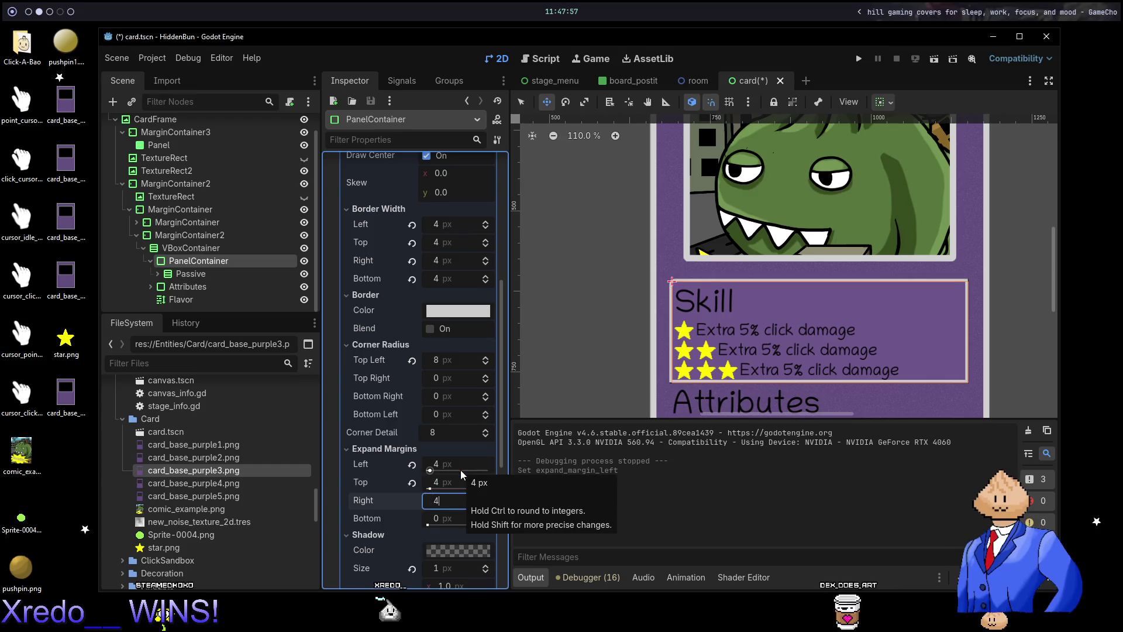
{"action": "key", "text": "F6"}
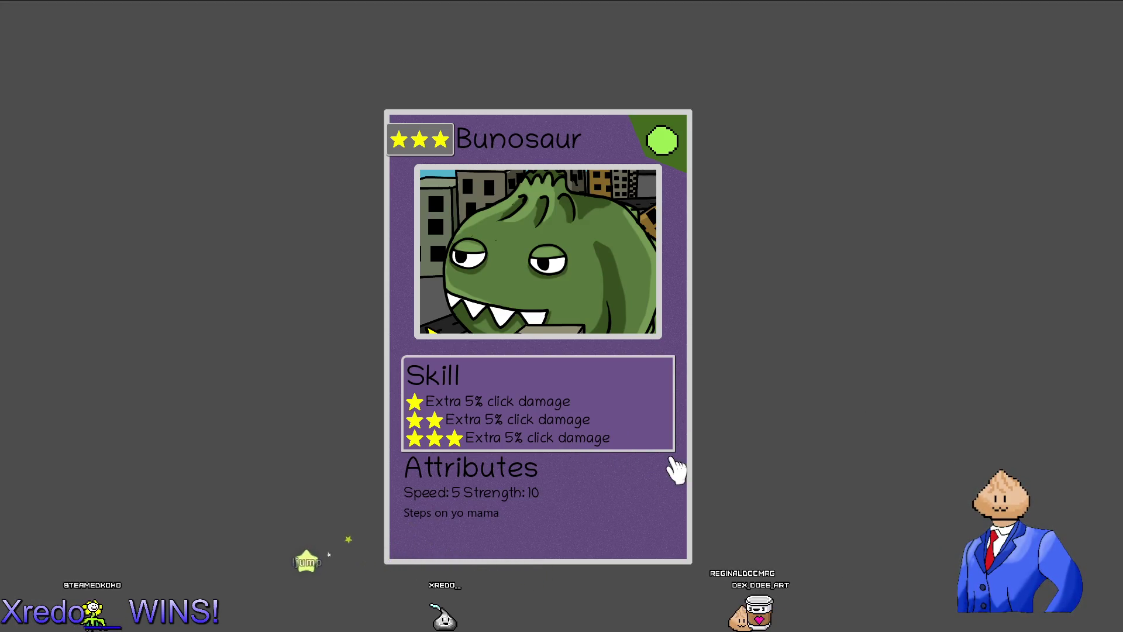
{"action": "key", "text": "Escape"}
Give the panel a 2 px shadow, leave the shadow offset unchanged, and run the card scene again
{"action": "scroll", "coordinate": [471, 493], "scroll_direction": "down", "scroll_amount": 5}
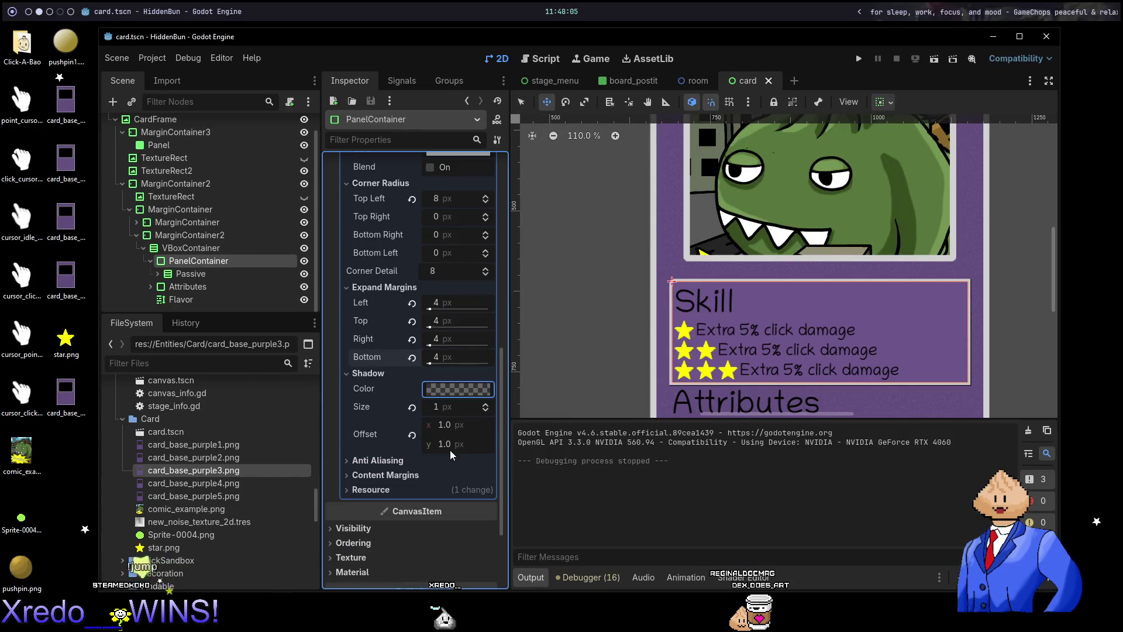
{"action": "left_click", "coordinate": [452, 407]}
{"action": "type", "text": "2"}
{"action": "key", "text": "Tab"}
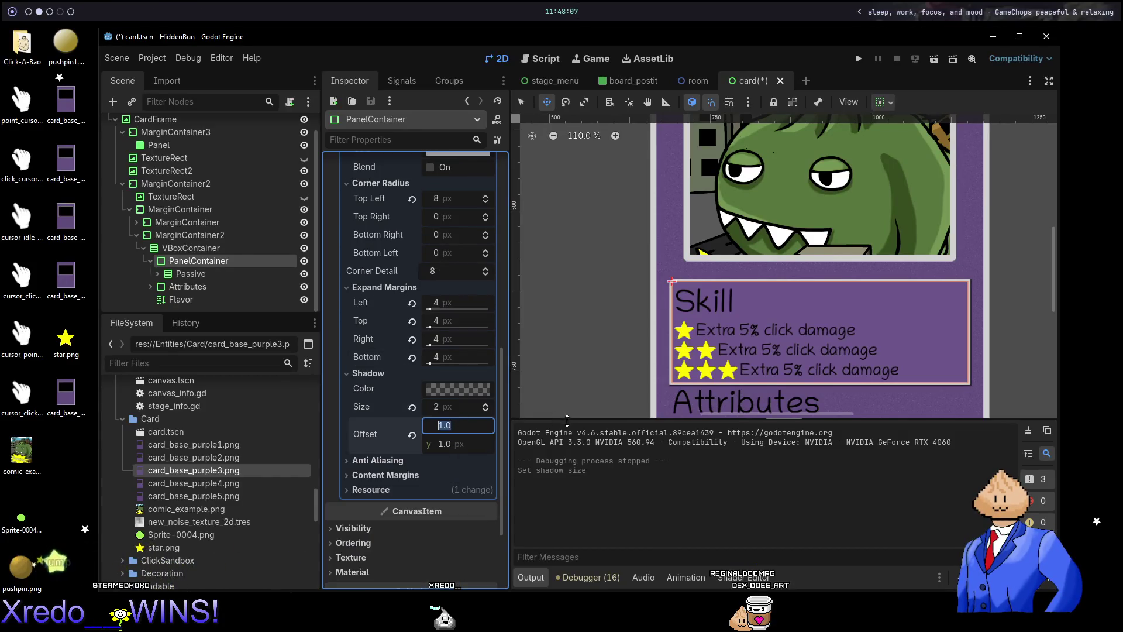
{"action": "key", "text": "F6"}
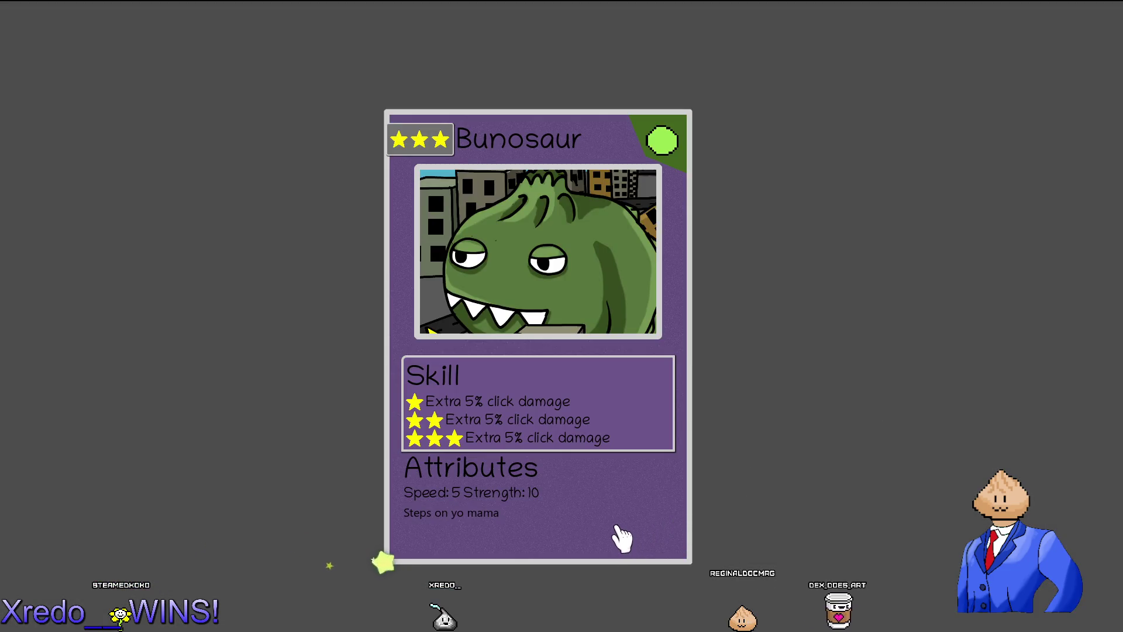
{"action": "key", "text": "F8"}
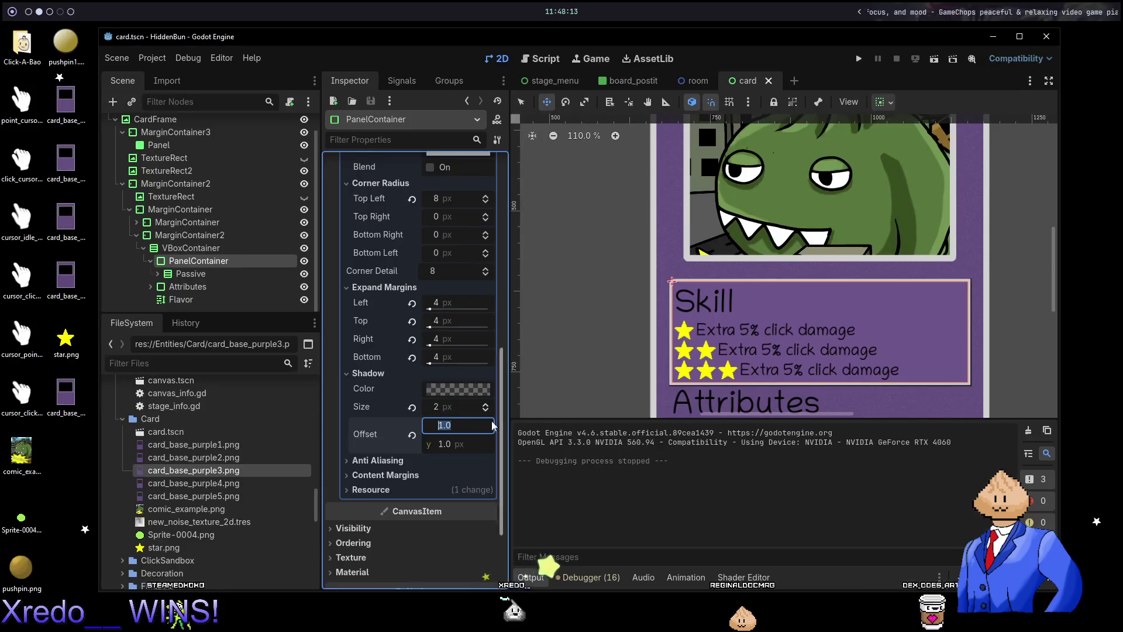
{"action": "left_click", "coordinate": [199, 265]}
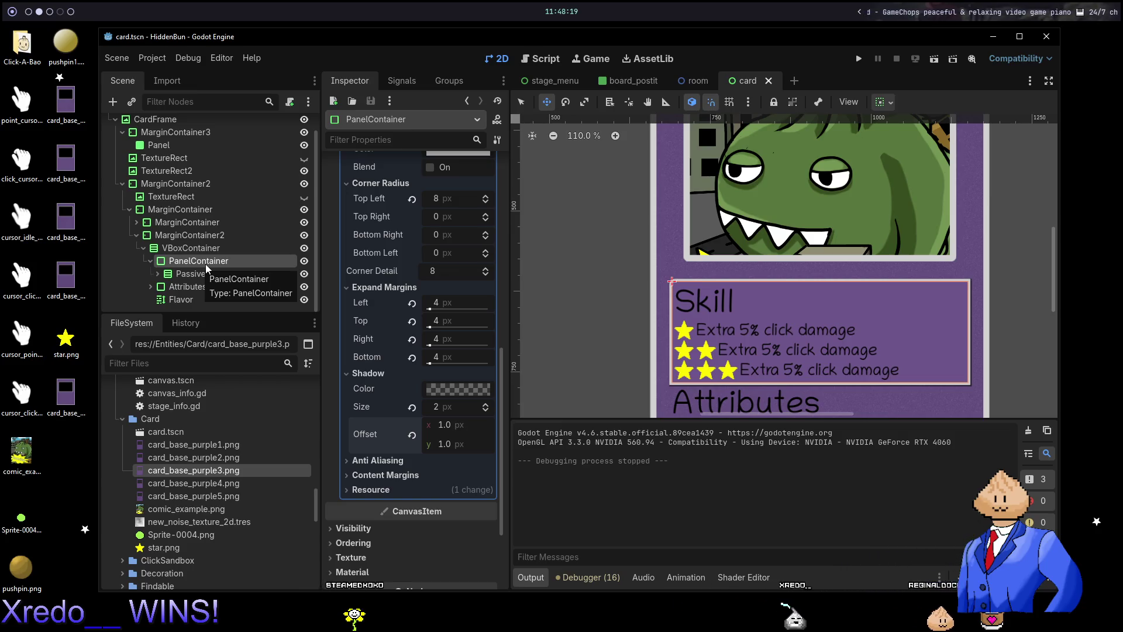
{"action": "scroll", "coordinate": [787, 275], "scroll_direction": "down", "scroll_amount": 3}
{"action": "left_click_drag", "start_coordinate": [787, 275], "coordinate": [807, 273]}
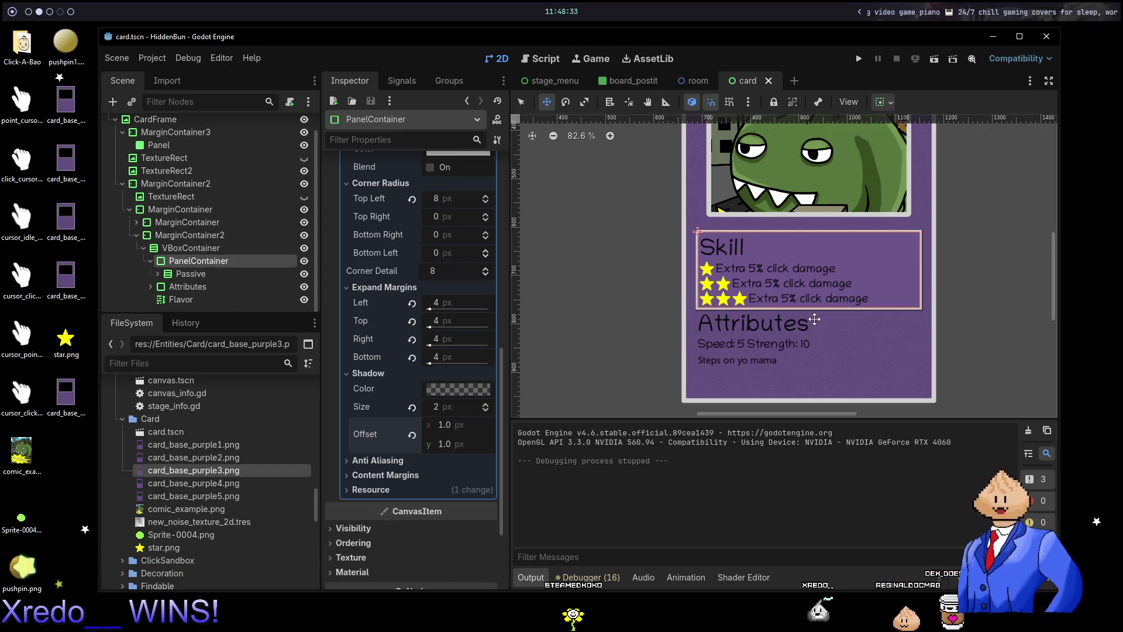
{"action": "key", "text": "F6"}
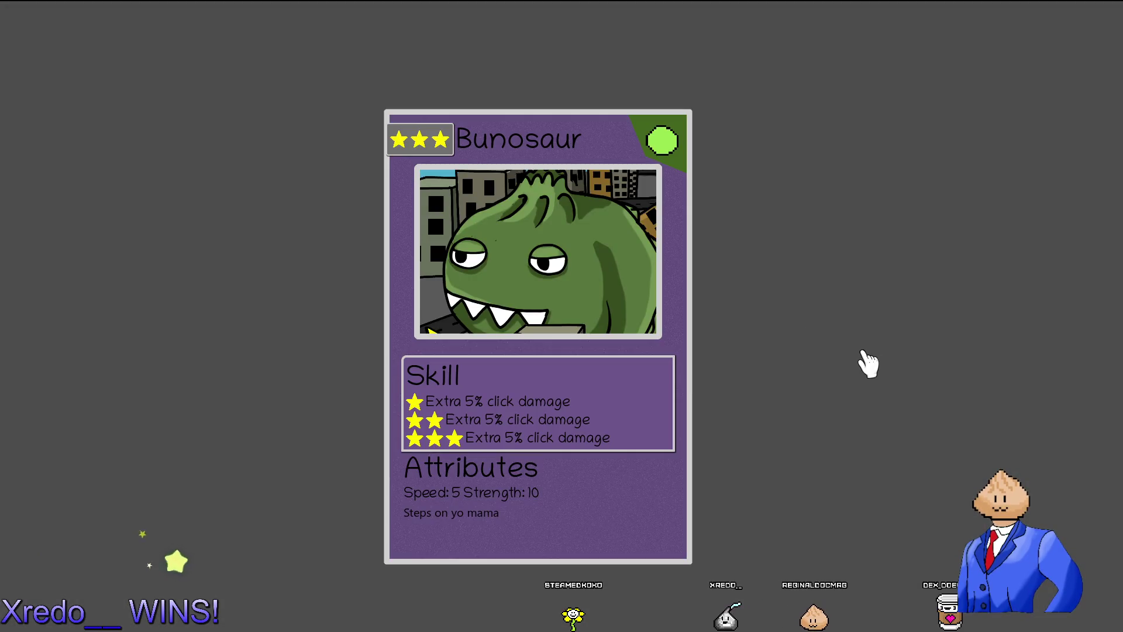
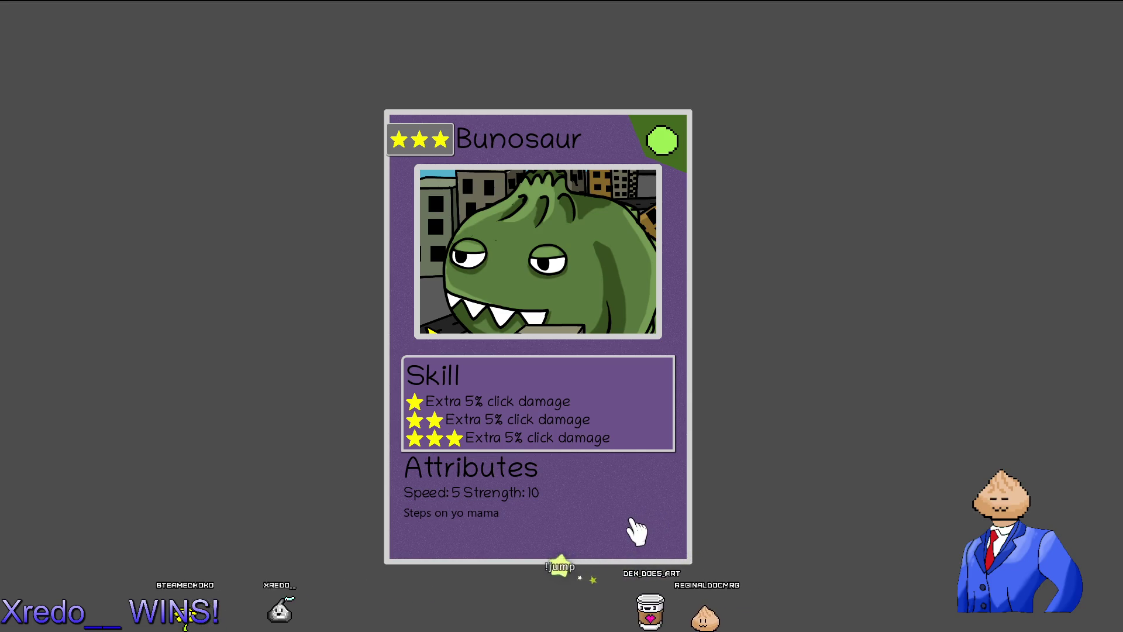
Give the Attributes node the PanelContainer's StyleBoxFlat panel override, then test-run the game
{"action": "key", "text": "F8"}
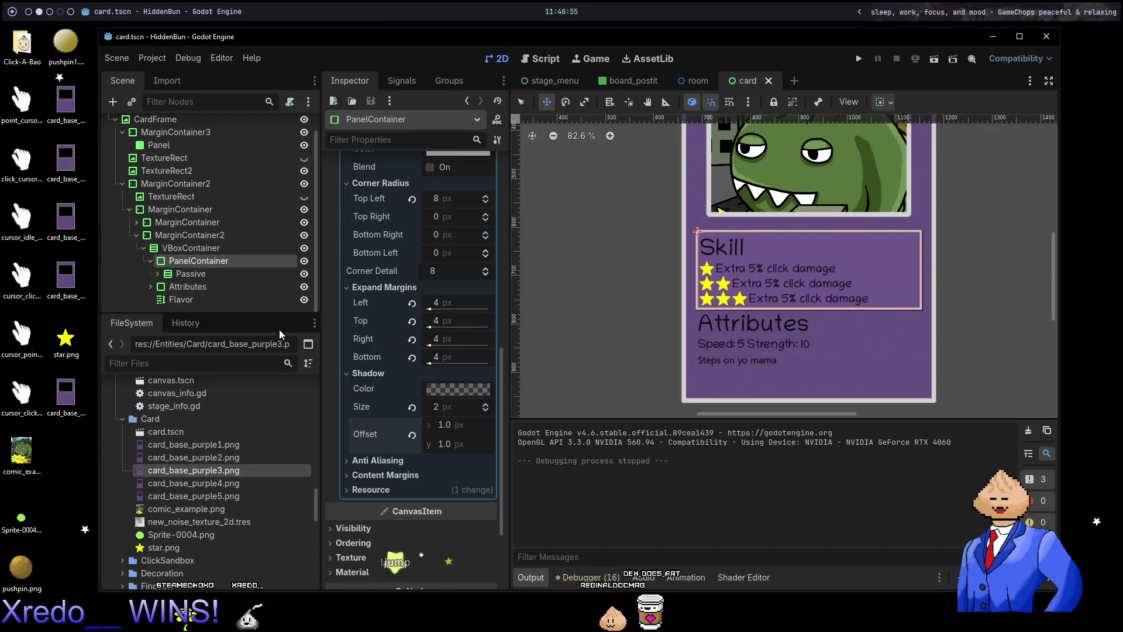
{"action": "left_click", "coordinate": [150, 260]}
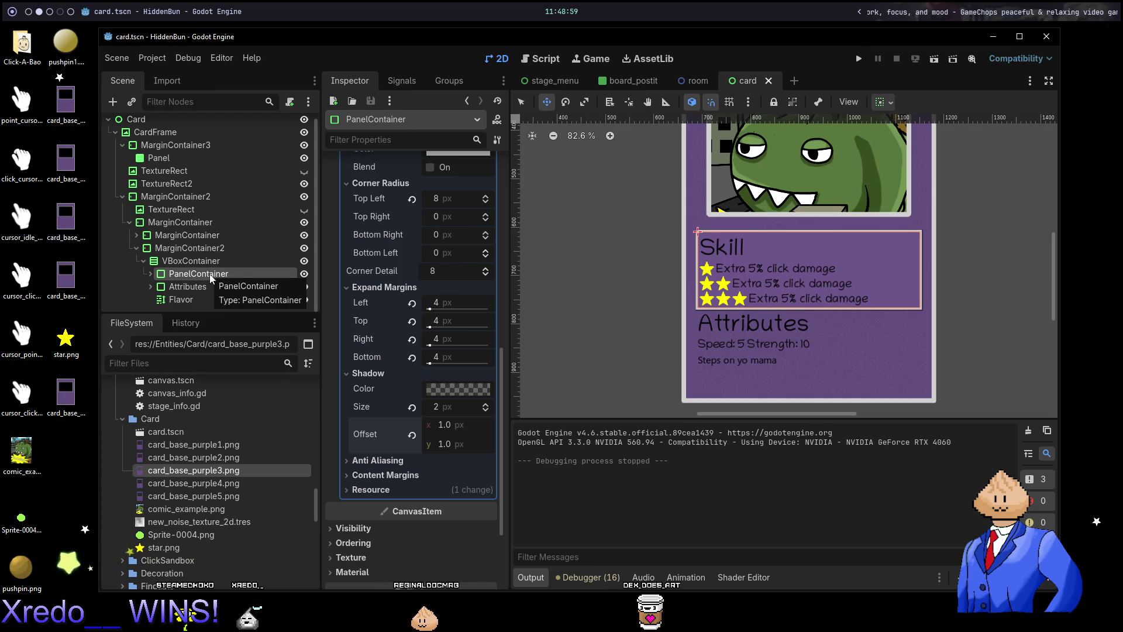
{"action": "left_click", "coordinate": [195, 287]}
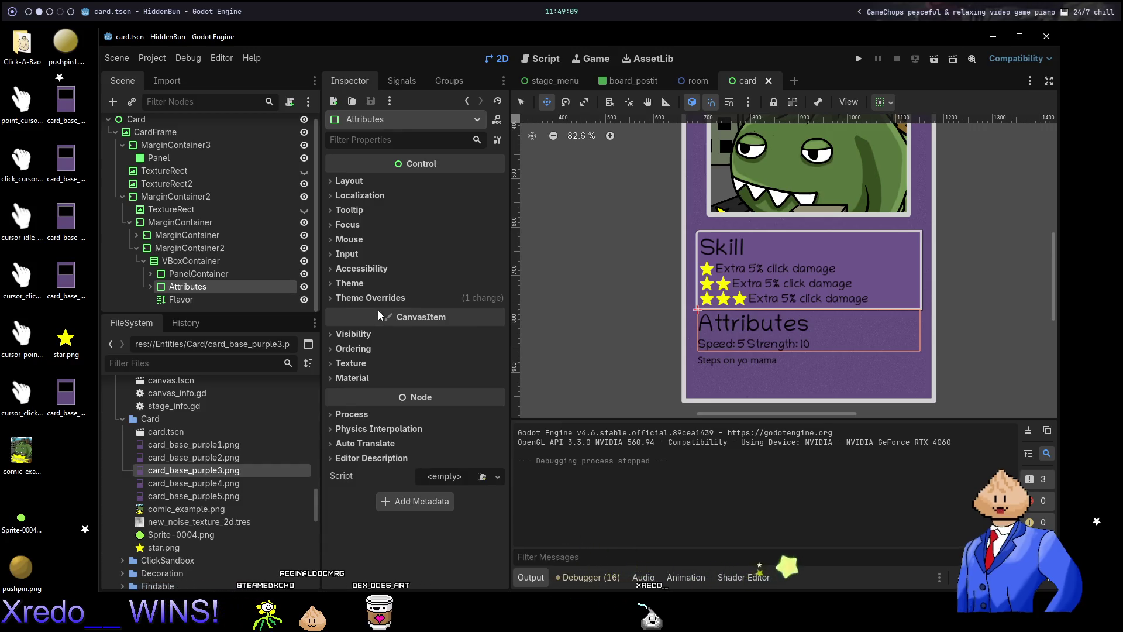
{"action": "left_click", "coordinate": [224, 259]}
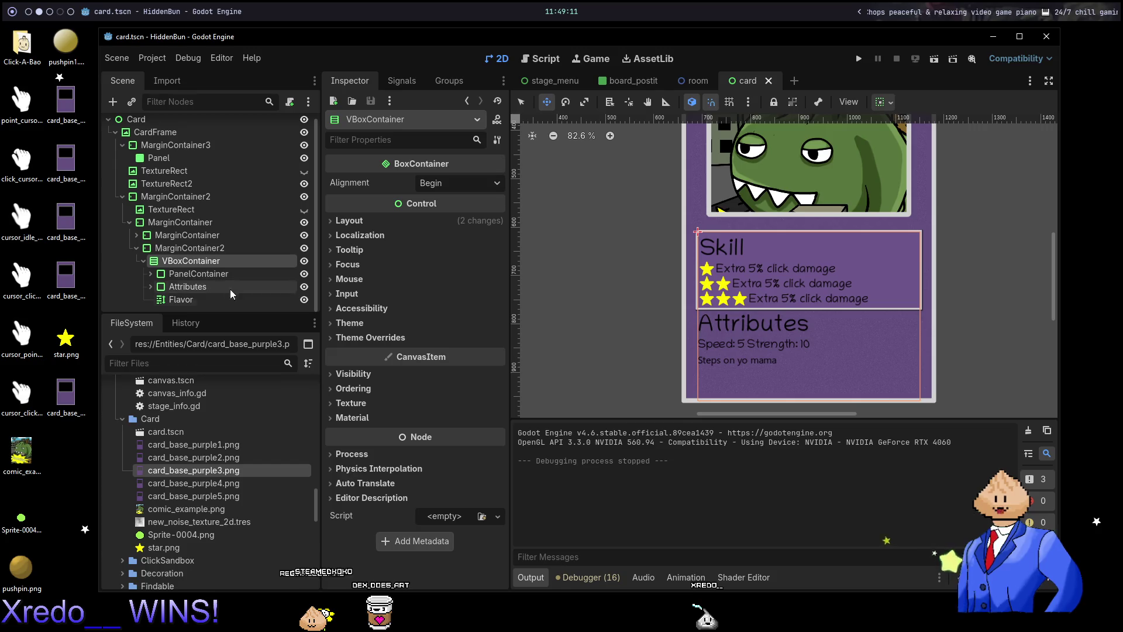
{"action": "left_click", "coordinate": [221, 275]}
{"action": "scroll", "coordinate": [444, 293], "scroll_direction": "up", "scroll_amount": 5}
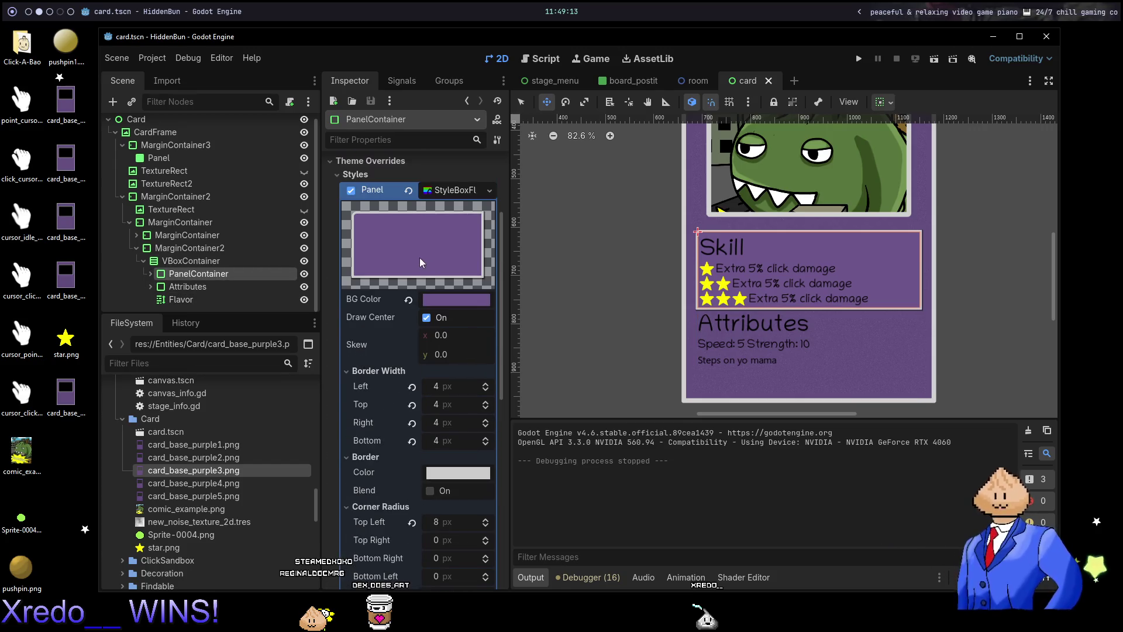
{"action": "left_click", "coordinate": [481, 189]}
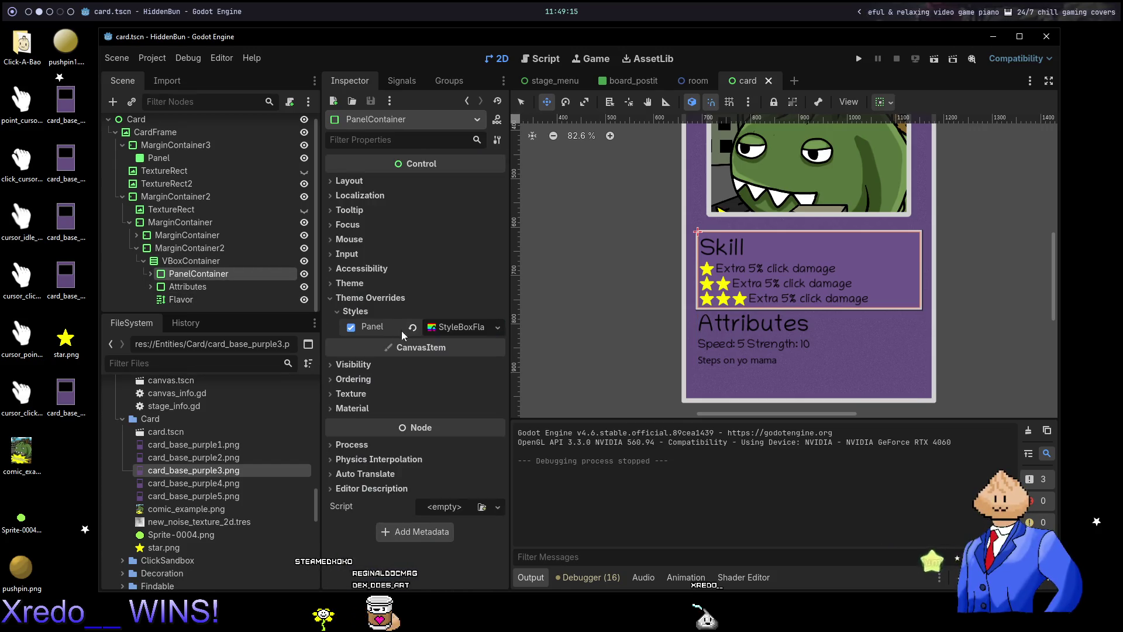
{"action": "left_click", "coordinate": [223, 289]}
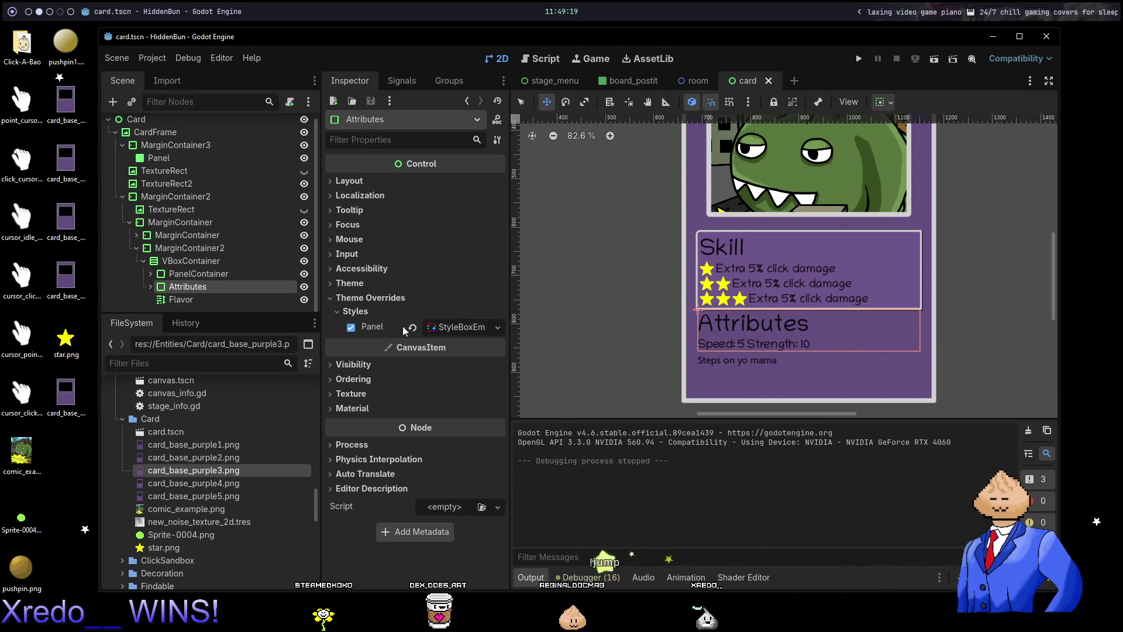
{"action": "key", "text": "F5"}
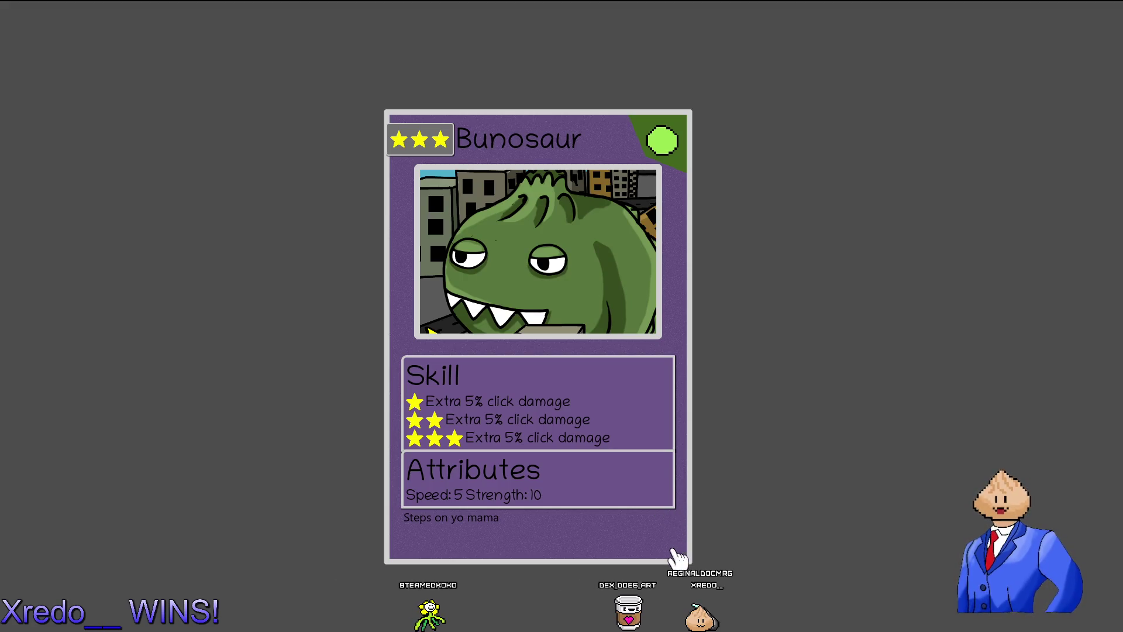
{"action": "key", "text": "F8"}
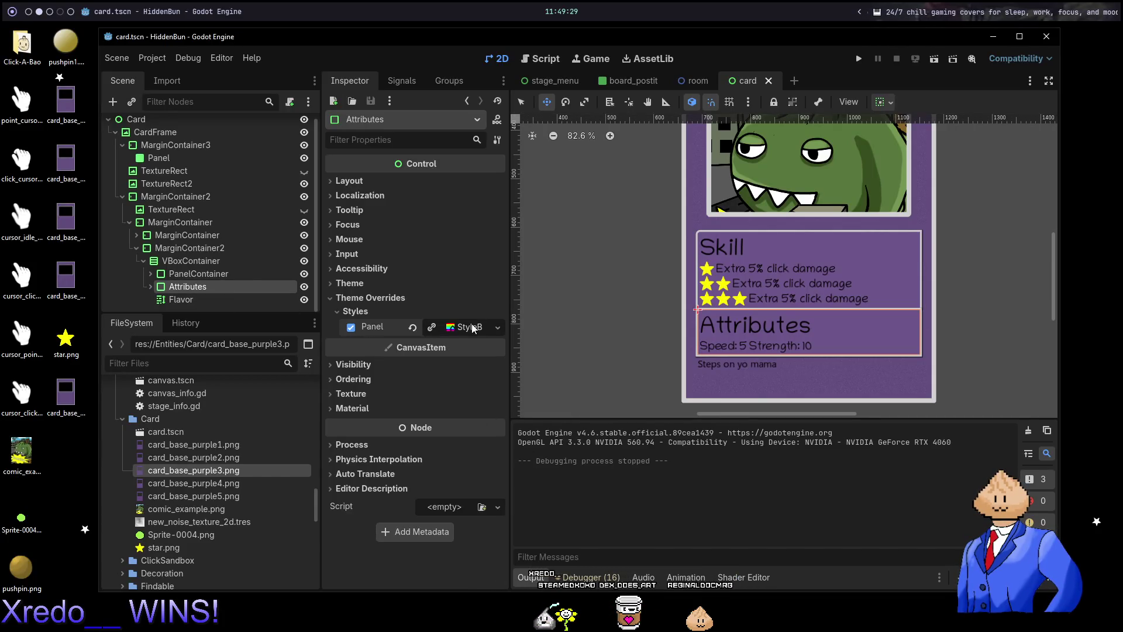
Make the Attributes panel StyleBox unique and revert its Top border width to 0 px, then test-run
{"action": "left_click", "coordinate": [435, 326]}
{"action": "left_click", "coordinate": [473, 328]}
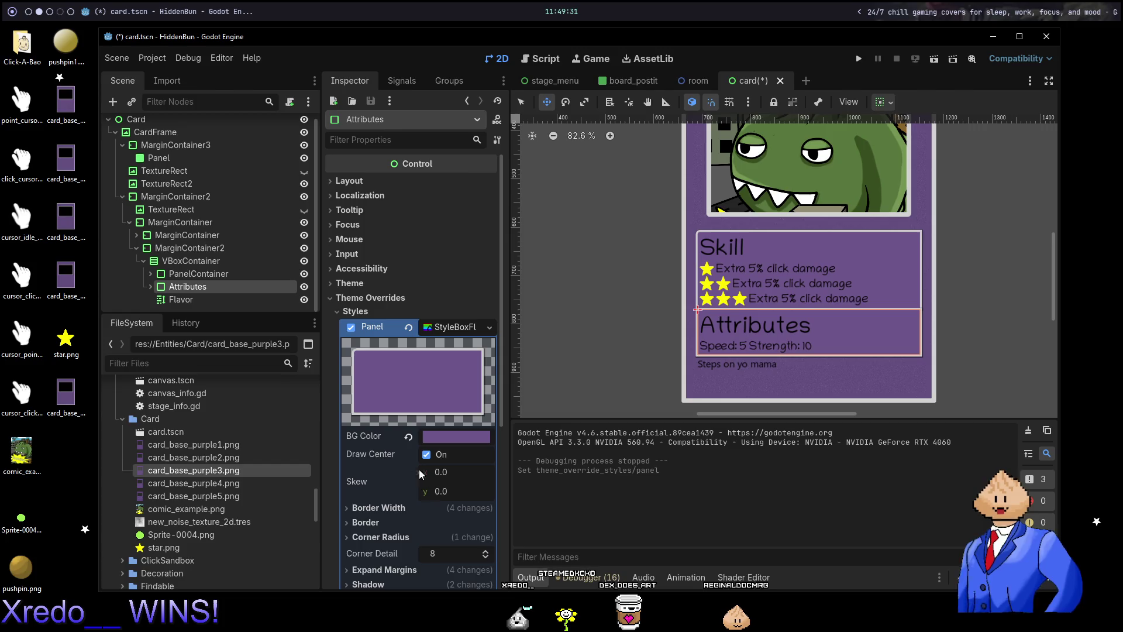
{"action": "scroll", "coordinate": [419, 472], "scroll_direction": "down", "scroll_amount": 5}
{"action": "scroll", "coordinate": [409, 380], "scroll_direction": "up", "scroll_amount": 1}
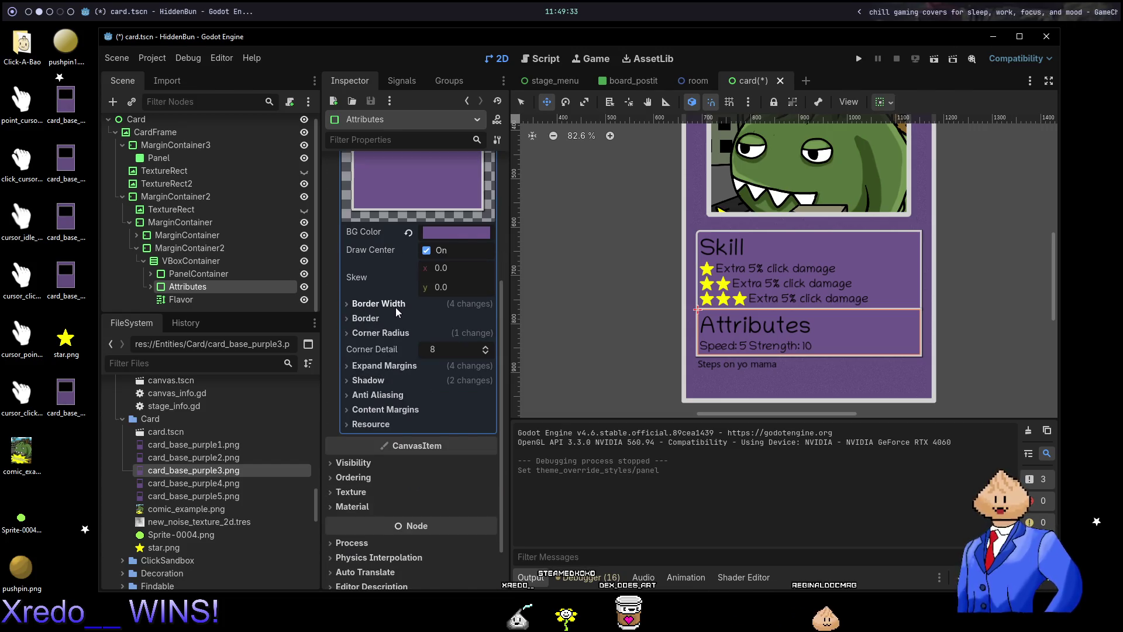
{"action": "left_click", "coordinate": [366, 318]}
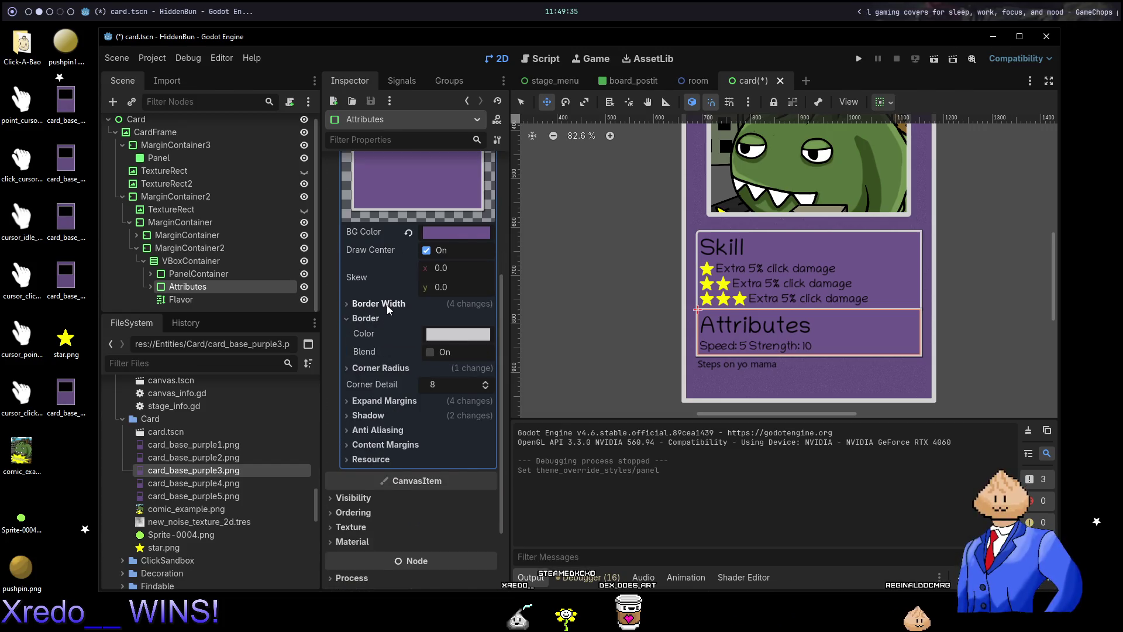
{"action": "left_click", "coordinate": [387, 304]}
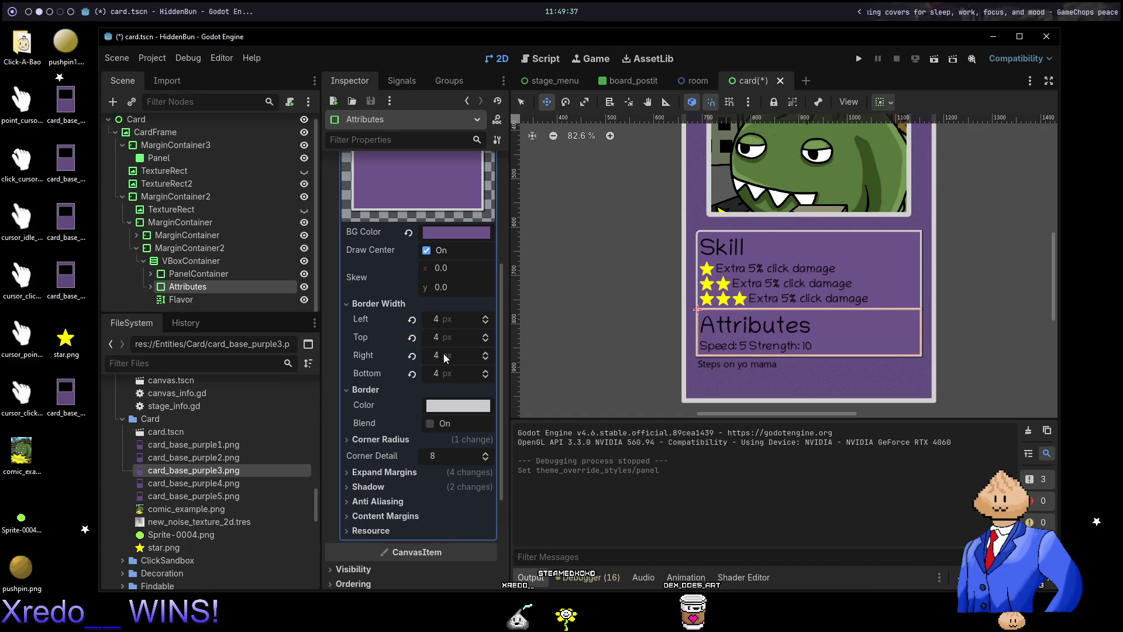
{"action": "left_click", "coordinate": [412, 337]}
{"action": "key", "text": "F6"}
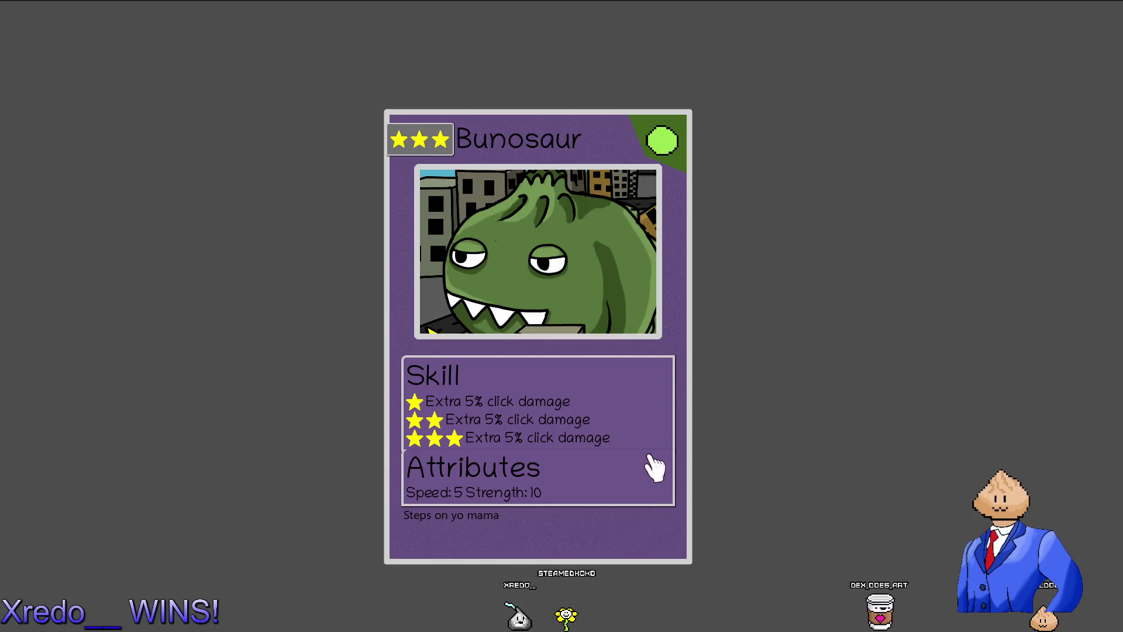
{"action": "key", "text": "F8"}
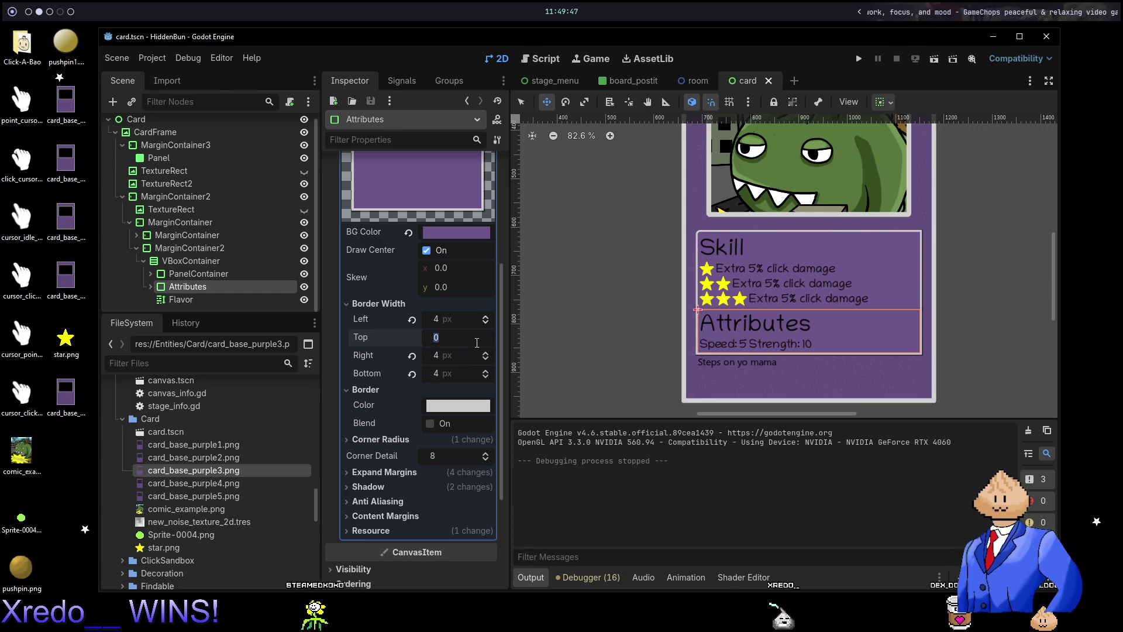
Enable the VBoxContainer's Separation constant override at 8 and save card.tscn
{"action": "left_click", "coordinate": [223, 263]}
{"action": "scroll", "coordinate": [723, 303], "scroll_direction": "up", "scroll_amount": 7}
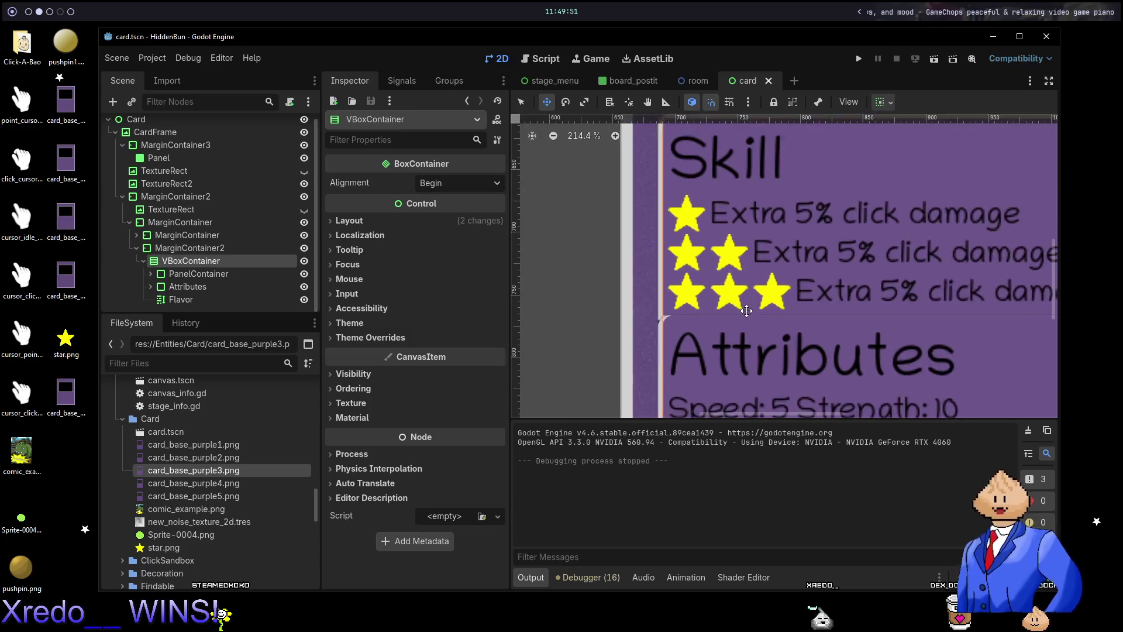
{"action": "left_click", "coordinate": [374, 338]}
{"action": "left_click", "coordinate": [410, 352]}
{"action": "left_click", "coordinate": [351, 367]}
{"action": "left_click_drag", "start_coordinate": [444, 366], "coordinate": [471, 366]}
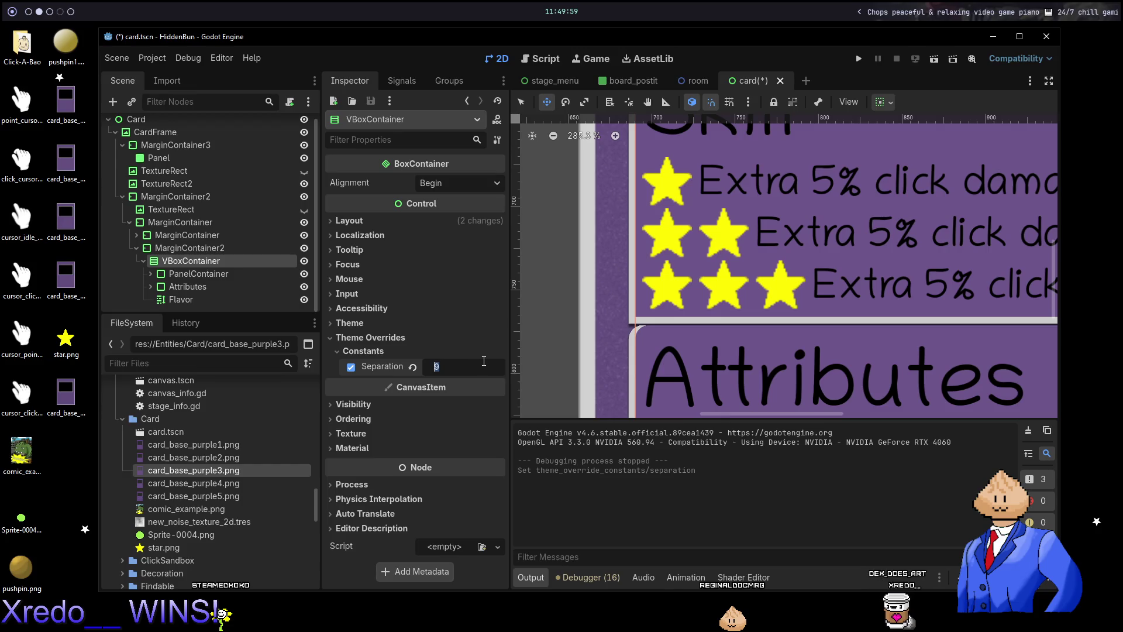
{"action": "type", "text": "8"}
{"action": "key", "text": "Return"}
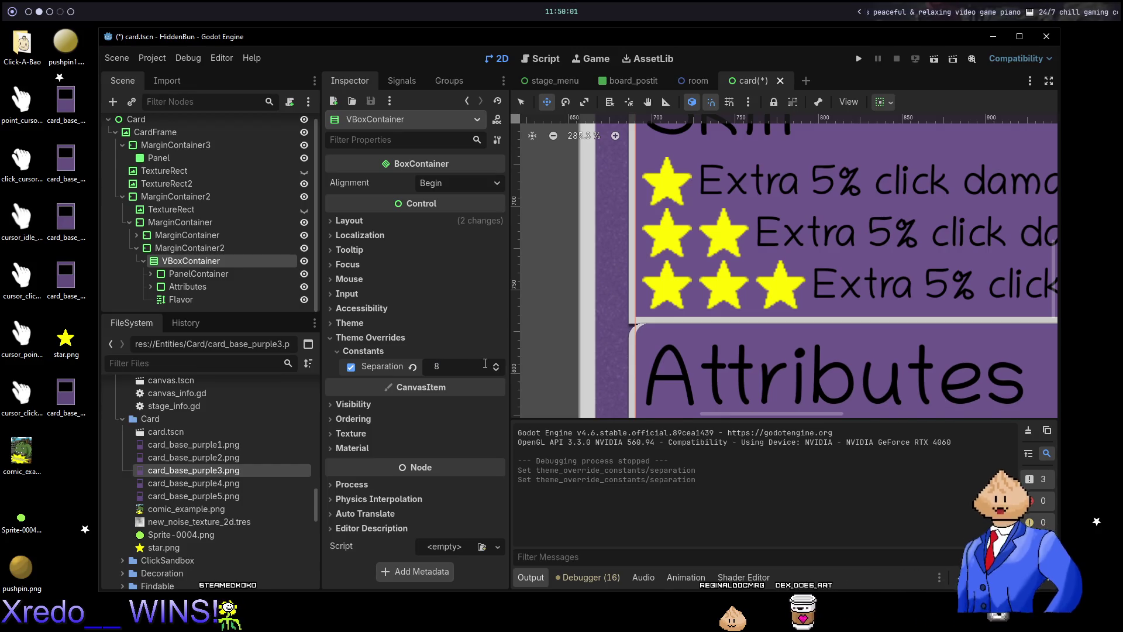
{"action": "key", "text": "ctrl+s"}
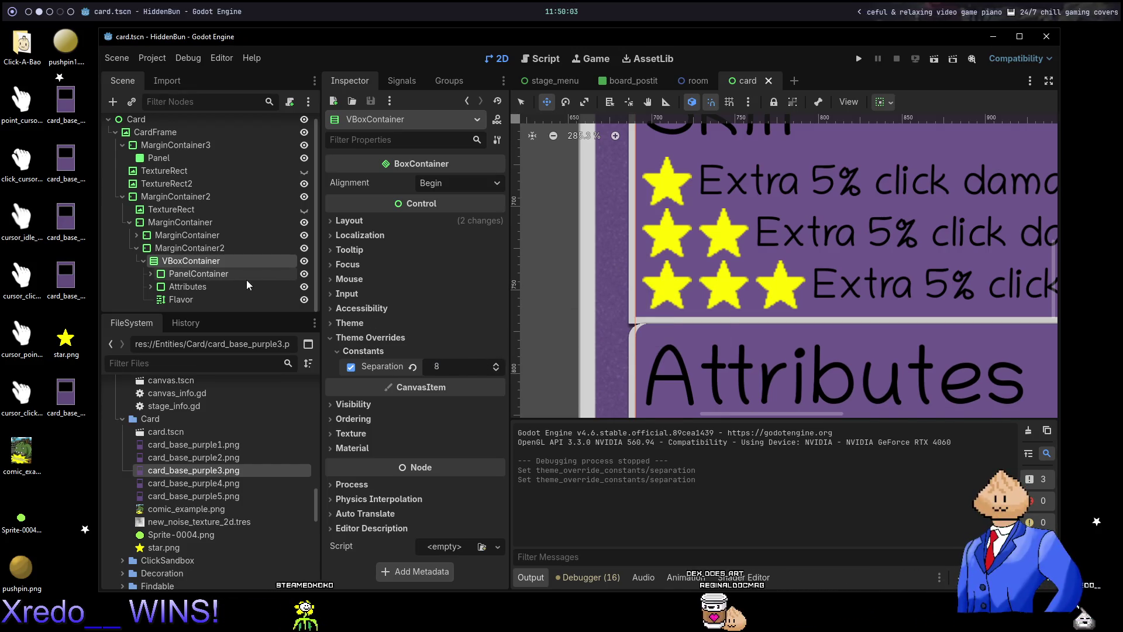
{"action": "left_click", "coordinate": [223, 286]}
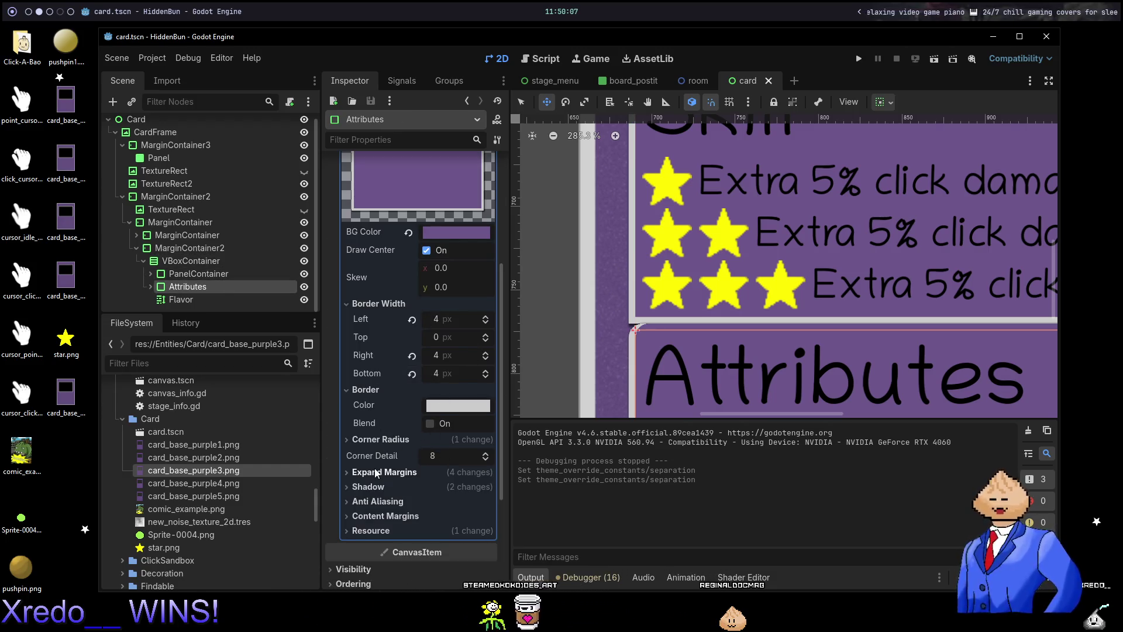
Revert the Attributes panel's Top Left corner radius to 0 and test-run the card
{"action": "left_click", "coordinate": [380, 387]}
{"action": "left_click", "coordinate": [380, 387]}
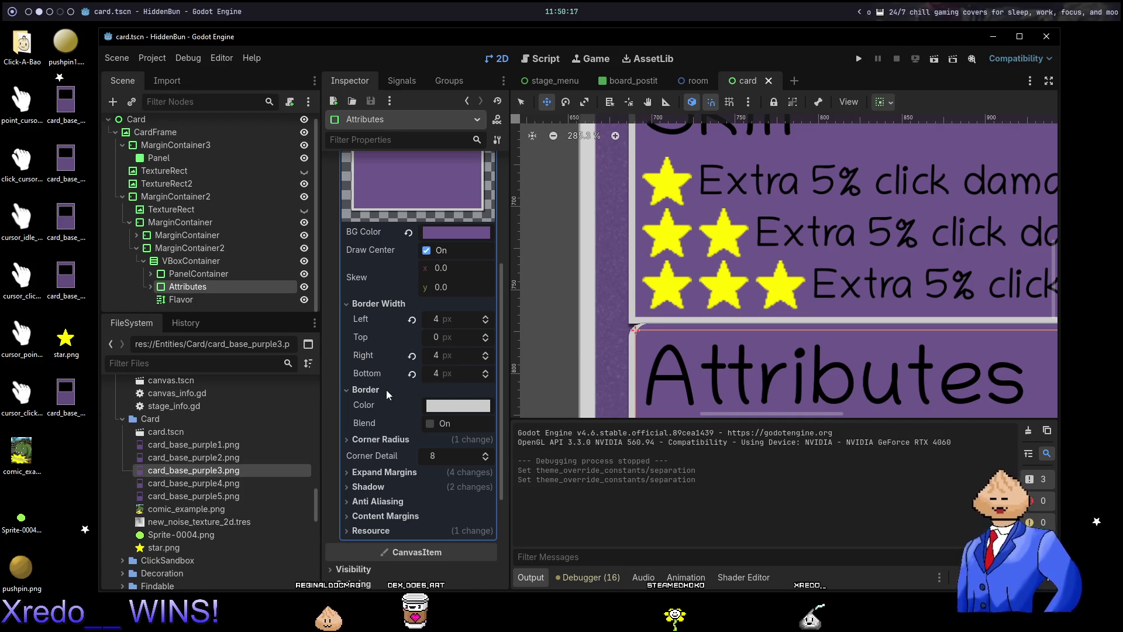
{"action": "left_click", "coordinate": [405, 442]}
{"action": "left_click", "coordinate": [412, 455]}
{"action": "key", "text": "F6"}
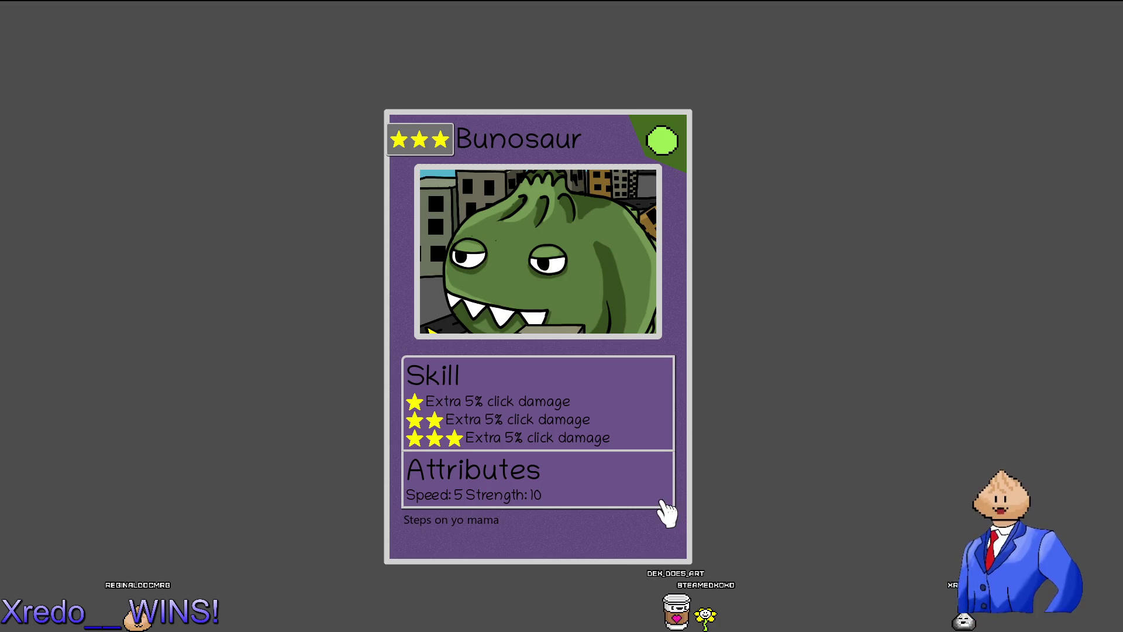
{"action": "key", "text": "alt+F4"}
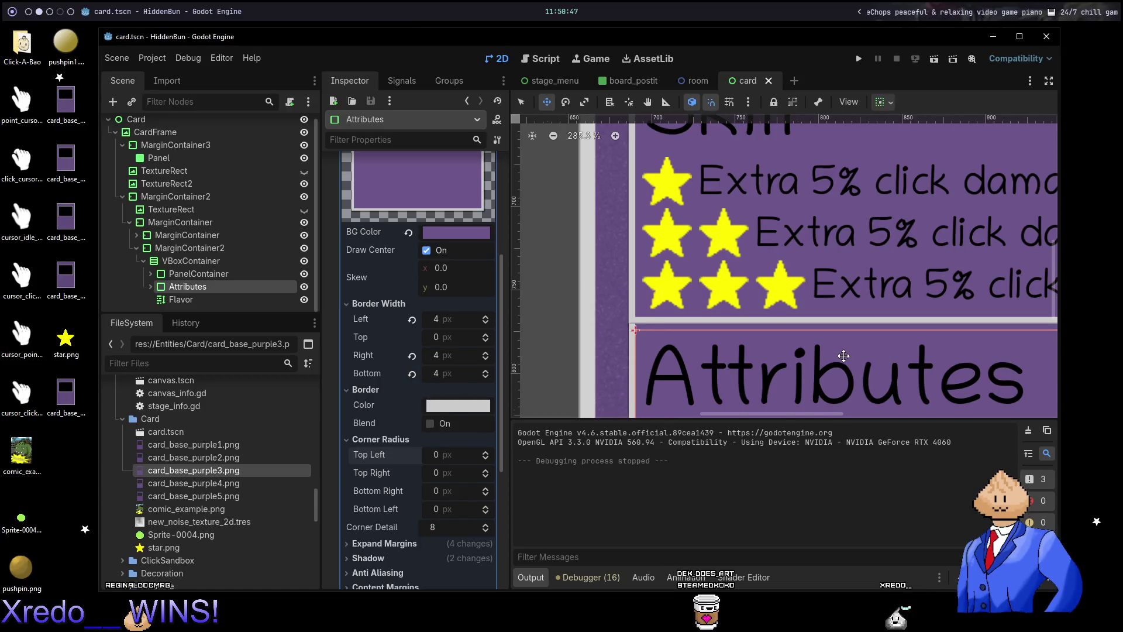
Inspect the Flavor text node on the card's lower part, then select the VBoxContainer
{"action": "scroll", "coordinate": [844, 355], "scroll_direction": "down", "scroll_amount": 5}
{"action": "left_click_drag", "start_coordinate": [843, 355], "coordinate": [822, 190]}
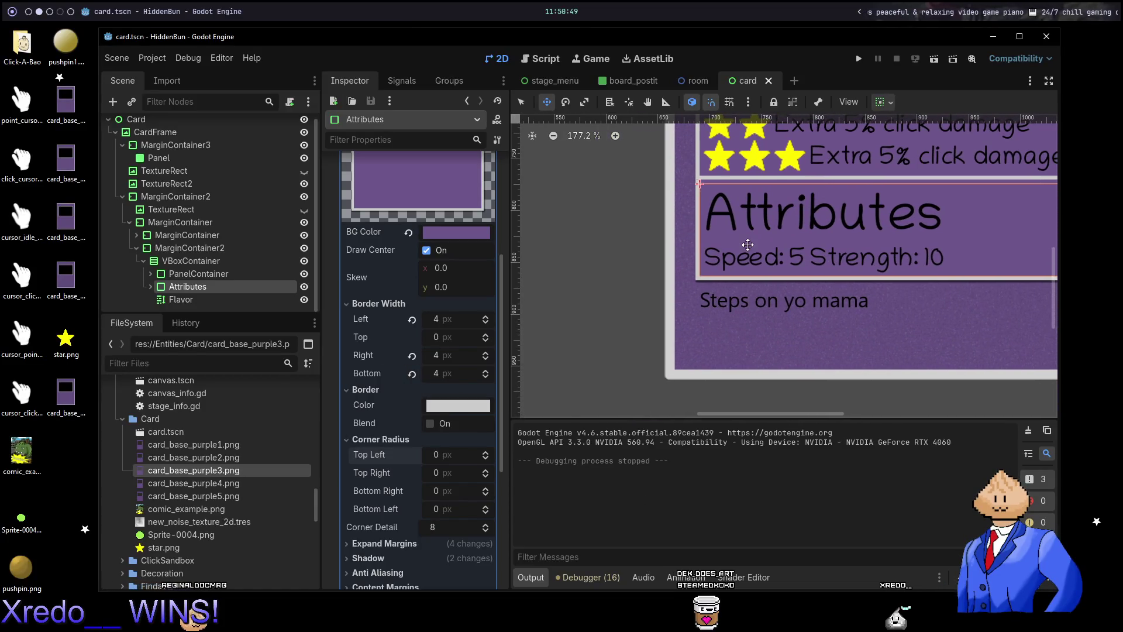
{"action": "left_click", "coordinate": [193, 299]}
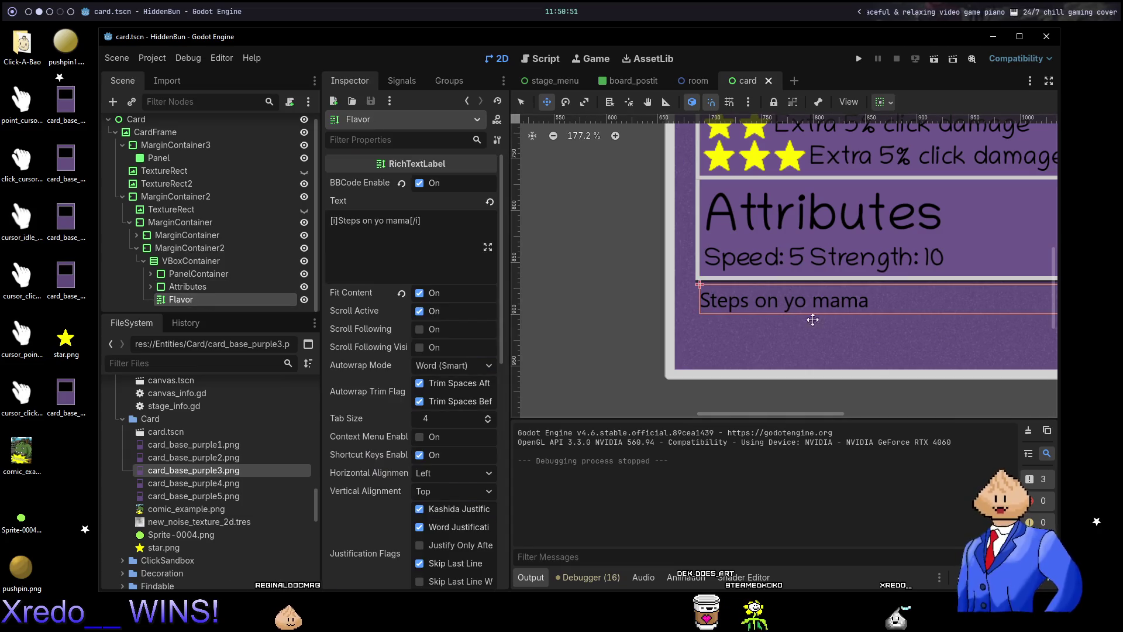
{"action": "left_click", "coordinate": [786, 312]}
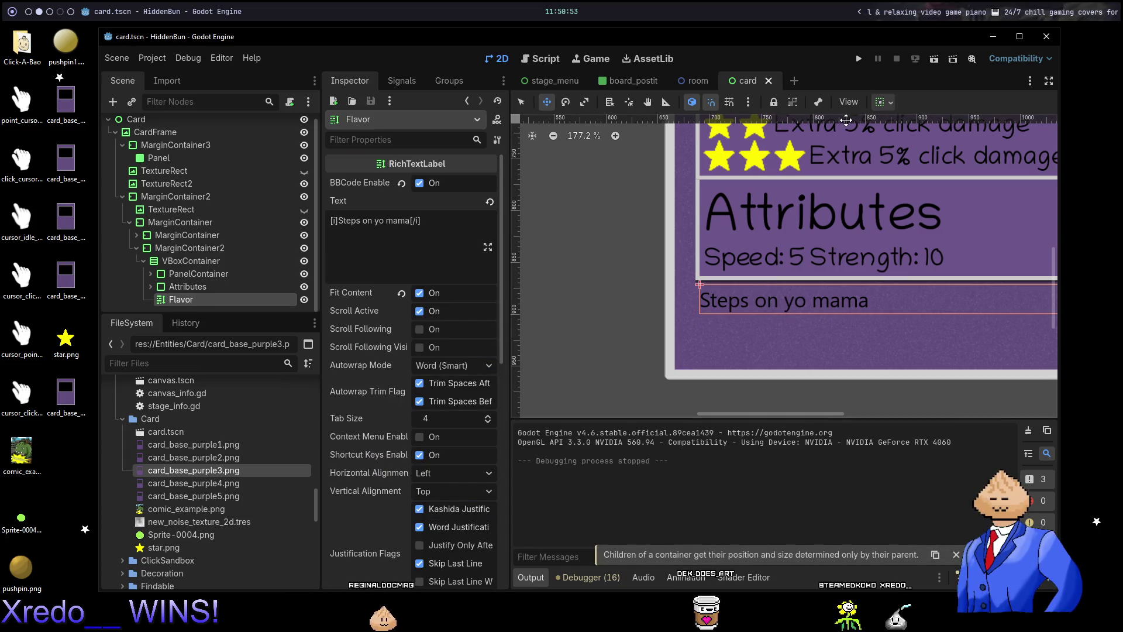
{"action": "left_click", "coordinate": [408, 233]}
{"action": "scroll", "coordinate": [418, 493], "scroll_direction": "down", "scroll_amount": 4}
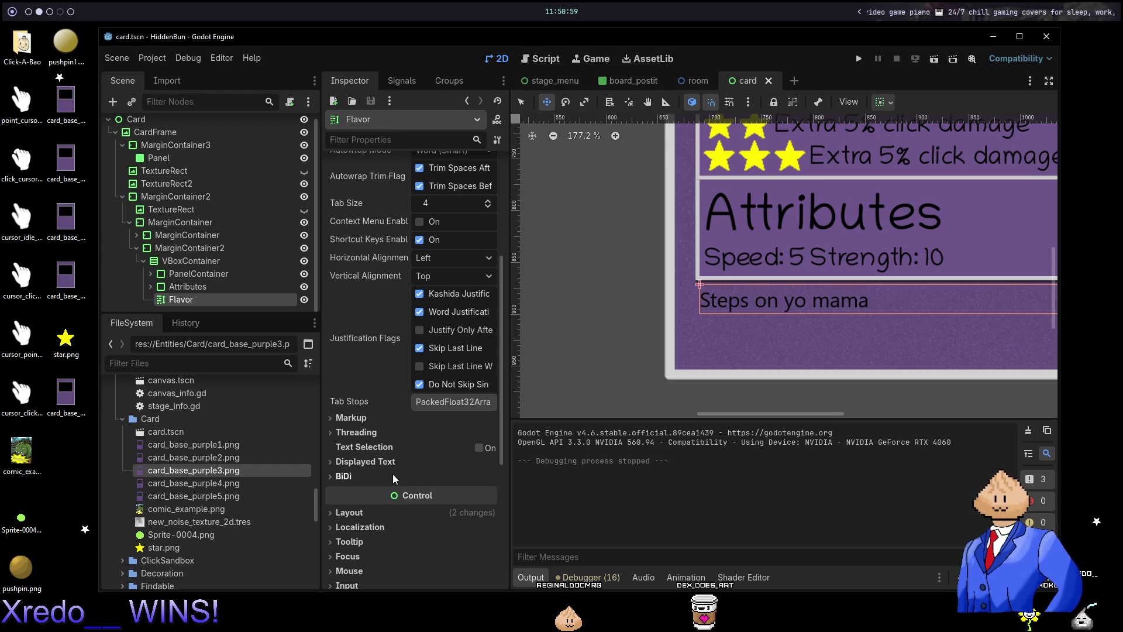
{"action": "left_click", "coordinate": [202, 260]}
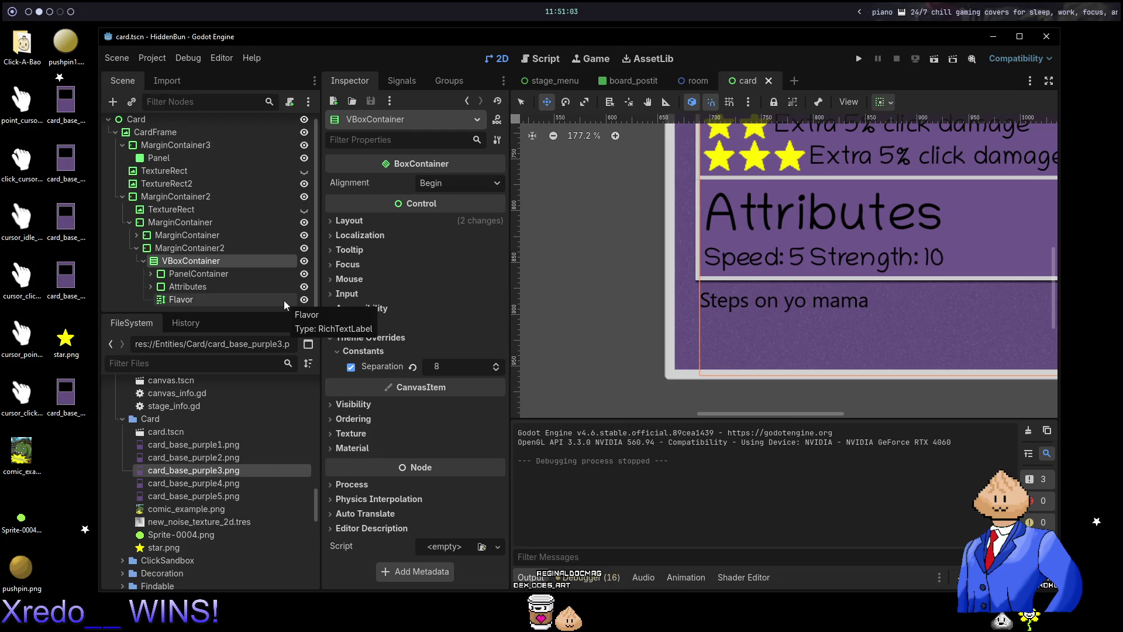
Add a MarginContainer under the VBoxContainer and move the Flavor text into it
{"action": "key", "text": "ctrl+a"}
{"action": "type", "text": "margin"}
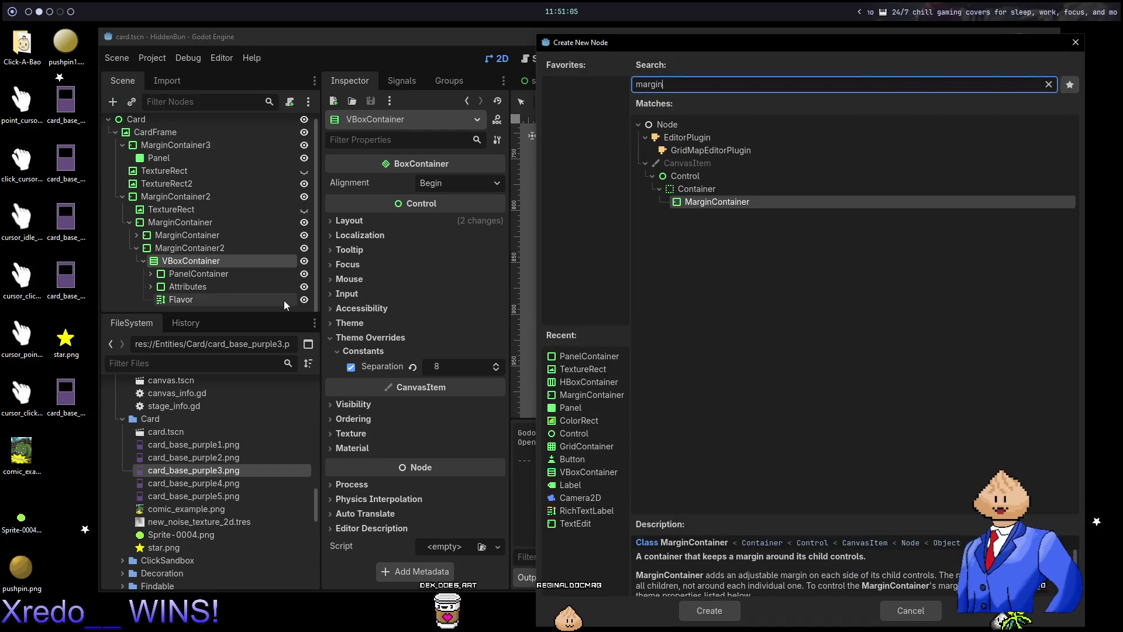
{"action": "key", "text": "Return"}
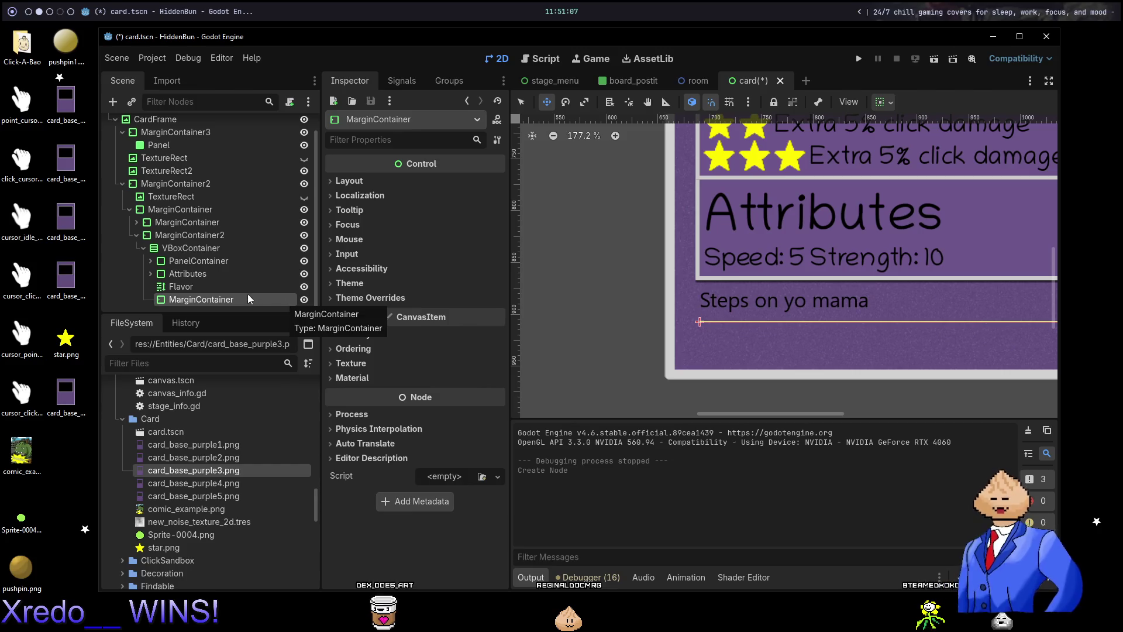
{"action": "left_click_drag", "start_coordinate": [236, 285], "coordinate": [232, 299]}
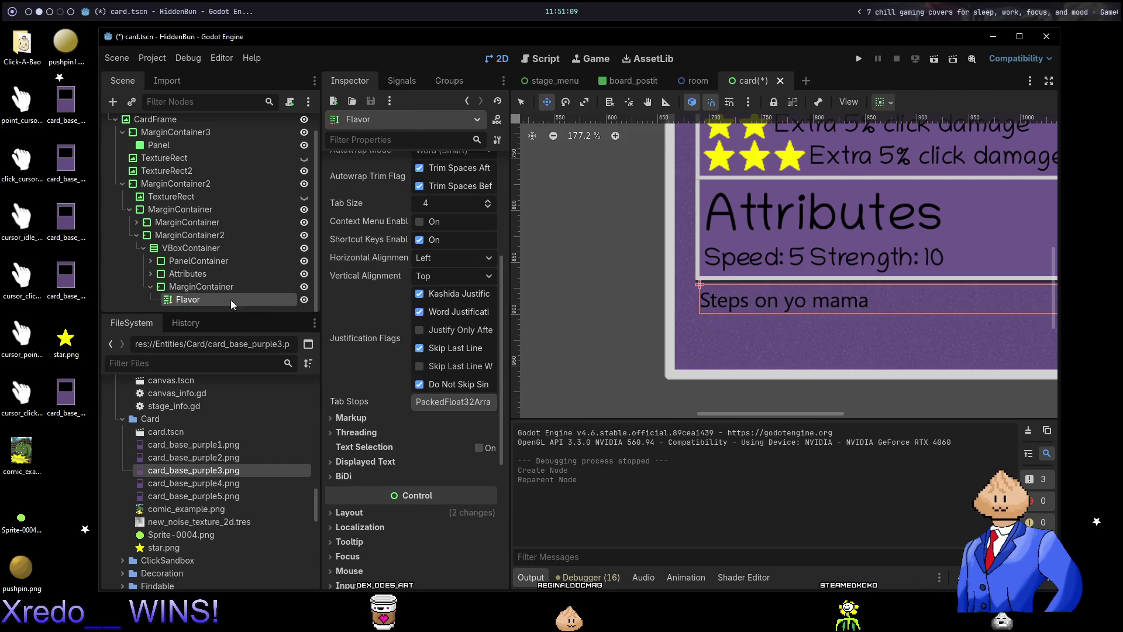
{"action": "left_click", "coordinate": [219, 285]}
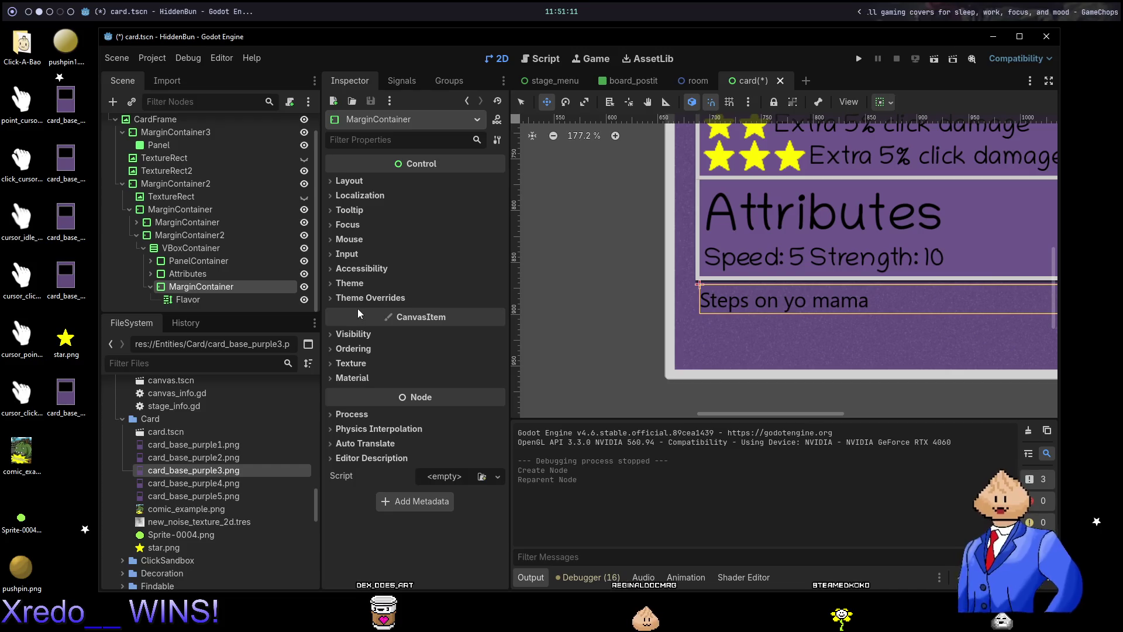
Set the MarginContainer's Margin Top to 10 and Margin Left to 20, save, and run
{"action": "left_click", "coordinate": [370, 298]}
{"action": "left_click", "coordinate": [400, 311]}
{"action": "left_click", "coordinate": [449, 344]}
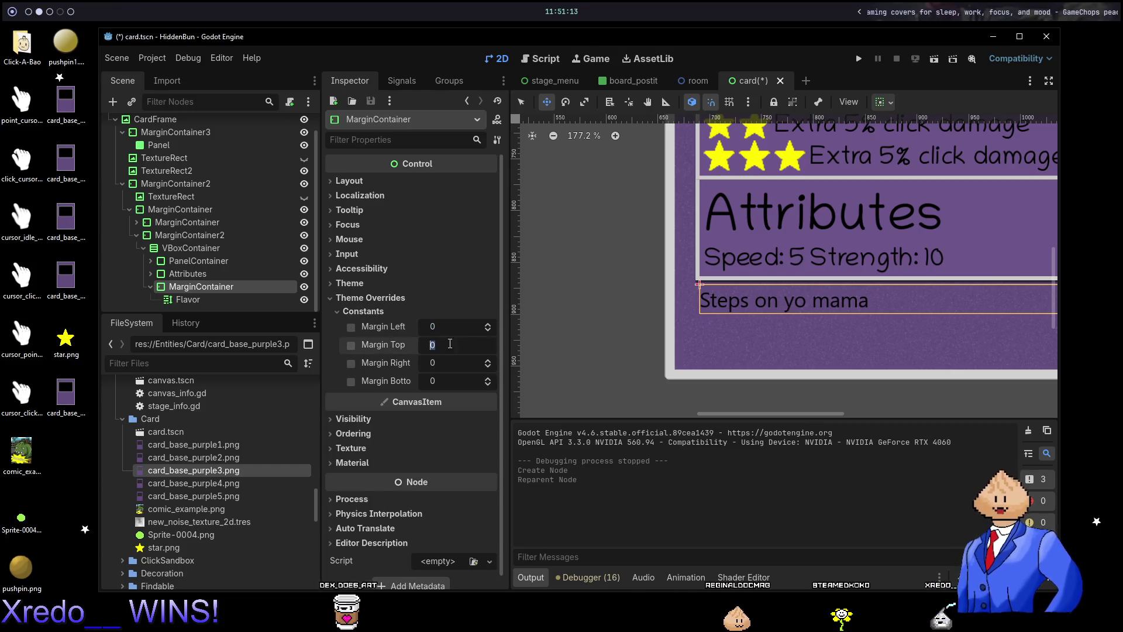
{"action": "type", "text": "10"}
{"action": "key", "text": "Return"}
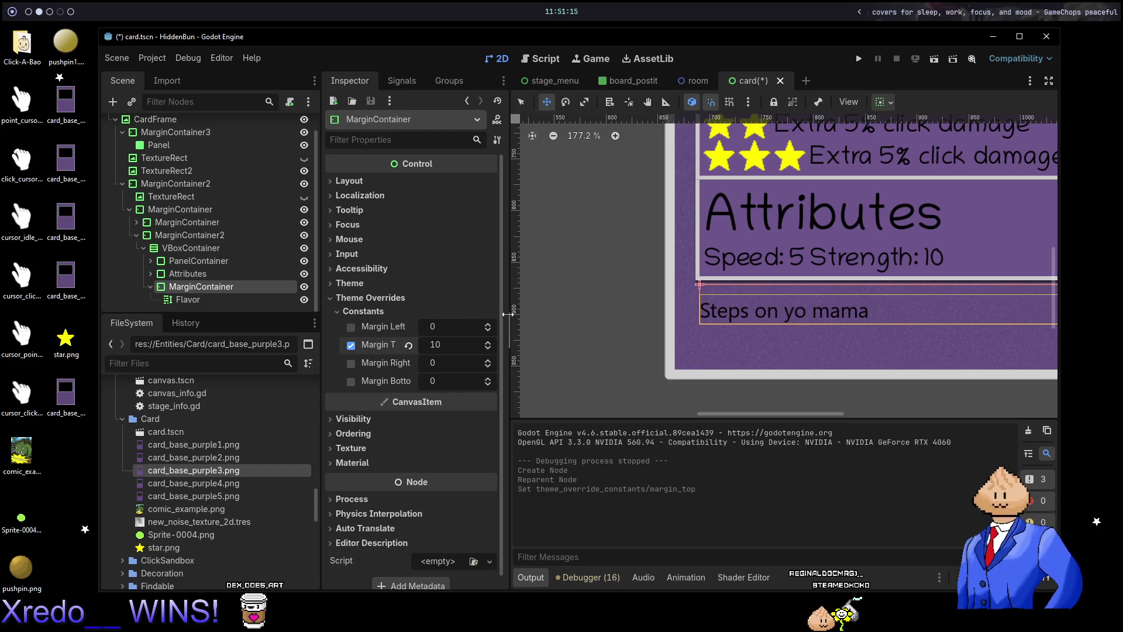
{"action": "left_click", "coordinate": [440, 328]}
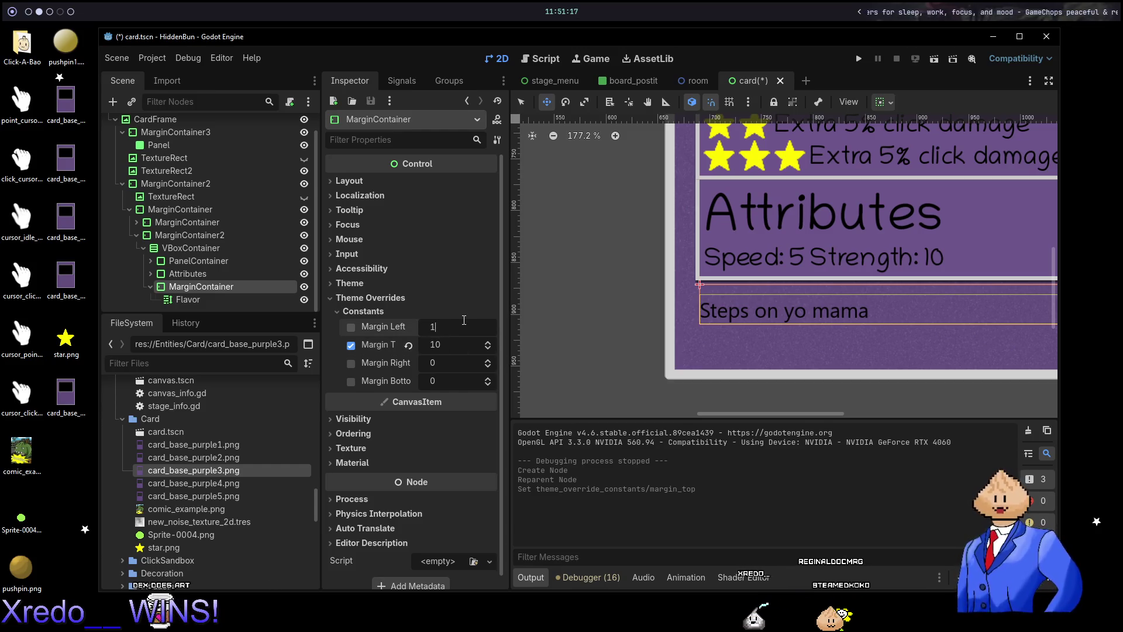
{"action": "type", "text": "5"}
{"action": "key", "text": "Return"}
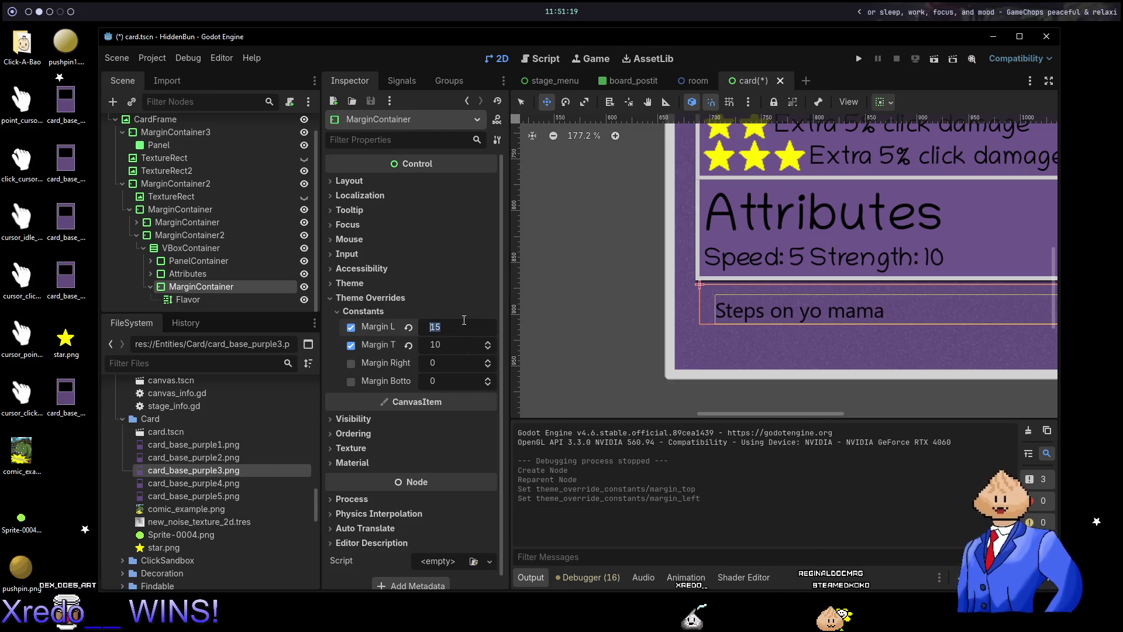
{"action": "key", "text": "Return"}
{"action": "key", "text": "ctrl+s"}
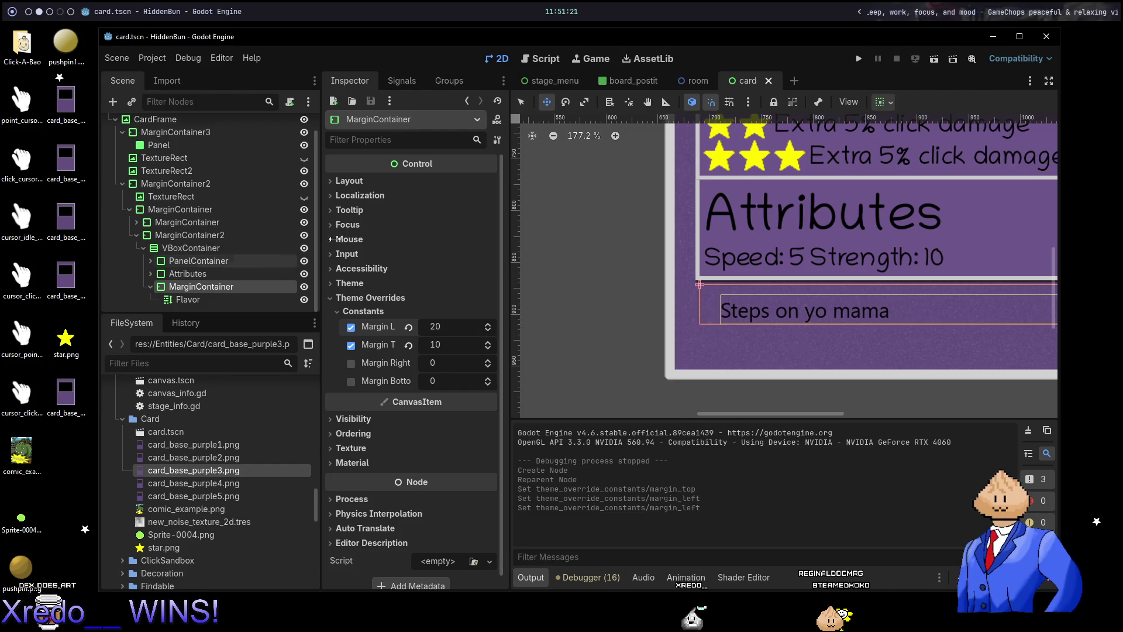
{"action": "scroll", "coordinate": [935, 185], "scroll_direction": "down", "scroll_amount": 3}
{"action": "scroll", "coordinate": [935, 185], "scroll_direction": "up", "scroll_amount": 5}
{"action": "key", "text": "F6"}
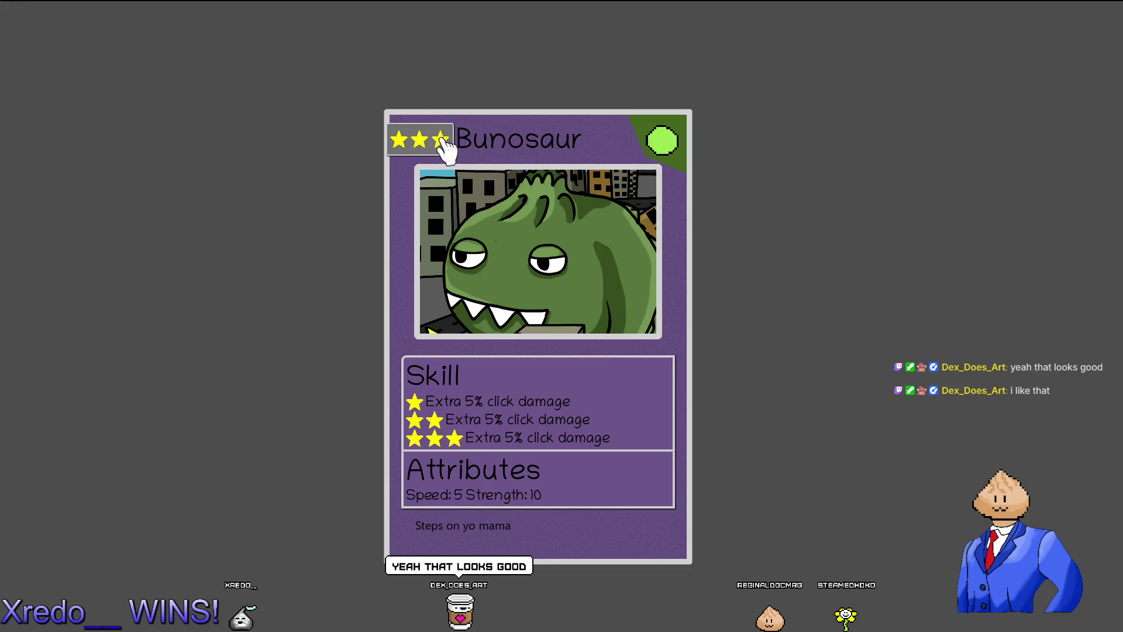
Stop the game and review the Panel, TextureRect and nested MarginContainer nodes
{"action": "key", "text": "F8"}
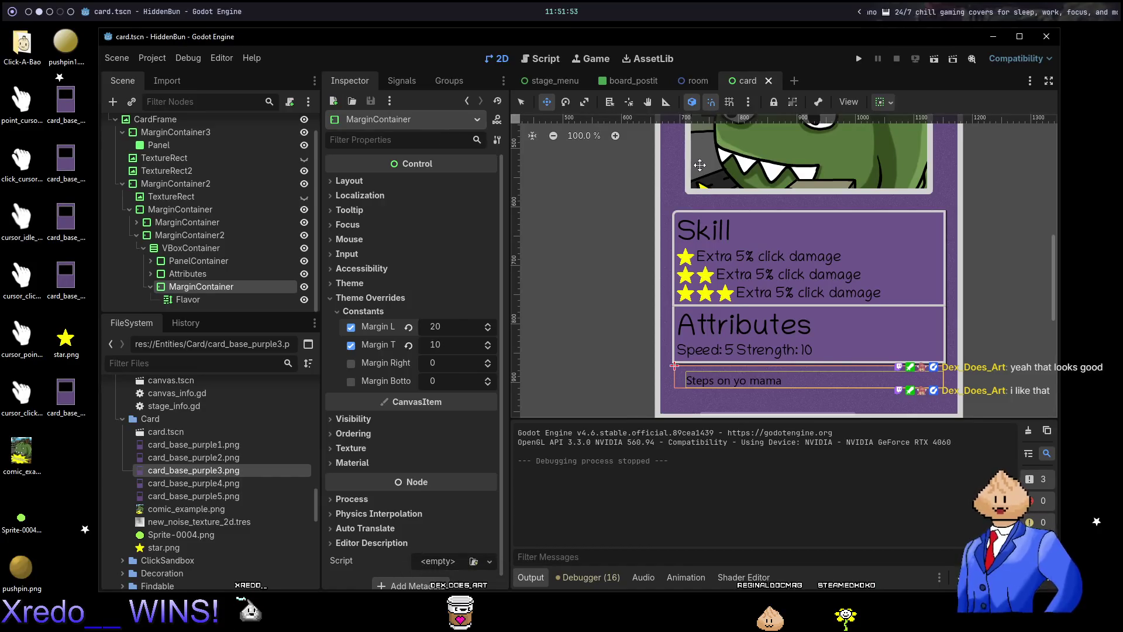
{"action": "scroll", "coordinate": [658, 325], "scroll_direction": "up", "scroll_amount": 5}
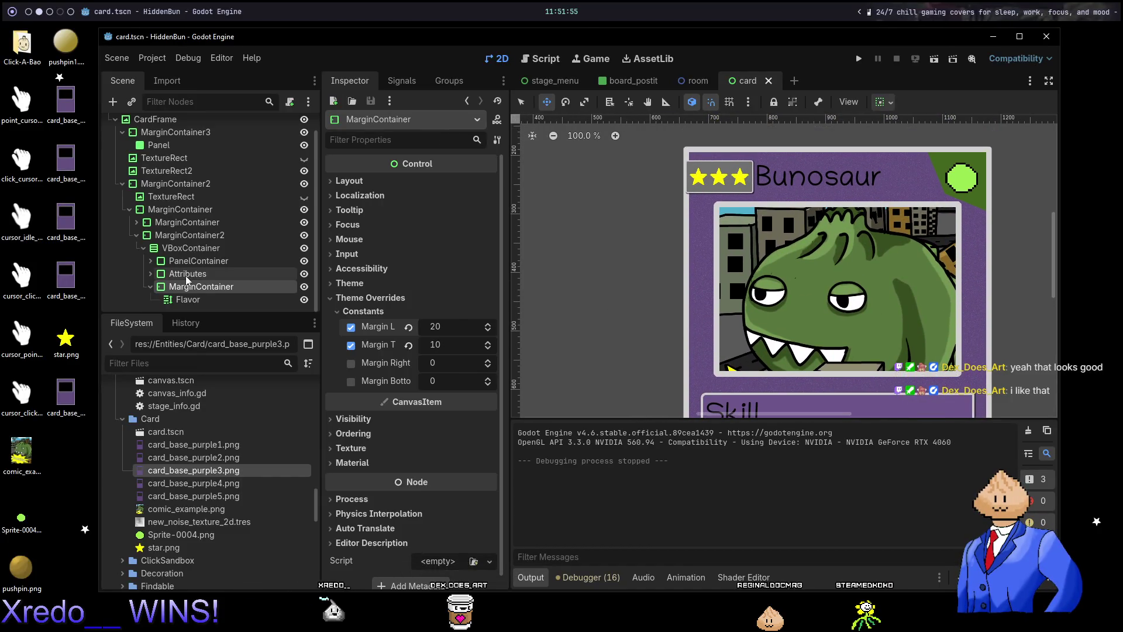
{"action": "scroll", "coordinate": [189, 156], "scroll_direction": "up", "scroll_amount": 1}
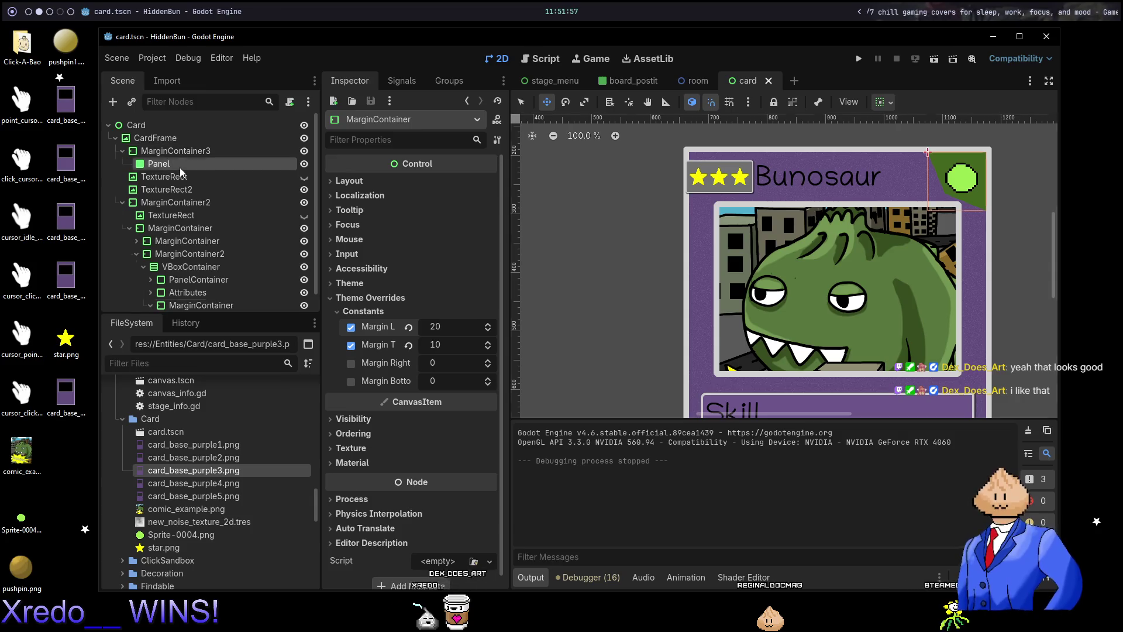
{"action": "left_click", "coordinate": [180, 165]}
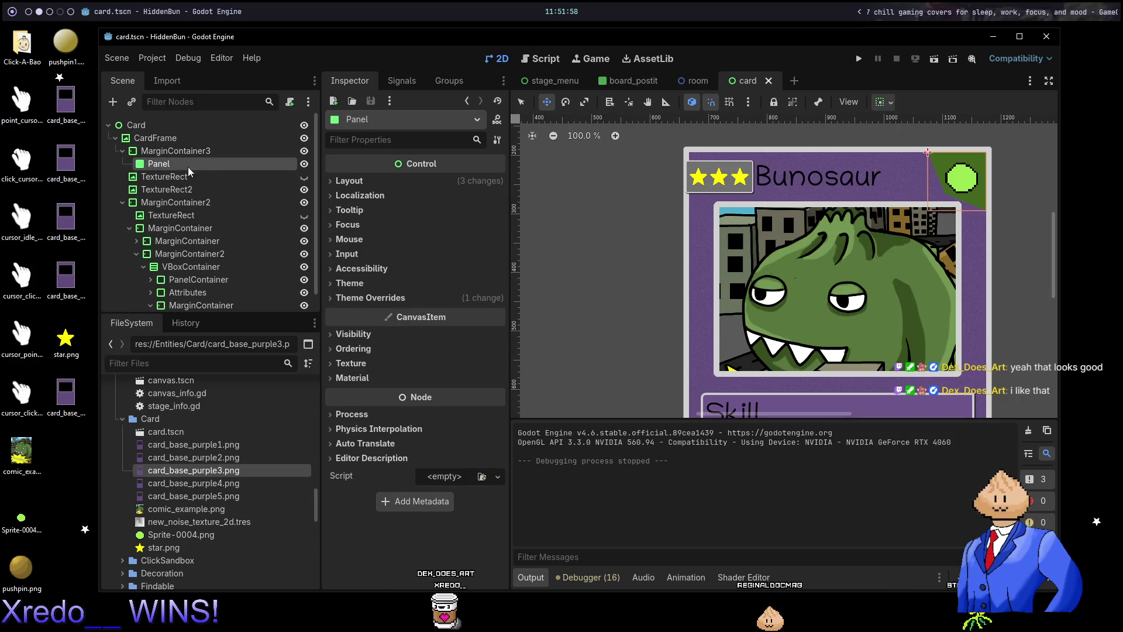
{"action": "left_click", "coordinate": [189, 215]}
{"action": "left_click", "coordinate": [191, 228]}
{"action": "left_click", "coordinate": [195, 241]}
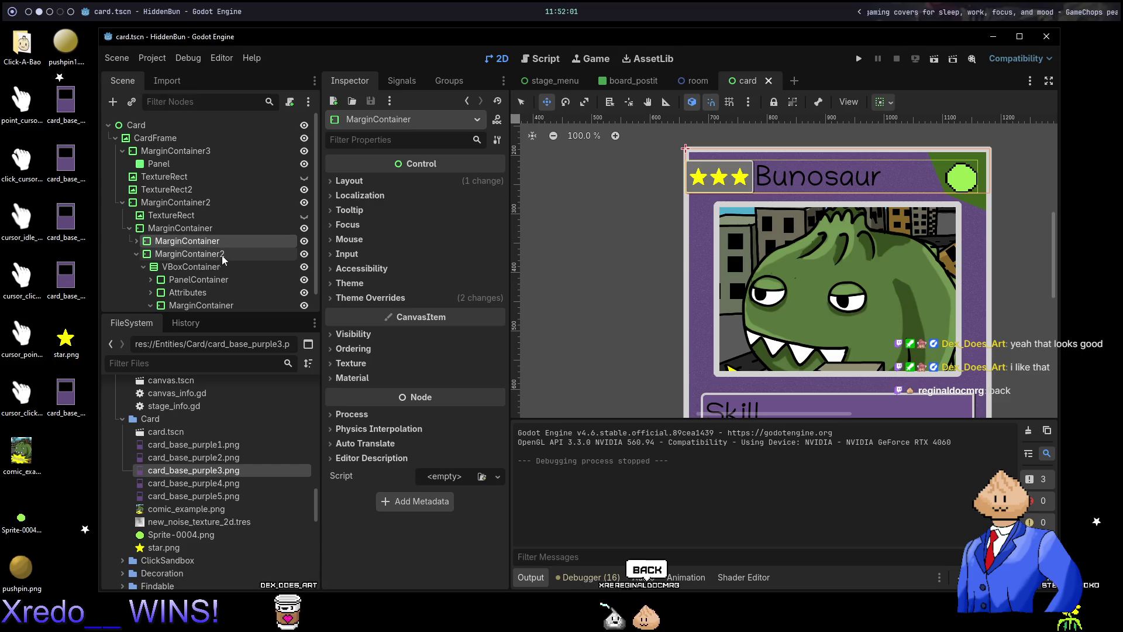
Review MarginContainer2, VBoxContainer, PanelContainer and Attributes, ending on the Flavor text's container
{"action": "left_click", "coordinate": [222, 256]}
{"action": "left_click", "coordinate": [181, 266]}
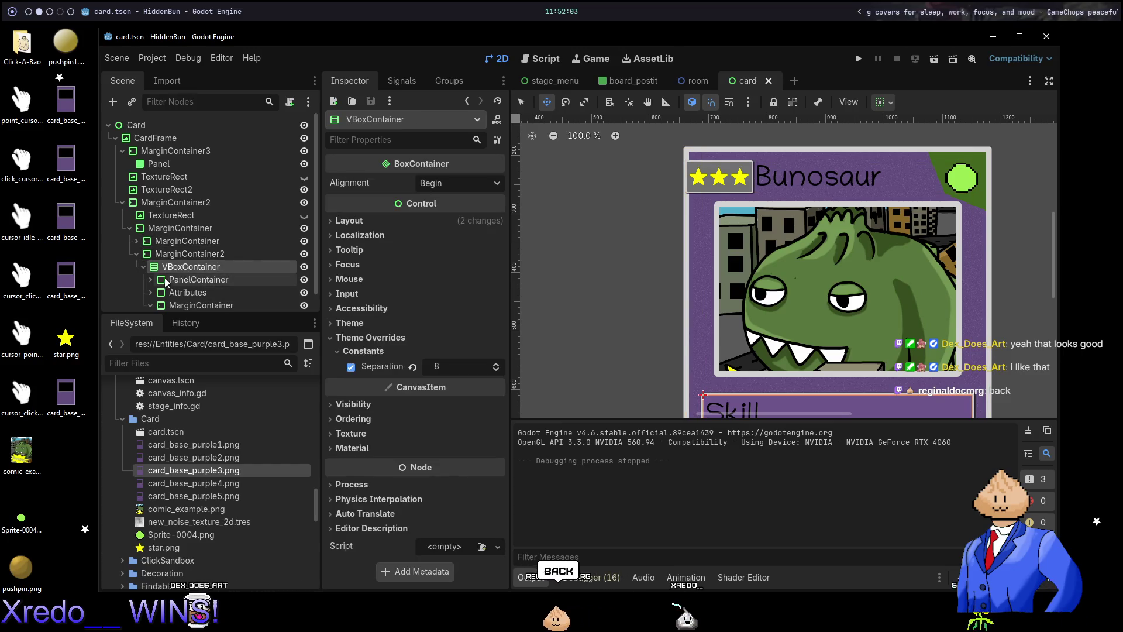
{"action": "left_click", "coordinate": [177, 280]}
{"action": "left_click", "coordinate": [182, 293]}
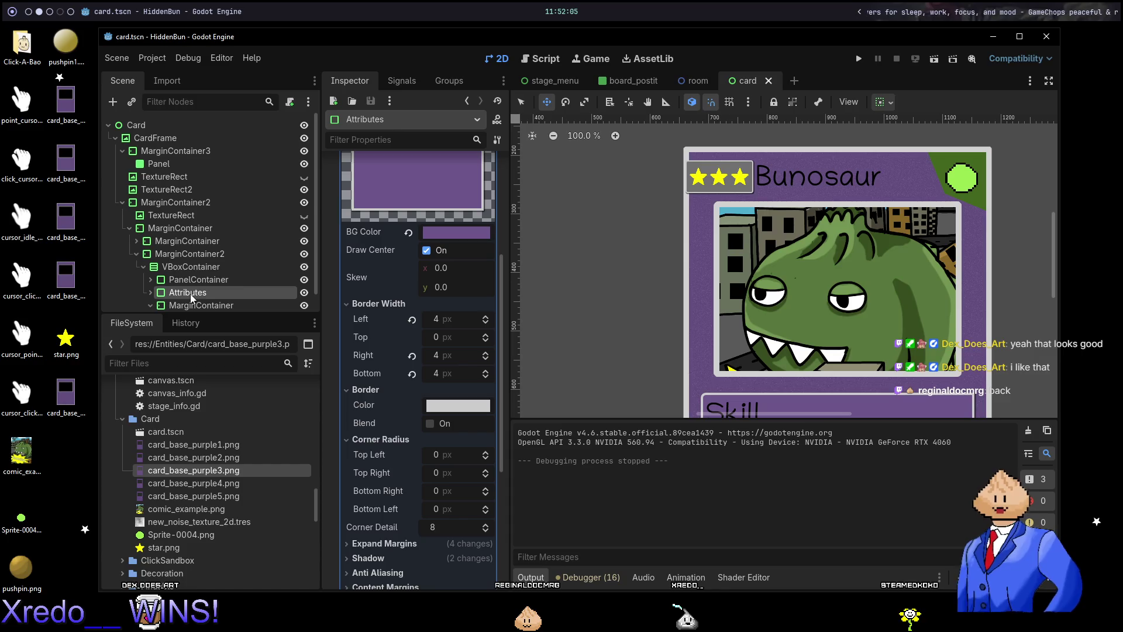
{"action": "left_click", "coordinate": [198, 305]}
{"action": "scroll", "coordinate": [201, 297], "scroll_direction": "down", "scroll_amount": 1}
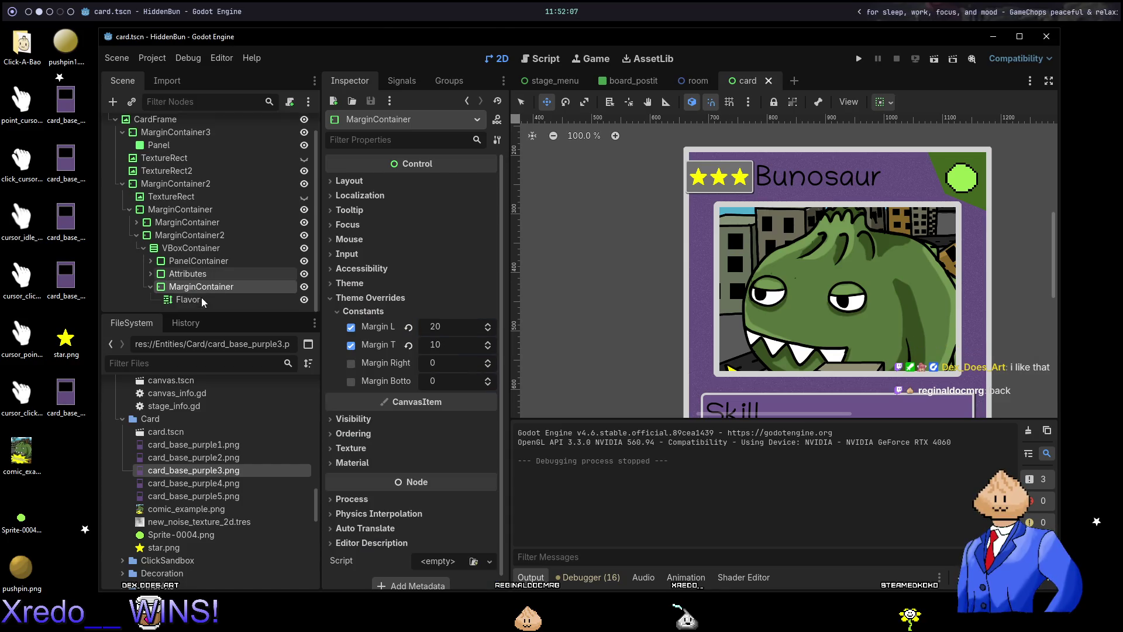
Pick RarityPanel from the node list and open its Panel StyleBoxFlat override
{"action": "left_click", "coordinate": [153, 159]}
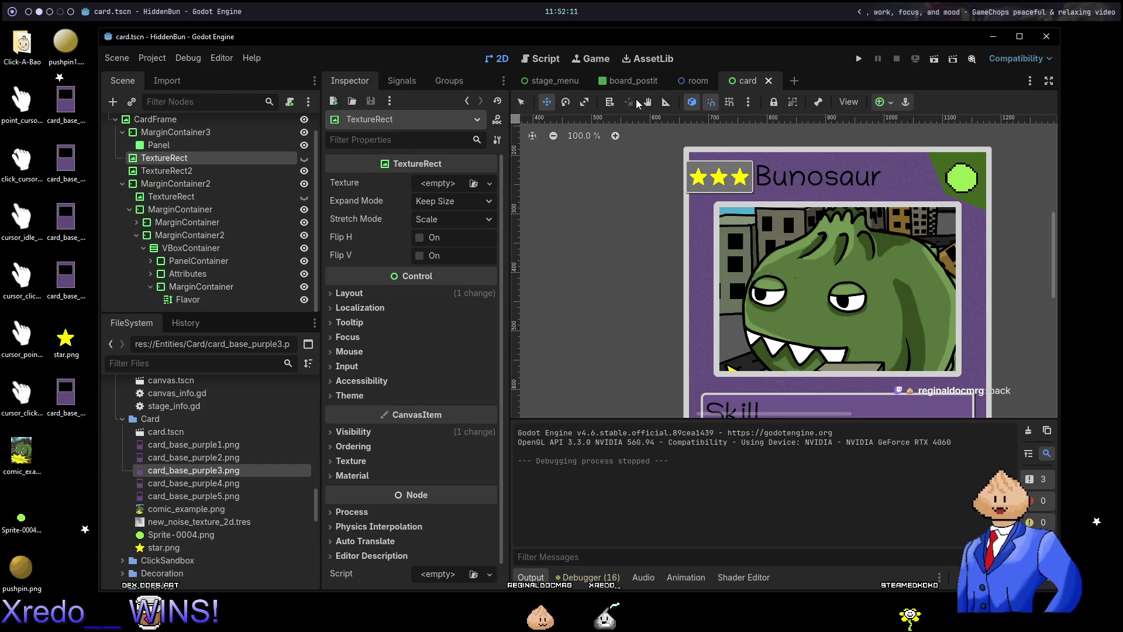
{"action": "left_click", "coordinate": [609, 102]}
{"action": "left_click", "coordinate": [718, 172]}
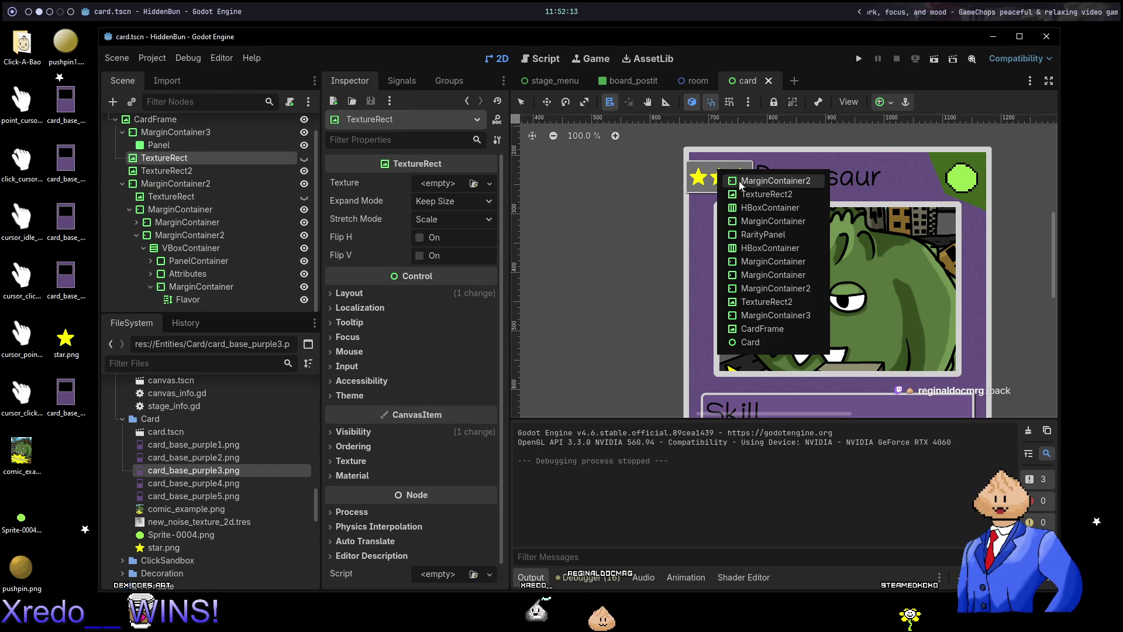
{"action": "left_click", "coordinate": [779, 239]}
{"action": "left_click", "coordinate": [379, 299]}
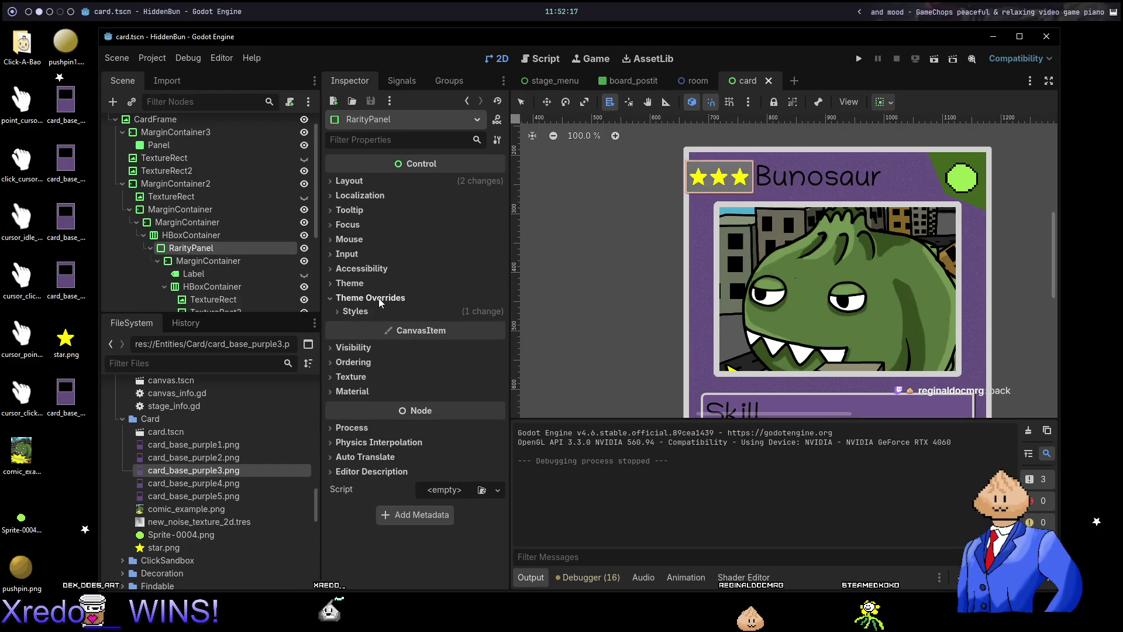
{"action": "left_click", "coordinate": [403, 311]}
{"action": "left_click", "coordinate": [461, 327]}
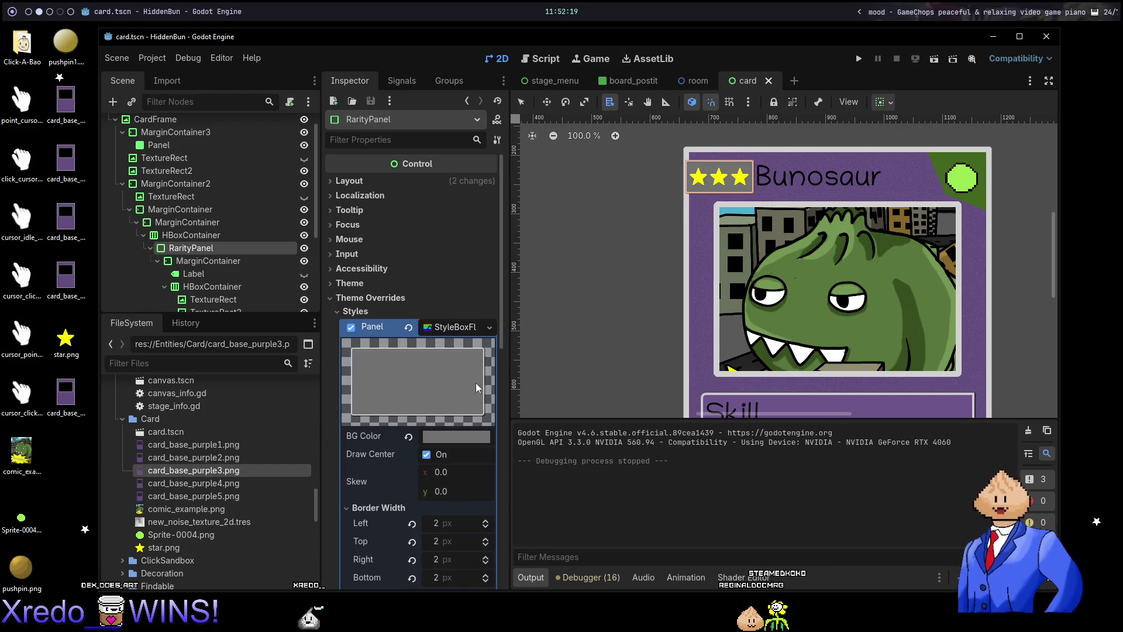
Set the rarity badge's BG Color to dark orange #9f5900 and preview it in the game
{"action": "left_click", "coordinate": [466, 440]}
{"action": "left_click", "coordinate": [380, 230]}
{"action": "left_click", "coordinate": [718, 176]}
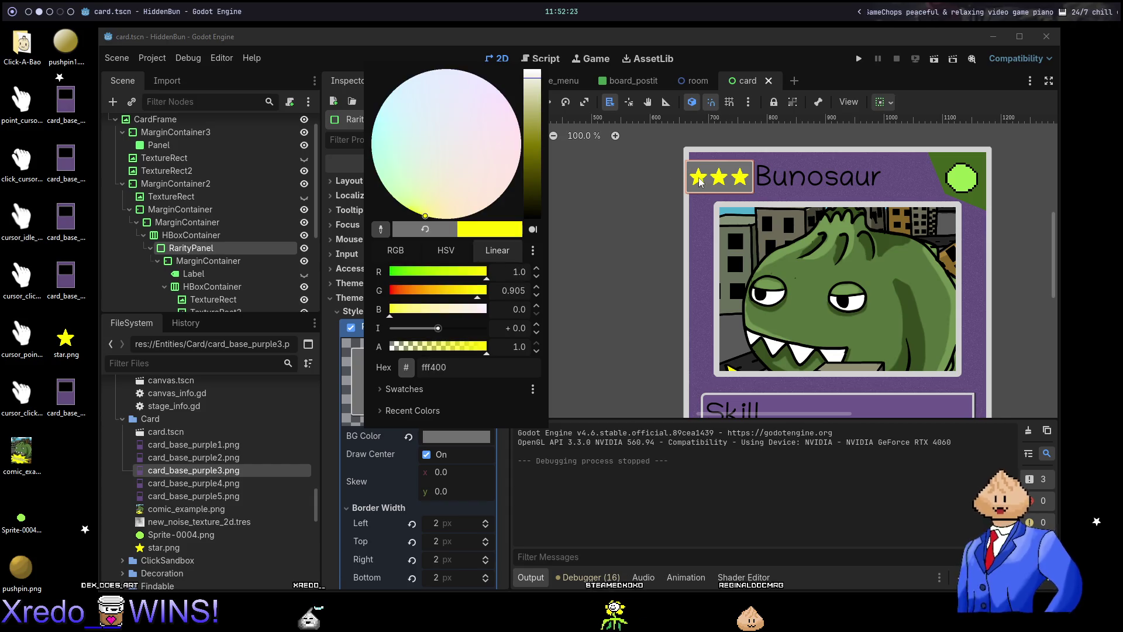
{"action": "left_click", "coordinate": [535, 176]}
{"action": "mouse_move", "coordinate": [534, 186]}
{"action": "left_mouse_down"}
{"action": "mouse_move", "coordinate": [534, 98]}
{"action": "mouse_move", "coordinate": [528, 166]}
{"action": "left_mouse_up"}
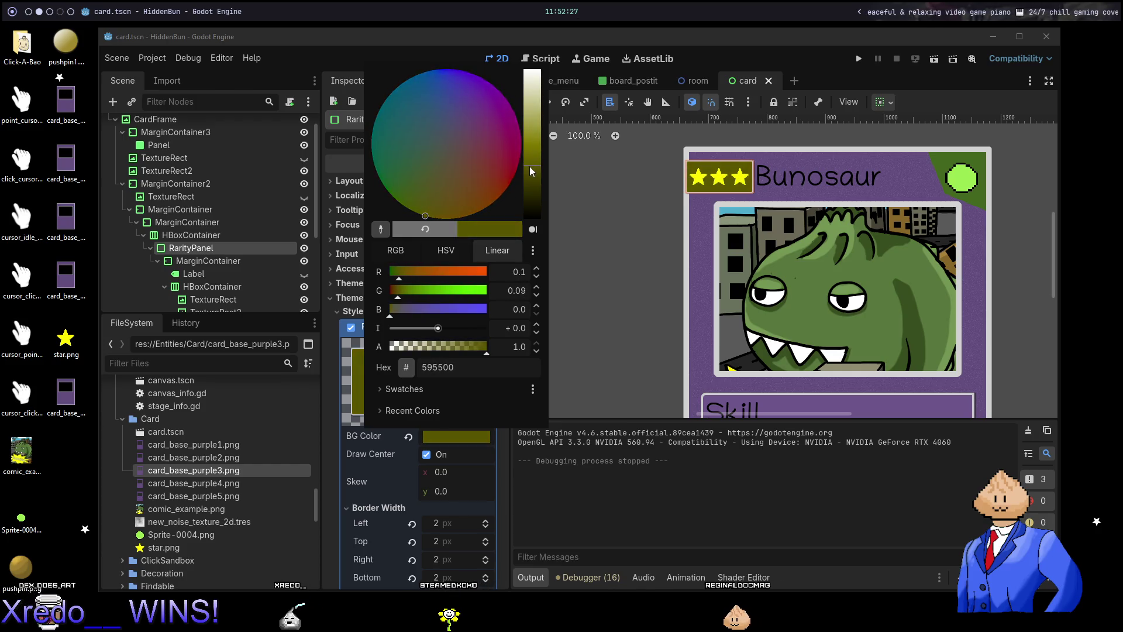
{"action": "left_click", "coordinate": [432, 273]}
{"action": "left_click_drag", "start_coordinate": [432, 273], "coordinate": [418, 272]}
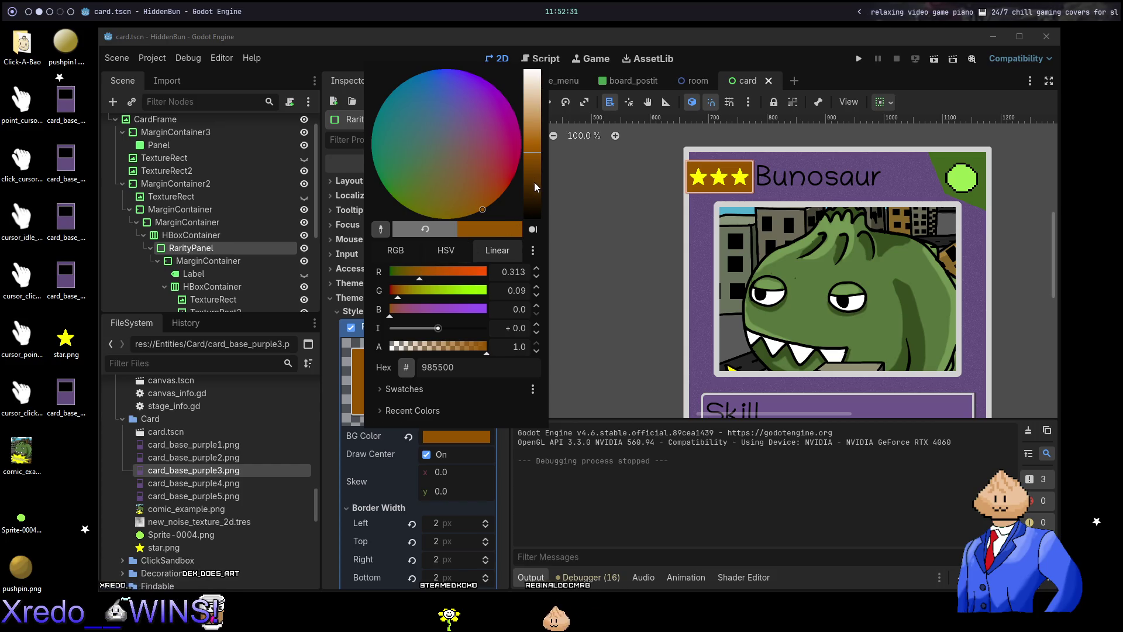
{"action": "left_click", "coordinate": [535, 156]}
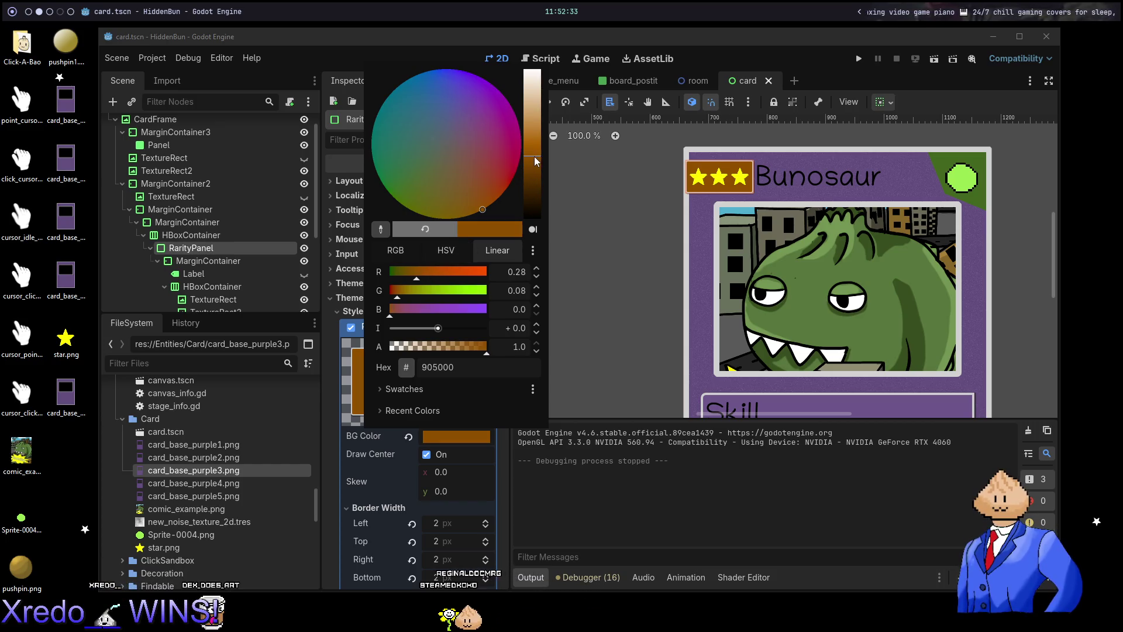
{"action": "mouse_move", "coordinate": [535, 156]}
{"action": "left_mouse_down"}
{"action": "mouse_move", "coordinate": [535, 169]}
{"action": "mouse_move", "coordinate": [538, 150]}
{"action": "left_mouse_up"}
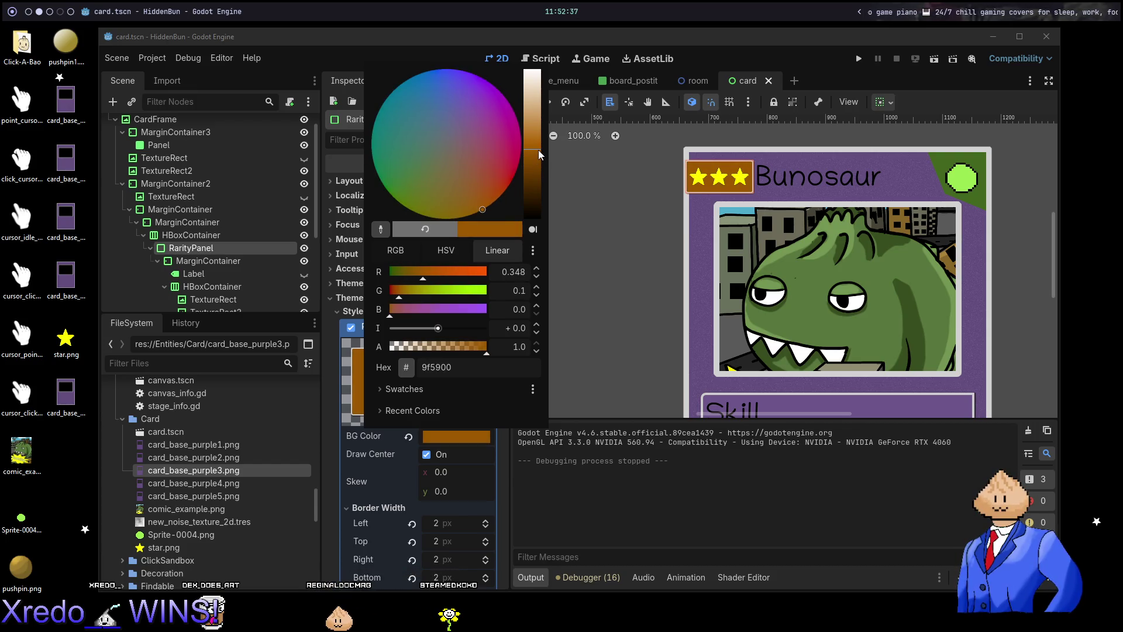
{"action": "key", "text": "F6"}
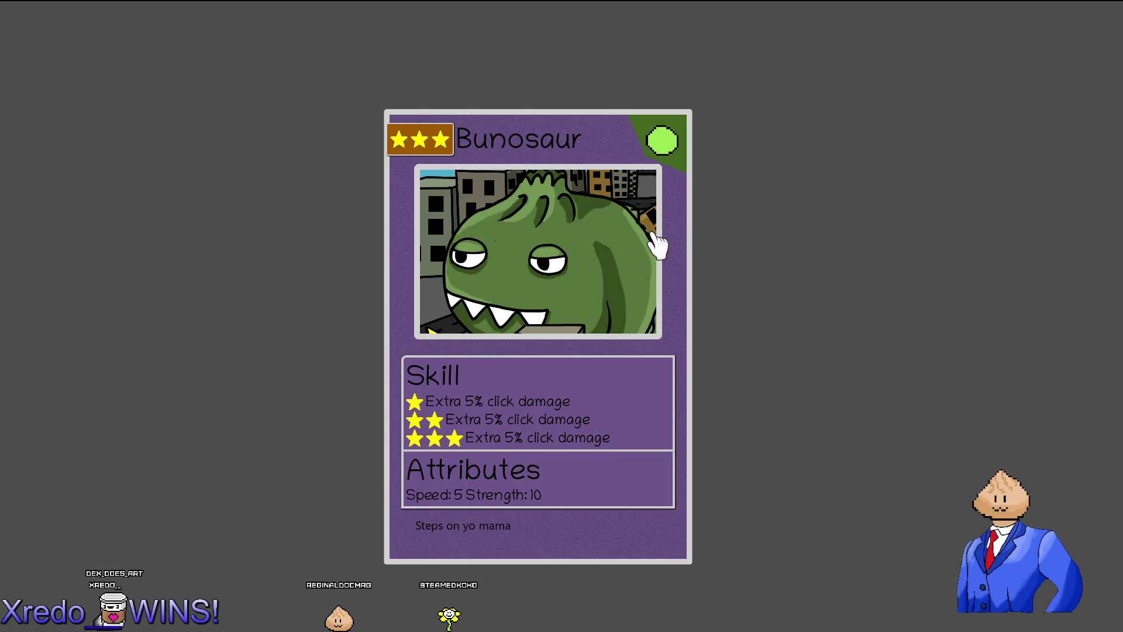
{"action": "key", "text": "F8"}
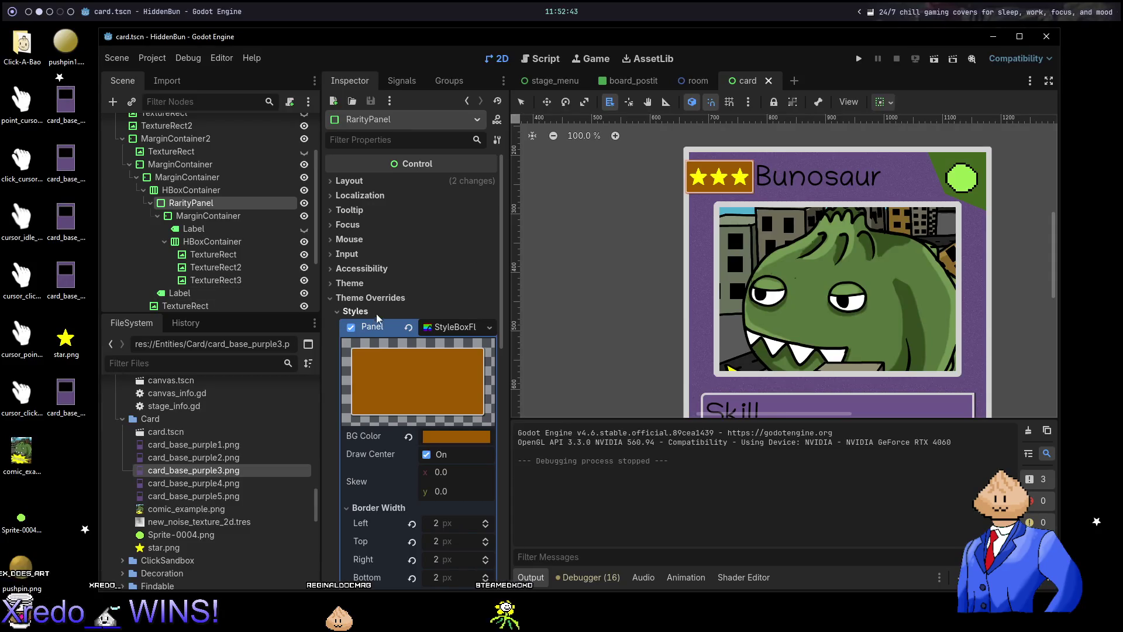
Replace the Bunosaur title label's Chilanka font override with a new SystemFont
{"action": "right_click", "coordinate": [825, 177], "text": "alt"}
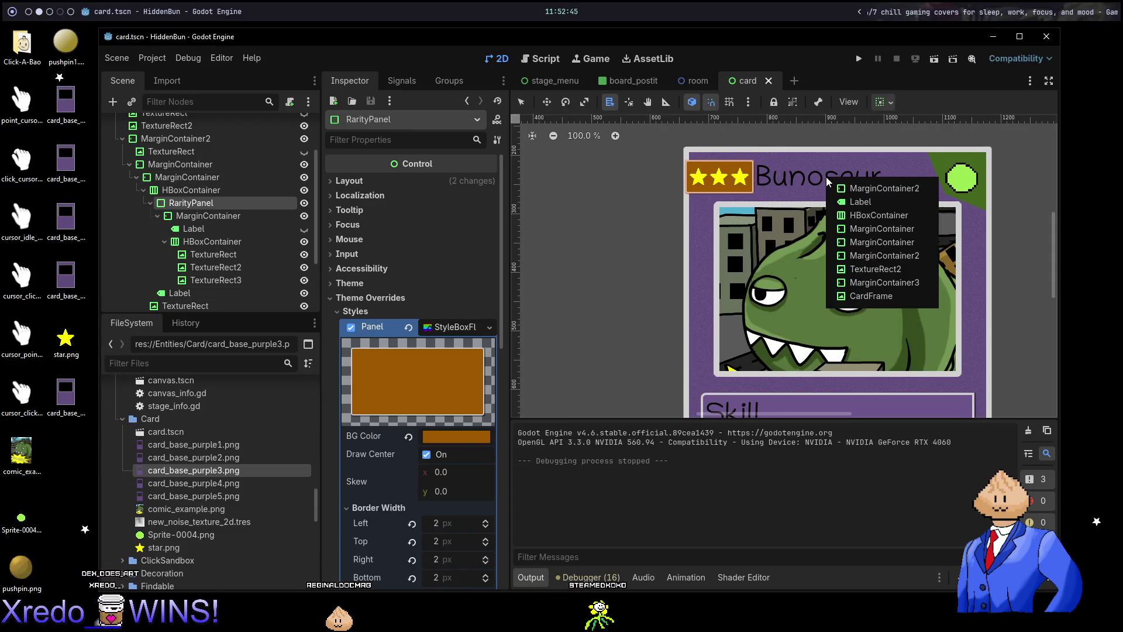
{"action": "left_click", "coordinate": [854, 215]}
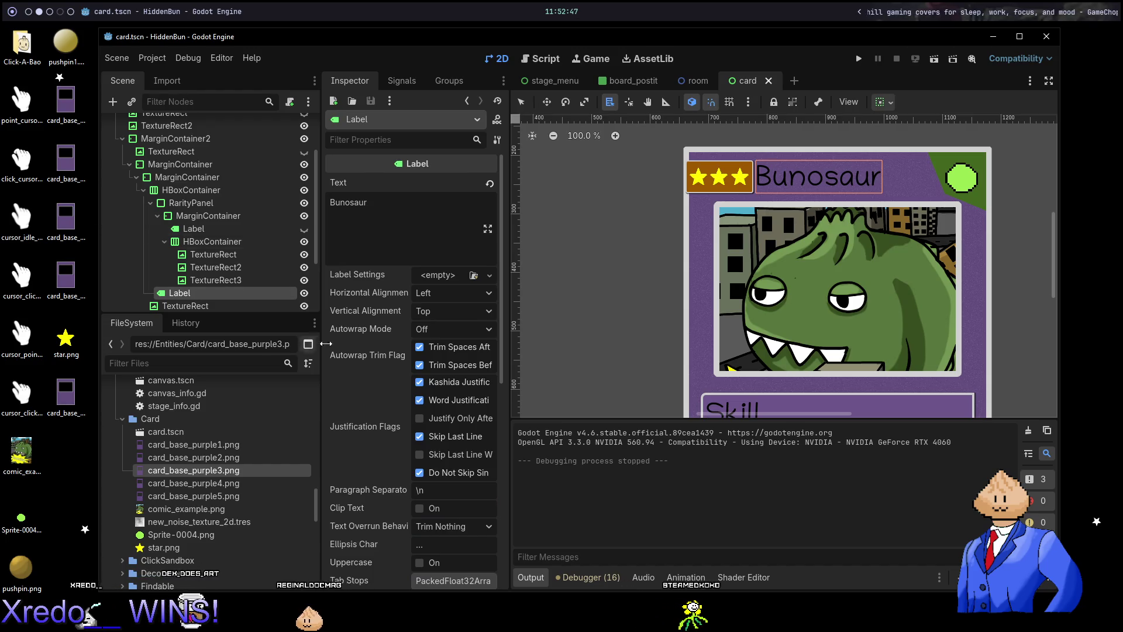
{"action": "scroll", "coordinate": [345, 418], "scroll_direction": "down", "scroll_amount": 5}
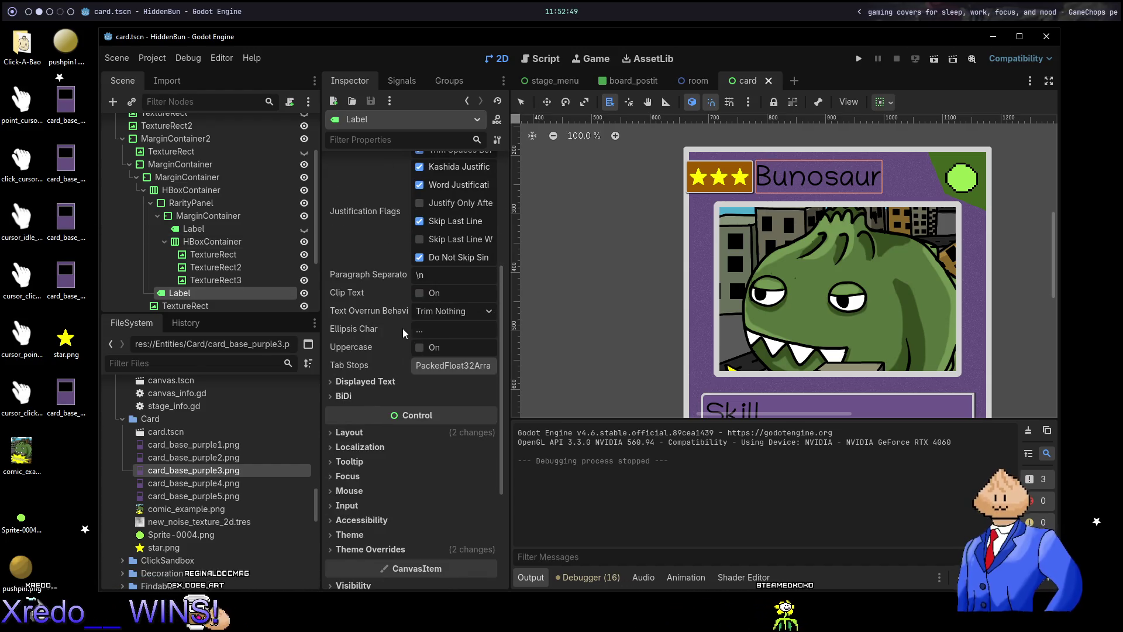
{"action": "scroll", "coordinate": [399, 330], "scroll_direction": "down", "scroll_amount": 4}
{"action": "left_click", "coordinate": [380, 388]}
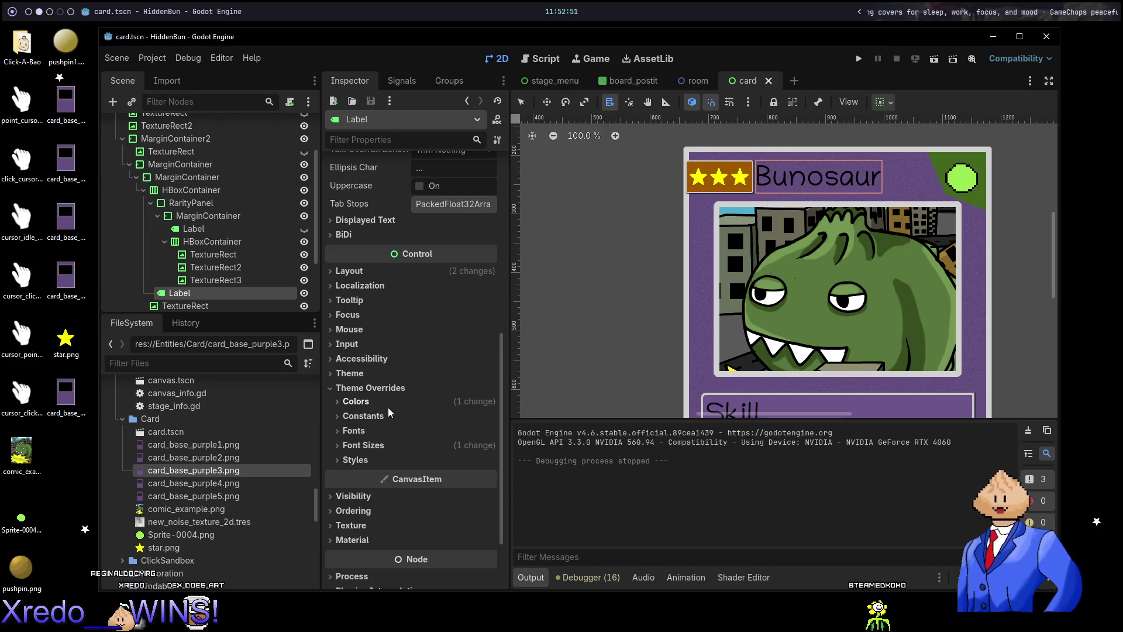
{"action": "left_click", "coordinate": [355, 431]}
{"action": "left_click", "coordinate": [462, 446]}
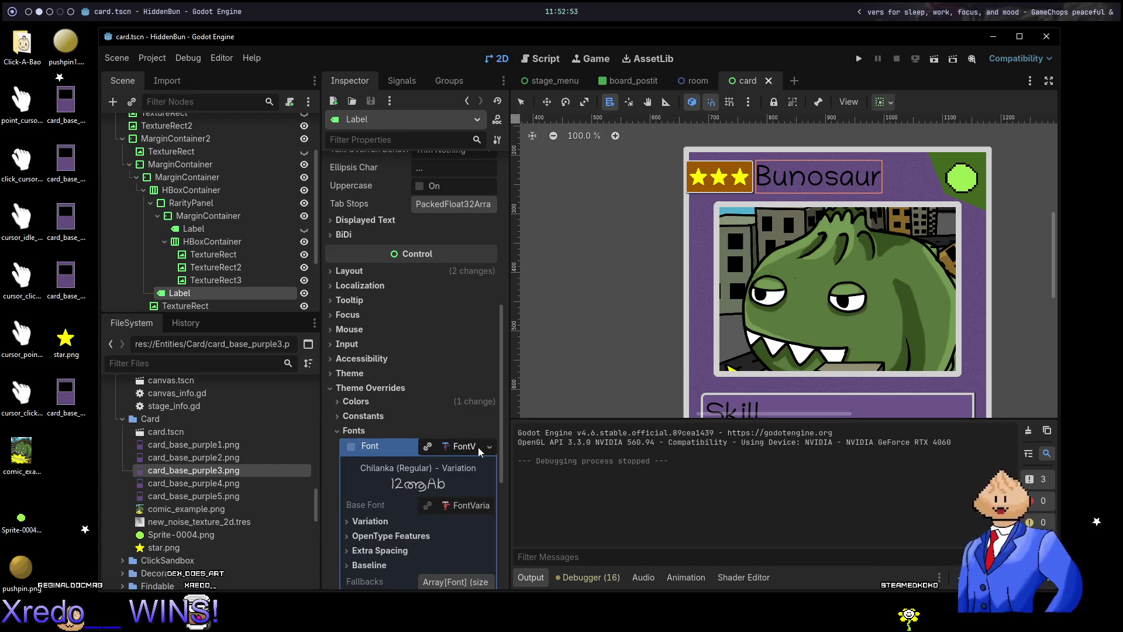
{"action": "left_click", "coordinate": [490, 451]}
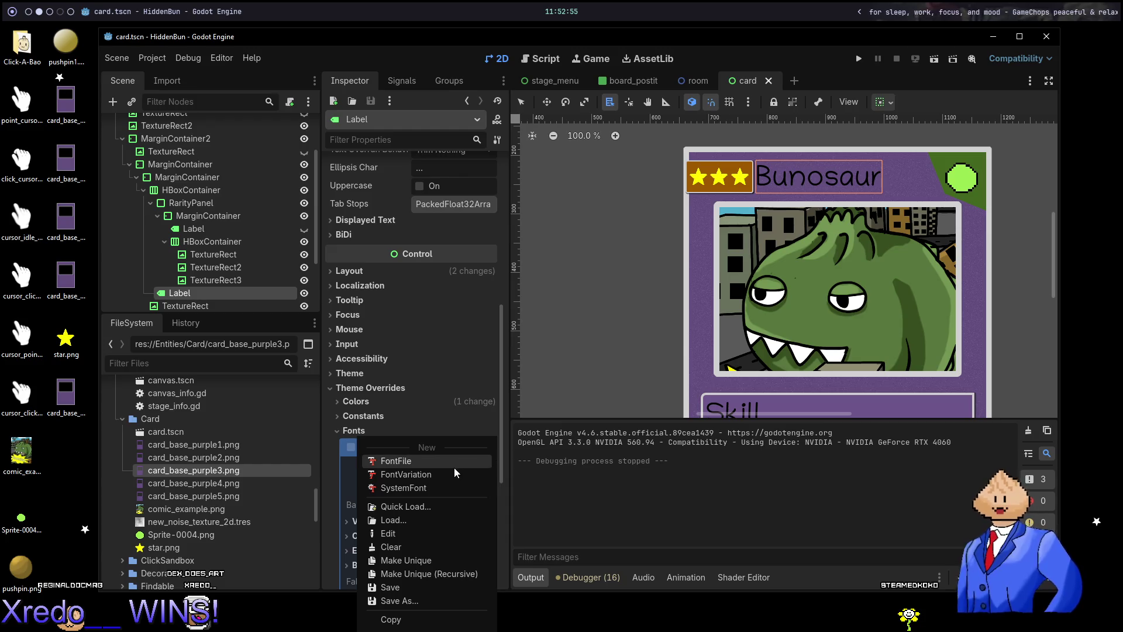
{"action": "left_click", "coordinate": [437, 486]}
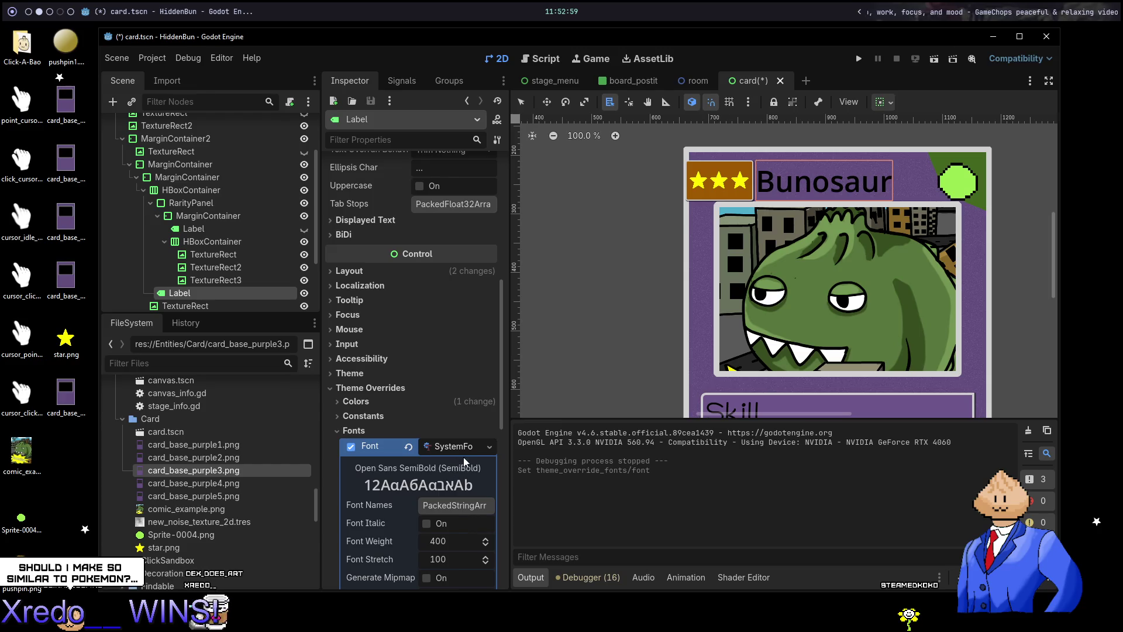
Toggle the SystemFont's Font Italic, check its font names, and save card.tscn
{"action": "scroll", "coordinate": [465, 461], "scroll_direction": "down", "scroll_amount": 2}
{"action": "scroll", "coordinate": [465, 462], "scroll_direction": "down", "scroll_amount": 1}
{"action": "scroll", "coordinate": [465, 462], "scroll_direction": "down", "scroll_amount": 1}
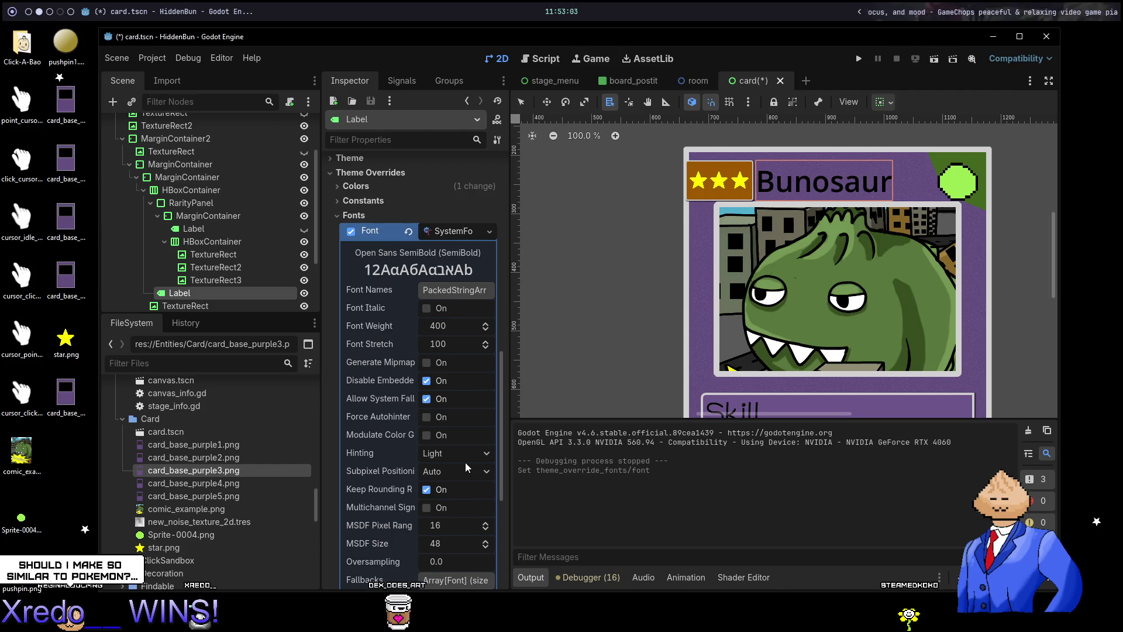
{"action": "left_click", "coordinate": [427, 308]}
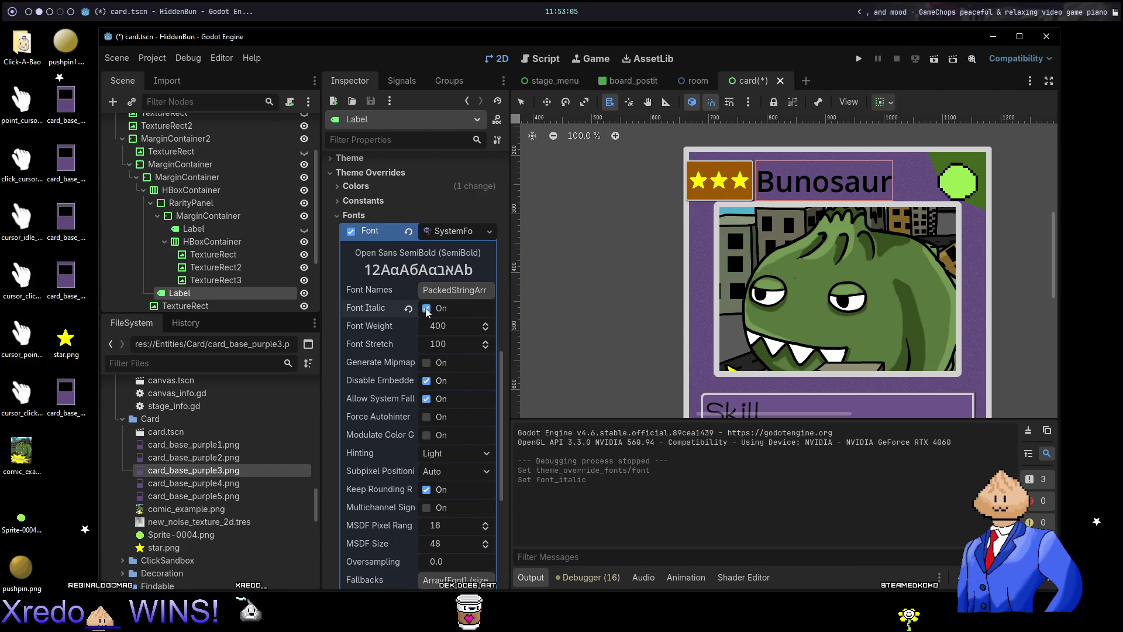
{"action": "left_click", "coordinate": [469, 296]}
{"action": "left_click", "coordinate": [469, 295]}
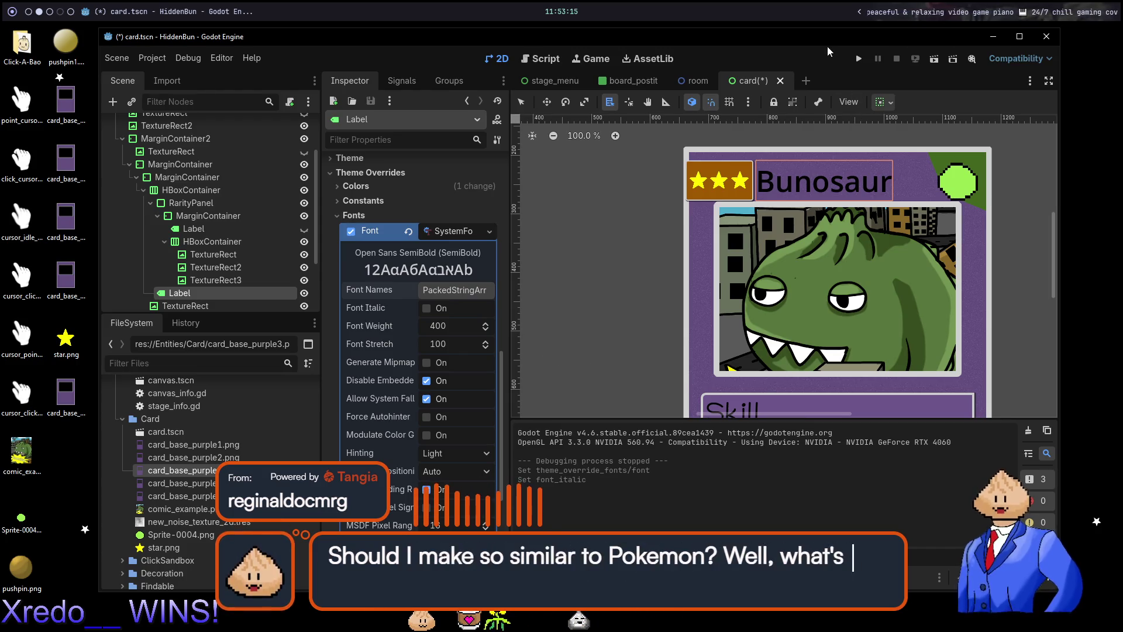
{"action": "key", "text": "ctrl+s"}
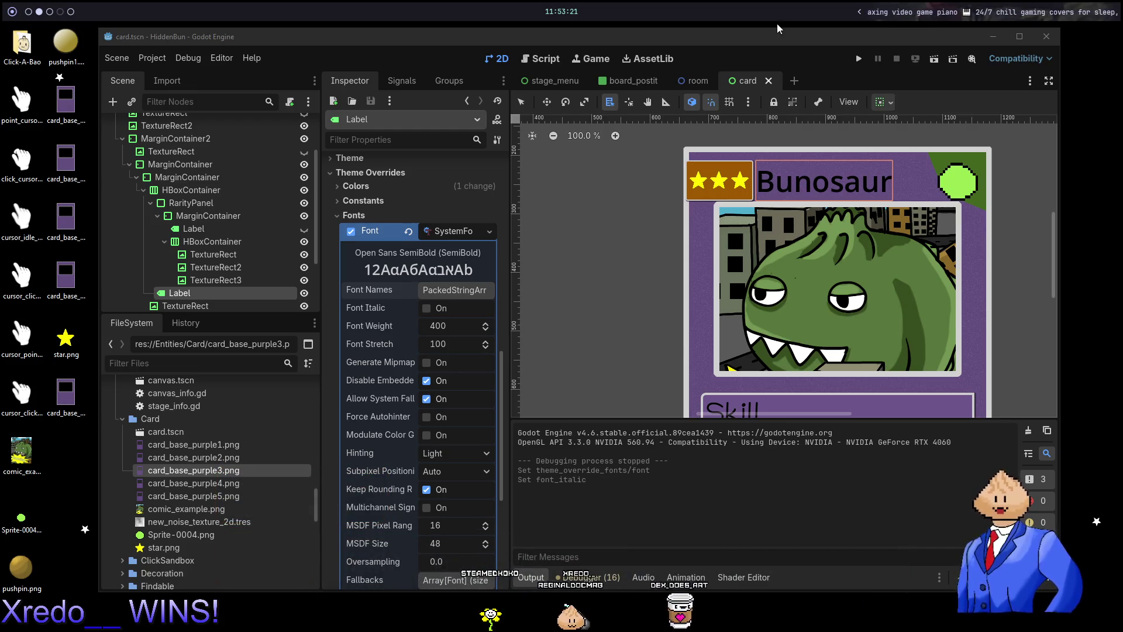
Test-run the Bunosaur card scene repeatedly, zooming the 2D canvas between runs
{"action": "left_click", "coordinate": [767, 44]}
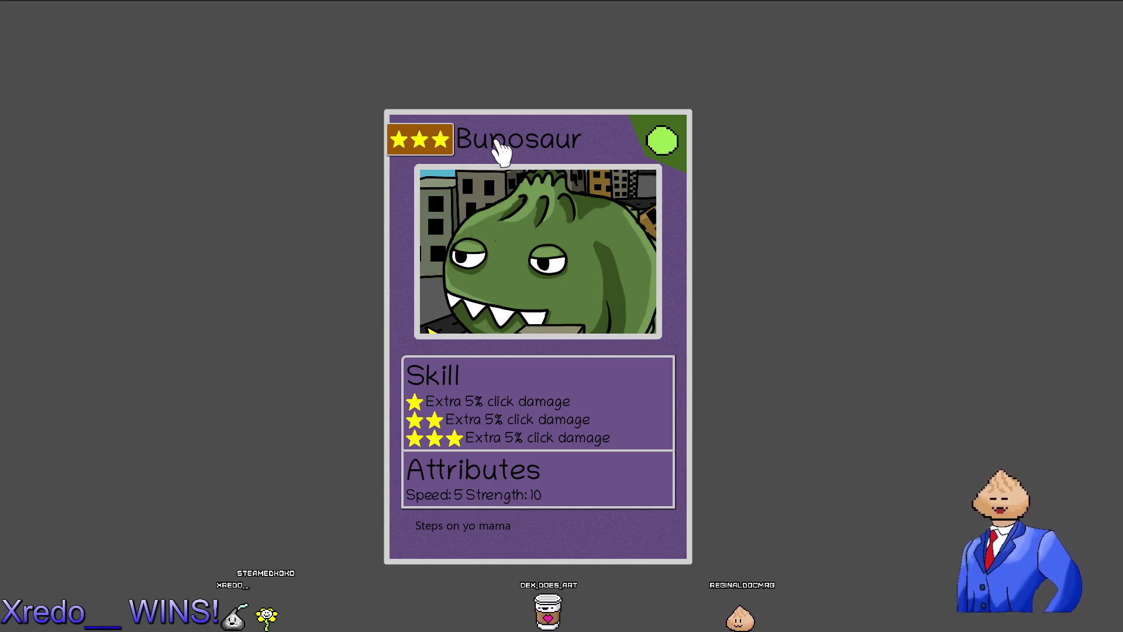
{"action": "key", "text": "F8"}
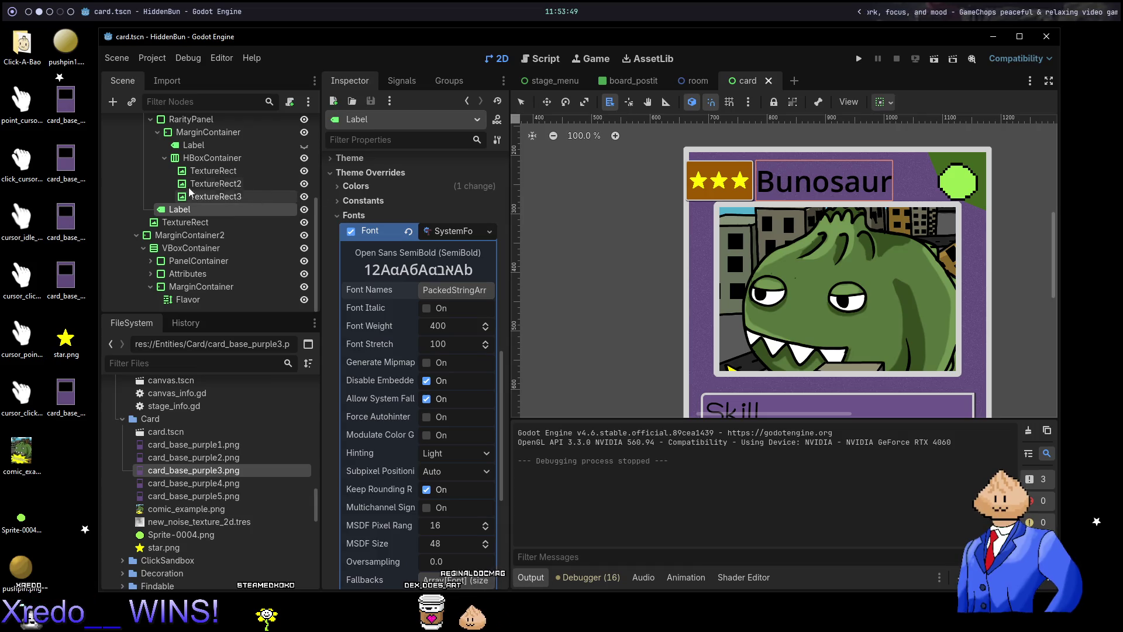
{"action": "key", "text": "F6"}
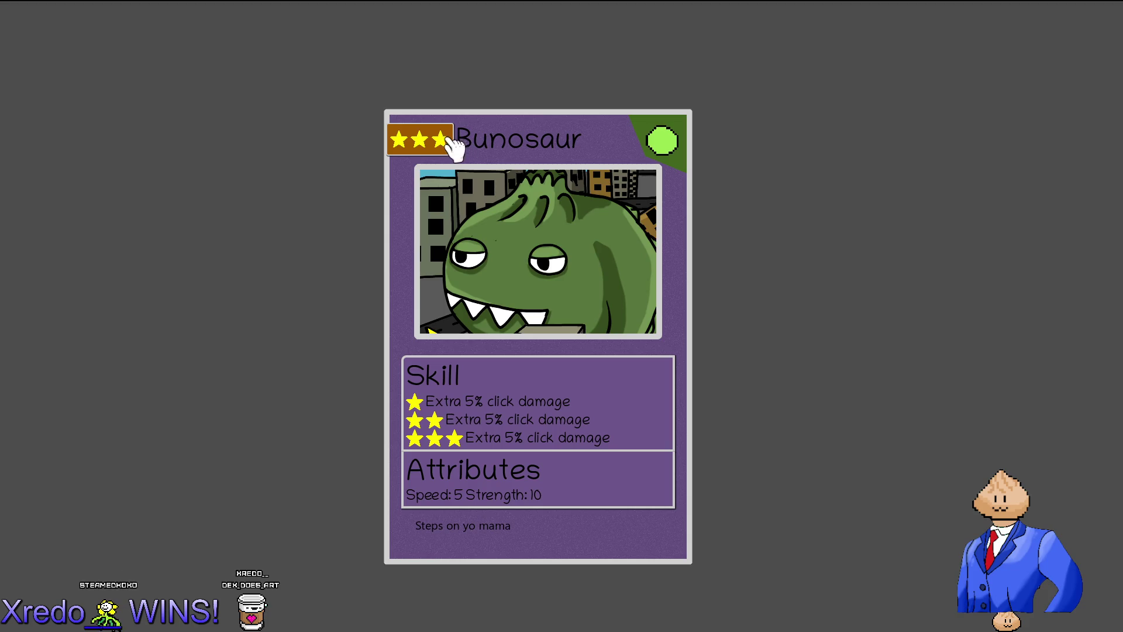
{"action": "key", "text": "F8"}
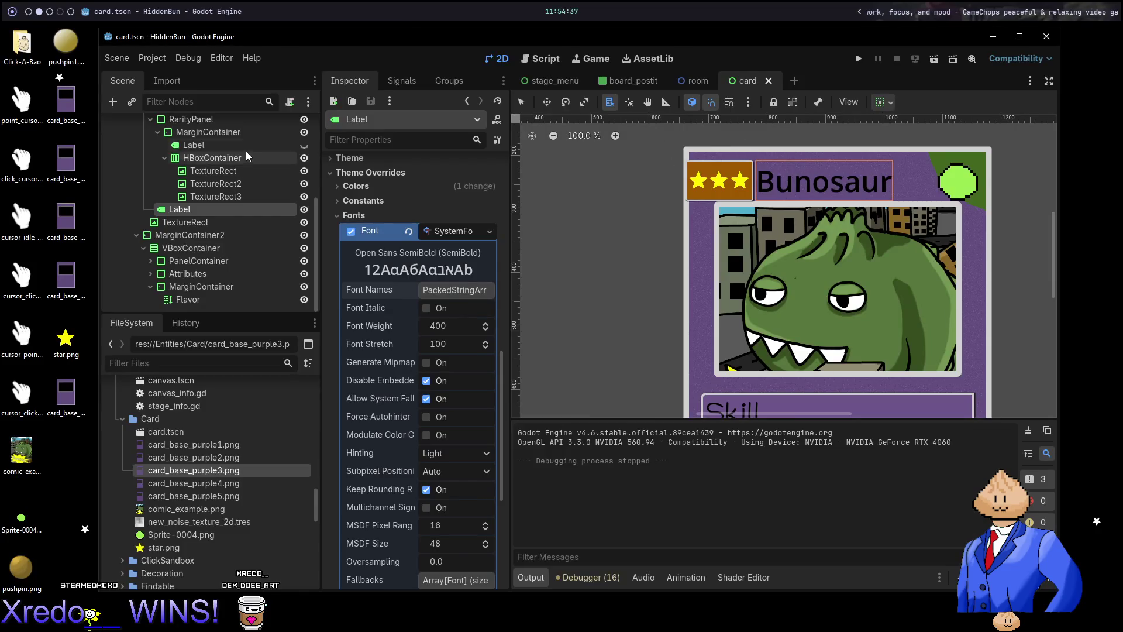
{"action": "scroll", "coordinate": [247, 157], "scroll_direction": "up", "scroll_amount": 5}
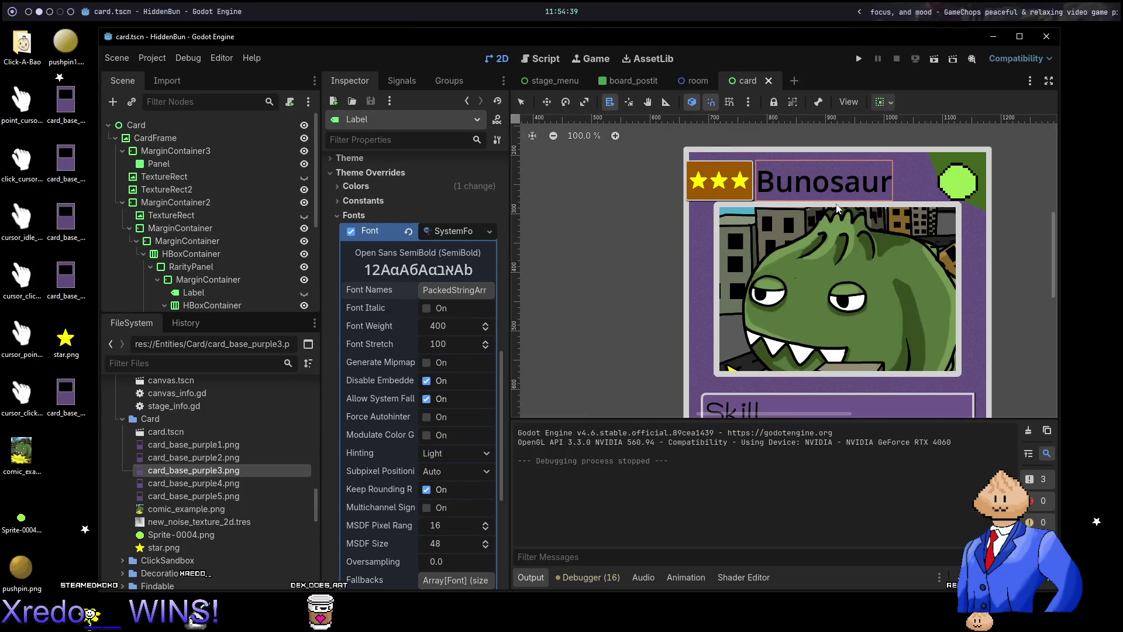
{"action": "scroll", "coordinate": [851, 210], "scroll_direction": "down", "scroll_amount": 6}
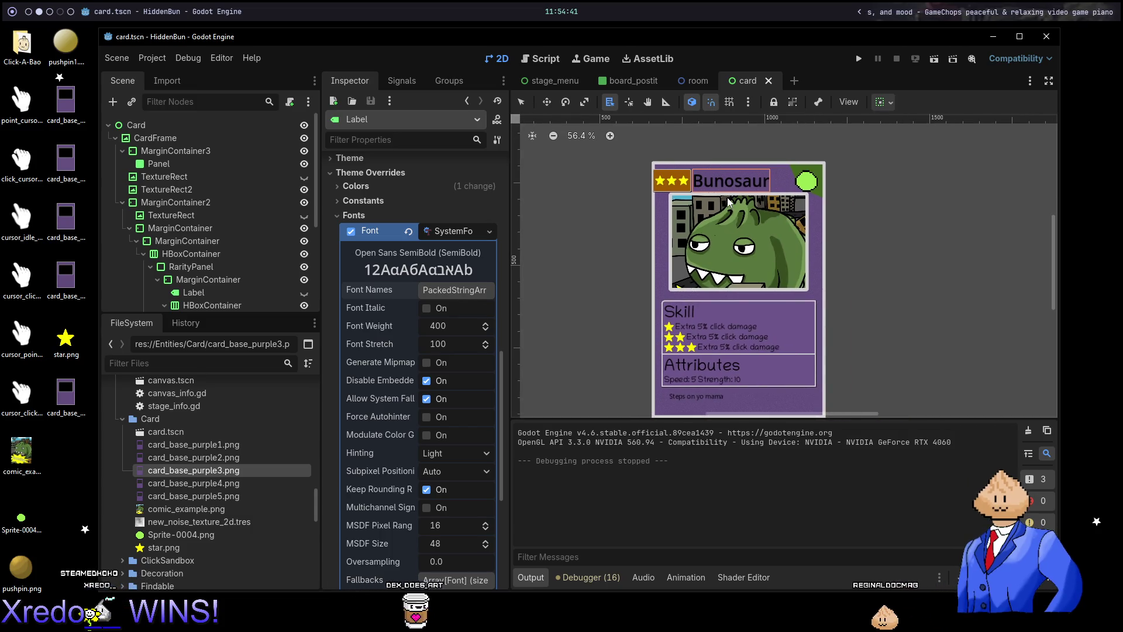
{"action": "scroll", "coordinate": [792, 255], "scroll_direction": "down", "scroll_amount": 2}
{"action": "scroll", "coordinate": [792, 256], "scroll_direction": "up", "scroll_amount": 3}
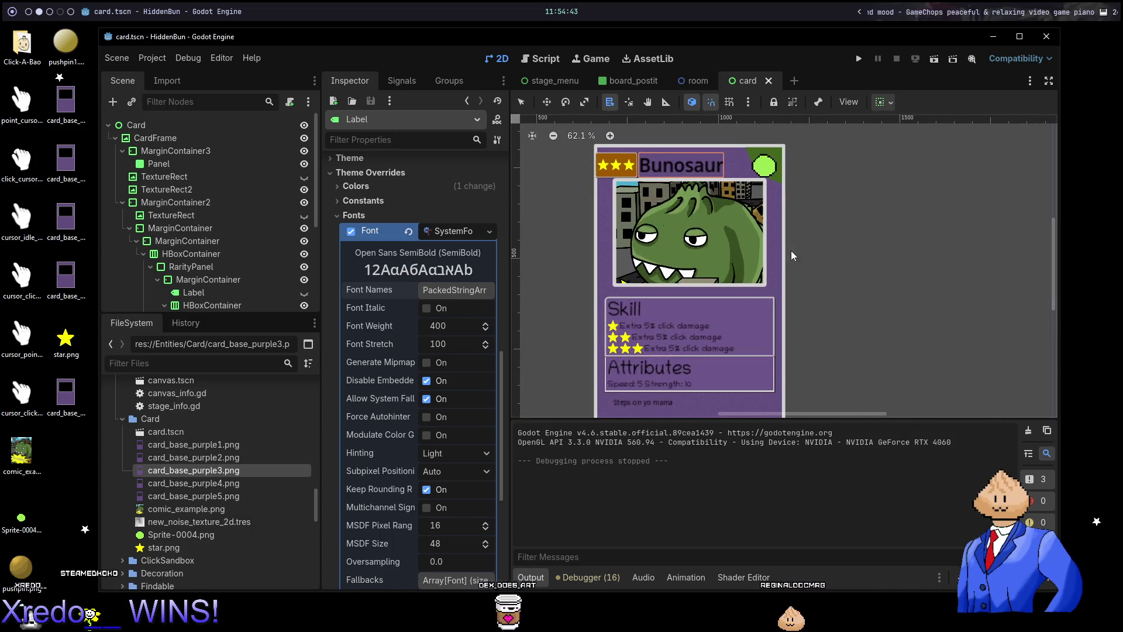
{"action": "key", "text": "F6"}
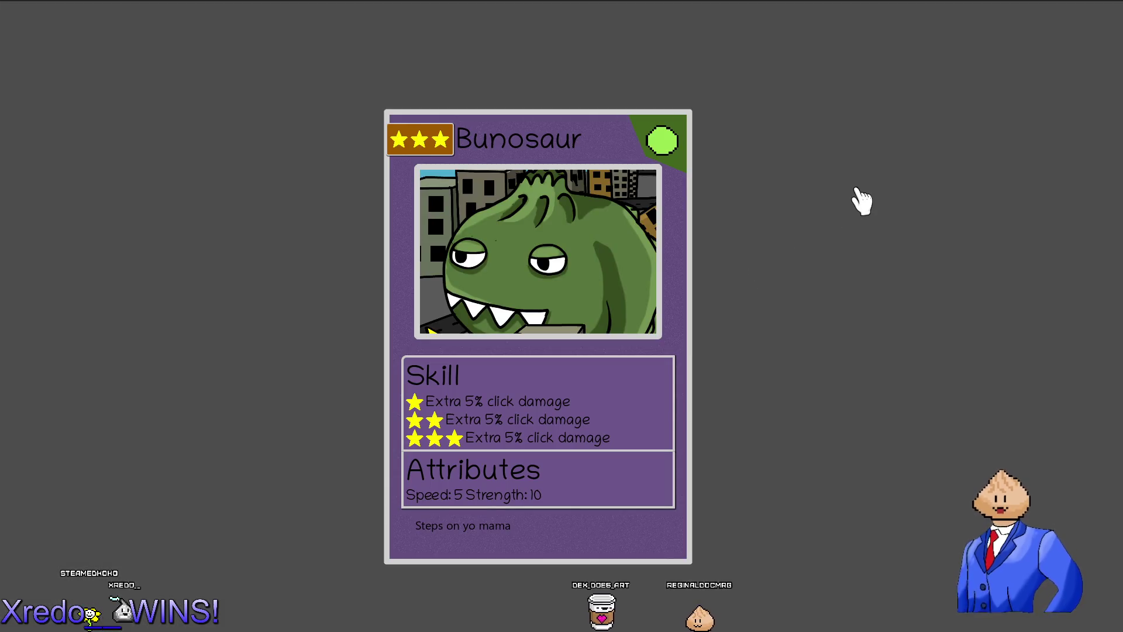
Snip a screenshot of the whole running Bunosaur card, then close the game
{"action": "key", "text": "super+shift+s"}
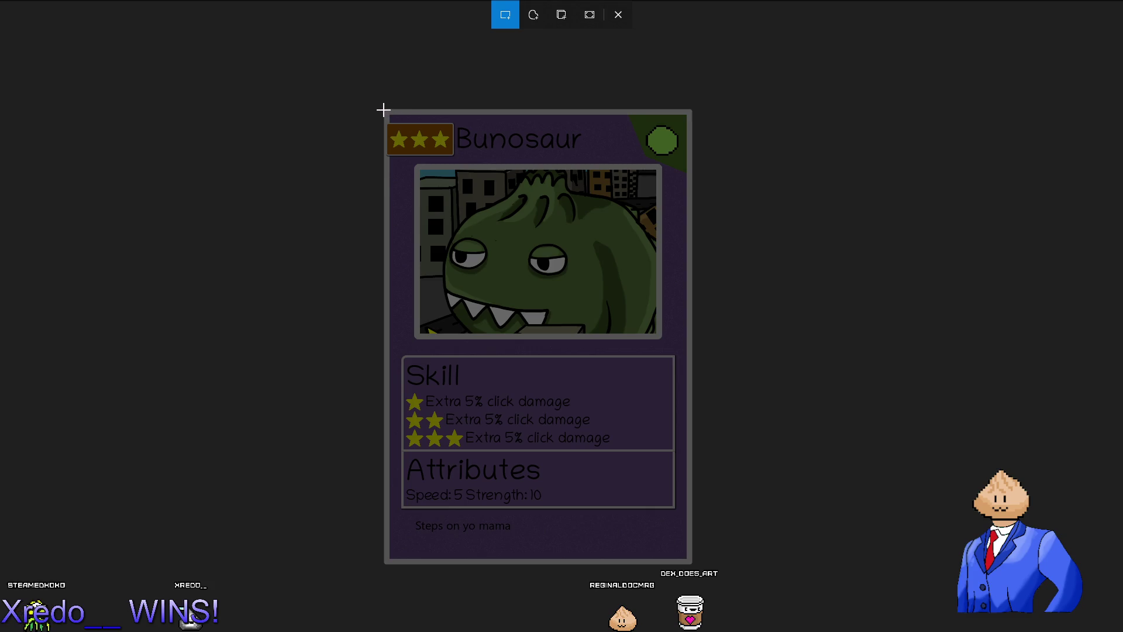
{"action": "mouse_move", "coordinate": [379, 105]}
{"action": "left_mouse_down"}
{"action": "mouse_move", "coordinate": [686, 401]}
{"action": "mouse_move", "coordinate": [702, 576]}
{"action": "mouse_move", "coordinate": [693, 567]}
{"action": "left_mouse_up"}
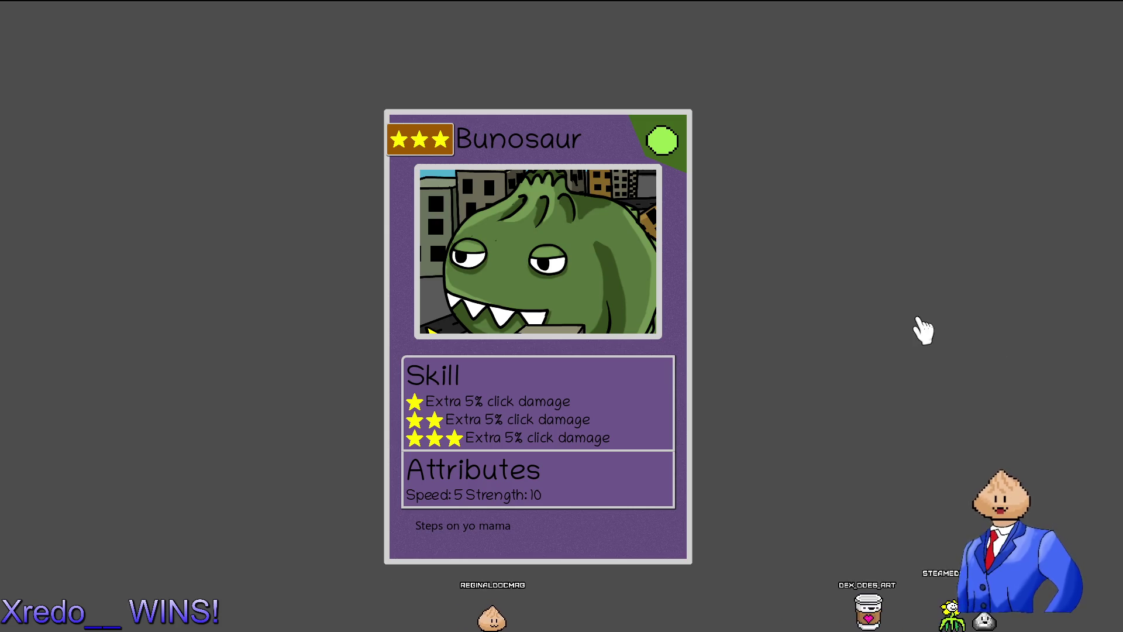
{"action": "key", "text": "F8"}
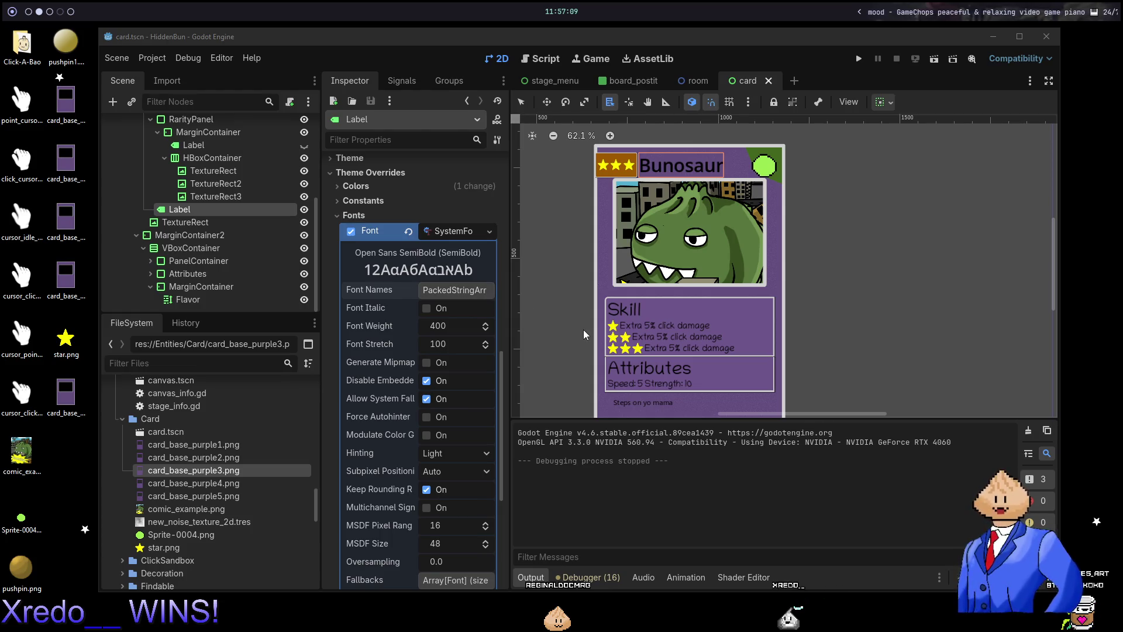
Copy the third star, TextureRect3, and paste it under the Card root node
{"action": "scroll", "coordinate": [610, 333], "scroll_direction": "up", "scroll_amount": 1}
{"action": "scroll", "coordinate": [614, 348], "scroll_direction": "up", "scroll_amount": 1}
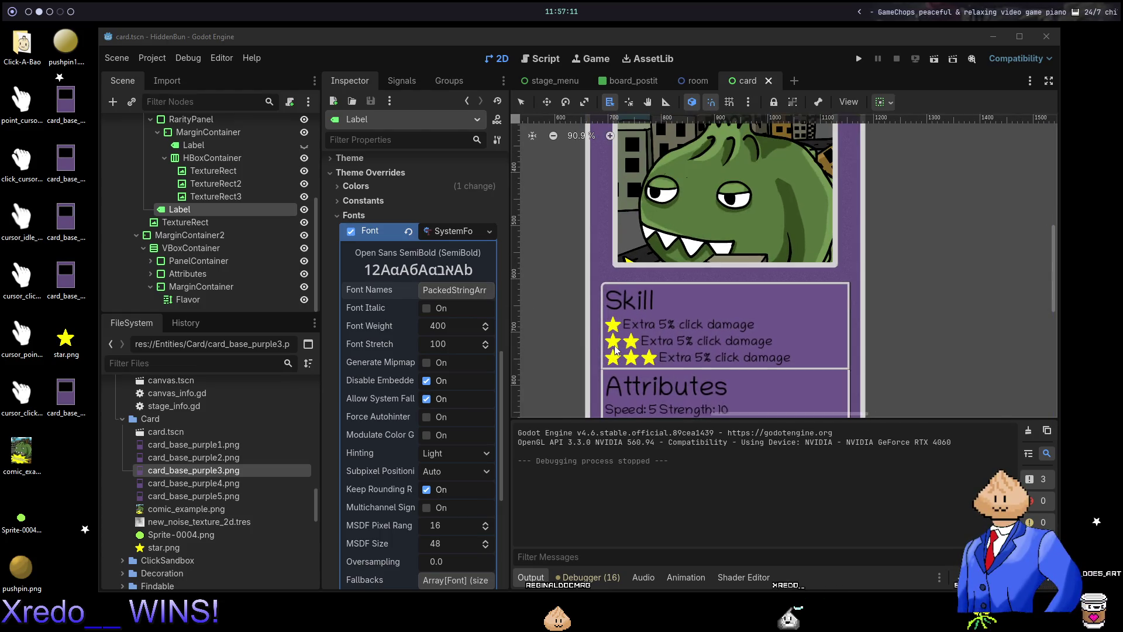
{"action": "right_click", "coordinate": [615, 349], "text": "alt"}
{"action": "key", "text": "Escape"}
{"action": "scroll", "coordinate": [614, 336], "scroll_direction": "up", "scroll_amount": 5}
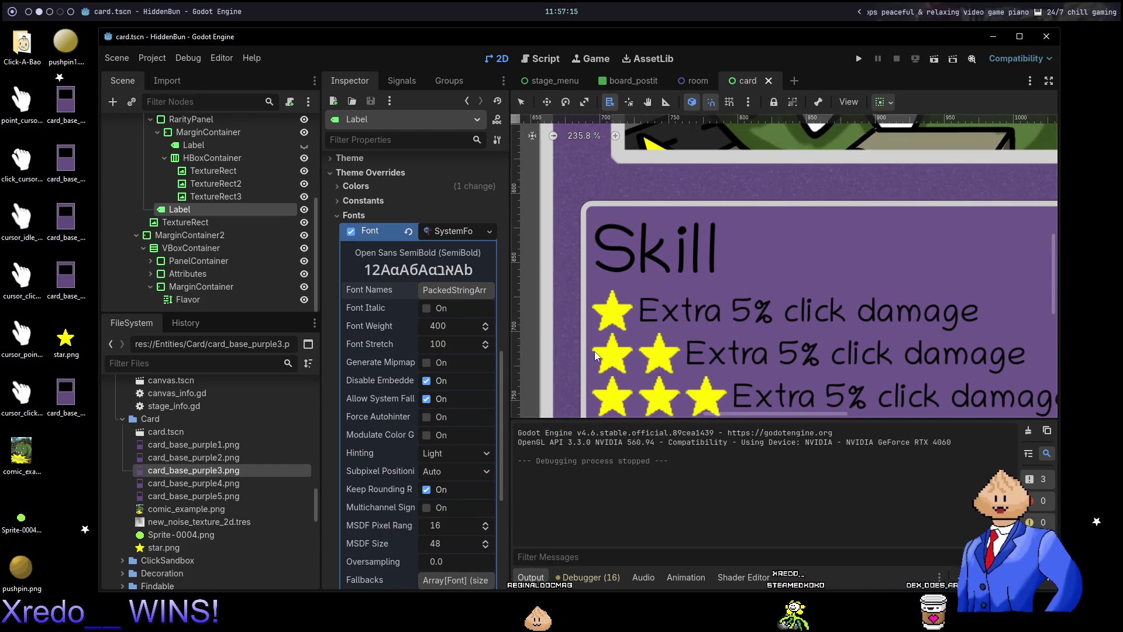
{"action": "left_click_drag", "start_coordinate": [645, 342], "coordinate": [692, 293]}
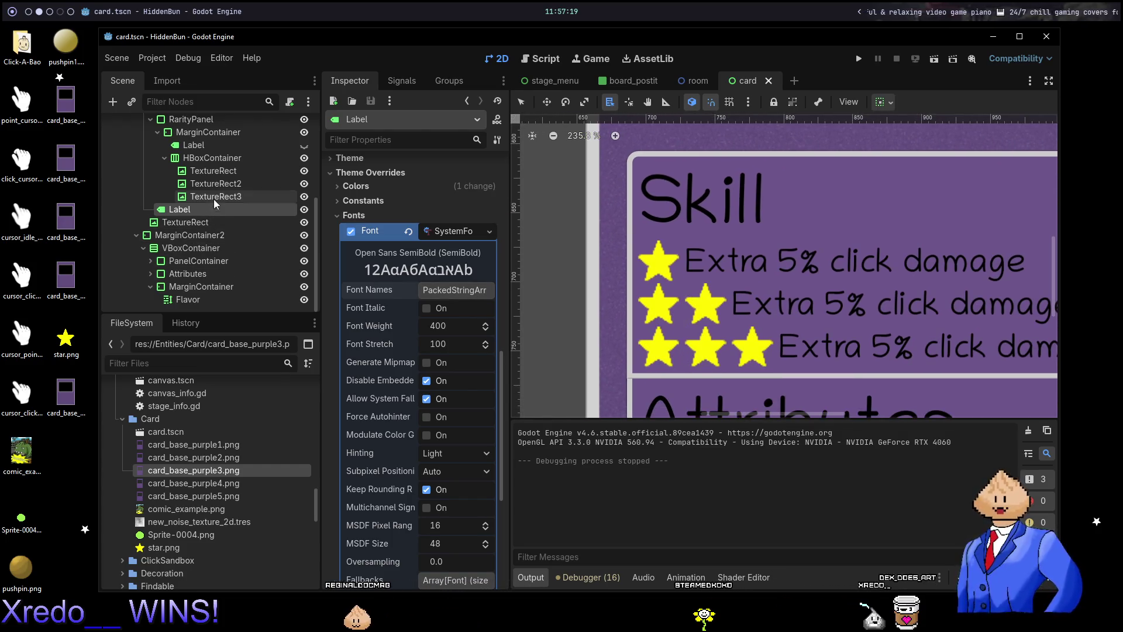
{"action": "left_click", "coordinate": [245, 197]}
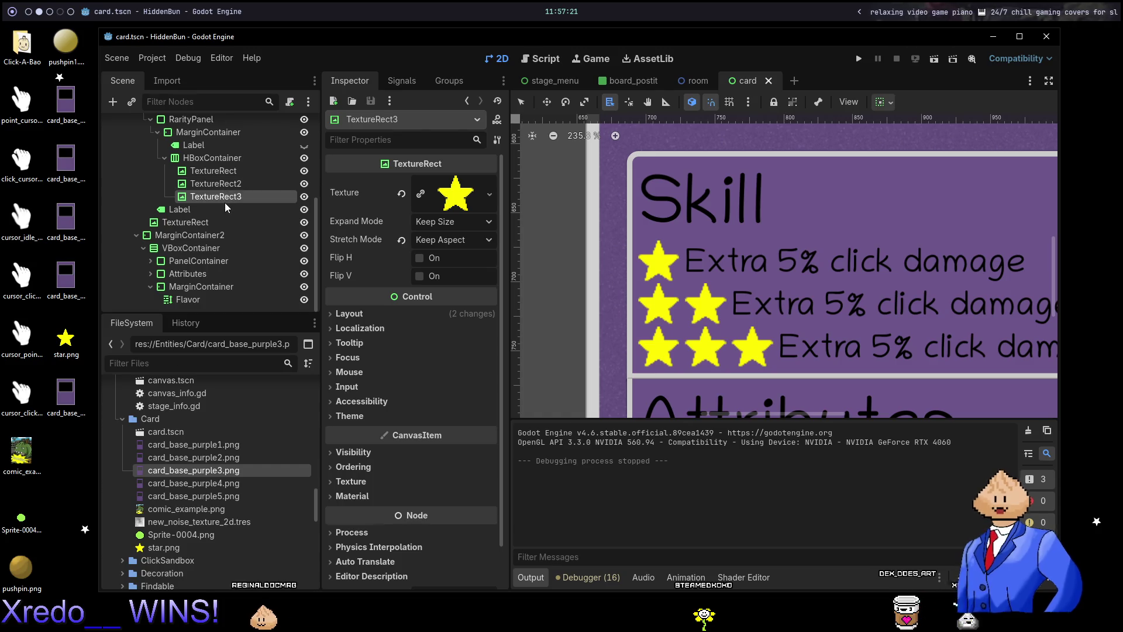
{"action": "scroll", "coordinate": [238, 237], "scroll_direction": "up", "scroll_amount": 5}
{"action": "scroll", "coordinate": [238, 237], "scroll_direction": "up", "scroll_amount": 1}
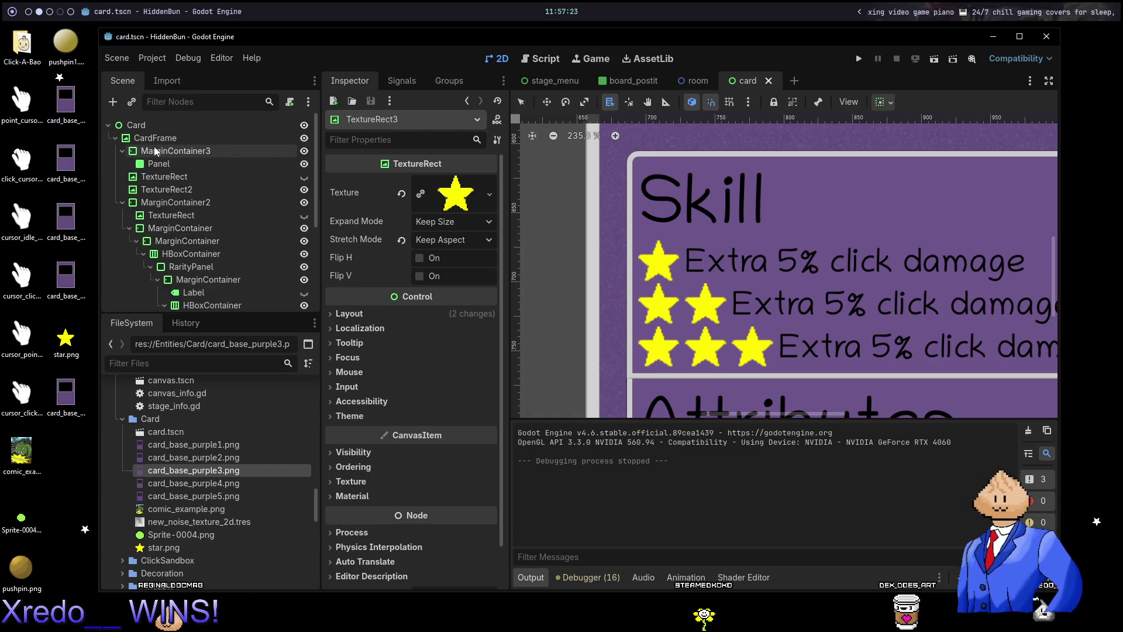
{"action": "left_click", "coordinate": [137, 125]}
{"action": "key", "text": "ctrl+v"}
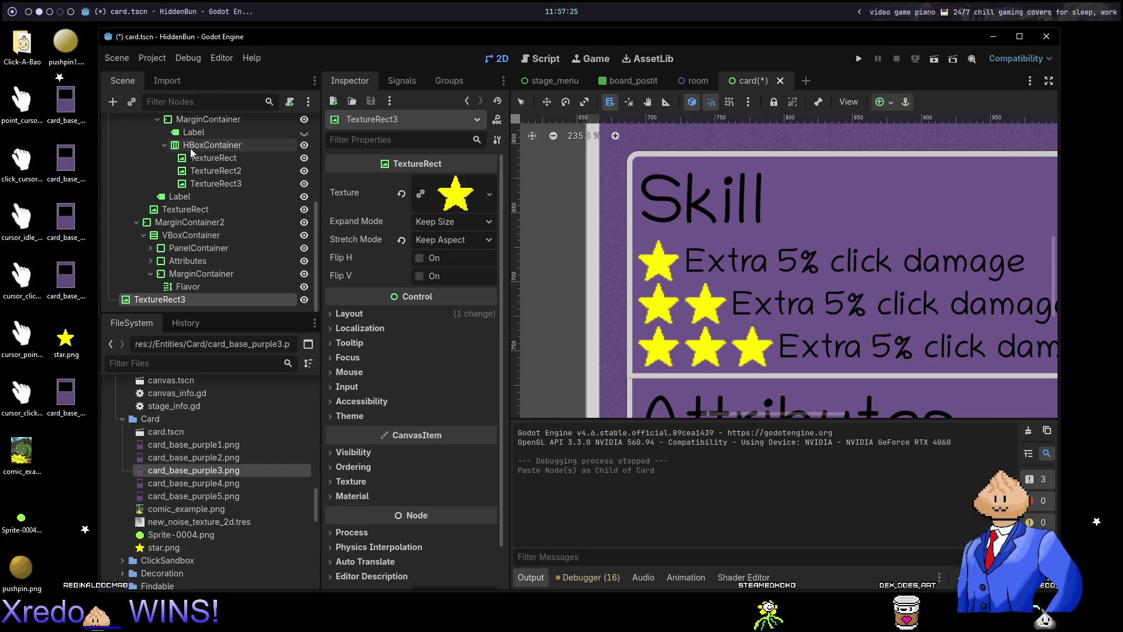
Move the loose star to (-253, -120) and duplicate it, shifted slightly right
{"action": "scroll", "coordinate": [772, 406], "scroll_direction": "down", "scroll_amount": 8}
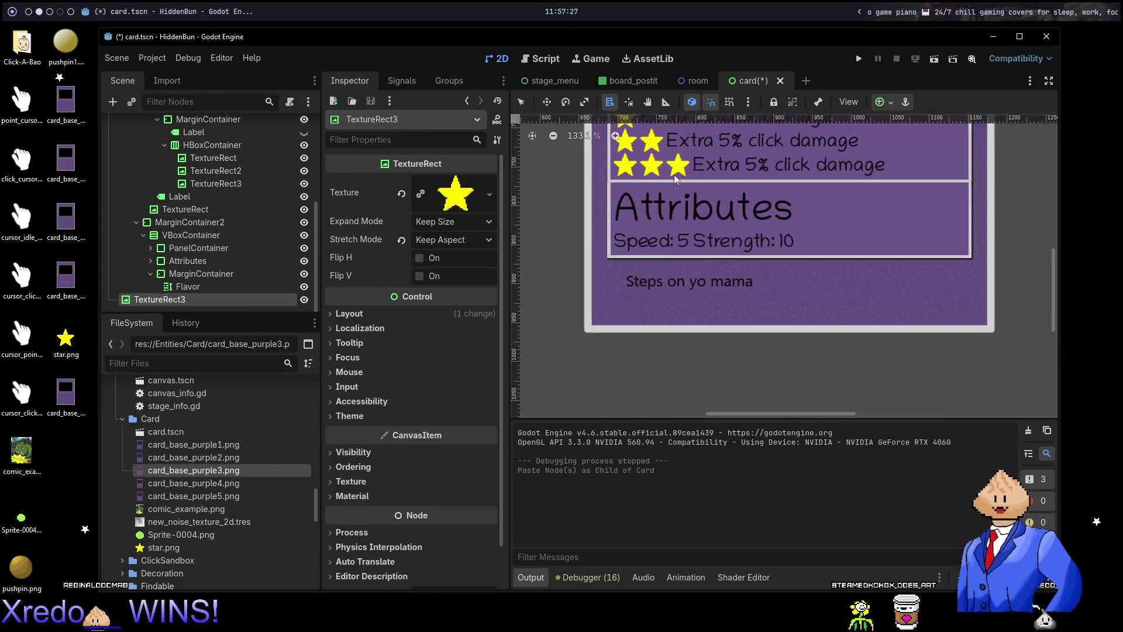
{"action": "scroll", "coordinate": [771, 405], "scroll_direction": "up", "scroll_amount": 1}
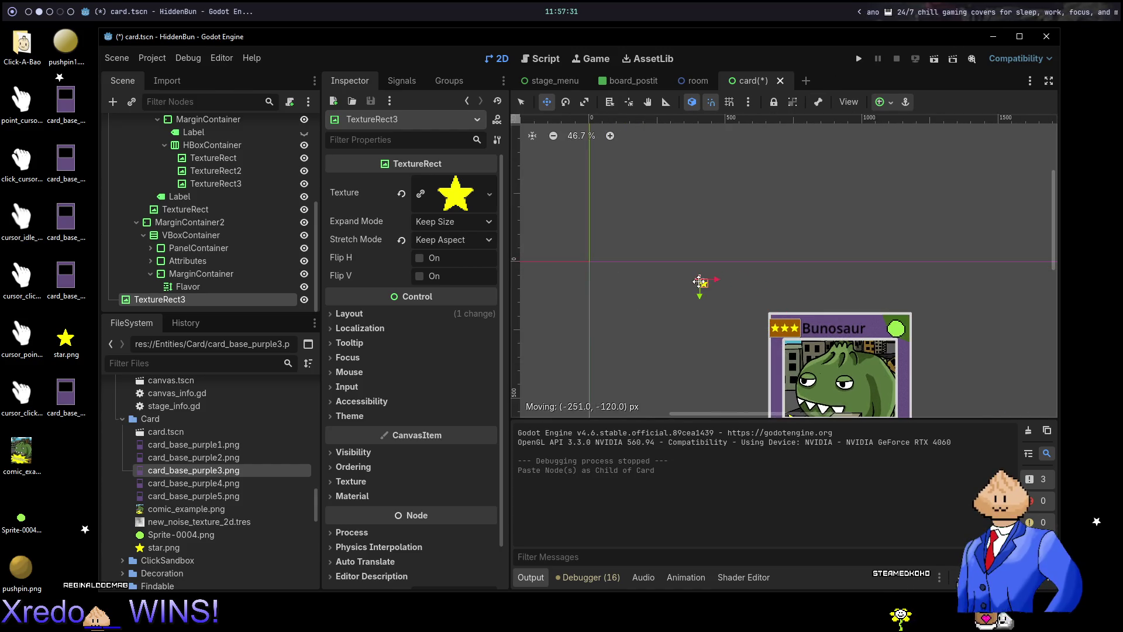
{"action": "left_click_drag", "start_coordinate": [700, 281], "coordinate": [697, 282]}
{"action": "scroll", "coordinate": [698, 282], "scroll_direction": "up", "scroll_amount": 5}
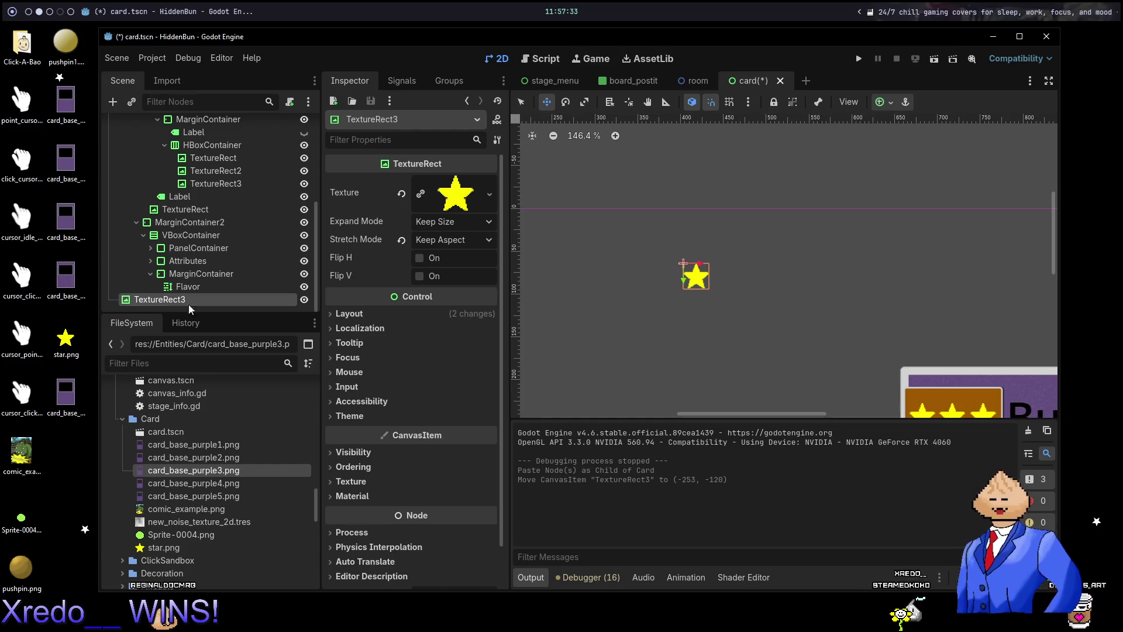
{"action": "key", "text": "ctrl+d"}
{"action": "left_click_drag", "start_coordinate": [703, 277], "coordinate": [718, 272]}
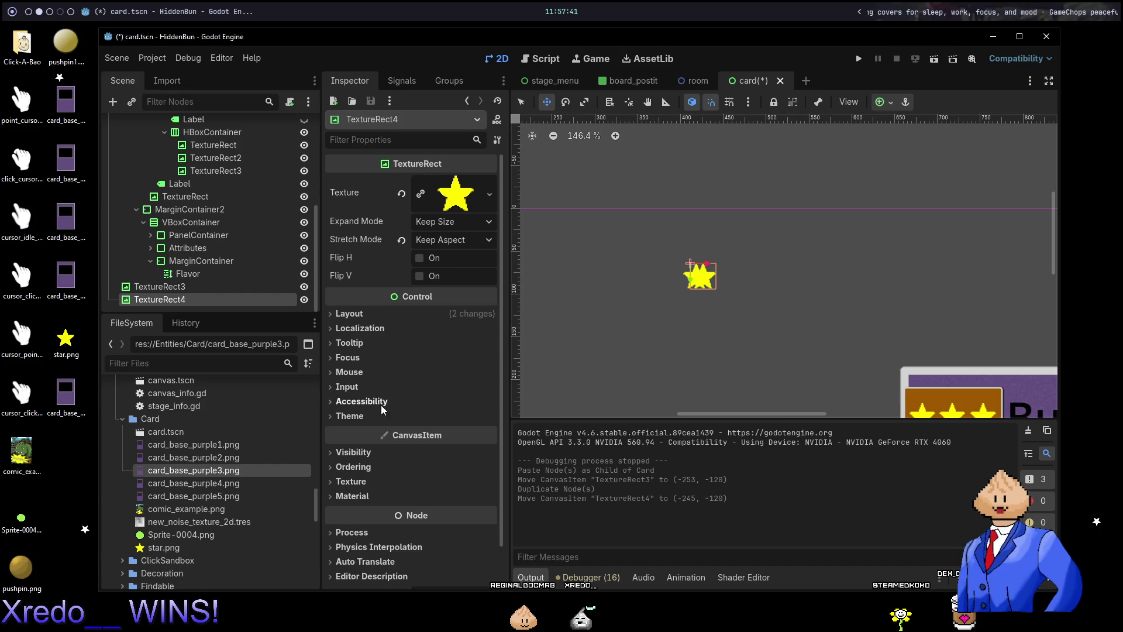
Tilt the duplicate star to 5 degrees in the Transform section
{"action": "left_click", "coordinate": [394, 463]}
{"action": "left_click", "coordinate": [394, 463]}
{"action": "left_click", "coordinate": [371, 314]}
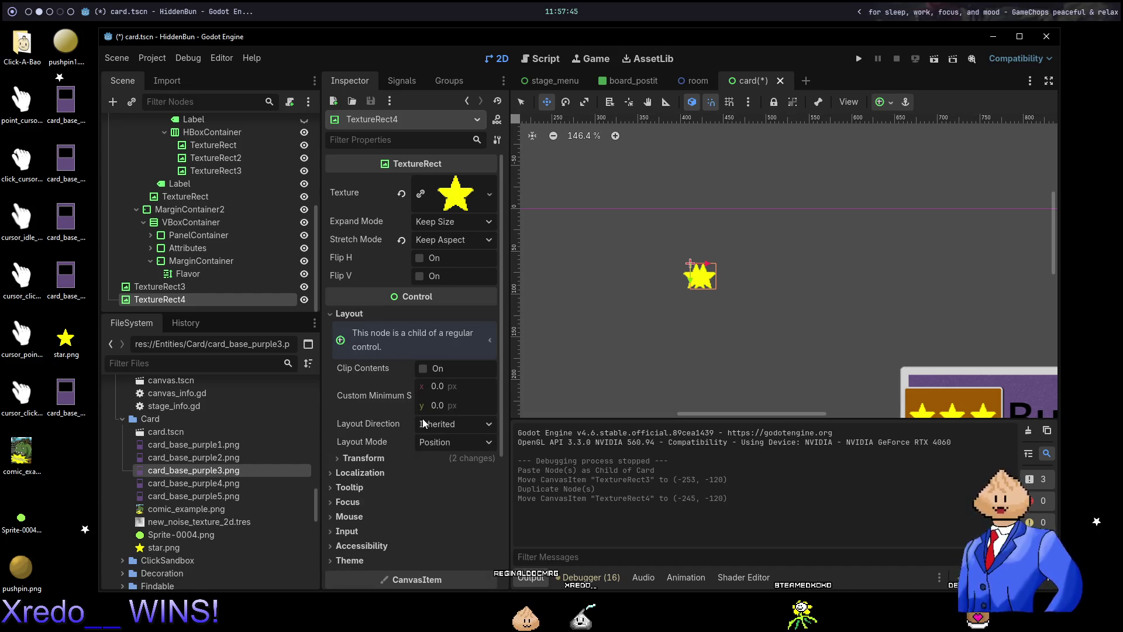
{"action": "left_click", "coordinate": [419, 461]}
{"action": "left_click", "coordinate": [442, 548]}
{"action": "key", "text": "Tab"}
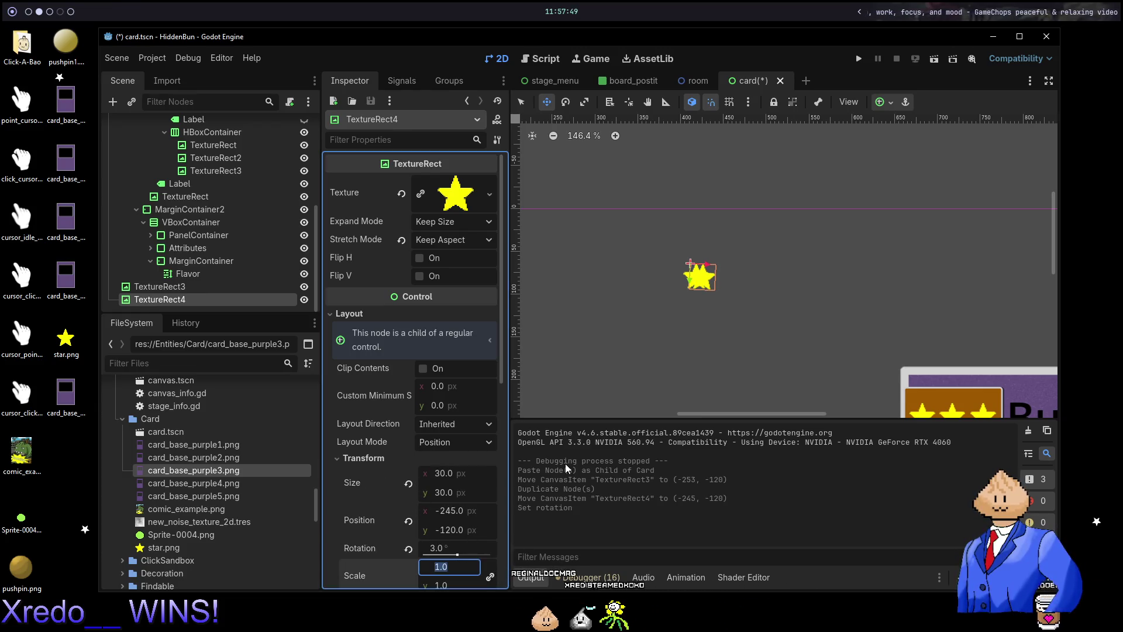
{"action": "left_click_drag", "start_coordinate": [445, 548], "coordinate": [462, 548]}
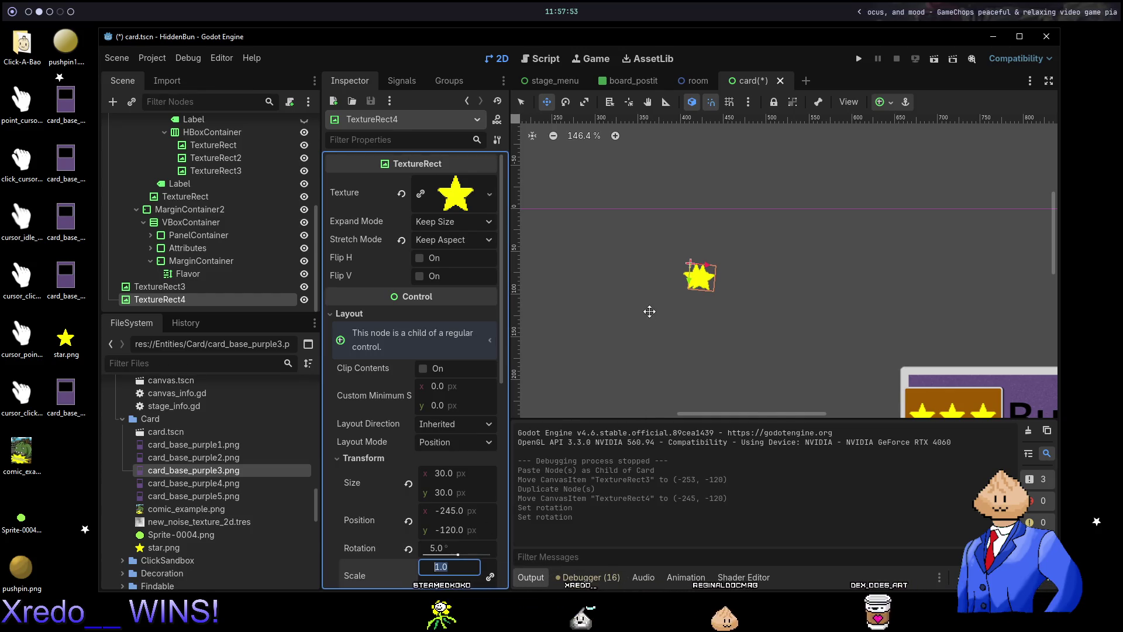
Duplicate the original star and nudge the copy slightly to its left
{"action": "left_click", "coordinate": [214, 286]}
{"action": "key", "text": "ctrl+d"}
{"action": "key", "text": "shift+Left"}
{"action": "key", "text": "shift+Left"}
{"action": "key", "text": "Right"}
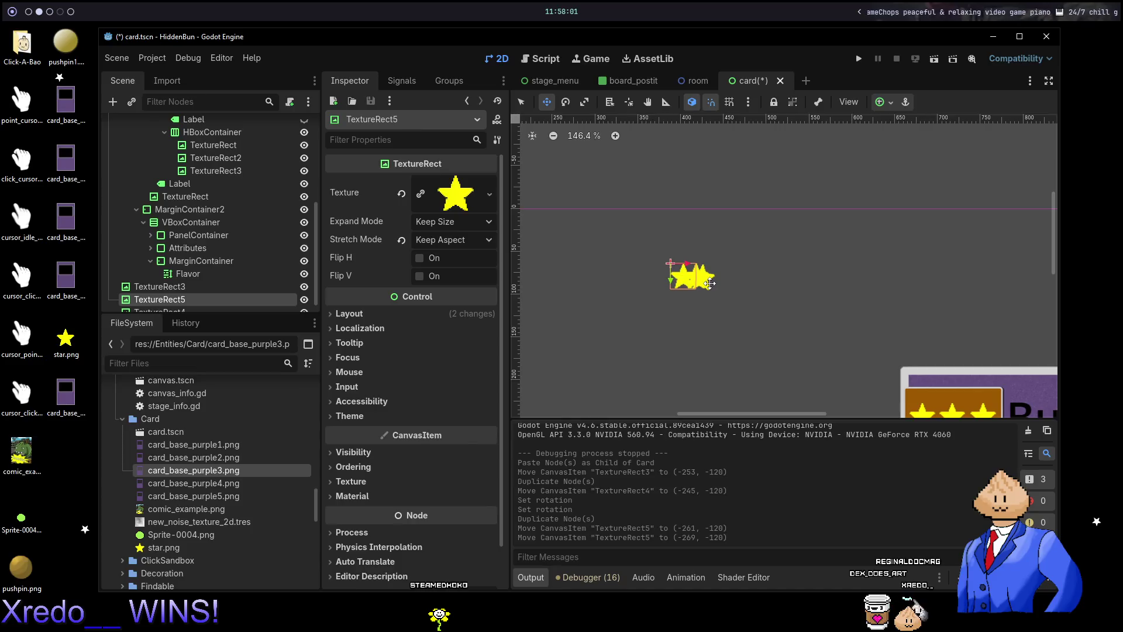
{"action": "key", "text": "Right"}
{"action": "key", "text": "shift+Left"}
{"action": "key", "text": "shift+Right"}
{"action": "key", "text": "shift+Right"}
{"action": "key", "text": "shift+Right"}
{"action": "key", "text": "Left"}
{"action": "key", "text": "Left"}
{"action": "key", "text": "Left"}
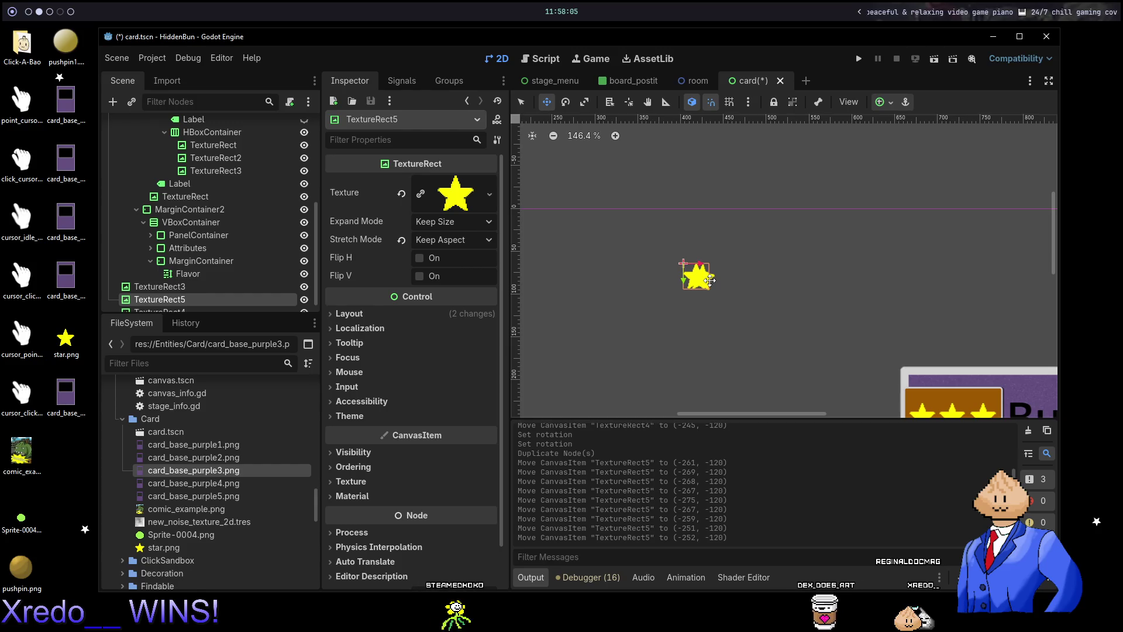
{"action": "key", "text": "Right"}
{"action": "key", "text": "Right"}
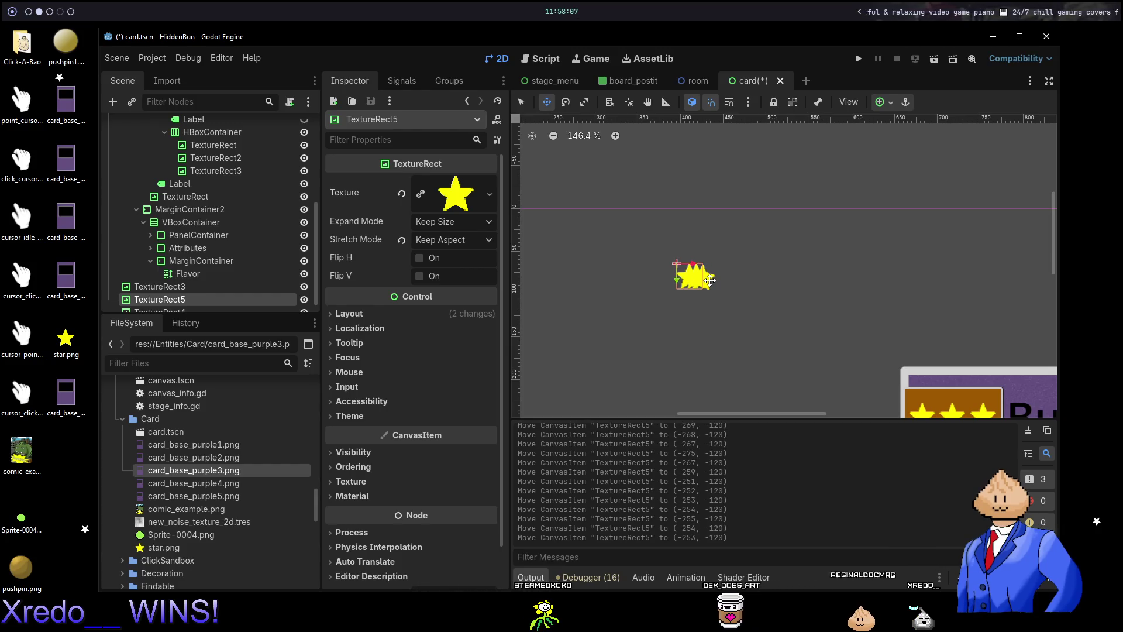
{"action": "key", "text": "shift+Left"}
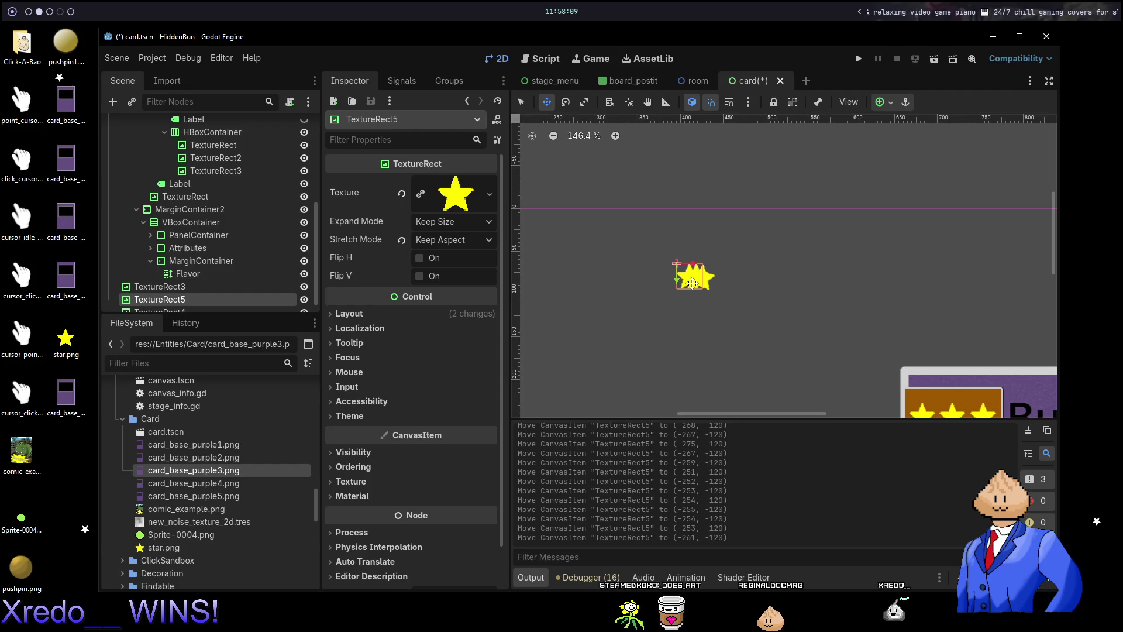
{"action": "key", "text": "Left"}
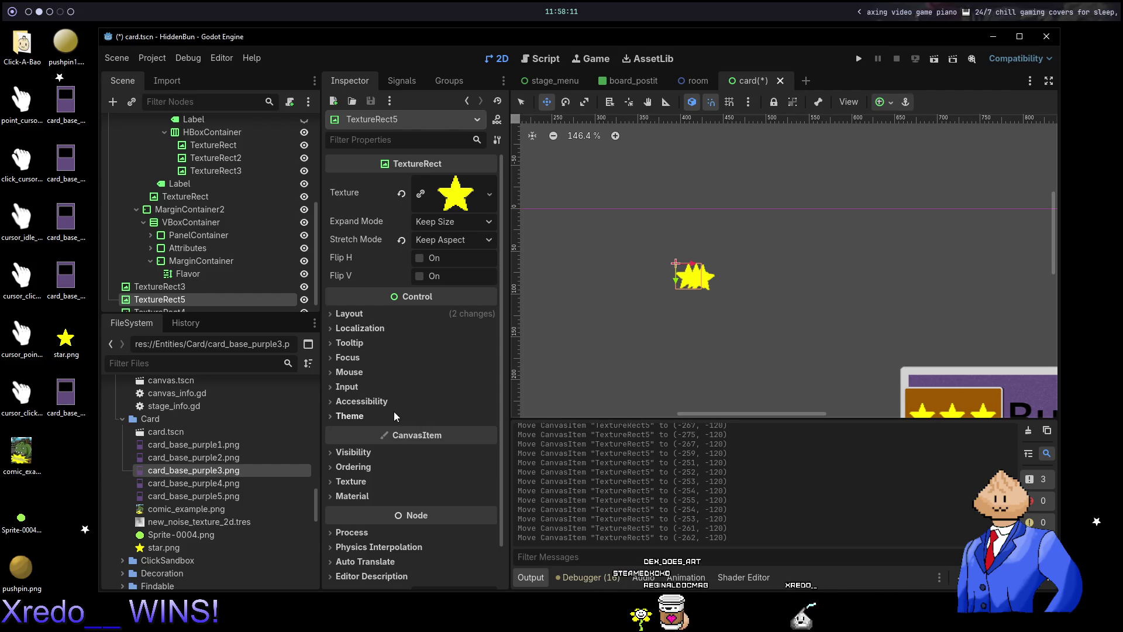
Set the new TextureRect5 star's rotation to -5 degrees
{"action": "left_click", "coordinate": [374, 314]}
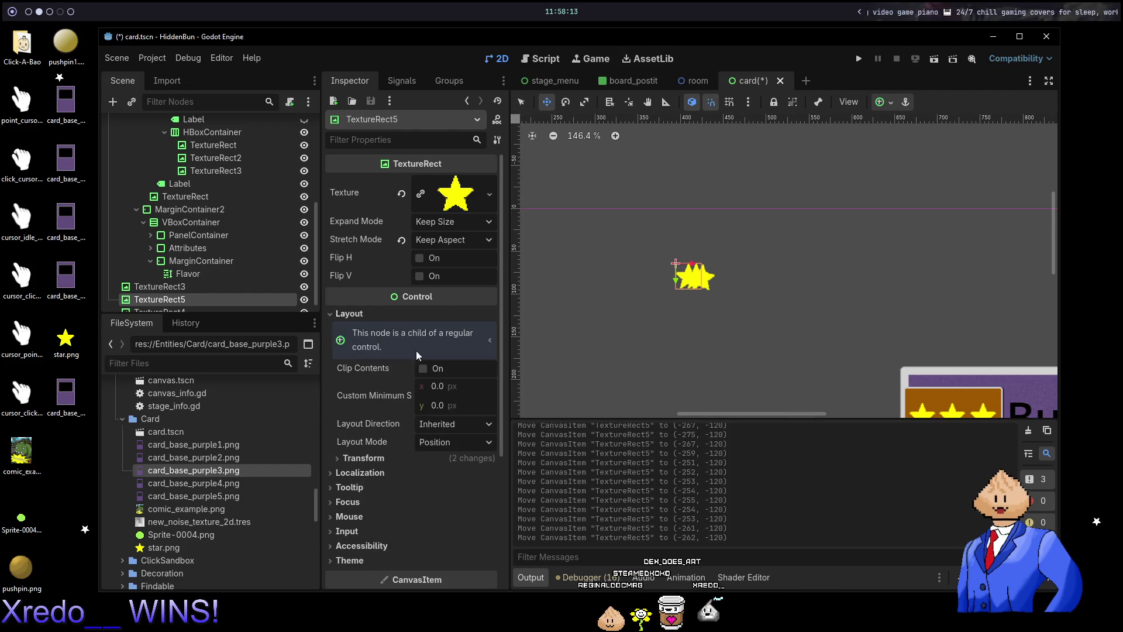
{"action": "left_click", "coordinate": [451, 458]}
{"action": "left_click", "coordinate": [450, 548]}
{"action": "type", "text": "5"}
{"action": "key", "text": "Return"}
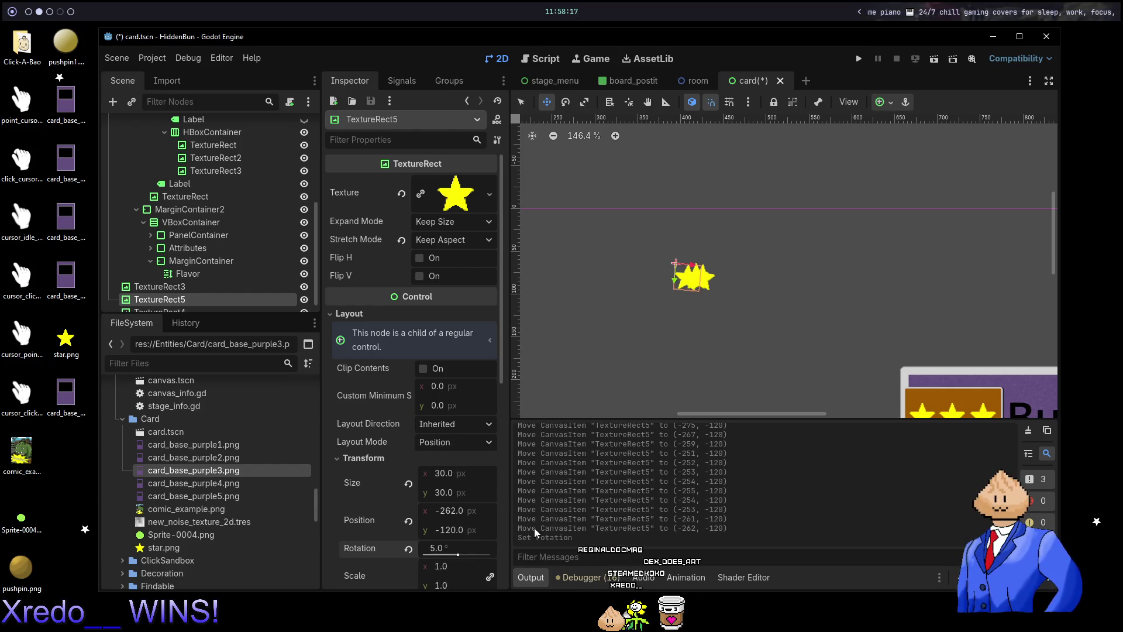
{"action": "left_click", "coordinate": [447, 549]}
{"action": "type", "text": "-5"}
{"action": "key", "text": "Return"}
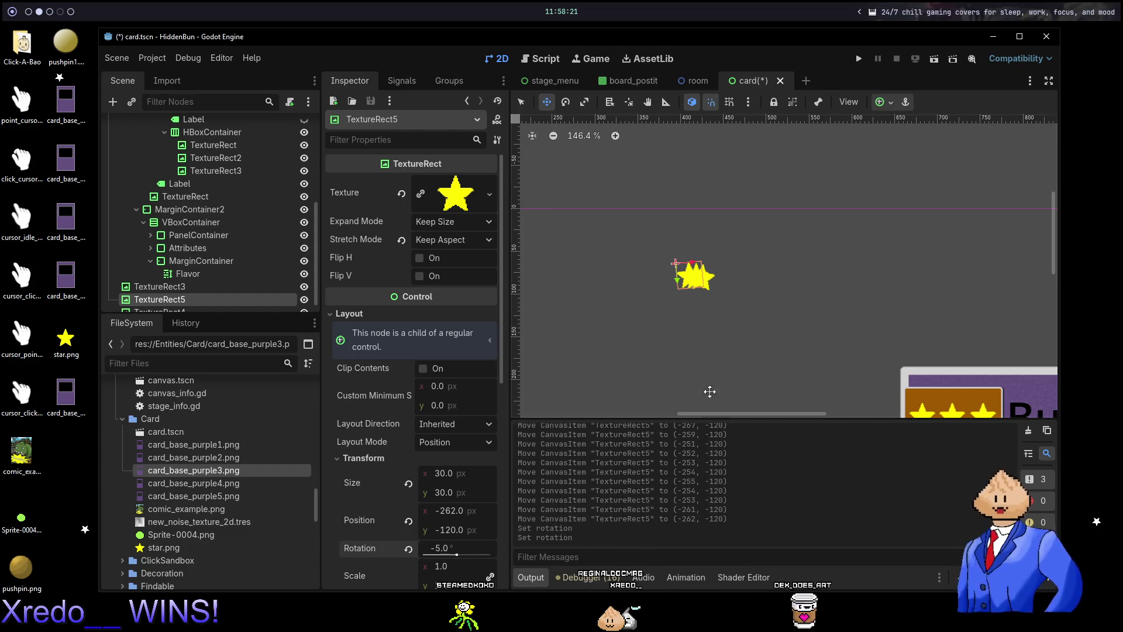
{"action": "scroll", "coordinate": [707, 336], "scroll_direction": "up", "scroll_amount": 6}
{"action": "scroll", "coordinate": [706, 336], "scroll_direction": "up", "scroll_amount": 5}
{"action": "scroll", "coordinate": [706, 337], "scroll_direction": "left", "scroll_amount": 2}
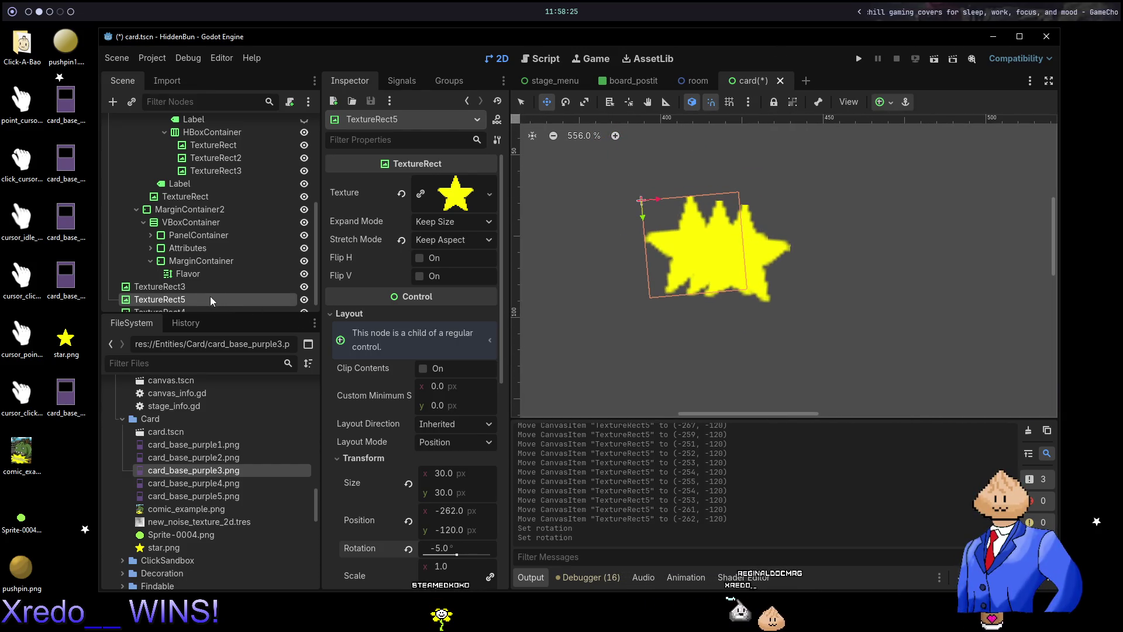
{"action": "left_click", "coordinate": [187, 285]}
Nest TextureRect5 and TextureRect4 under TextureRect3 at positions (-8, 0) and (8, 0)
{"action": "mouse_move", "coordinate": [185, 297]}
{"action": "left_mouse_down"}
{"action": "mouse_move", "coordinate": [184, 284]}
{"action": "mouse_move", "coordinate": [177, 292]}
{"action": "left_mouse_up"}
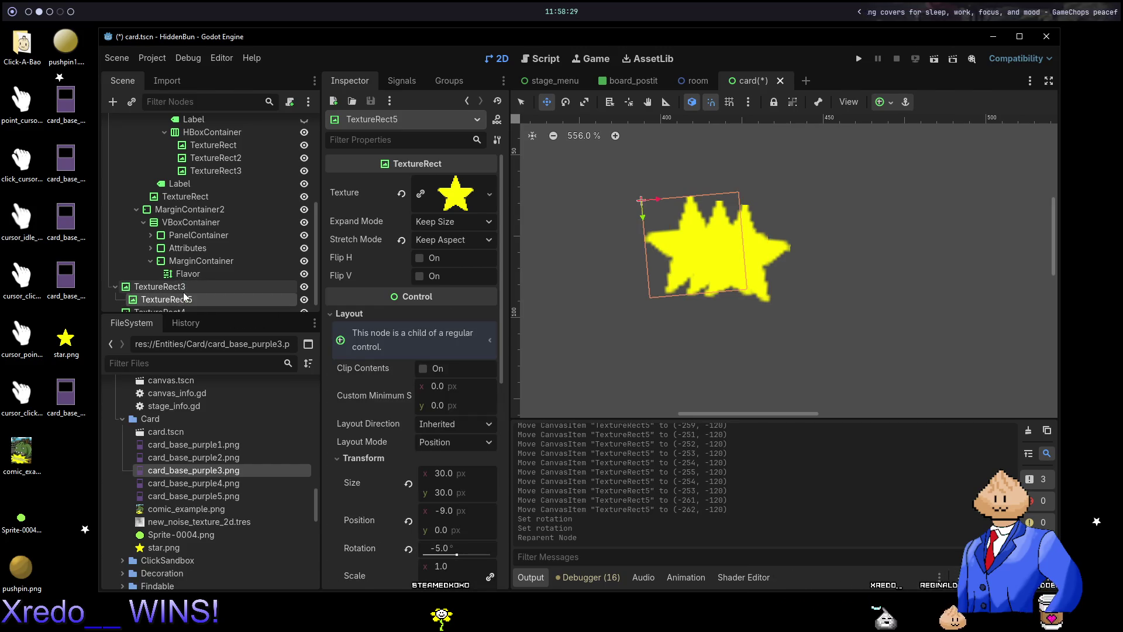
{"action": "scroll", "coordinate": [186, 297], "scroll_direction": "down", "scroll_amount": 1}
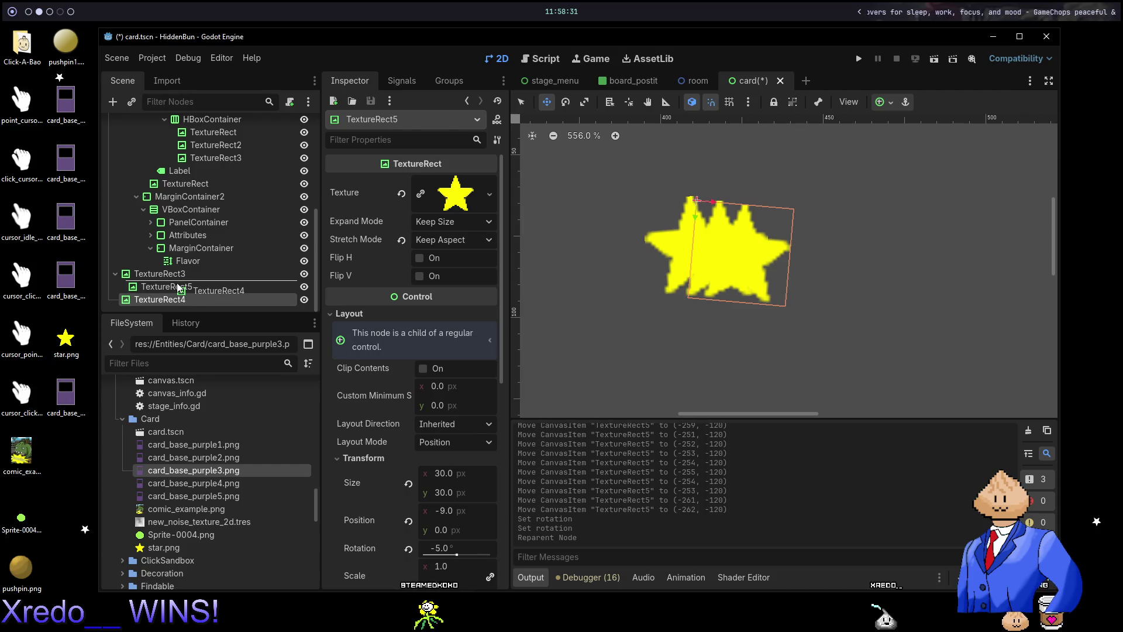
{"action": "left_click_drag", "start_coordinate": [177, 286], "coordinate": [177, 286]}
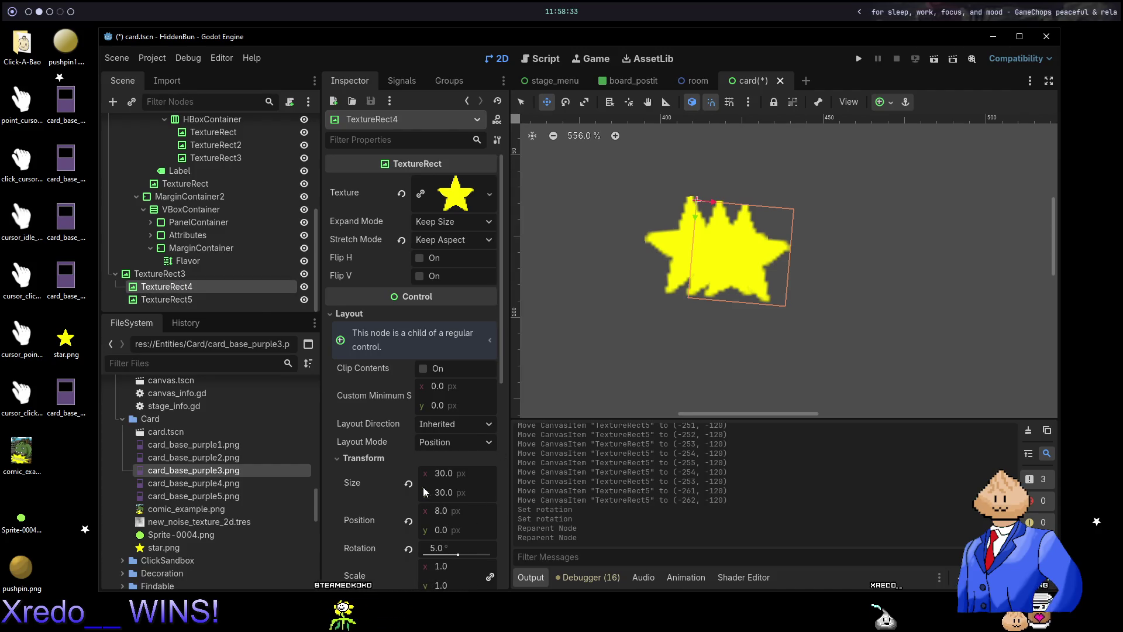
{"action": "left_click", "coordinate": [409, 519]}
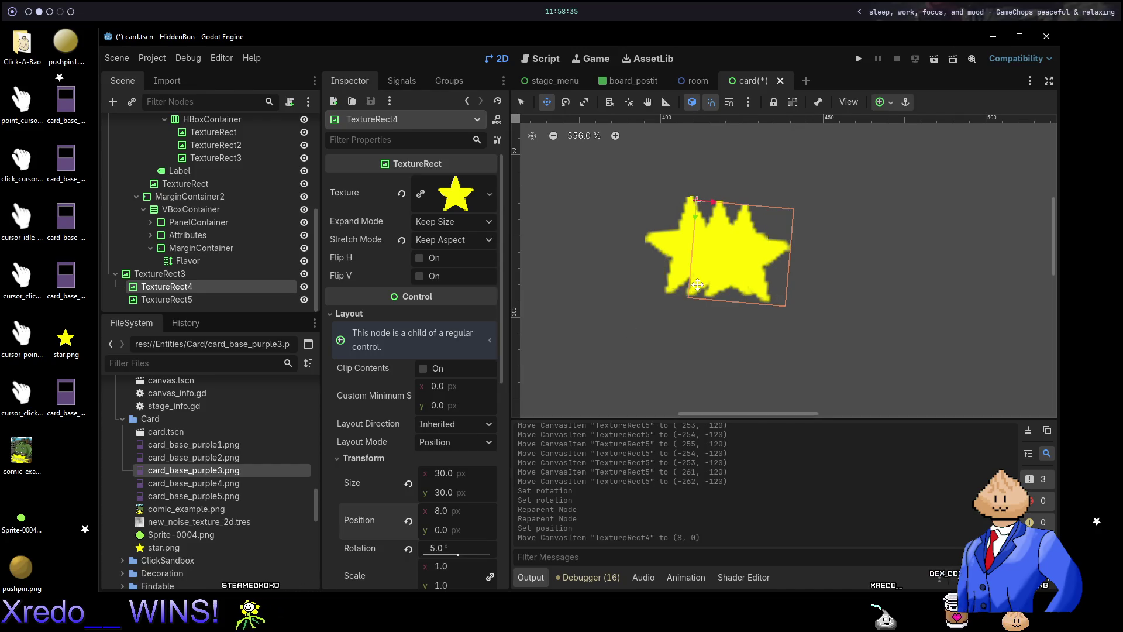
{"action": "left_click", "coordinate": [189, 300]}
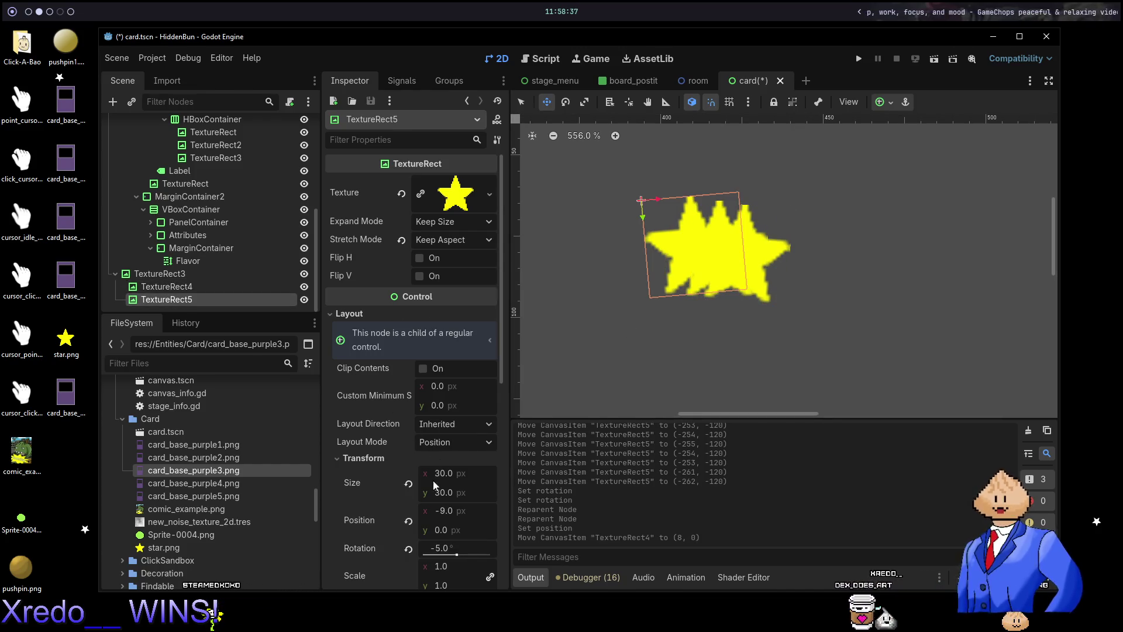
{"action": "left_click_drag", "start_coordinate": [444, 510], "coordinate": [450, 510]}
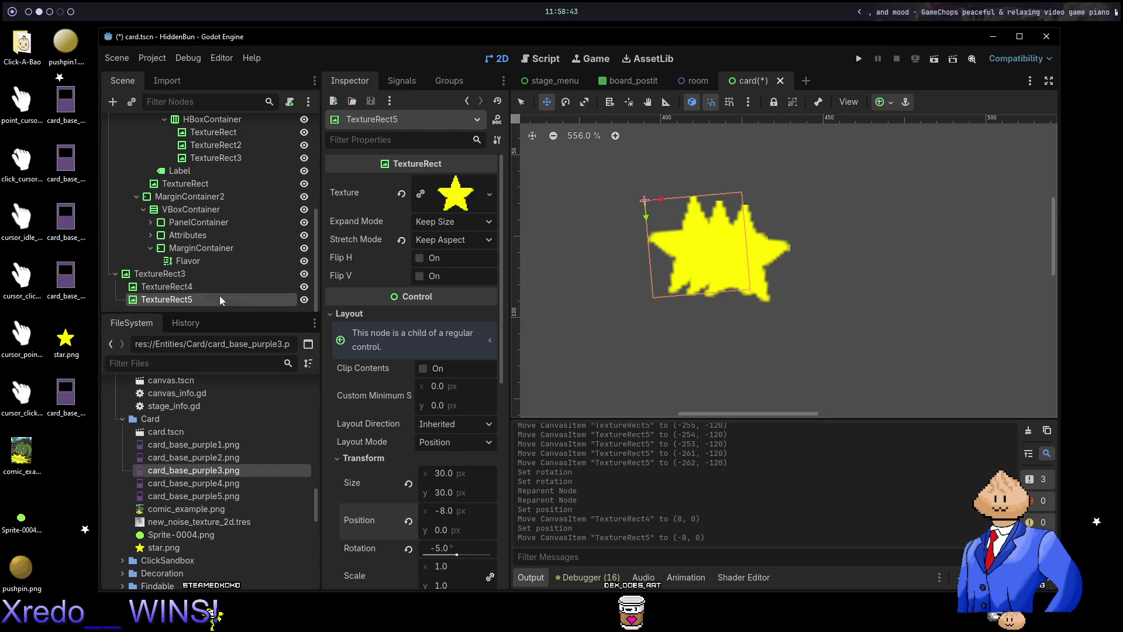
Try a -10° tilt on TextureRect5, undo it, then delete TextureRect4 and TextureRect5
{"action": "left_click", "coordinate": [166, 279]}
{"action": "left_click", "coordinate": [177, 288]}
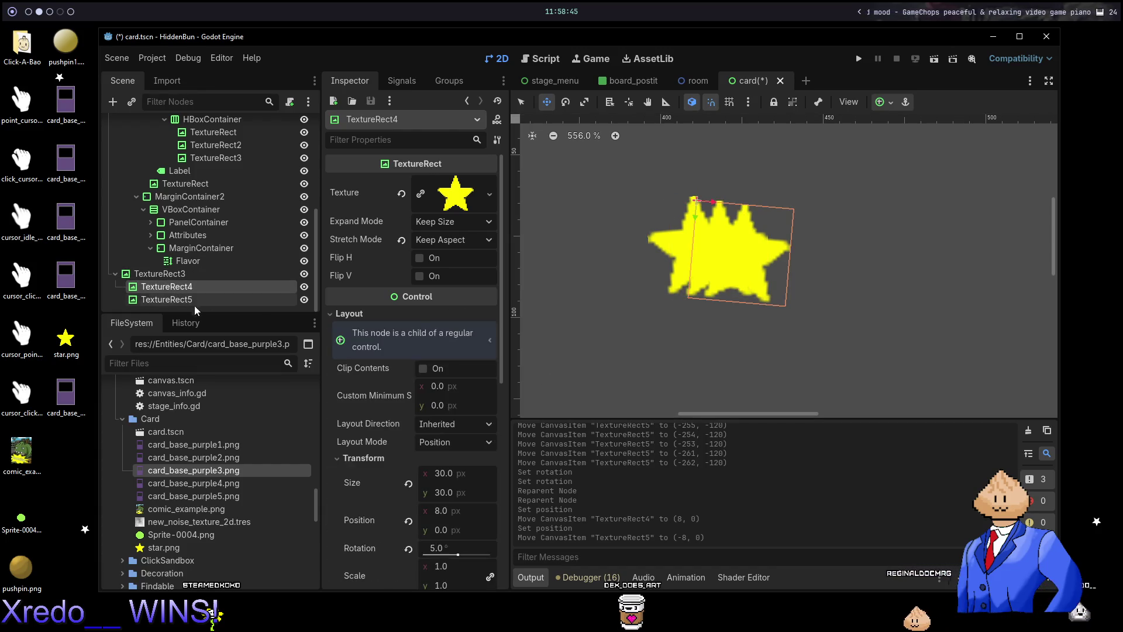
{"action": "left_click", "coordinate": [205, 317]}
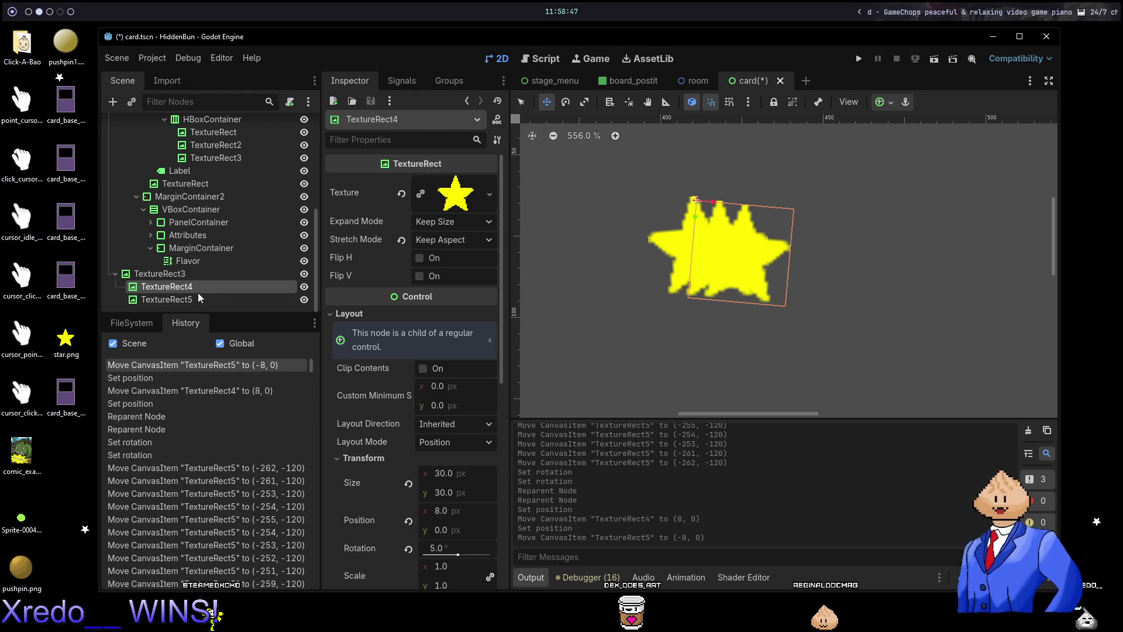
{"action": "left_click", "coordinate": [195, 298]}
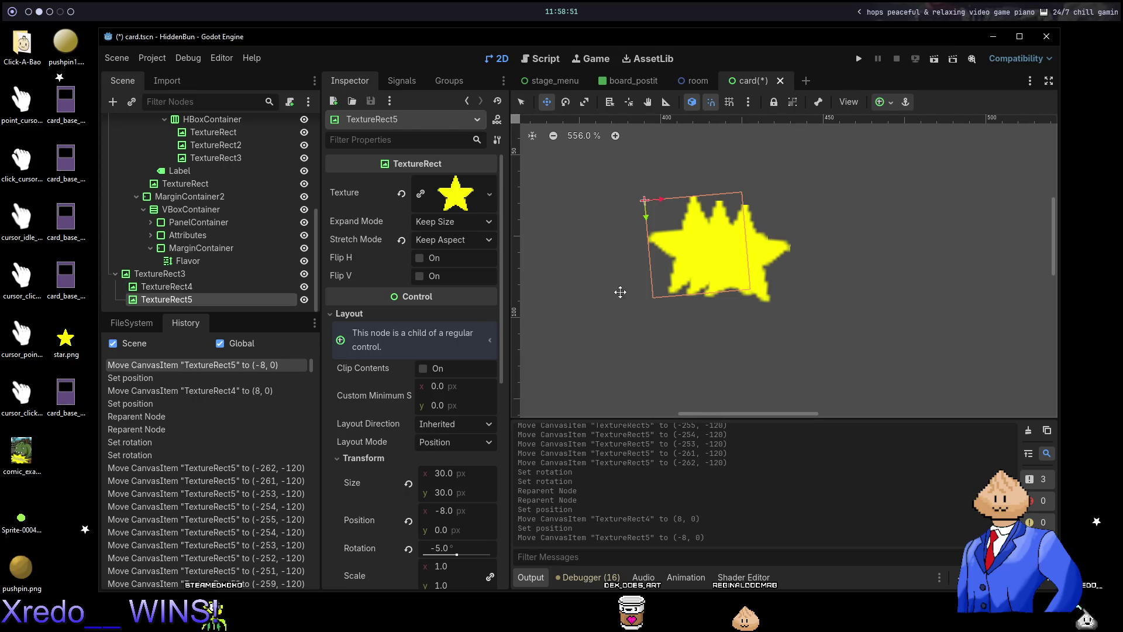
{"action": "left_click", "coordinate": [475, 546]}
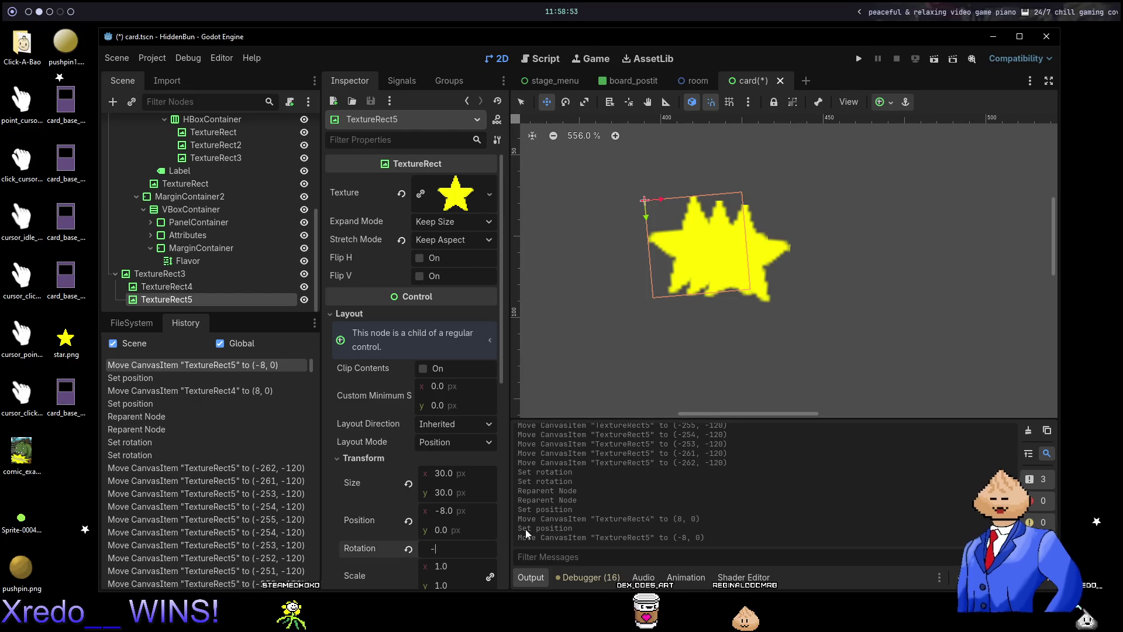
{"action": "type", "text": "10"}
{"action": "key", "text": "Return"}
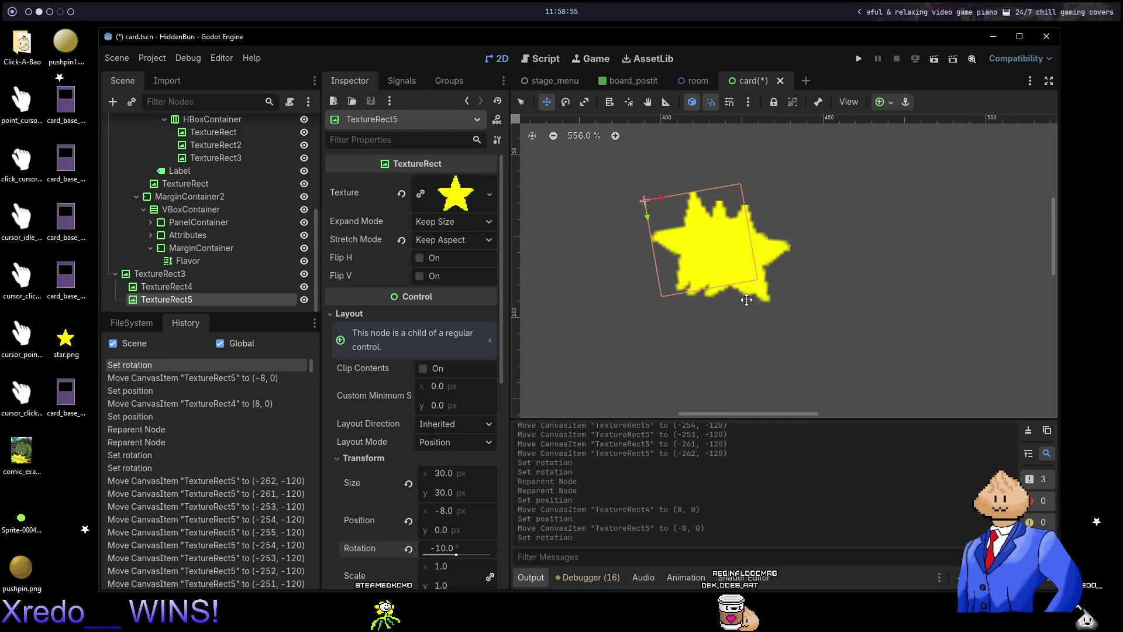
{"action": "key", "text": "ctrl+z"}
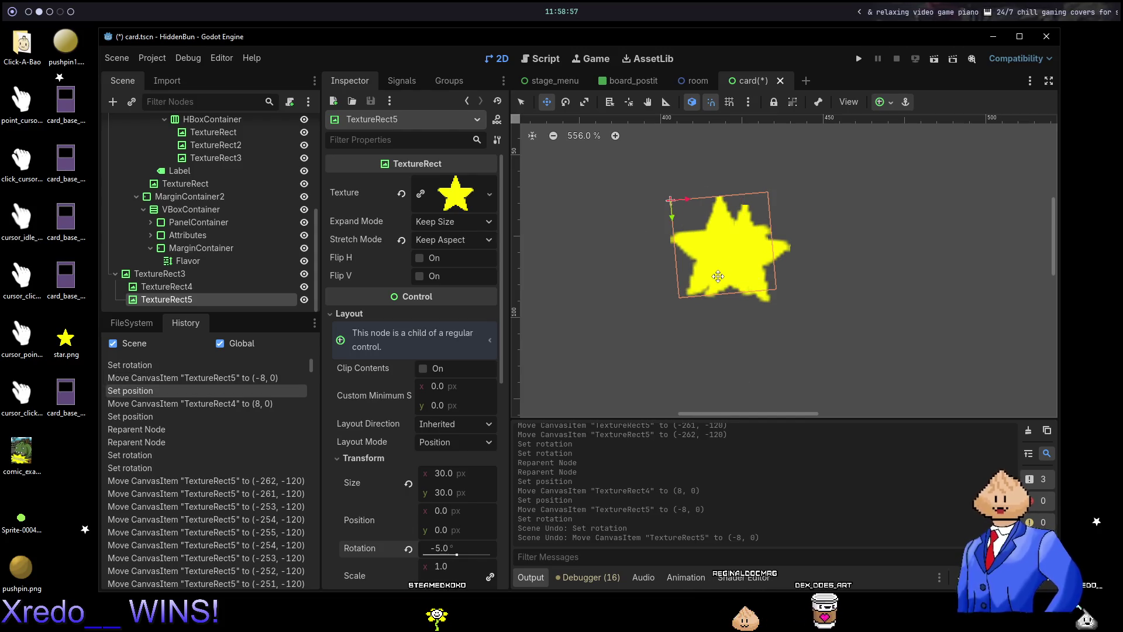
{"action": "key", "text": "ctrl+z"}
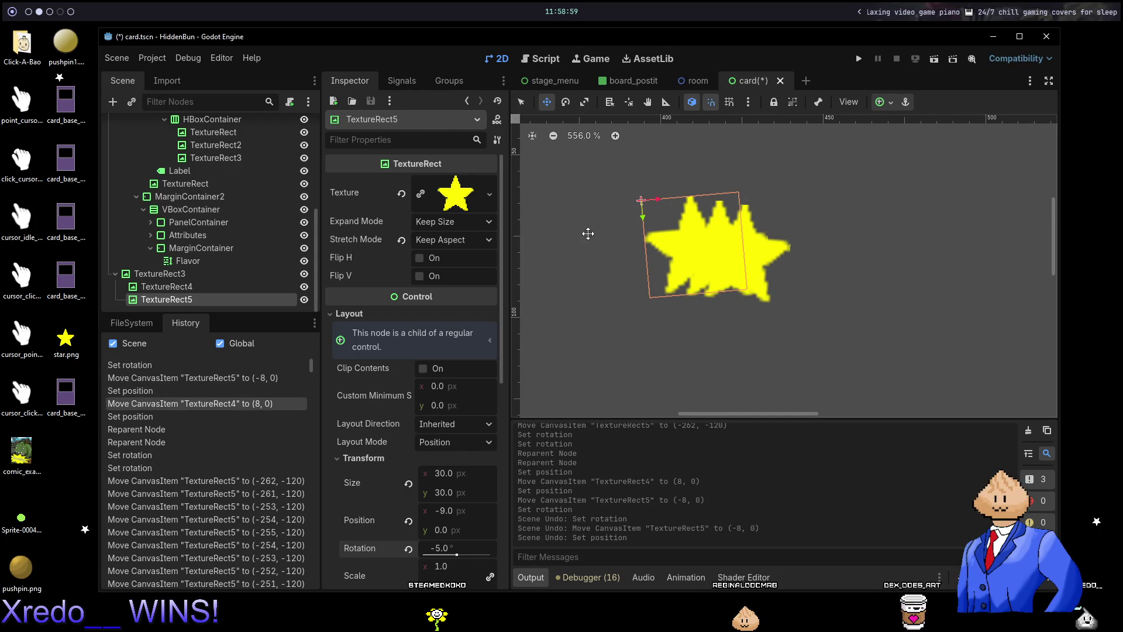
{"action": "left_click", "coordinate": [205, 286], "text": "shift"}
{"action": "key", "text": "Delete"}
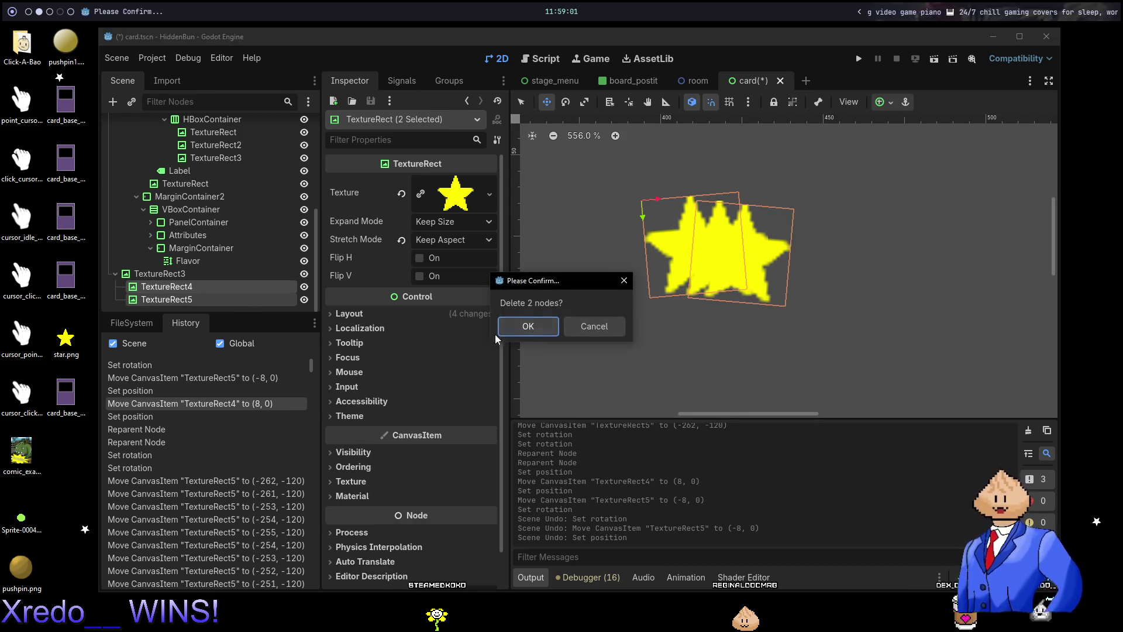
Confirm the deletion, then recreate TextureRect4 under TextureRect3, pivot centred, shifted 8 units right
{"action": "key", "text": "Return"}
{"action": "left_click", "coordinate": [159, 300]}
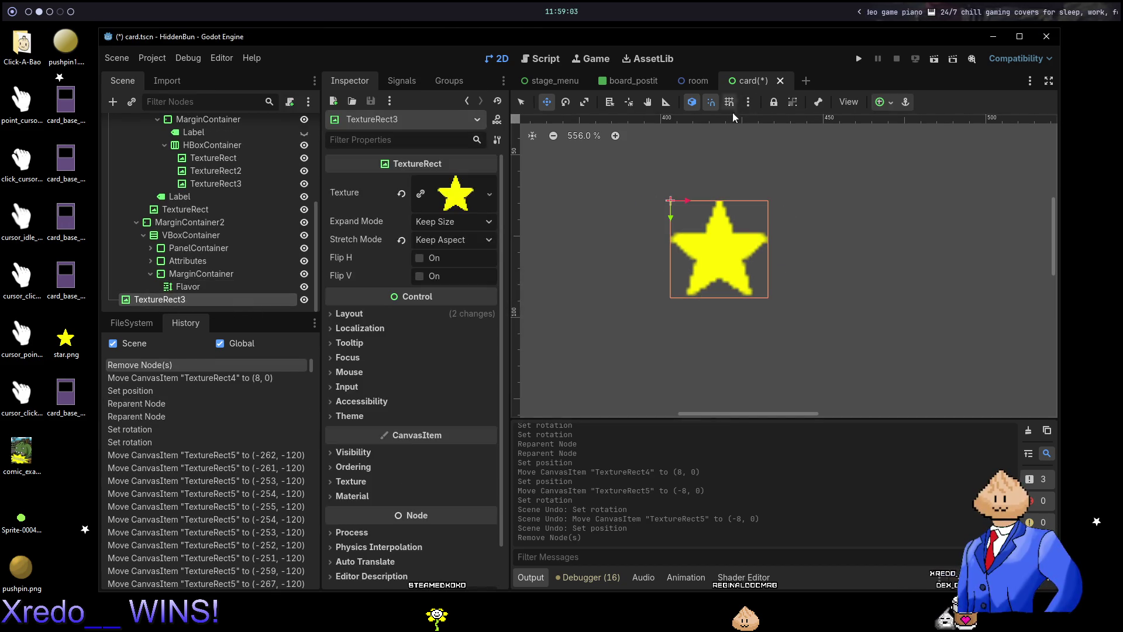
{"action": "left_click", "coordinate": [718, 252]}
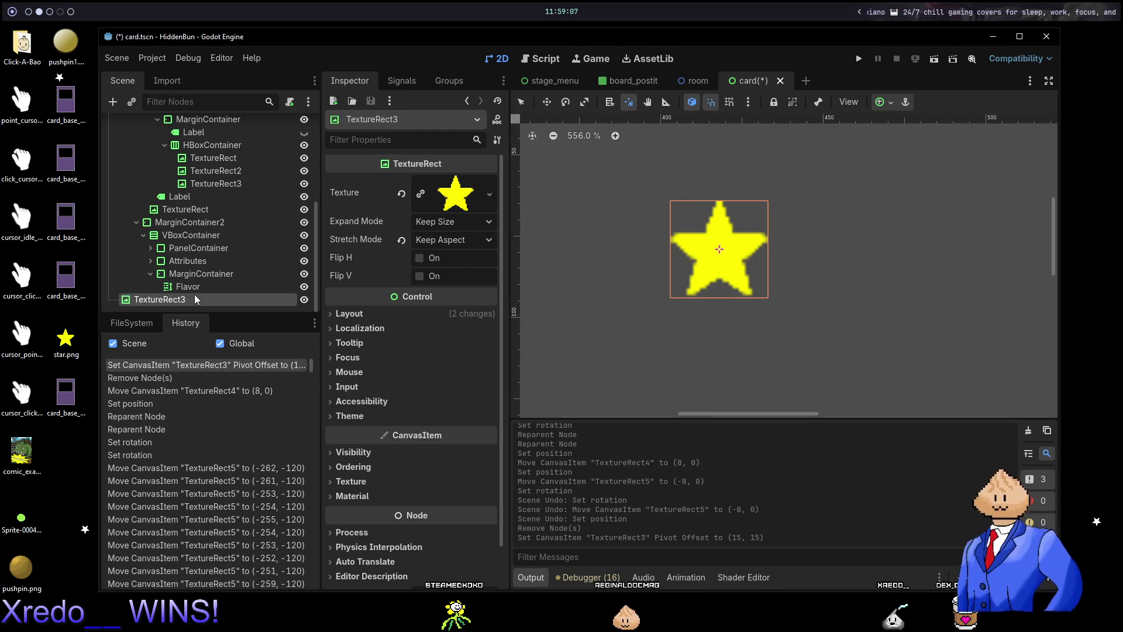
{"action": "key", "text": "ctrl+d"}
{"action": "left_click_drag", "start_coordinate": [160, 299], "coordinate": [159, 286]}
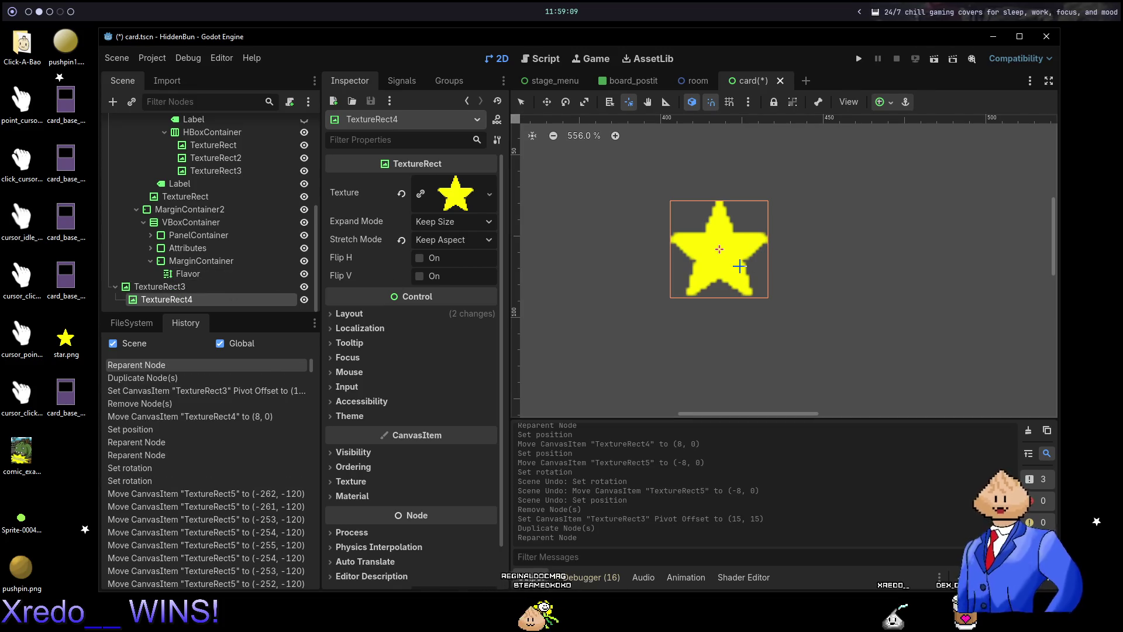
{"action": "key", "text": "w"}
{"action": "left_click_drag", "start_coordinate": [744, 263], "coordinate": [770, 263]}
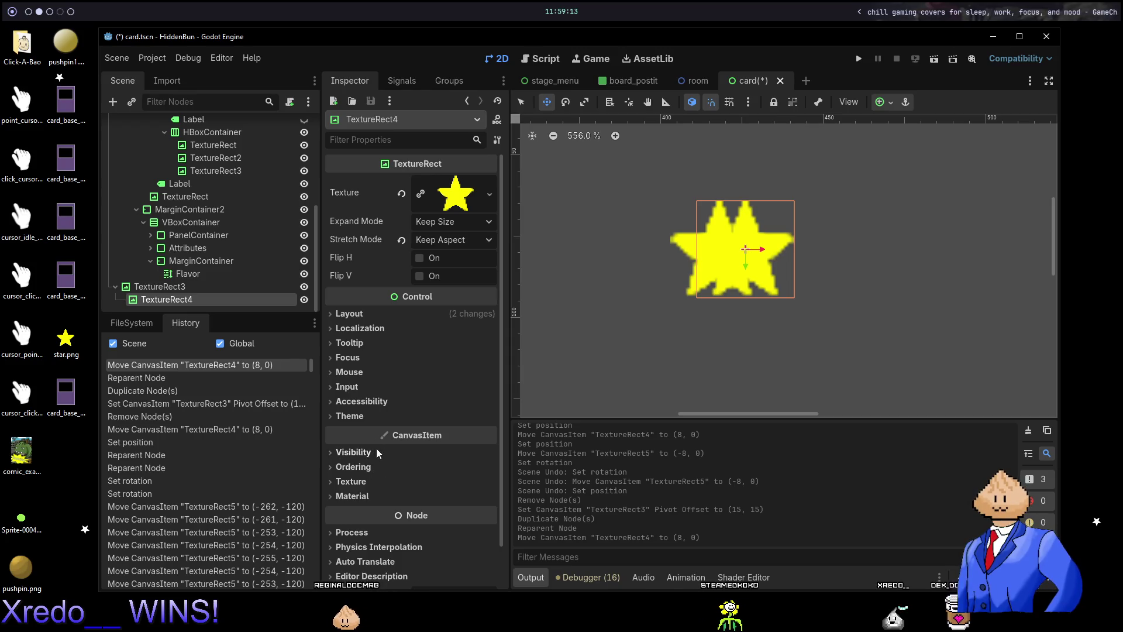
Set TextureRect4's rotation to 10 degrees
{"action": "left_click", "coordinate": [394, 316]}
{"action": "left_click", "coordinate": [406, 458]}
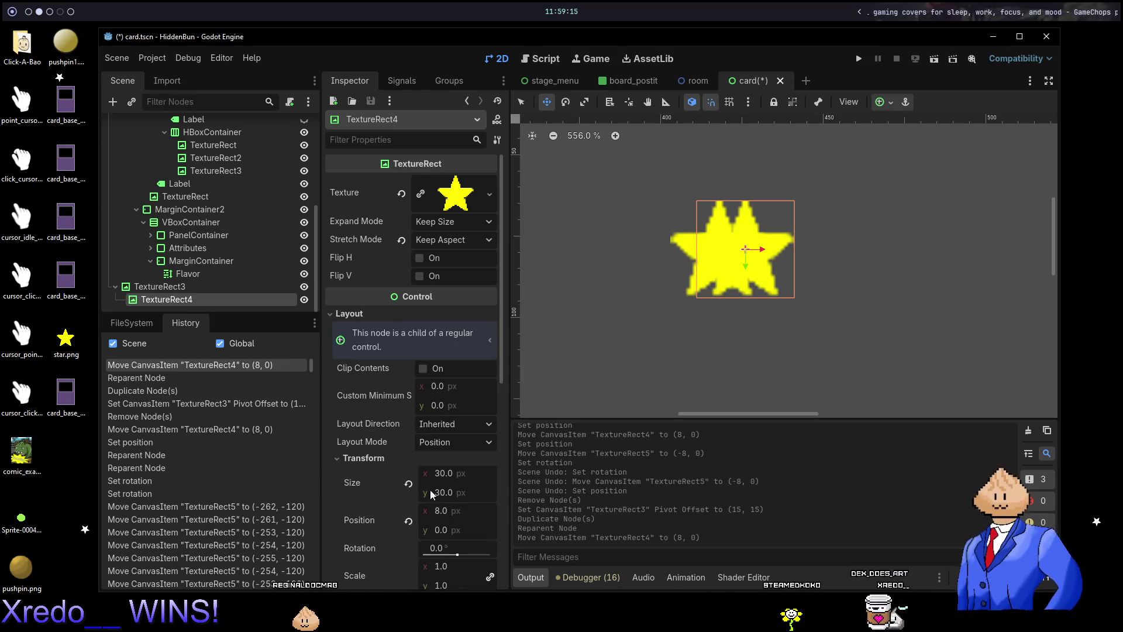
{"action": "scroll", "coordinate": [445, 547], "scroll_direction": "down", "scroll_amount": 3}
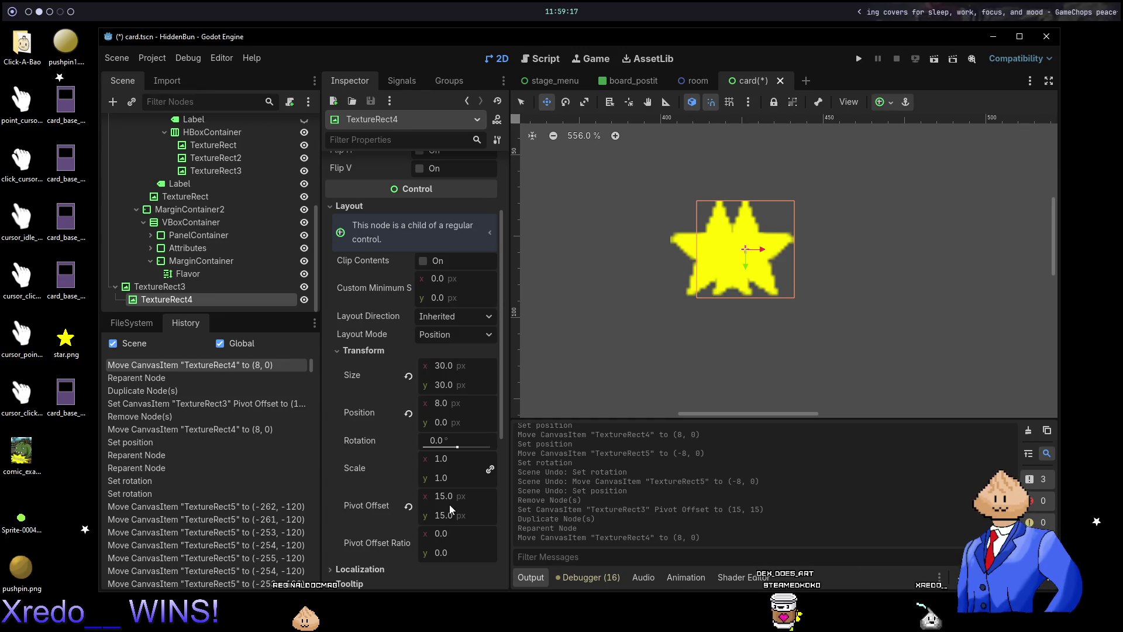
{"action": "left_click", "coordinate": [444, 443]}
{"action": "type", "text": "5"}
{"action": "key", "text": "Return"}
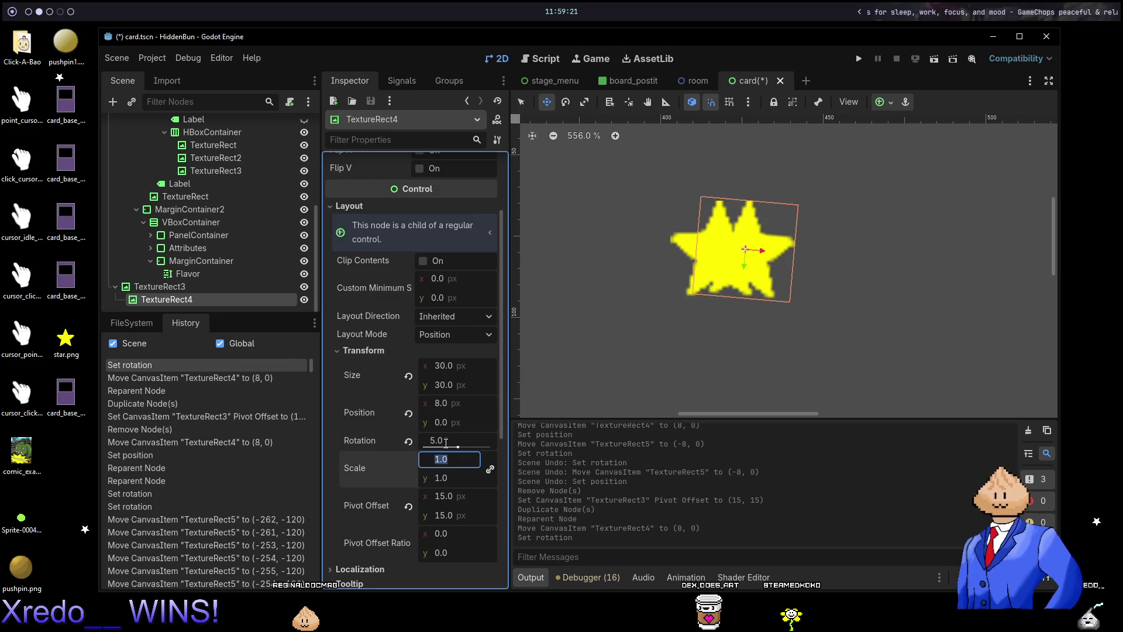
{"action": "key", "text": "Return"}
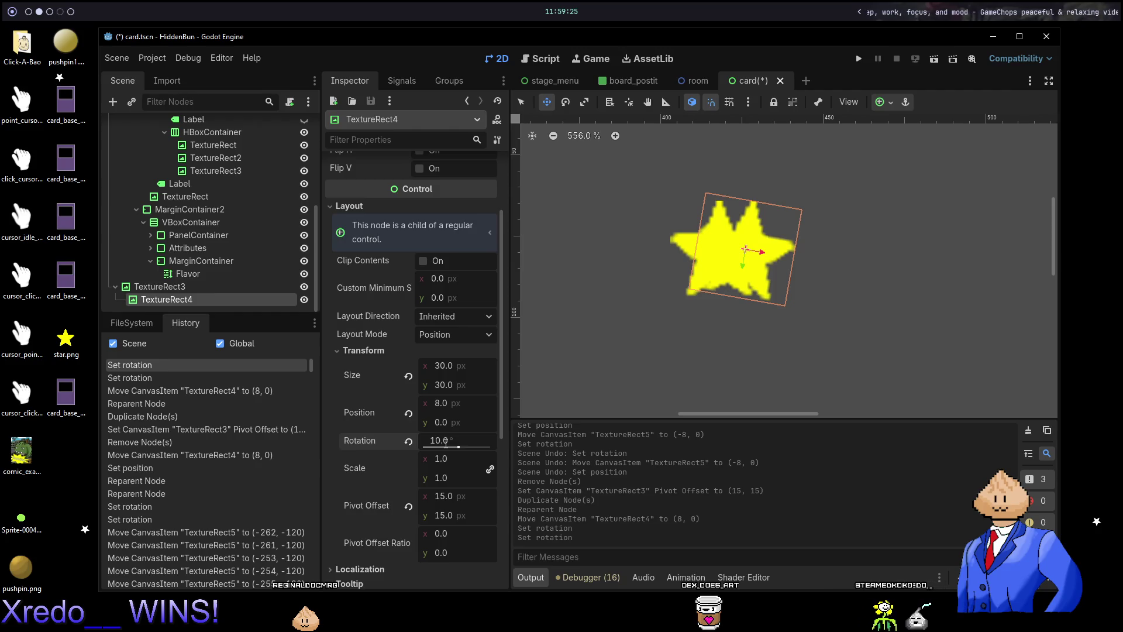
Duplicate TextureRect4 into a new TextureRect5 and shift it left to x -8
{"action": "left_click", "coordinate": [160, 286]}
{"action": "key", "text": "ctrl+d"}
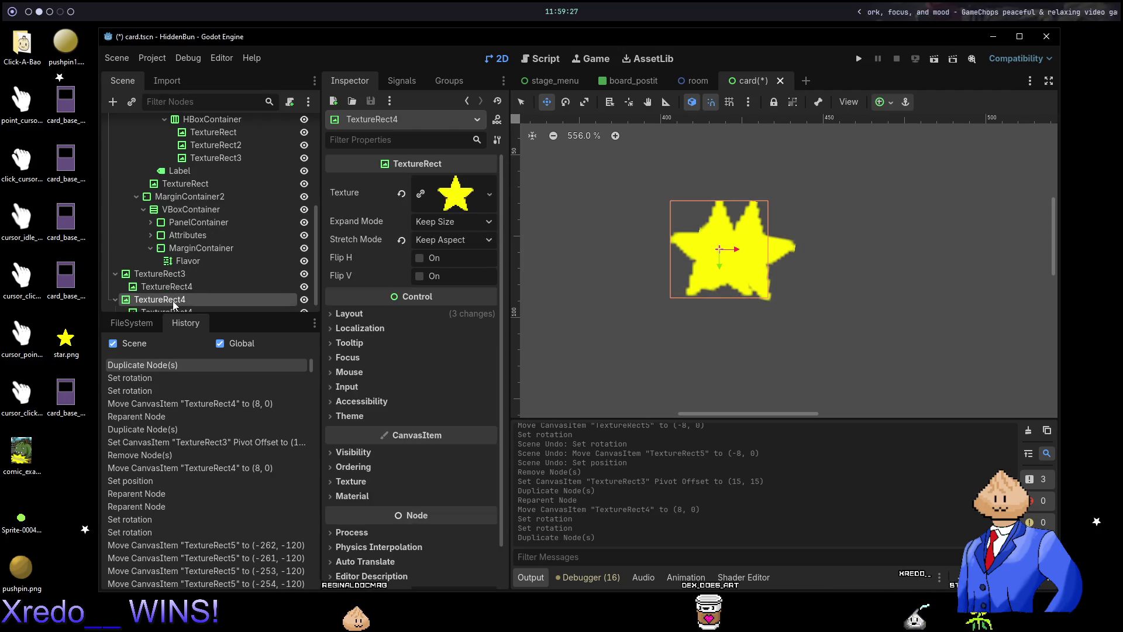
{"action": "key", "text": "ctrl+z"}
{"action": "left_click", "coordinate": [176, 297]}
{"action": "key", "text": "ctrl+d"}
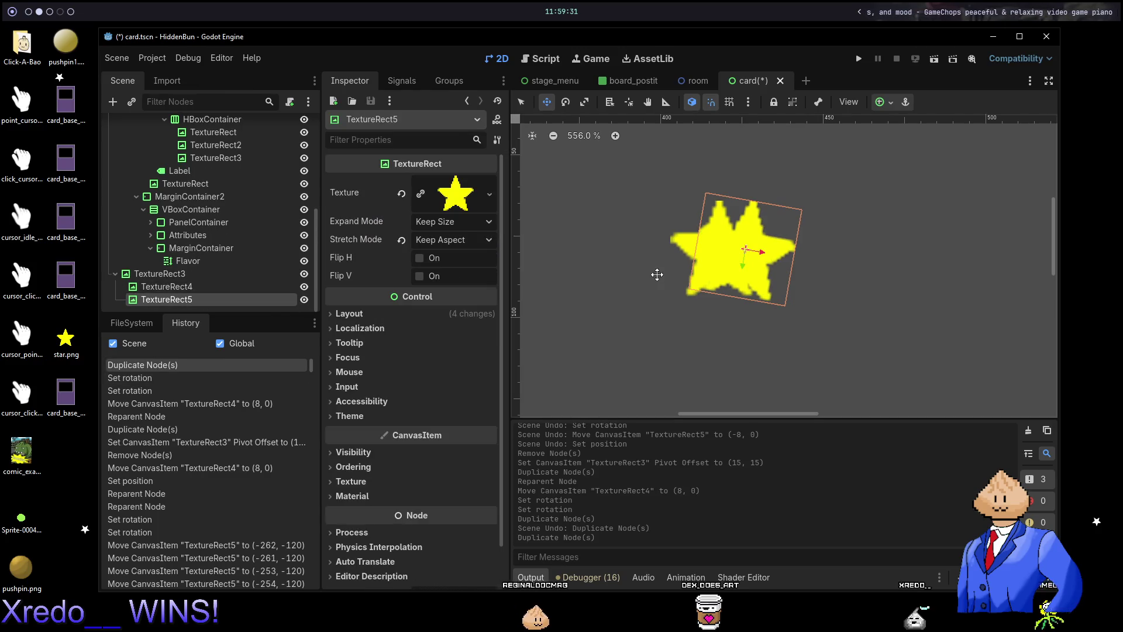
{"action": "key", "text": "shift+Left"}
{"action": "key", "text": "shift+Left"}
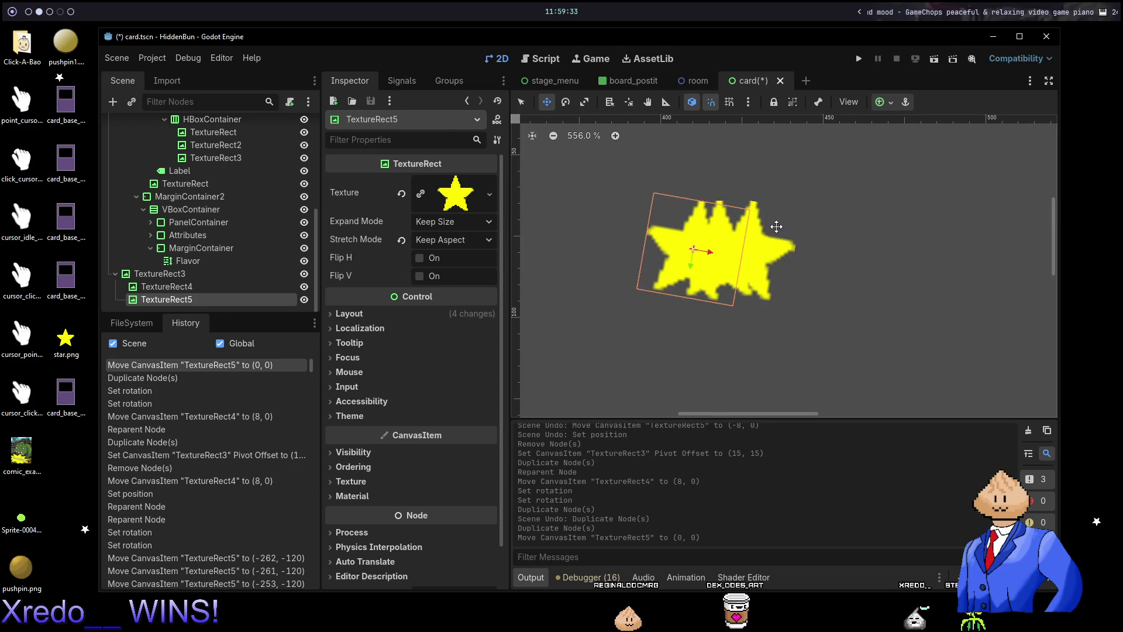
Rotate TextureRect5 to -10 degrees and compare it against TextureRect4 and TextureRect3
{"action": "left_click", "coordinate": [375, 320]}
{"action": "left_click", "coordinate": [454, 455]}
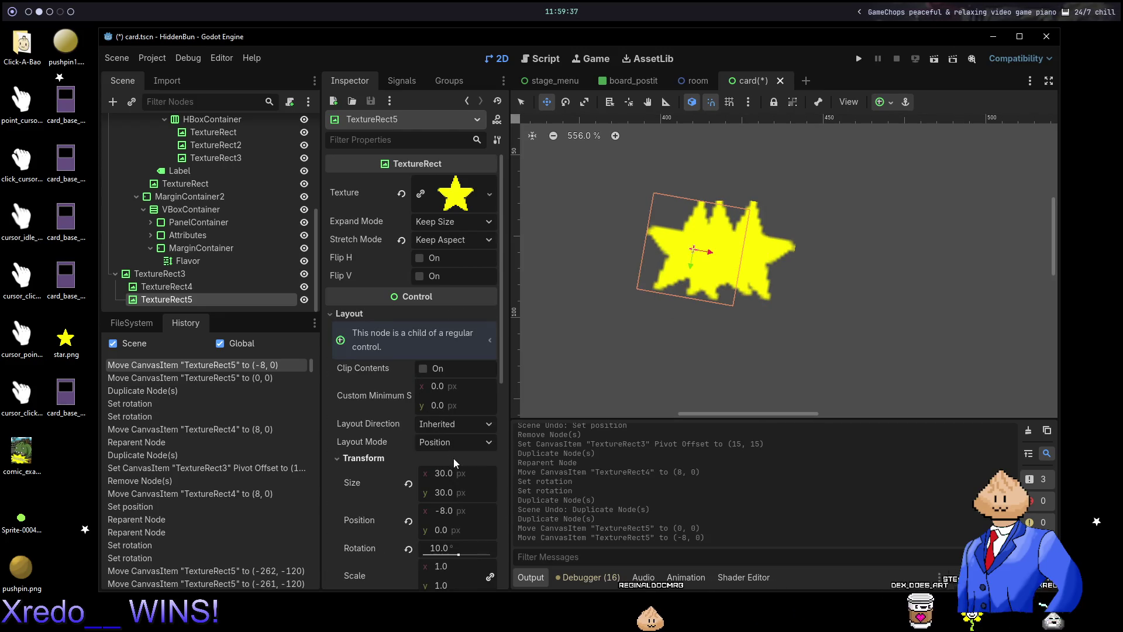
{"action": "type", "text": "-10"}
{"action": "key", "text": "Return"}
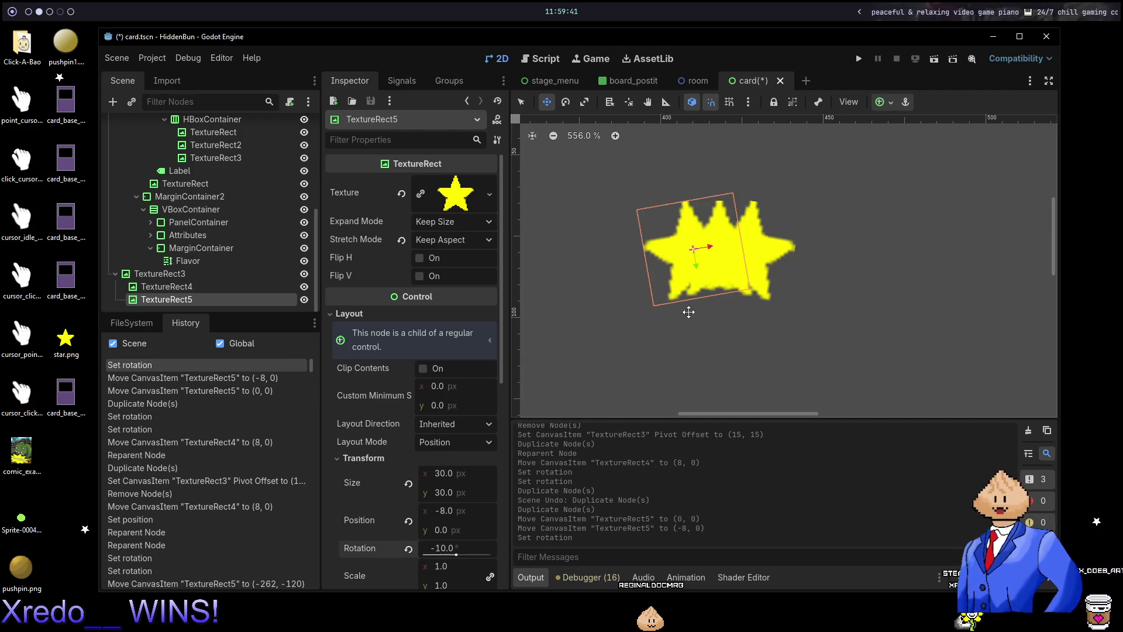
{"action": "left_click", "coordinate": [176, 286]}
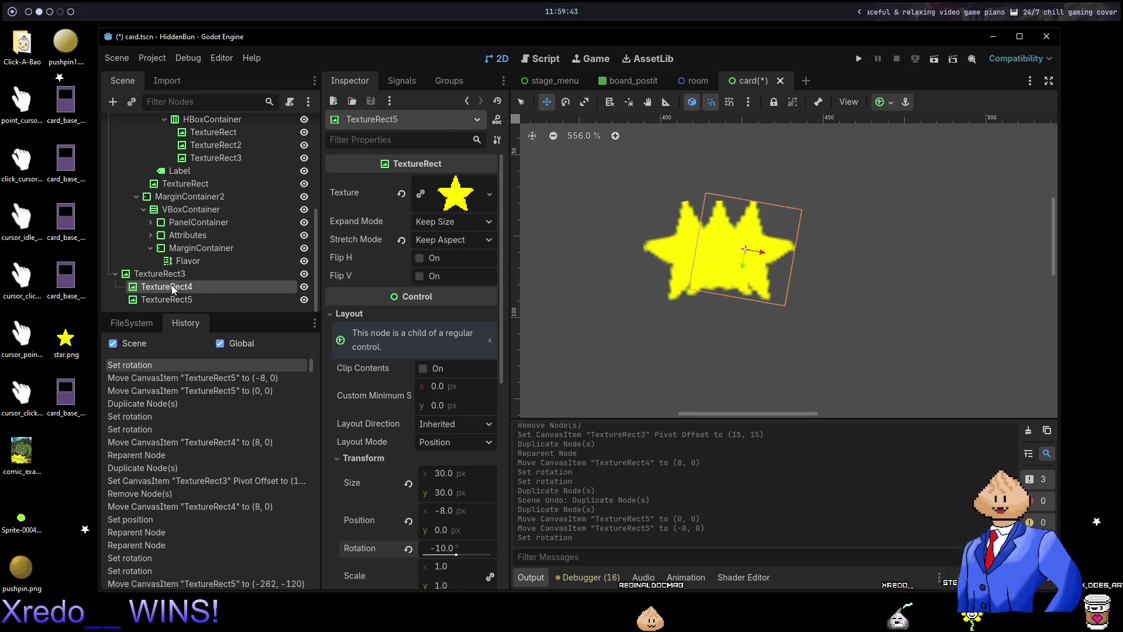
{"action": "left_click", "coordinate": [201, 287]}
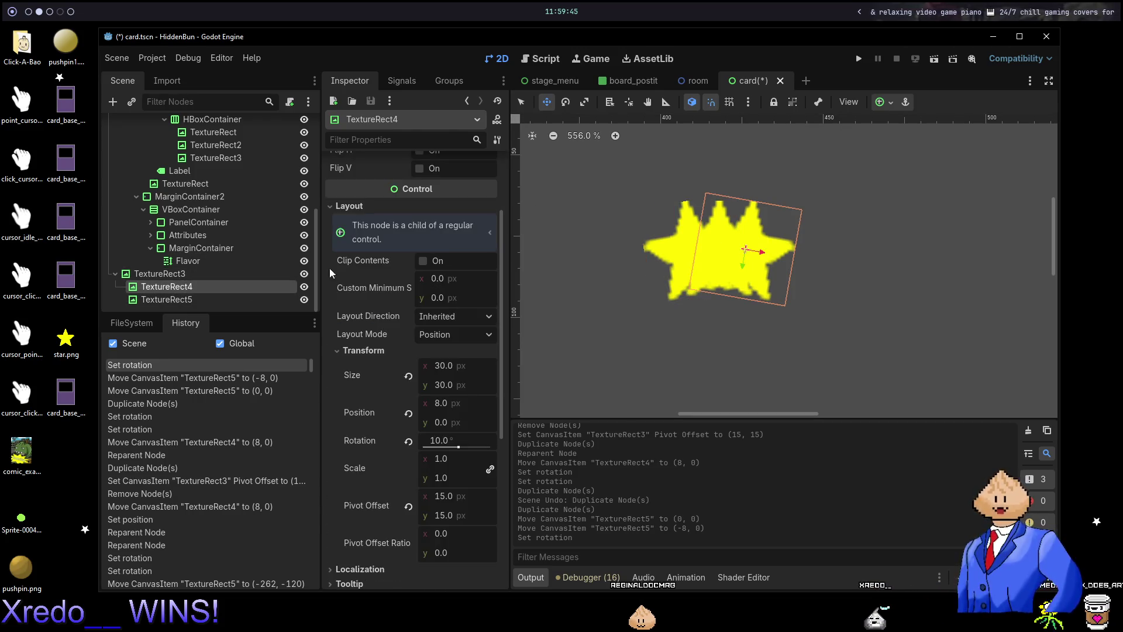
{"action": "left_click", "coordinate": [209, 274]}
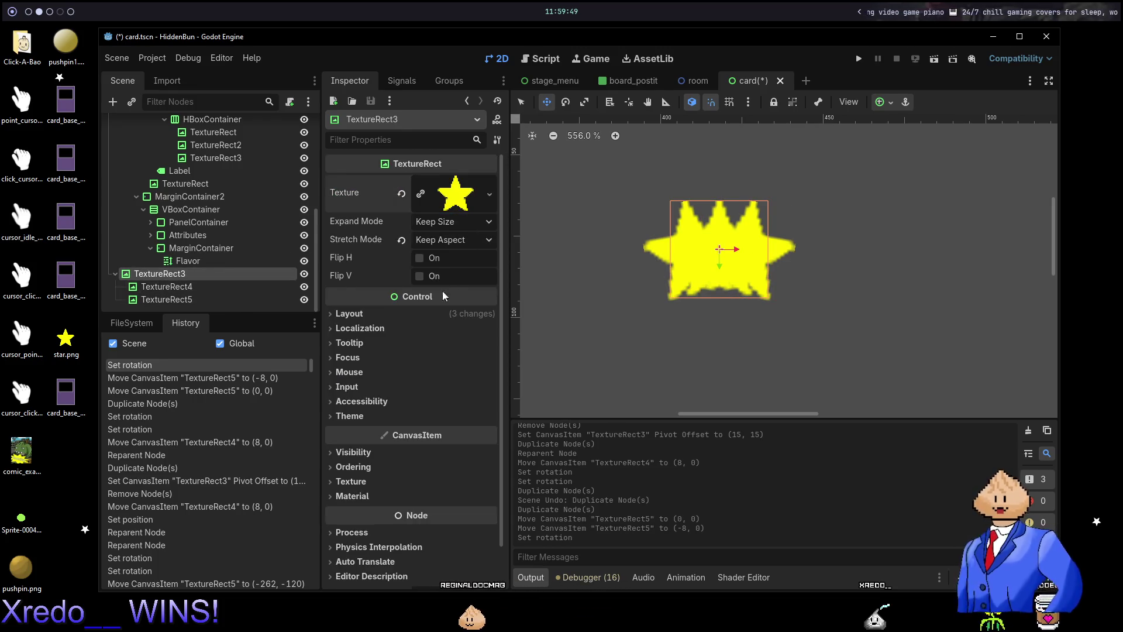
Try a darker self modulate on TextureRect3, then restore it to white
{"action": "scroll", "coordinate": [433, 351], "scroll_direction": "down", "scroll_amount": 2}
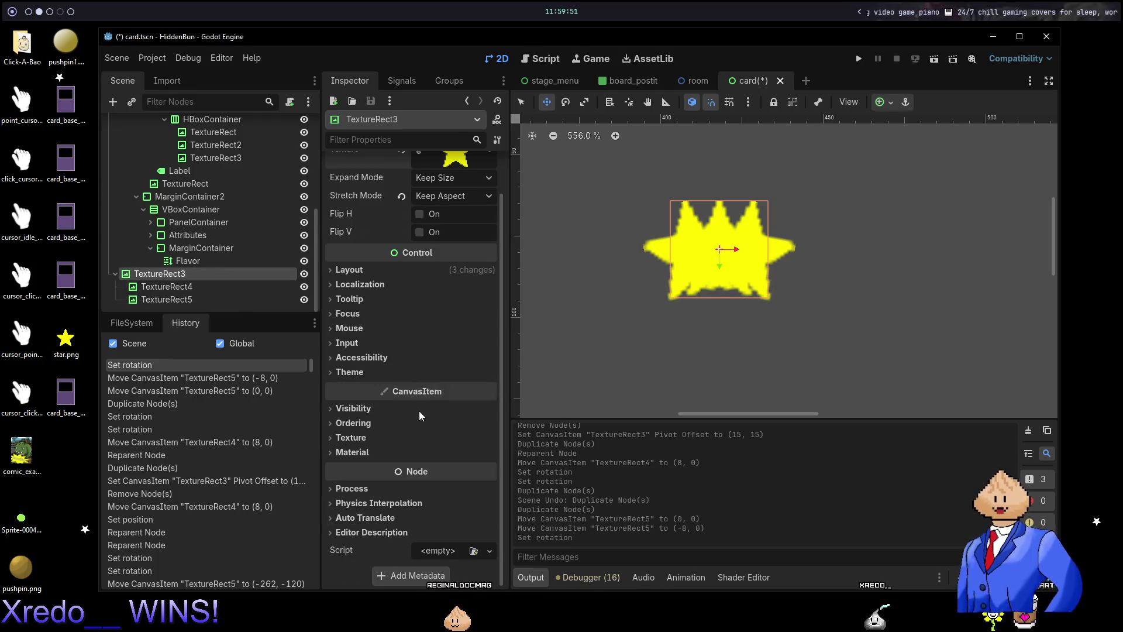
{"action": "left_click", "coordinate": [365, 454]}
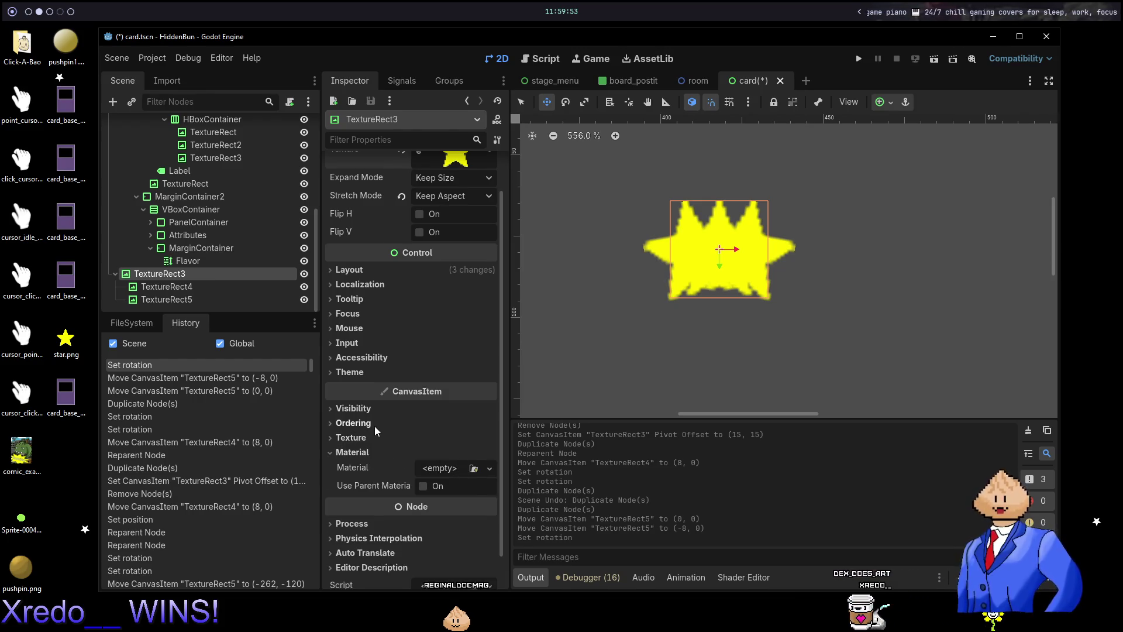
{"action": "left_click", "coordinate": [375, 410]}
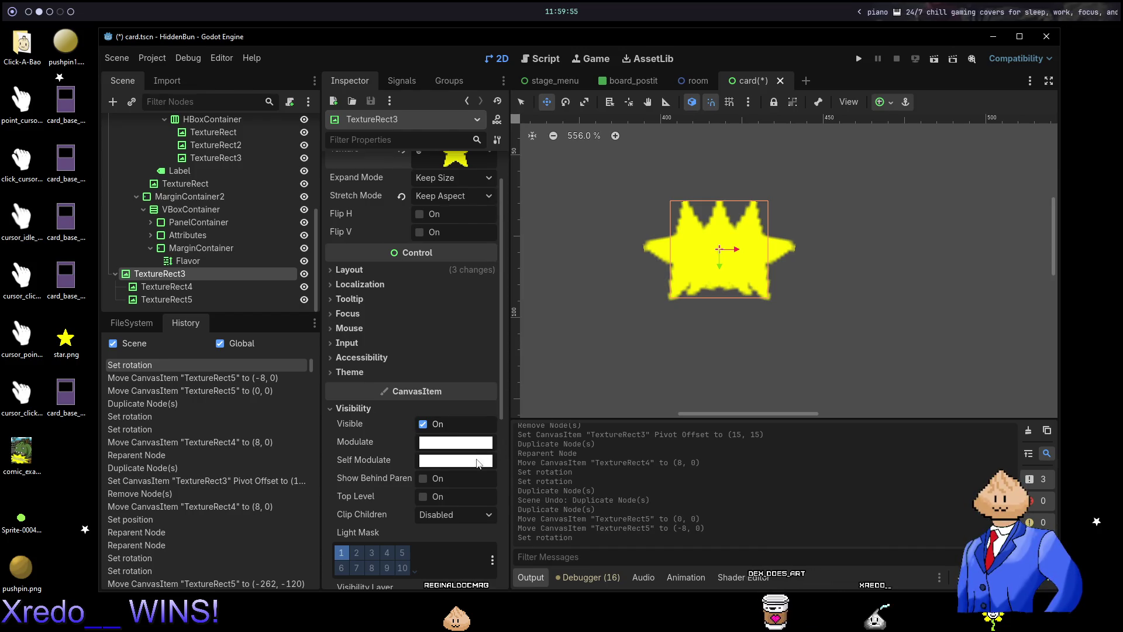
{"action": "left_click", "coordinate": [478, 462]}
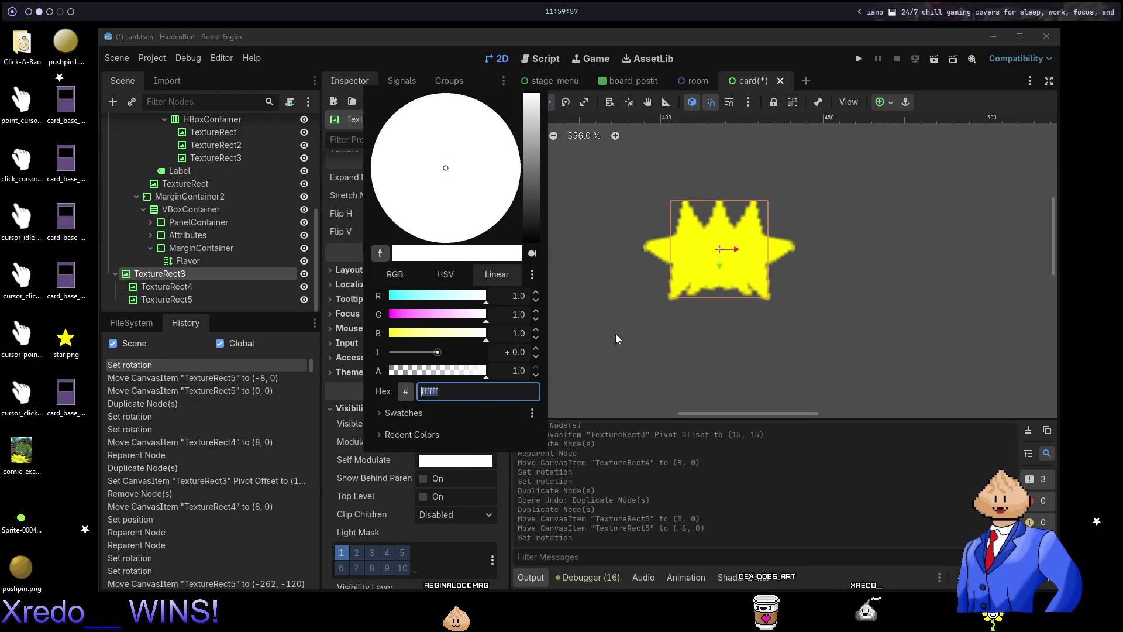
{"action": "left_click", "coordinate": [535, 149]}
{"action": "left_click_drag", "start_coordinate": [536, 152], "coordinate": [521, 72]}
{"action": "left_click", "coordinate": [209, 275]}
Enable Show Behind Parent on TextureRect4
{"action": "left_click", "coordinate": [206, 287]}
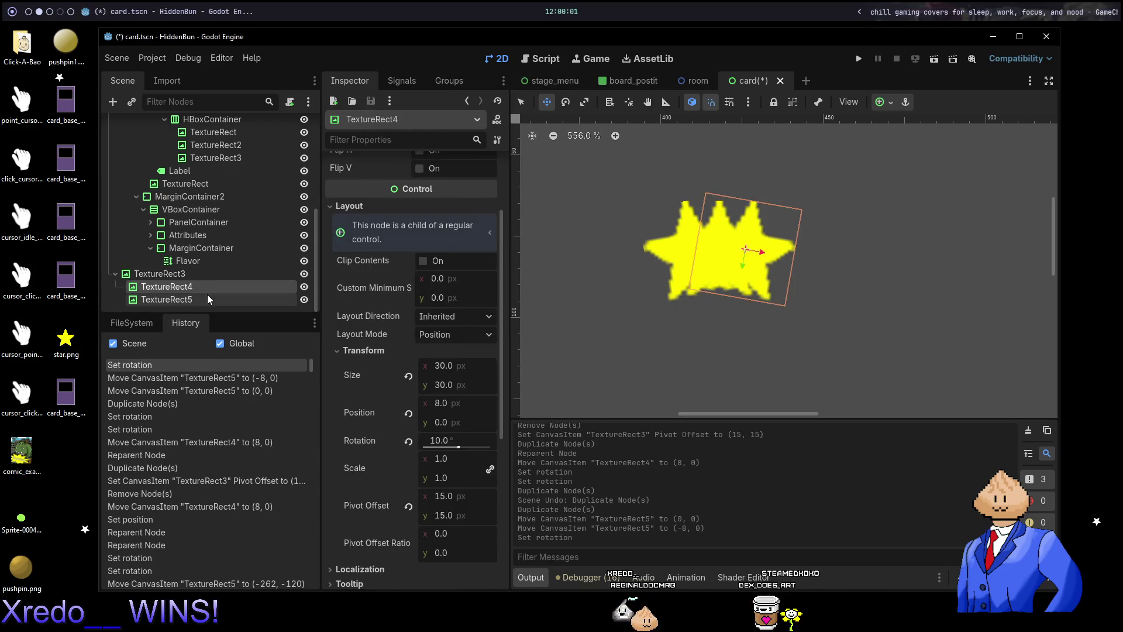
{"action": "left_click", "coordinate": [207, 298], "text": "shift"}
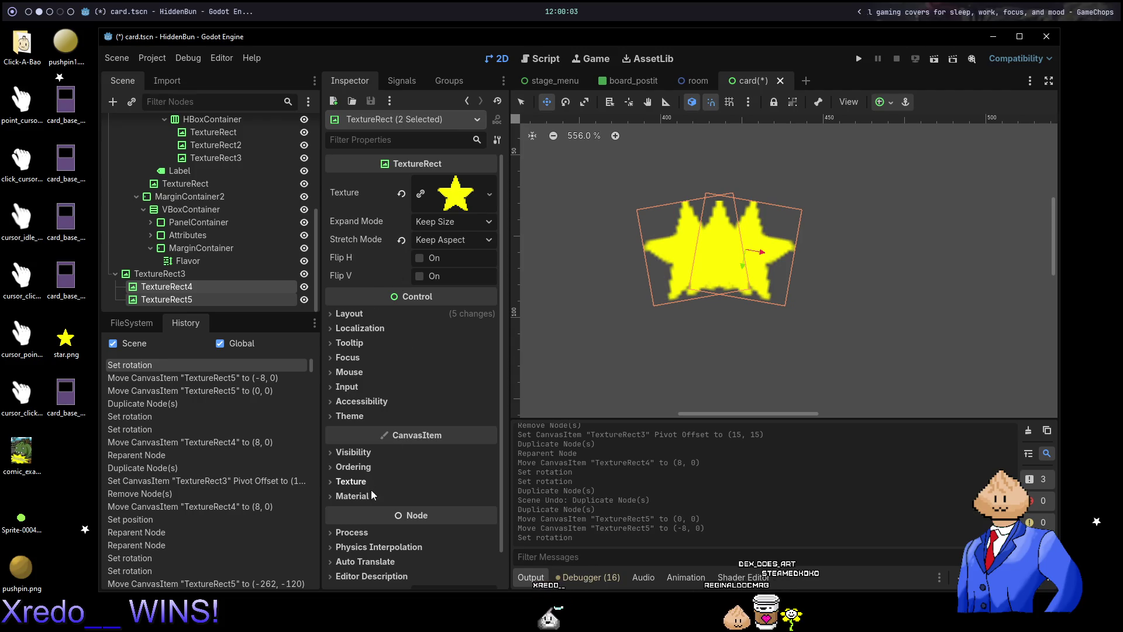
{"action": "left_click", "coordinate": [370, 466]}
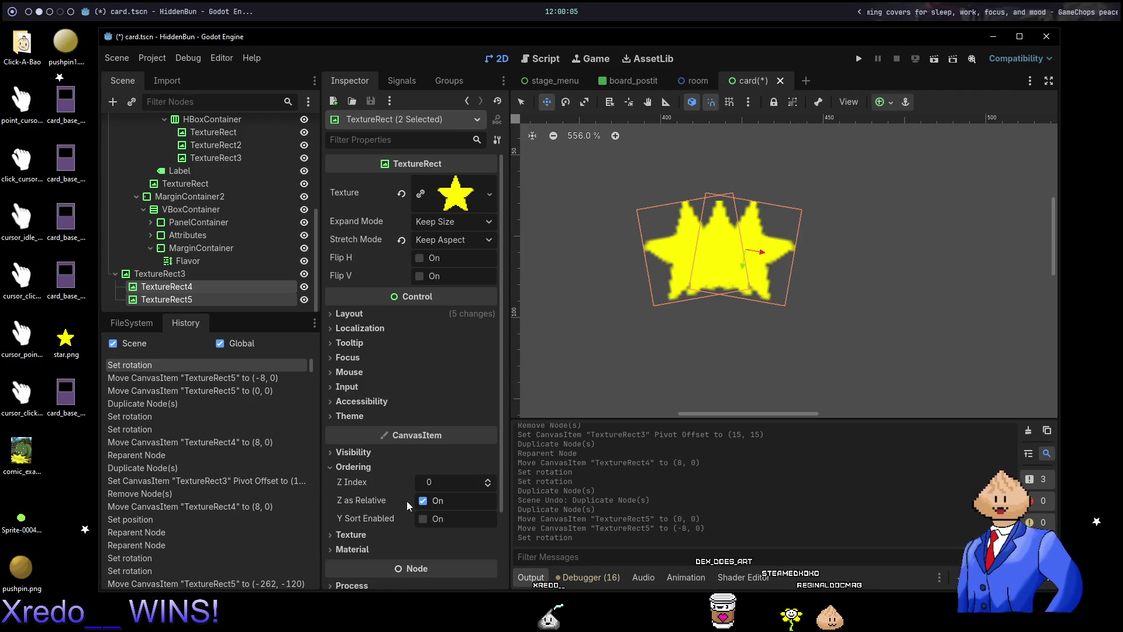
{"action": "scroll", "coordinate": [412, 509], "scroll_direction": "down", "scroll_amount": 3}
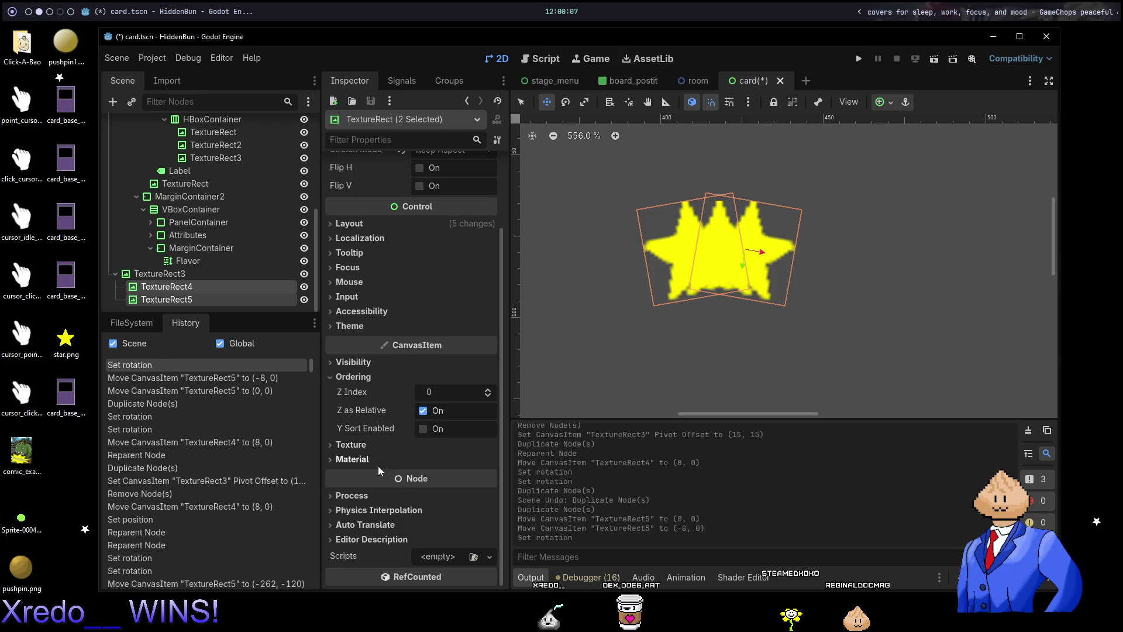
{"action": "left_click", "coordinate": [220, 284]}
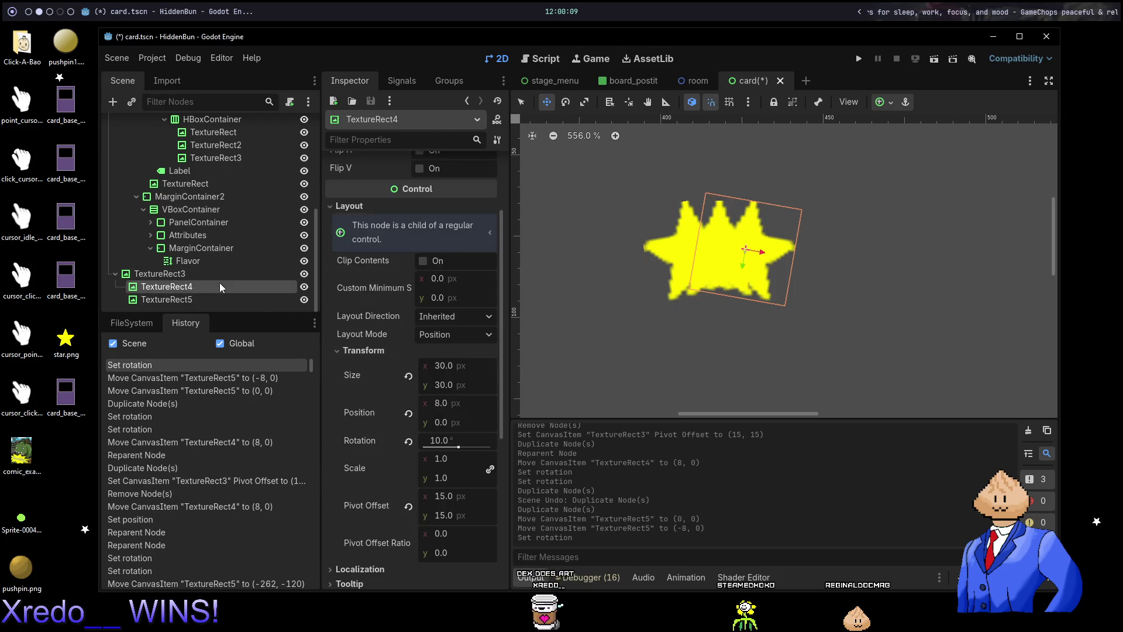
{"action": "scroll", "coordinate": [381, 440], "scroll_direction": "down", "scroll_amount": 8}
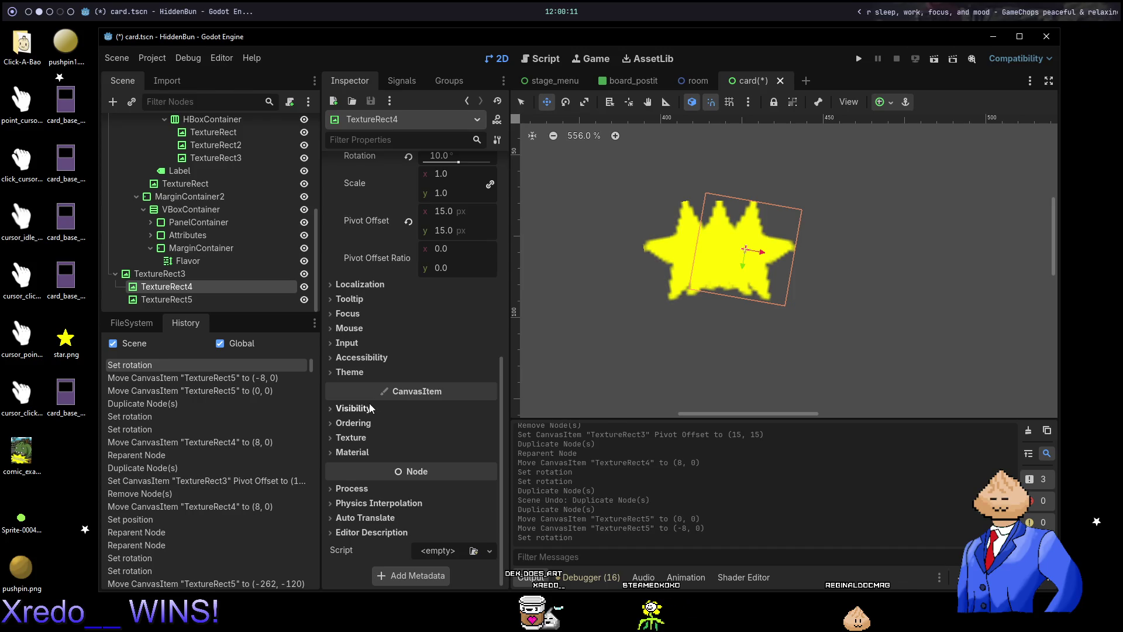
{"action": "left_click", "coordinate": [371, 408]}
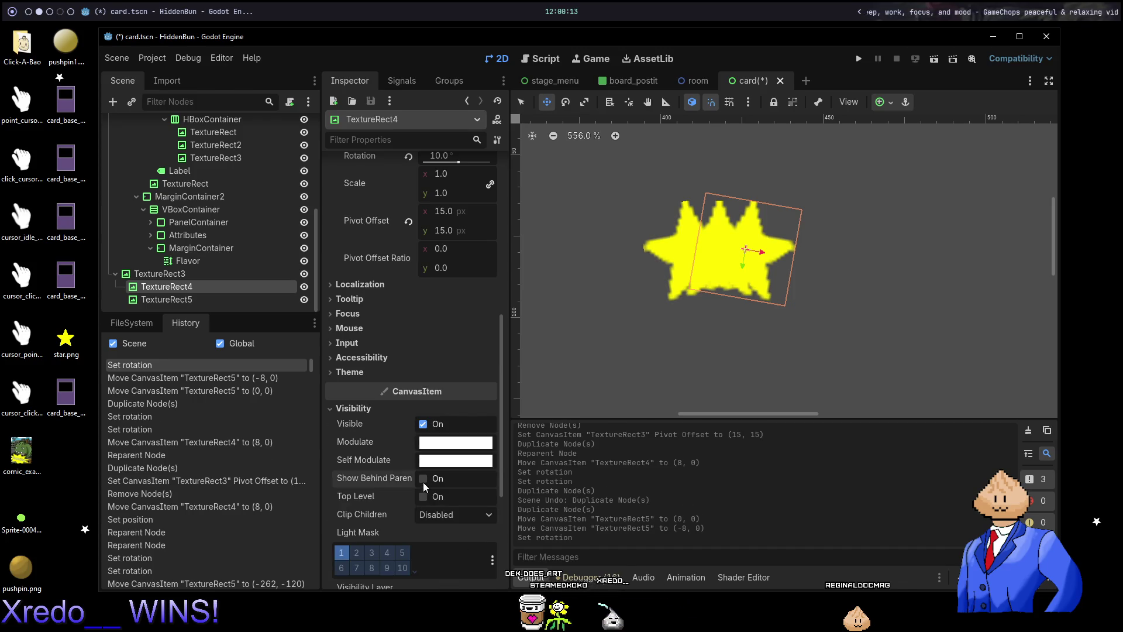
{"action": "left_click", "coordinate": [422, 479]}
Enable Show Behind Parent on TextureRect5 as well
{"action": "left_click", "coordinate": [215, 301]}
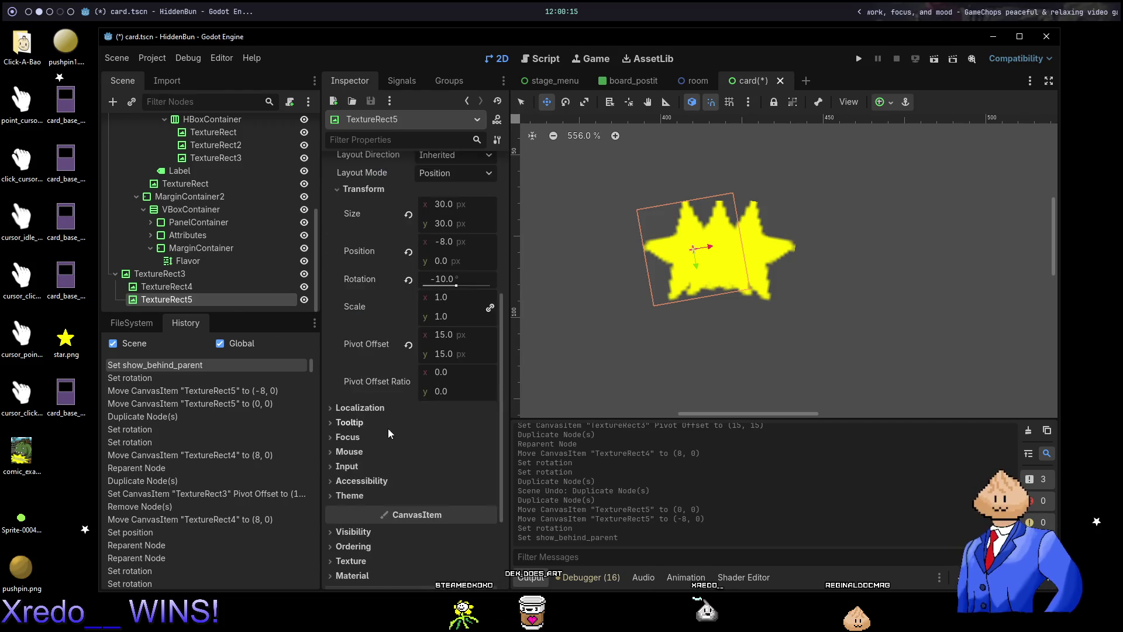
{"action": "scroll", "coordinate": [385, 429], "scroll_direction": "down", "scroll_amount": 3}
{"action": "left_click", "coordinate": [374, 409]}
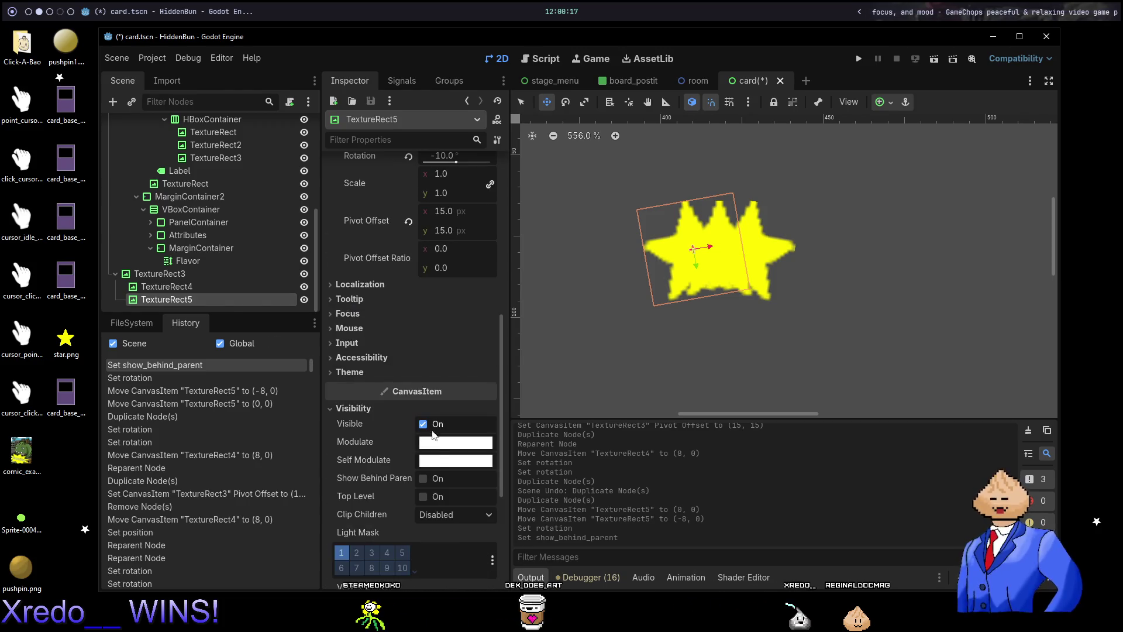
{"action": "left_click", "coordinate": [422, 478]}
{"action": "left_click", "coordinate": [209, 273]}
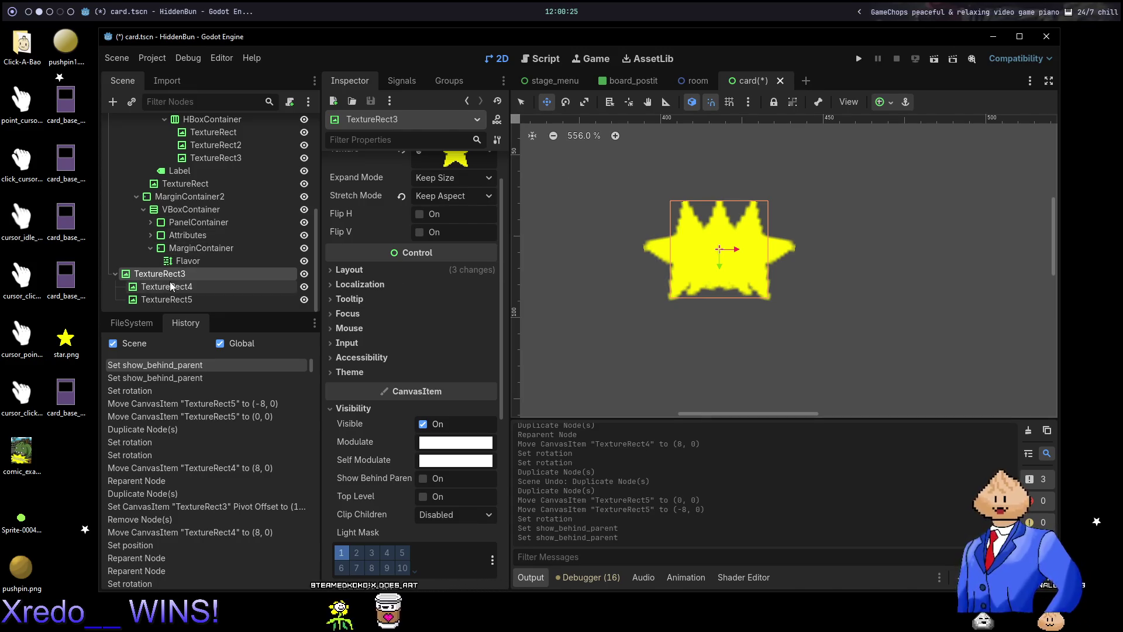
{"action": "scroll", "coordinate": [439, 215], "scroll_direction": "up", "scroll_amount": 2}
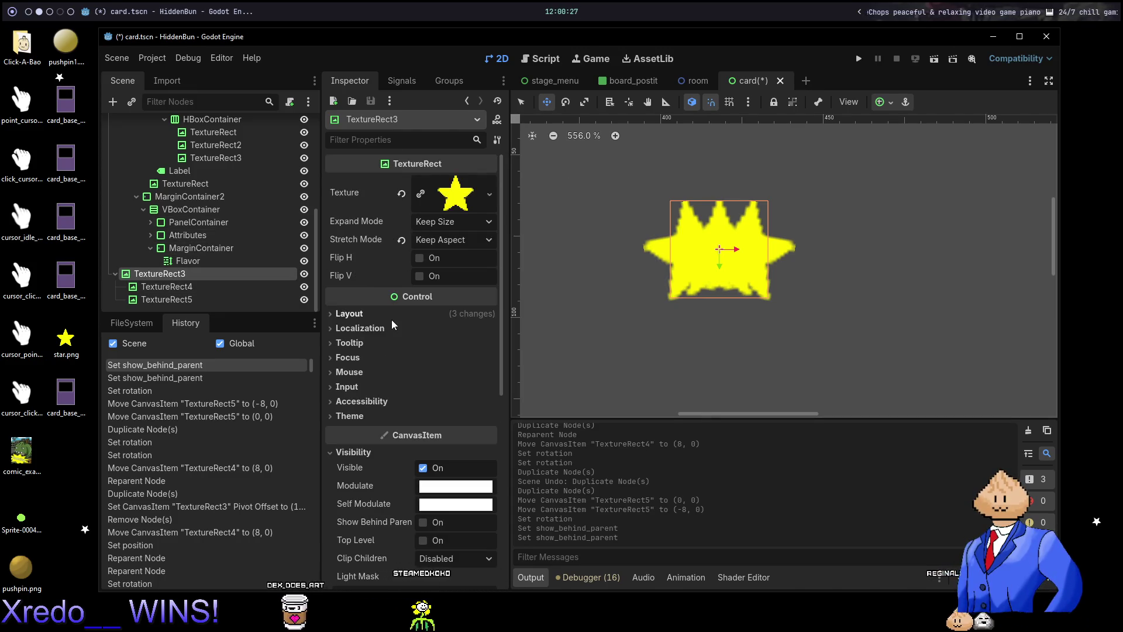
Try darker modulate and self modulate colours on TextureRect3, keeping it white
{"action": "left_click", "coordinate": [456, 486]}
{"action": "left_click_drag", "start_coordinate": [531, 218], "coordinate": [521, 66]}
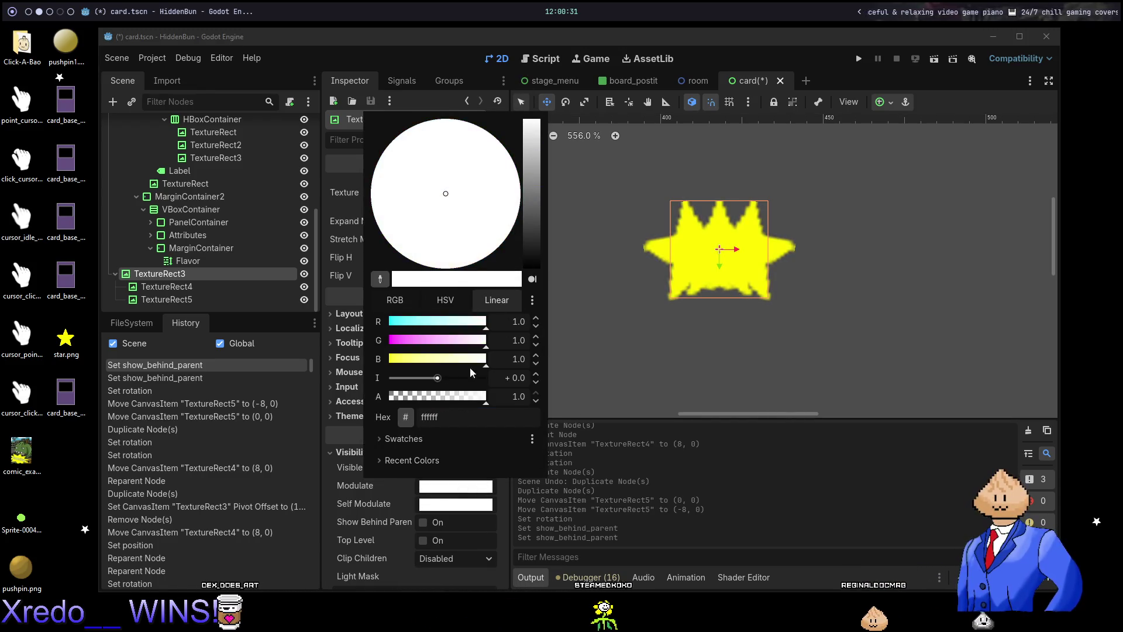
{"action": "left_click", "coordinate": [462, 504]}
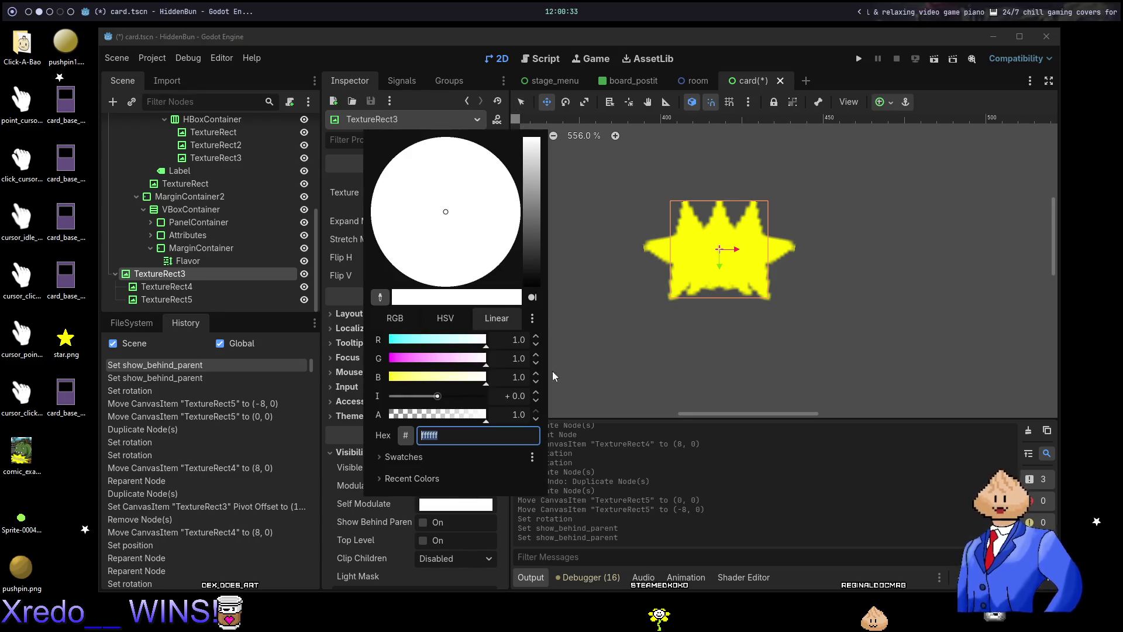
{"action": "left_click_drag", "start_coordinate": [535, 214], "coordinate": [528, 194]}
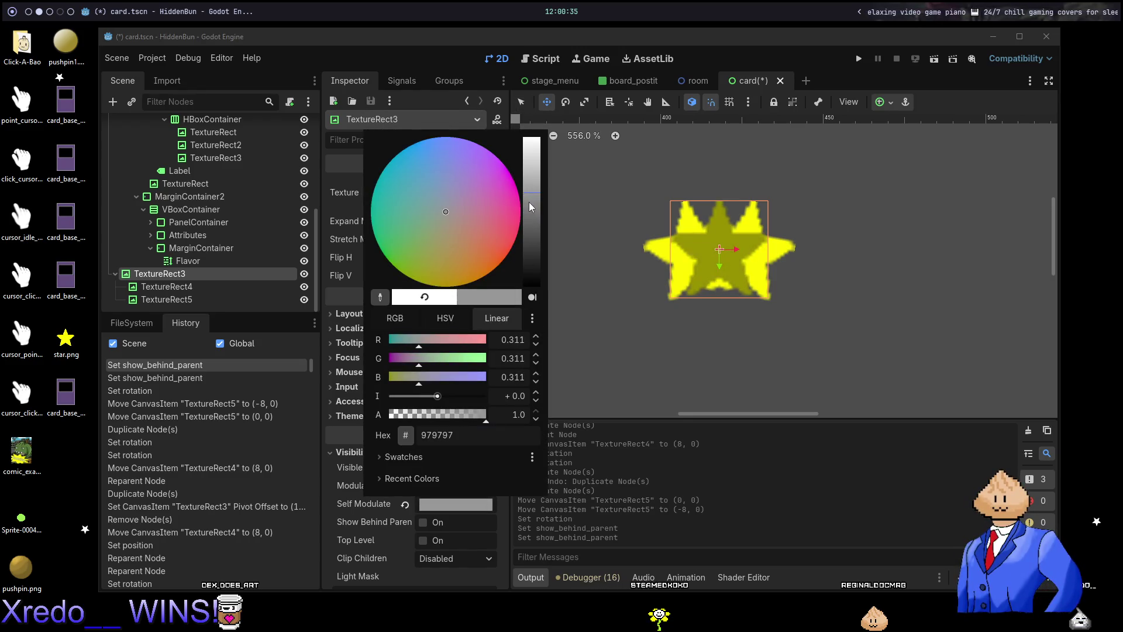
{"action": "key", "text": "Escape"}
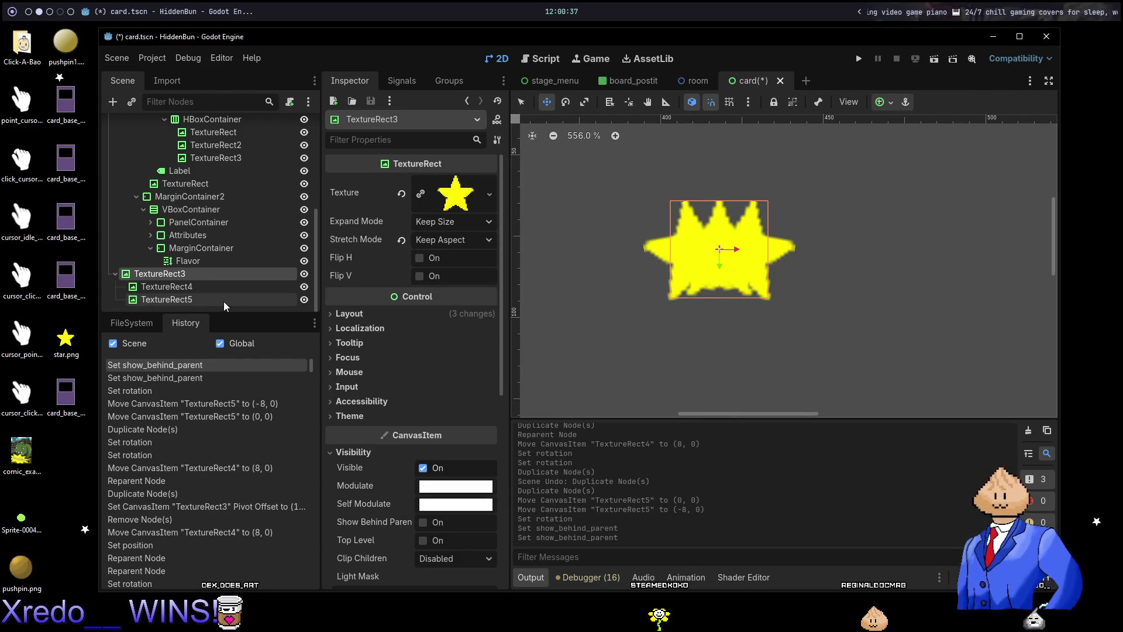
Give TextureRect4 and TextureRect5 a grey (ababab) self modulate
{"action": "left_click", "coordinate": [224, 300]}
{"action": "left_click", "coordinate": [212, 286], "text": "ctrl"}
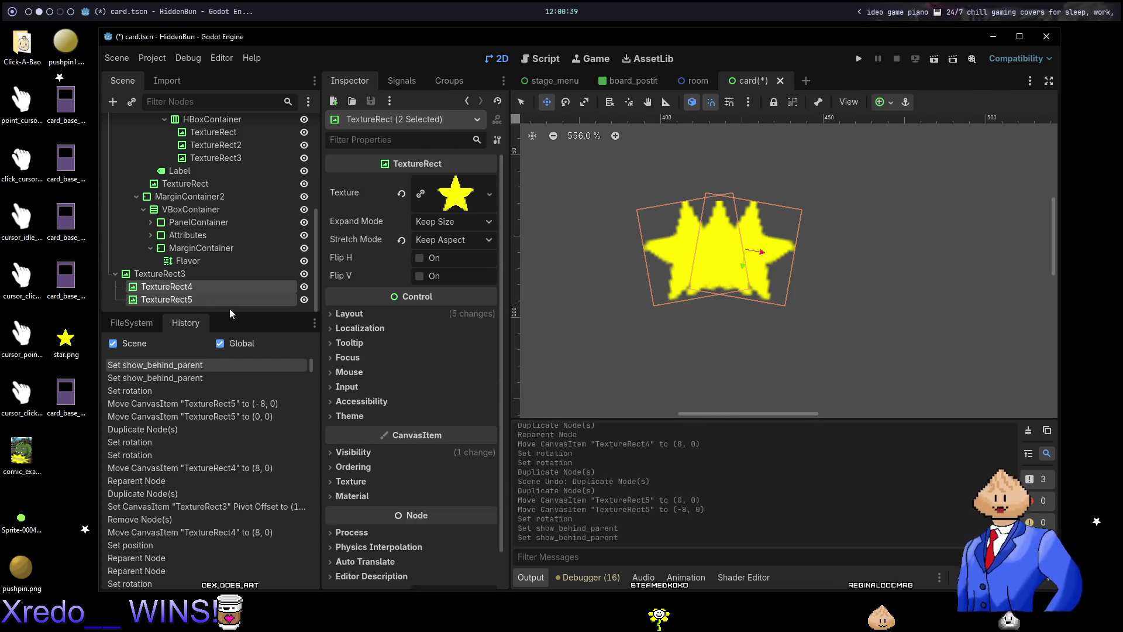
{"action": "left_click", "coordinate": [372, 455]}
{"action": "left_click", "coordinate": [452, 503]}
{"action": "left_click_drag", "start_coordinate": [528, 216], "coordinate": [527, 181]}
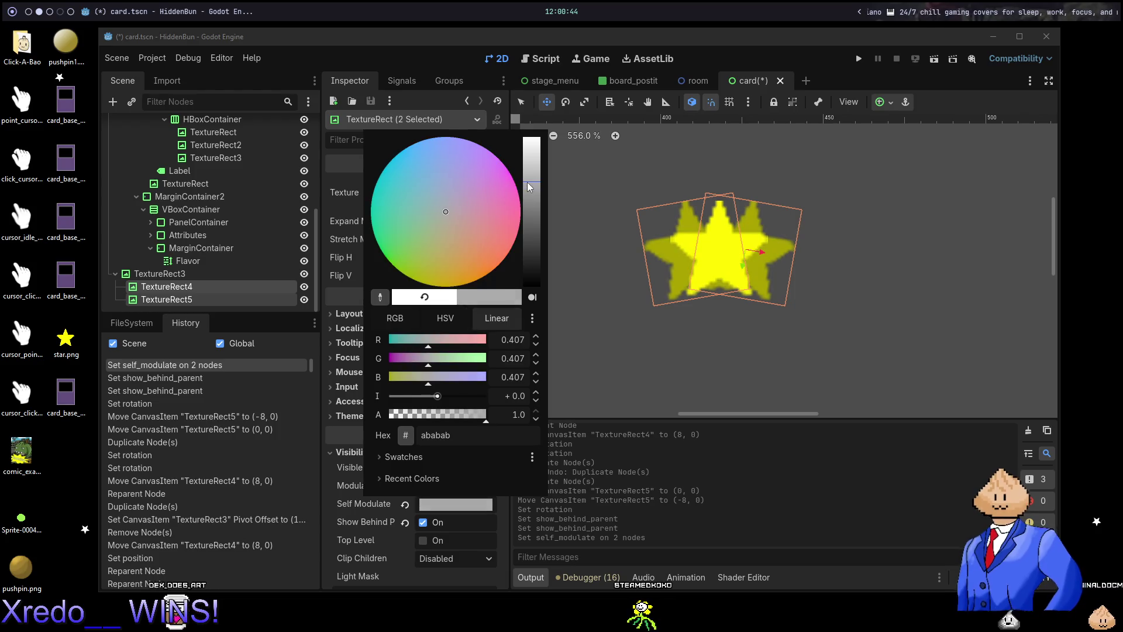
{"action": "left_click", "coordinate": [732, 87]}
{"action": "scroll", "coordinate": [858, 195], "scroll_direction": "down", "scroll_amount": 8}
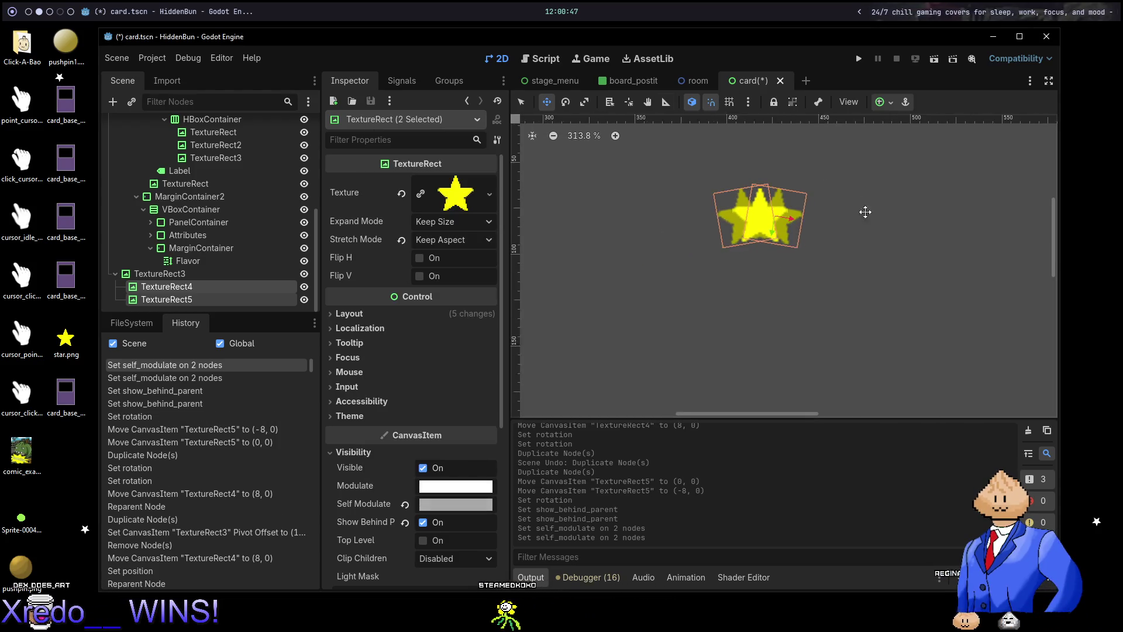
{"action": "scroll", "coordinate": [774, 237], "scroll_direction": "up", "scroll_amount": 8}
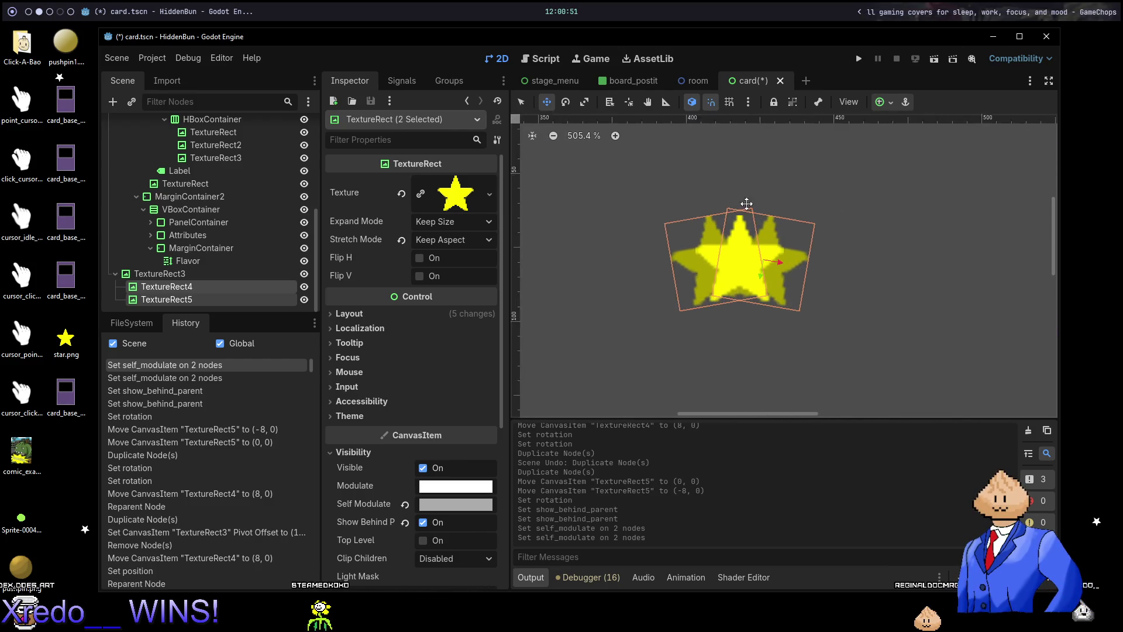
{"action": "scroll", "coordinate": [803, 234], "scroll_direction": "up", "scroll_amount": 8}
{"action": "scroll", "coordinate": [846, 247], "scroll_direction": "down", "scroll_amount": 6}
{"action": "scroll", "coordinate": [846, 247], "scroll_direction": "down", "scroll_amount": 10}
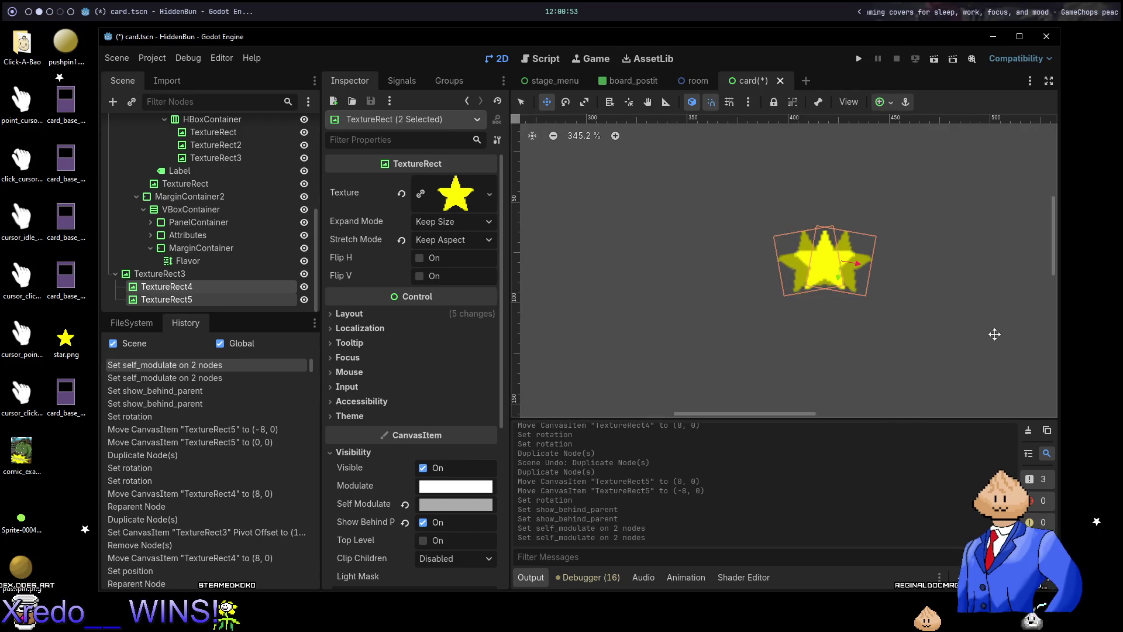
{"action": "scroll", "coordinate": [838, 227], "scroll_direction": "down", "scroll_amount": 3}
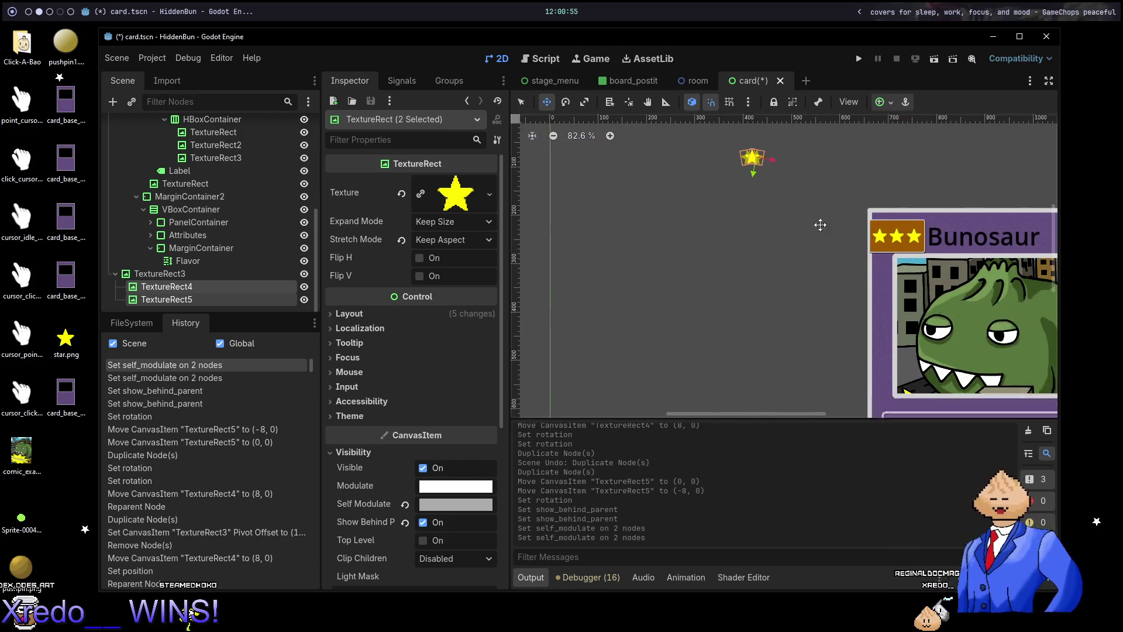
Undo a stray star move, then drag the TextureRect3 star group onto the third Skill row
{"action": "mouse_move", "coordinate": [714, 128]}
{"action": "left_mouse_down"}
{"action": "mouse_move", "coordinate": [793, 266]}
{"action": "mouse_move", "coordinate": [807, 380]}
{"action": "mouse_move", "coordinate": [794, 347]}
{"action": "left_mouse_up"}
{"action": "key", "text": "ctrl+z"}
{"action": "left_click", "coordinate": [159, 274]}
{"action": "scroll", "coordinate": [702, 292], "scroll_direction": "right", "scroll_amount": 3}
{"action": "scroll", "coordinate": [702, 292], "scroll_direction": "up", "scroll_amount": 2}
{"action": "left_click_drag", "start_coordinate": [632, 170], "coordinate": [669, 366]}
{"action": "scroll", "coordinate": [755, 211], "scroll_direction": "down", "scroll_amount": 3}
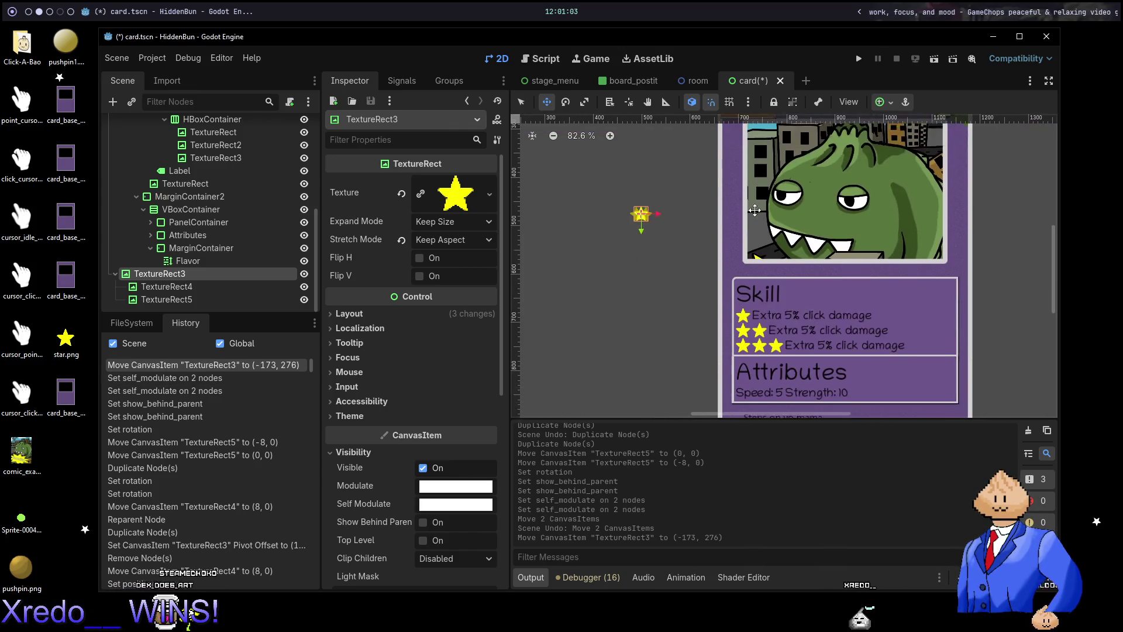
{"action": "scroll", "coordinate": [754, 211], "scroll_direction": "down", "scroll_amount": 2}
{"action": "mouse_move", "coordinate": [638, 184]}
{"action": "left_mouse_down"}
{"action": "mouse_move", "coordinate": [720, 332]}
{"action": "mouse_move", "coordinate": [741, 316]}
{"action": "left_mouse_up"}
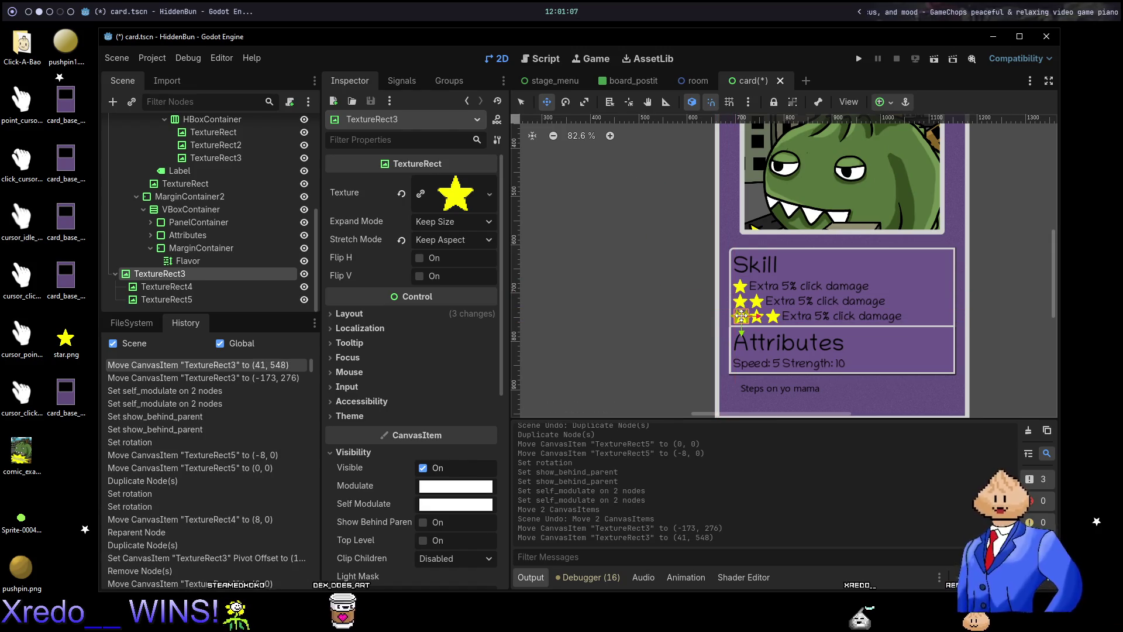
{"action": "scroll", "coordinate": [740, 319], "scroll_direction": "up", "scroll_amount": 7}
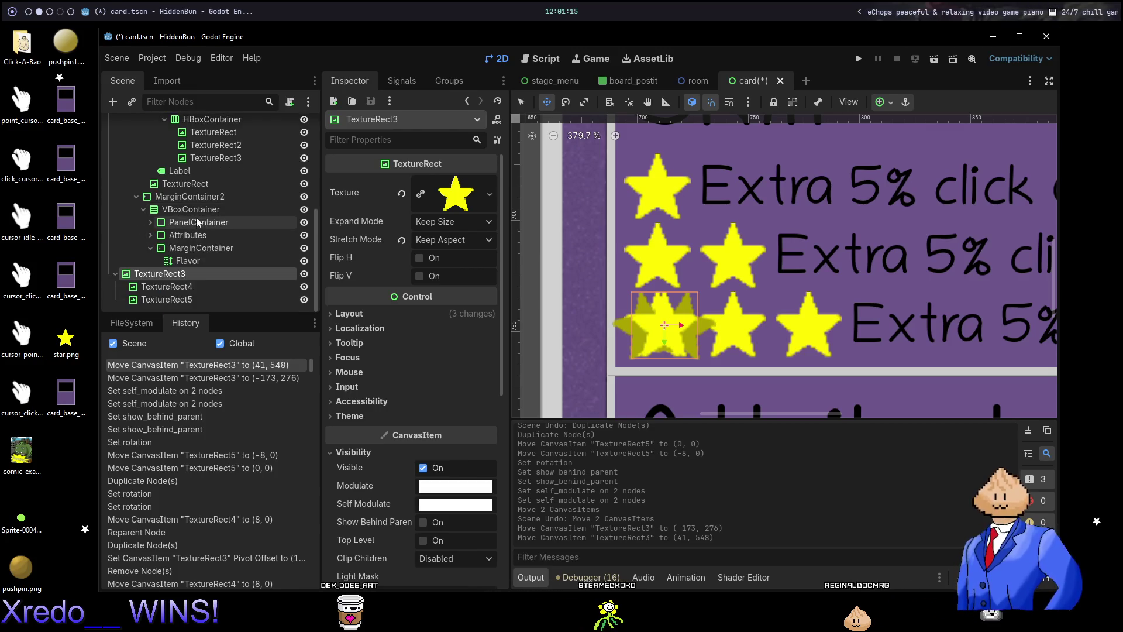
Reparent the star group under the rarity row's HBoxContainer, compare by toggling visibility, then cut TextureRect4
{"action": "mouse_move", "coordinate": [158, 274]}
{"action": "left_mouse_down"}
{"action": "mouse_move", "coordinate": [237, 136]}
{"action": "mouse_move", "coordinate": [226, 166]}
{"action": "mouse_move", "coordinate": [234, 160]}
{"action": "left_mouse_up"}
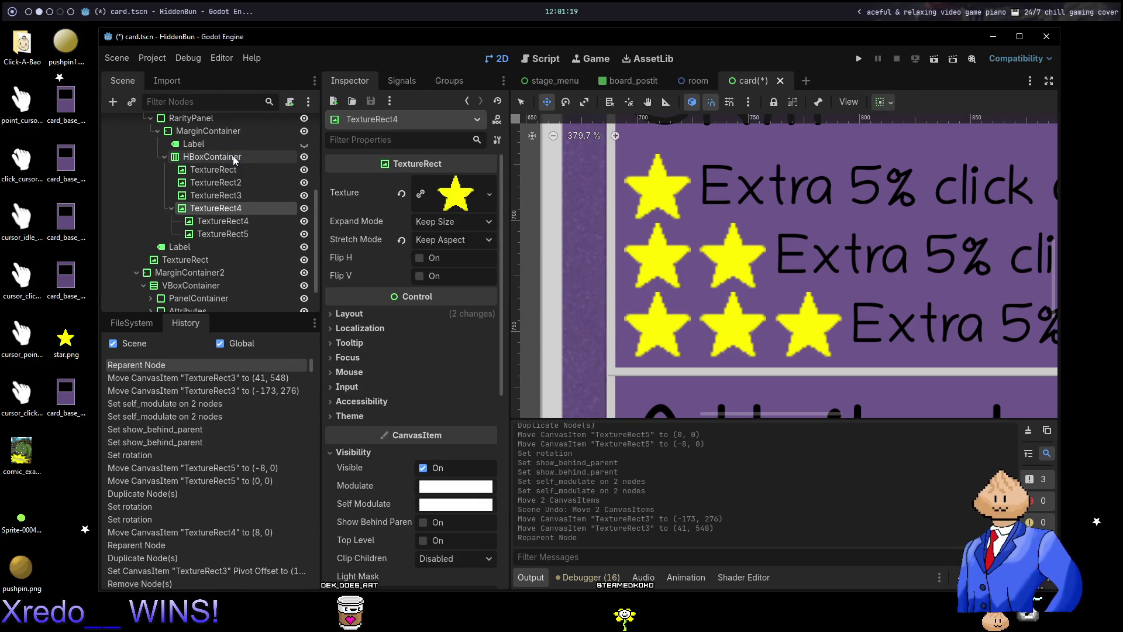
{"action": "left_click", "coordinate": [230, 159]}
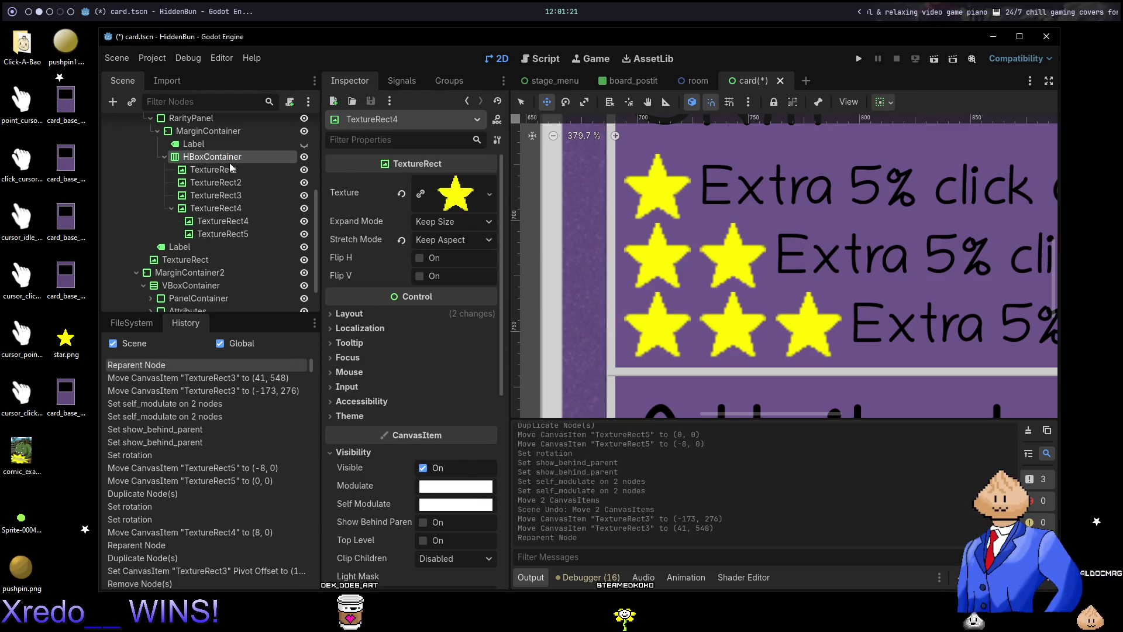
{"action": "scroll", "coordinate": [712, 320], "scroll_direction": "down", "scroll_amount": 10}
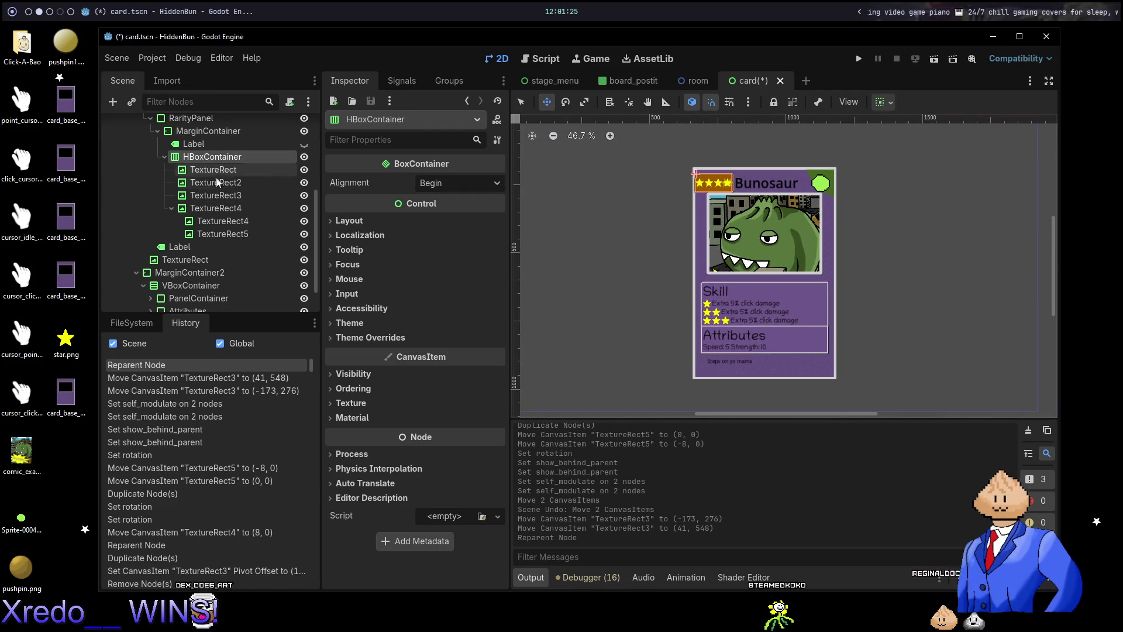
{"action": "left_click", "coordinate": [215, 207]}
{"action": "left_click", "coordinate": [304, 196]}
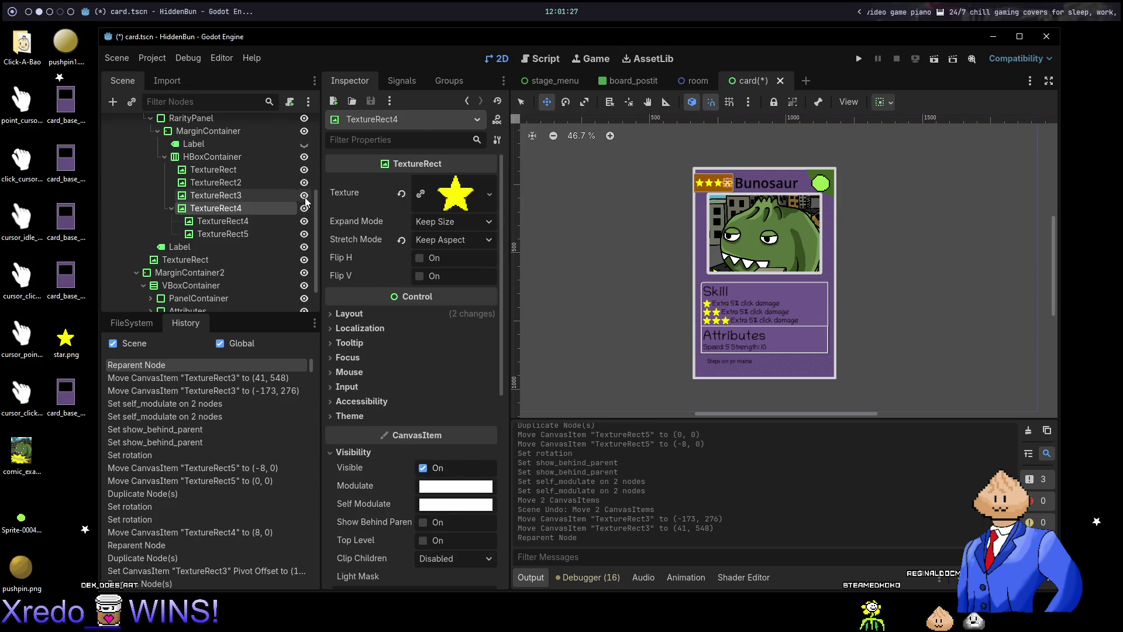
{"action": "left_click", "coordinate": [304, 196]}
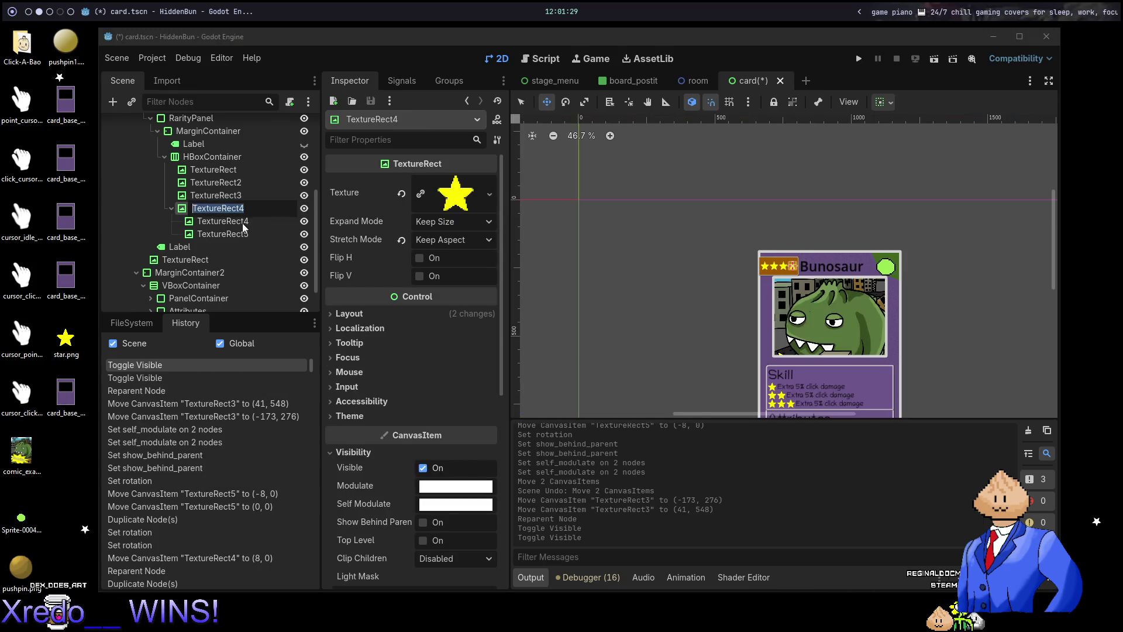
{"action": "key", "text": "ctrl+x"}
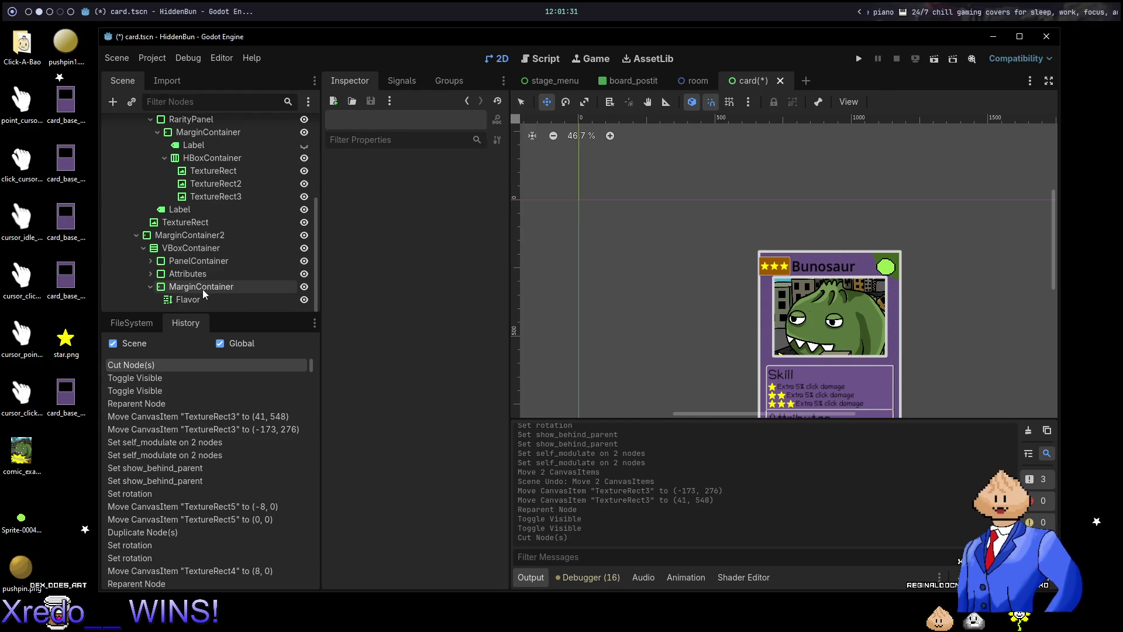
Paste the stacked-star TextureRect4 into HBoxContainer3 as the row's first item
{"action": "left_click_drag", "start_coordinate": [663, 337], "coordinate": [639, 279]}
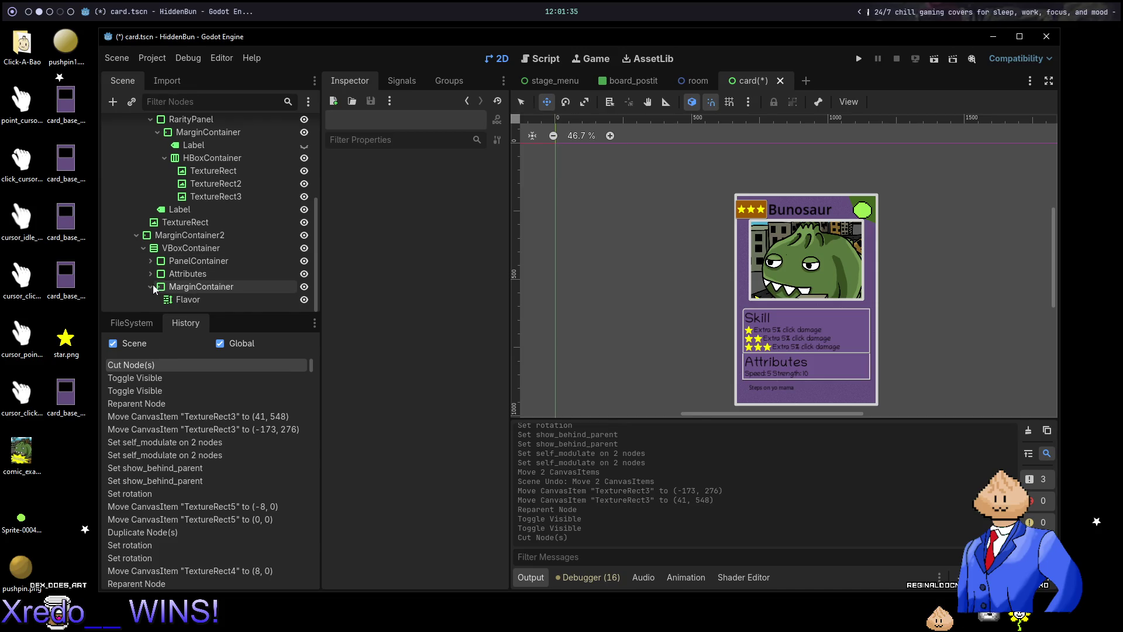
{"action": "left_click", "coordinate": [150, 262]}
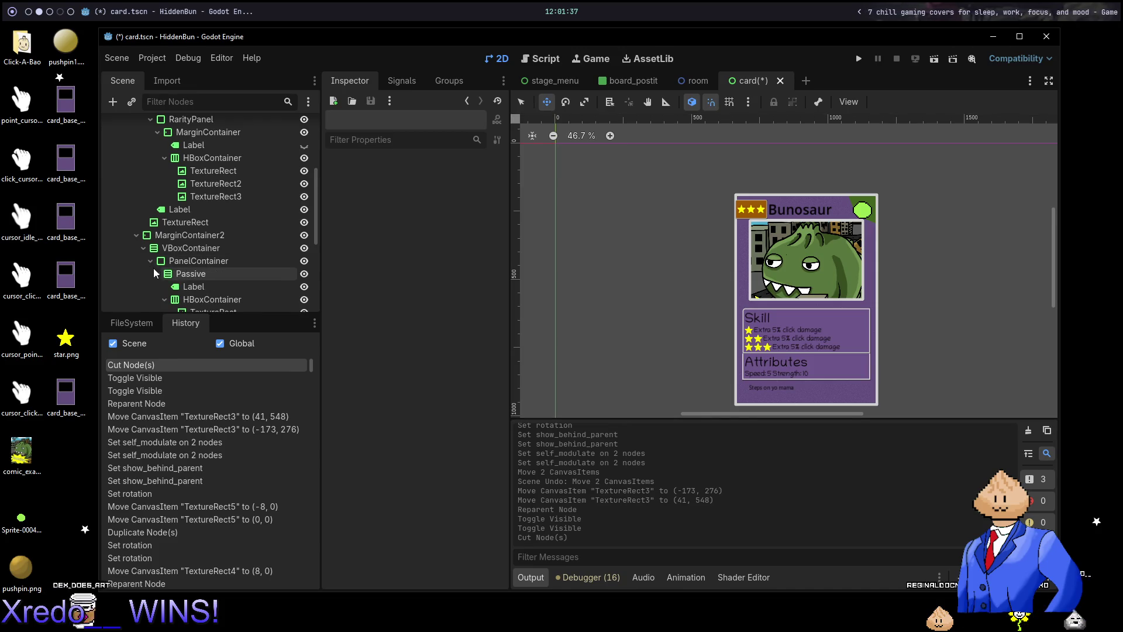
{"action": "scroll", "coordinate": [199, 272], "scroll_direction": "down", "scroll_amount": 5}
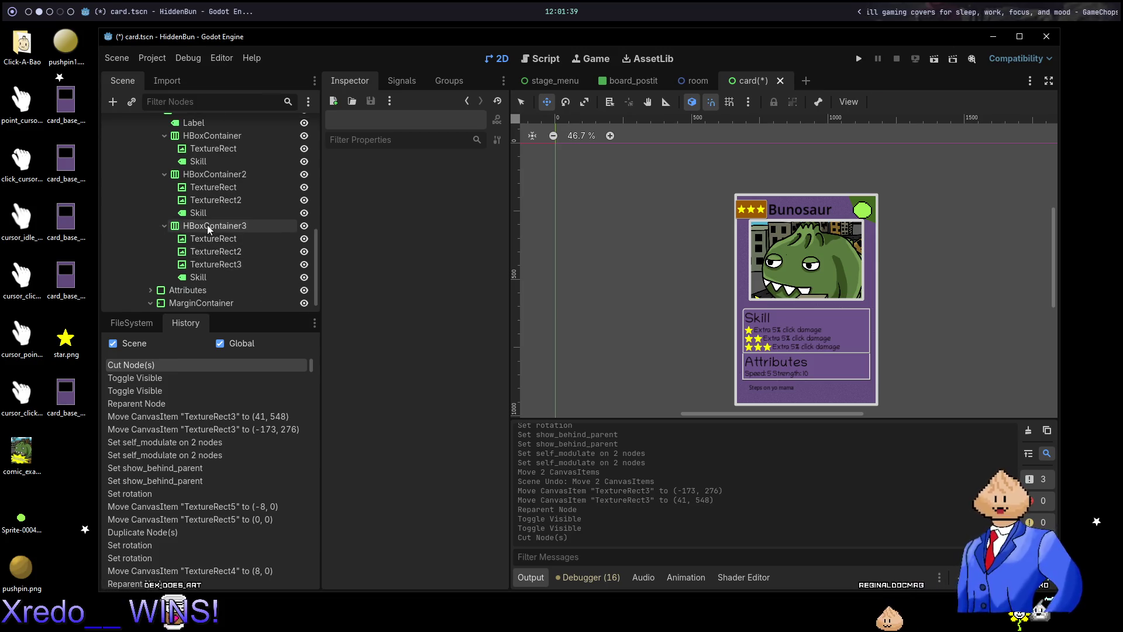
{"action": "left_click", "coordinate": [207, 225]}
{"action": "key", "text": "ctrl+v"}
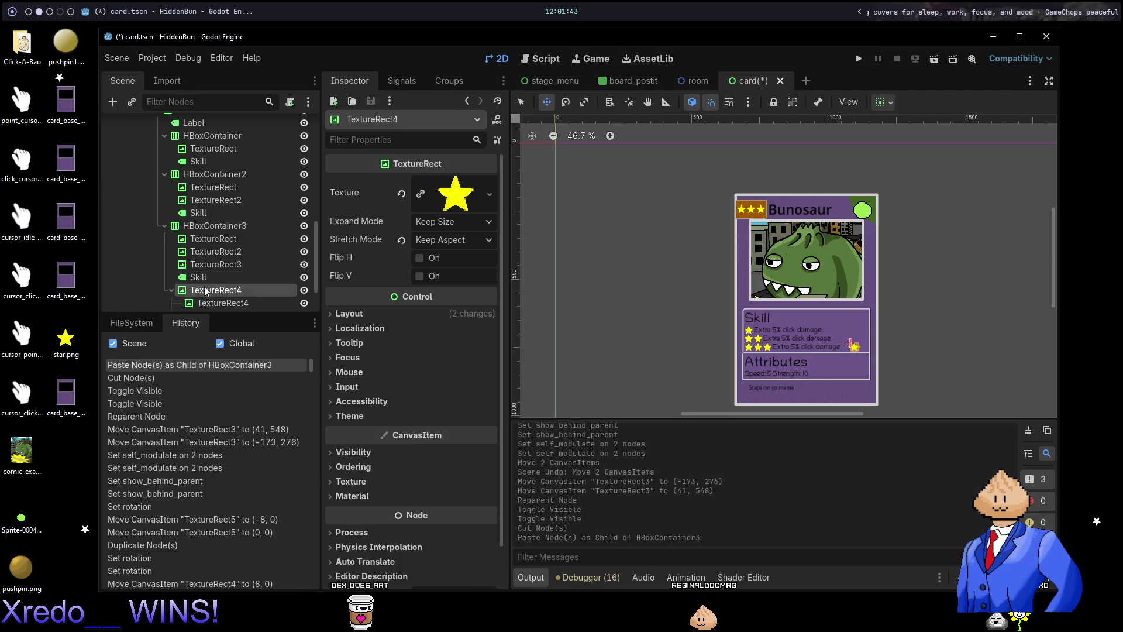
{"action": "left_click_drag", "start_coordinate": [208, 293], "coordinate": [221, 234]}
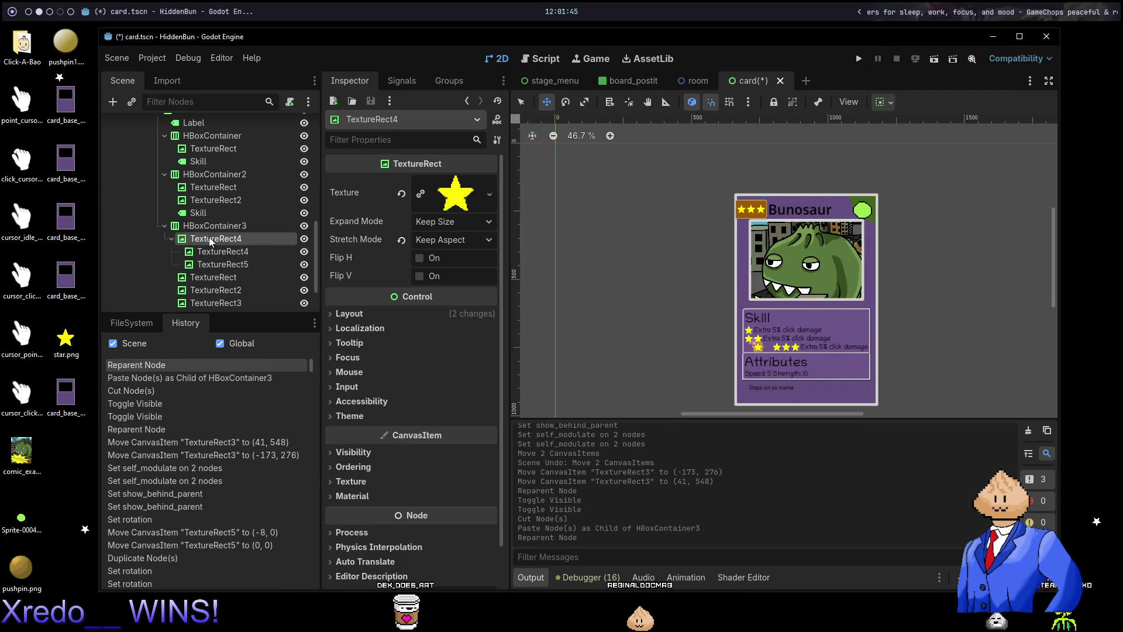
Delete the row's three single stars, TextureRect through TextureRect3, leaving TextureRect4 selected
{"action": "left_click", "coordinate": [213, 277]}
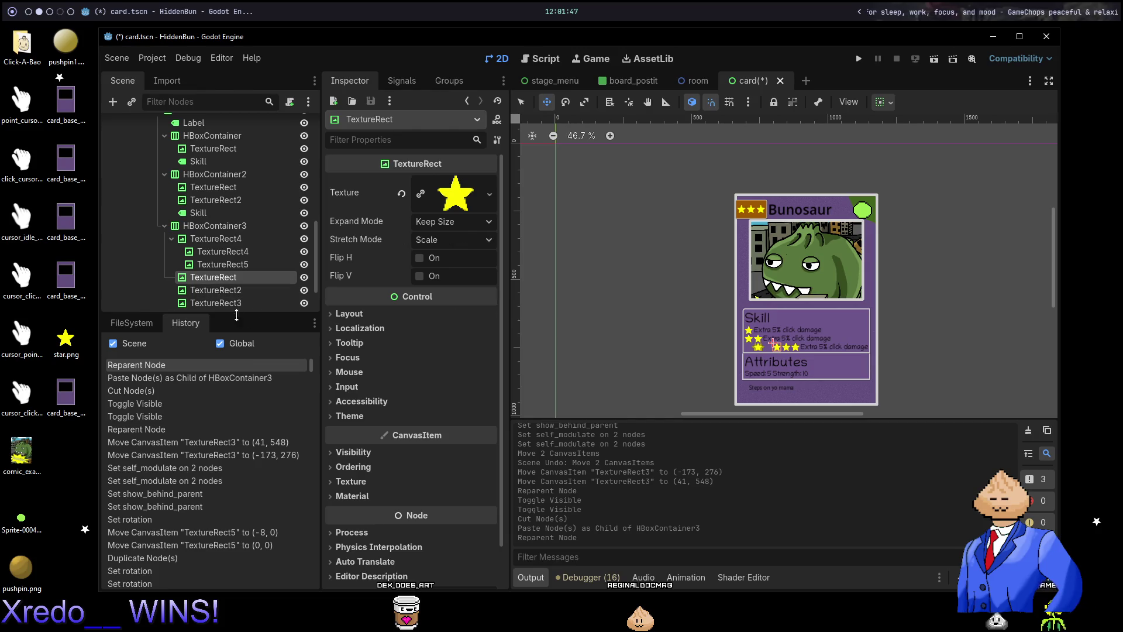
{"action": "left_click", "coordinate": [219, 304], "text": "shift"}
{"action": "key", "text": "Delete"}
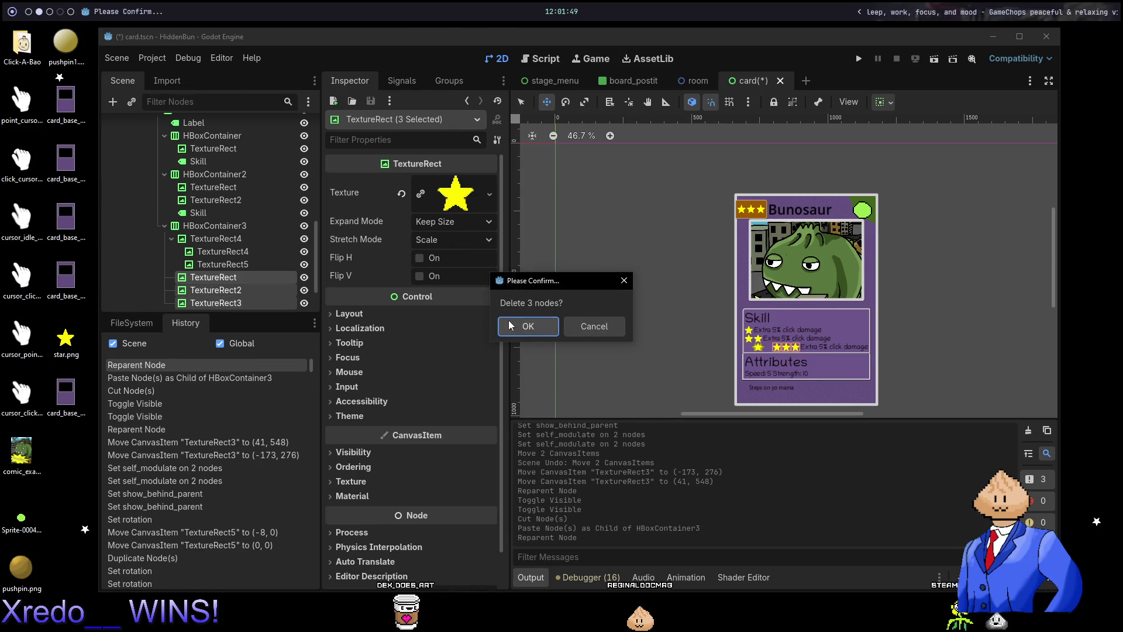
{"action": "left_click", "coordinate": [511, 325]}
{"action": "left_click", "coordinate": [236, 238]}
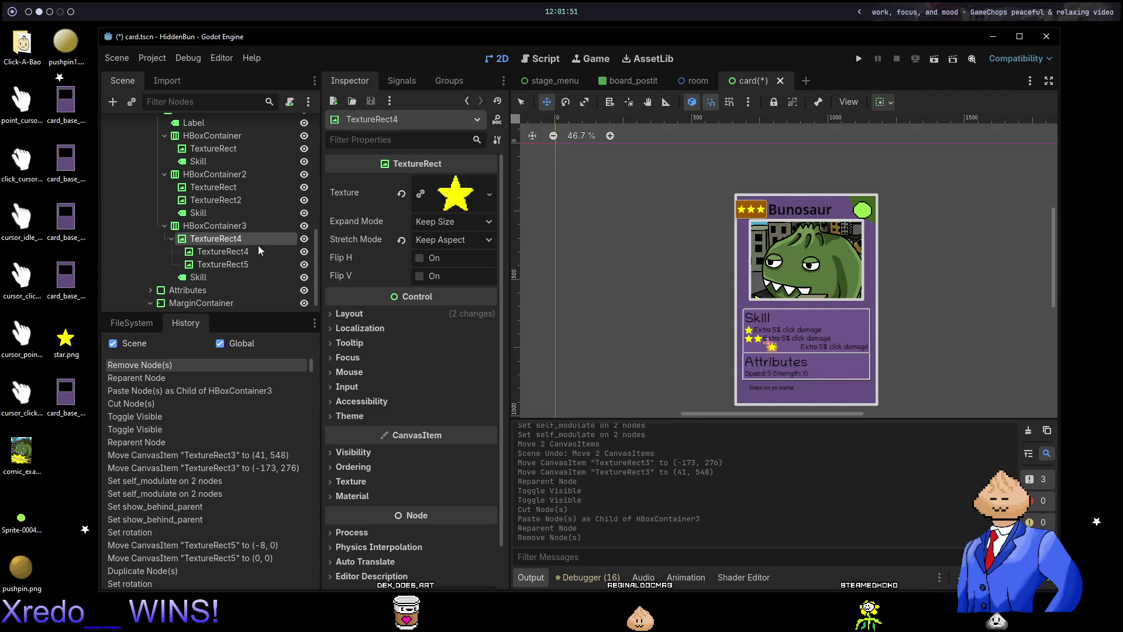
{"action": "scroll", "coordinate": [783, 317], "scroll_direction": "up", "scroll_amount": 5}
{"action": "scroll", "coordinate": [783, 318], "scroll_direction": "up", "scroll_amount": 5}
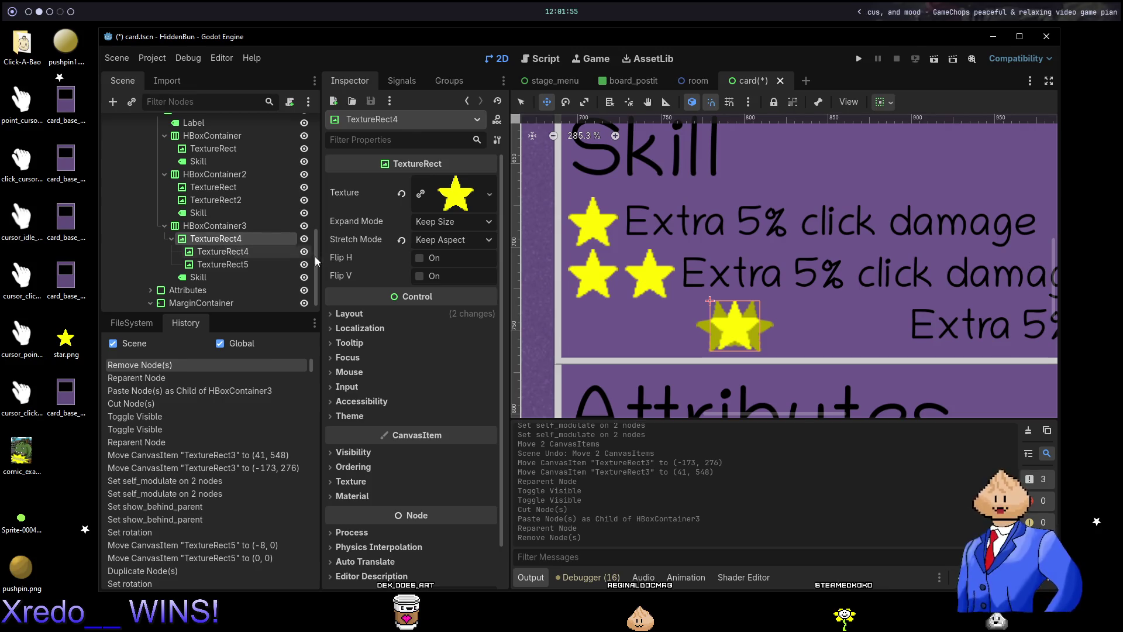
Set TextureRect4 to shrink-begin horizontally and turn off its horizontal expand flag
{"action": "left_click", "coordinate": [227, 229]}
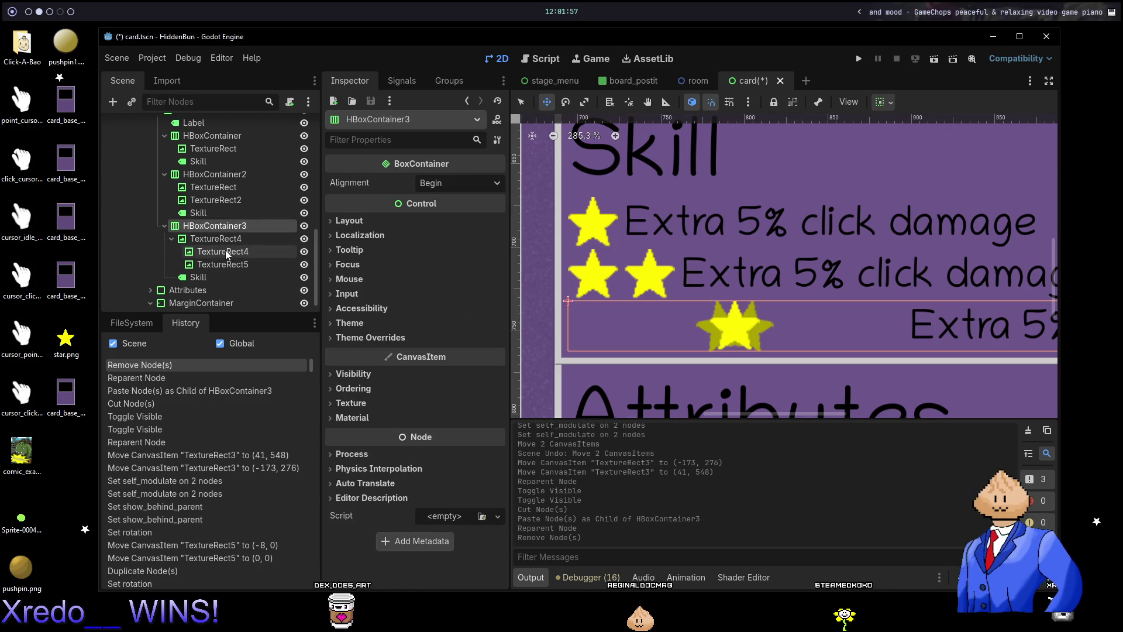
{"action": "left_click", "coordinate": [234, 241]}
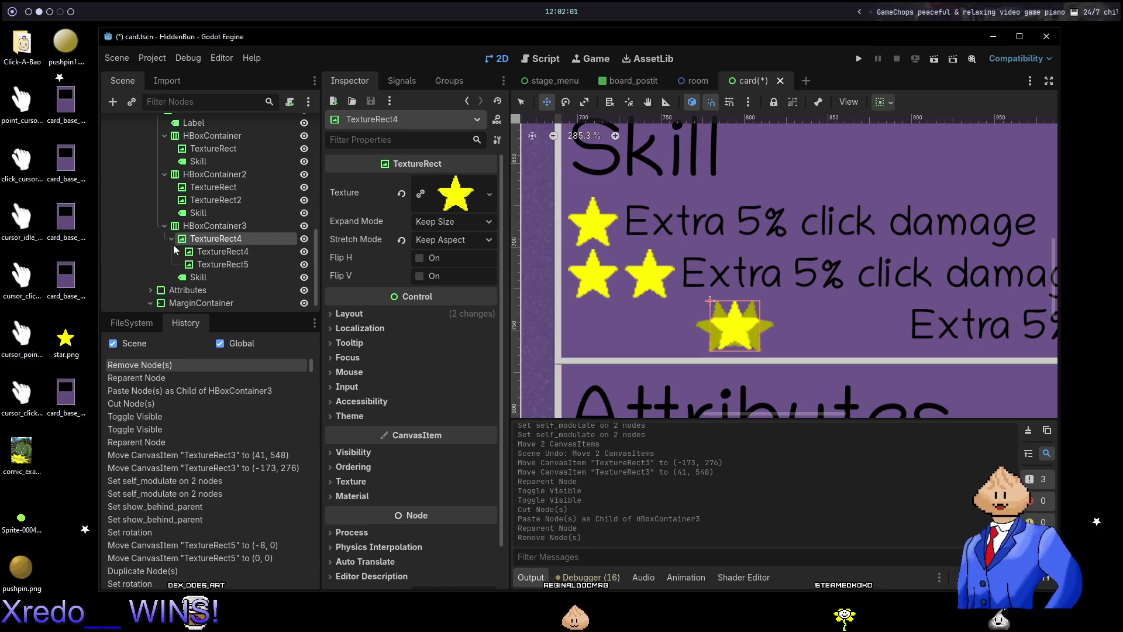
{"action": "left_click", "coordinate": [355, 315]}
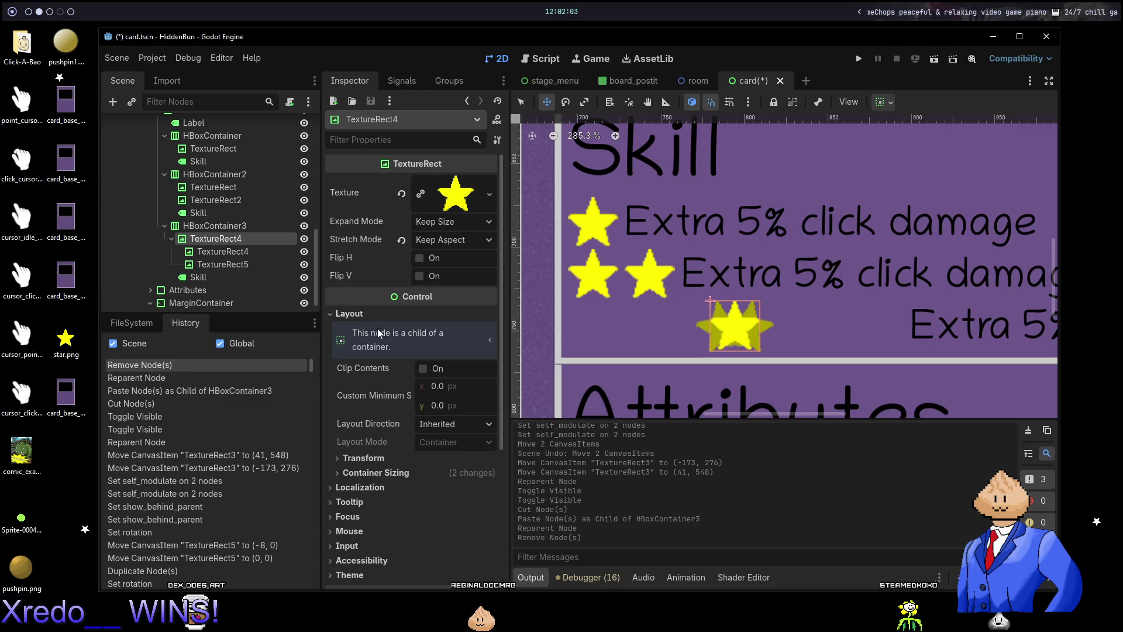
{"action": "left_click", "coordinate": [883, 101]}
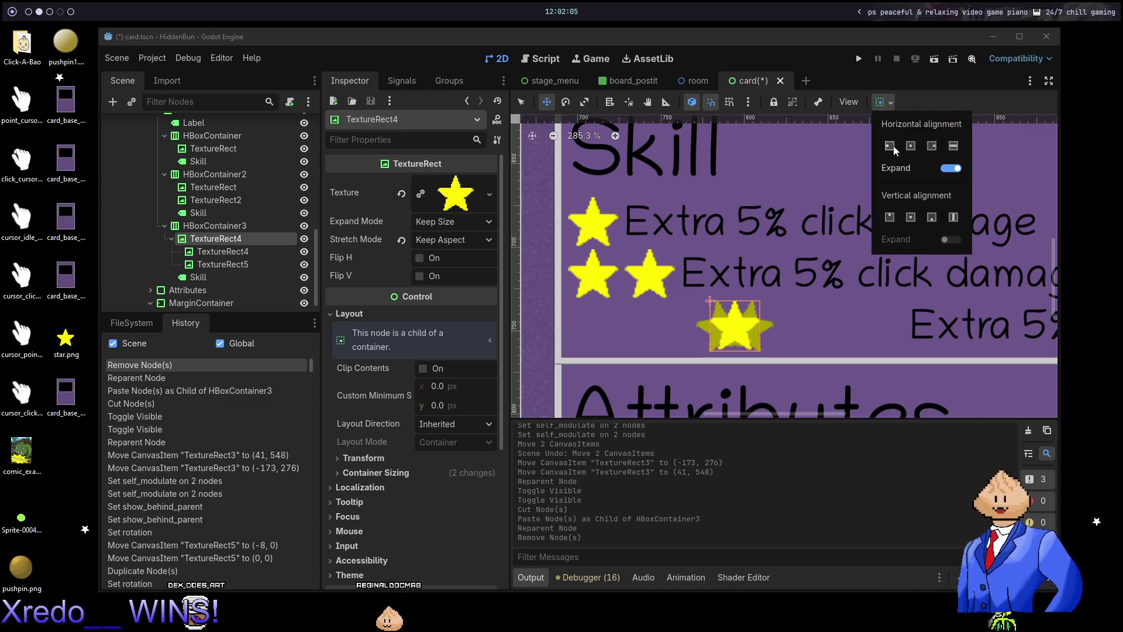
{"action": "left_click", "coordinate": [890, 146]}
{"action": "left_click", "coordinate": [716, 218]}
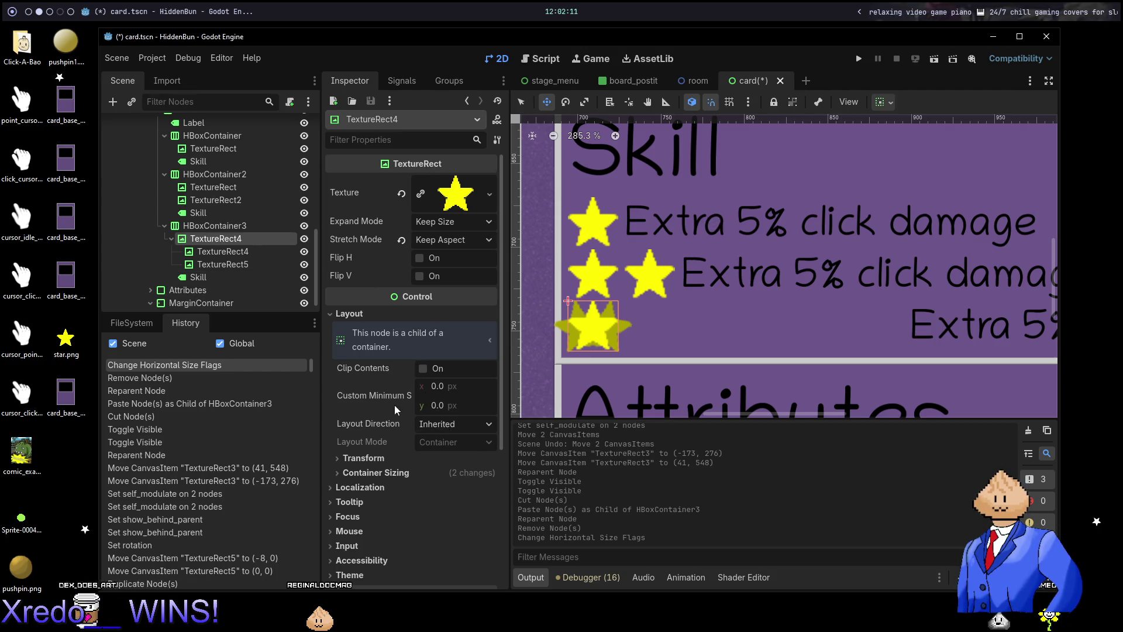
{"action": "left_click", "coordinate": [388, 472]}
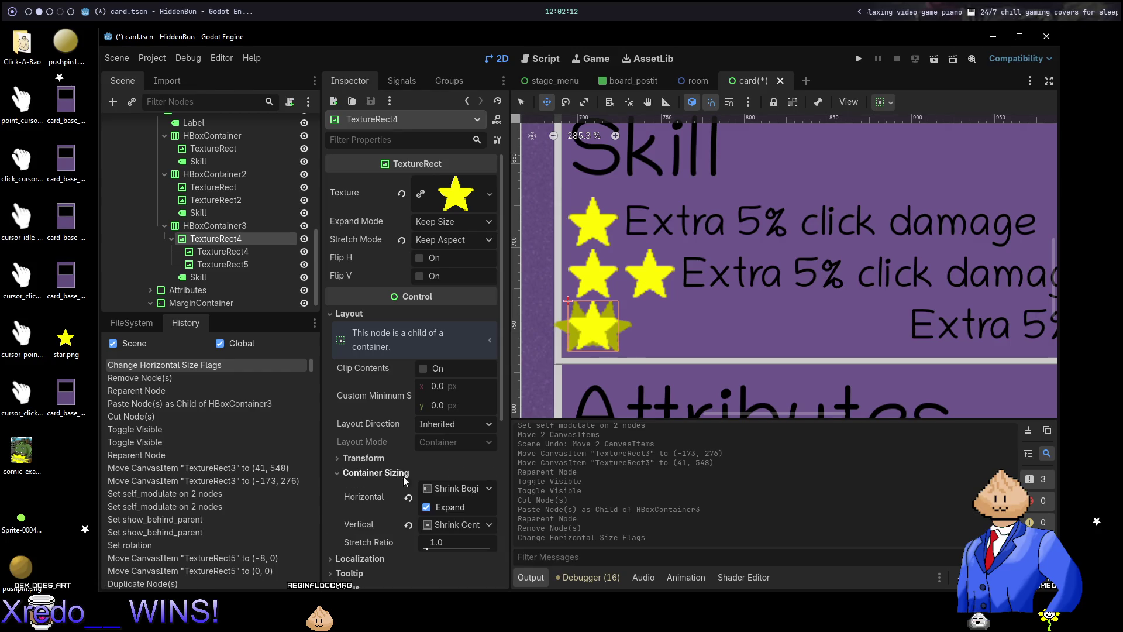
{"action": "left_click", "coordinate": [426, 506]}
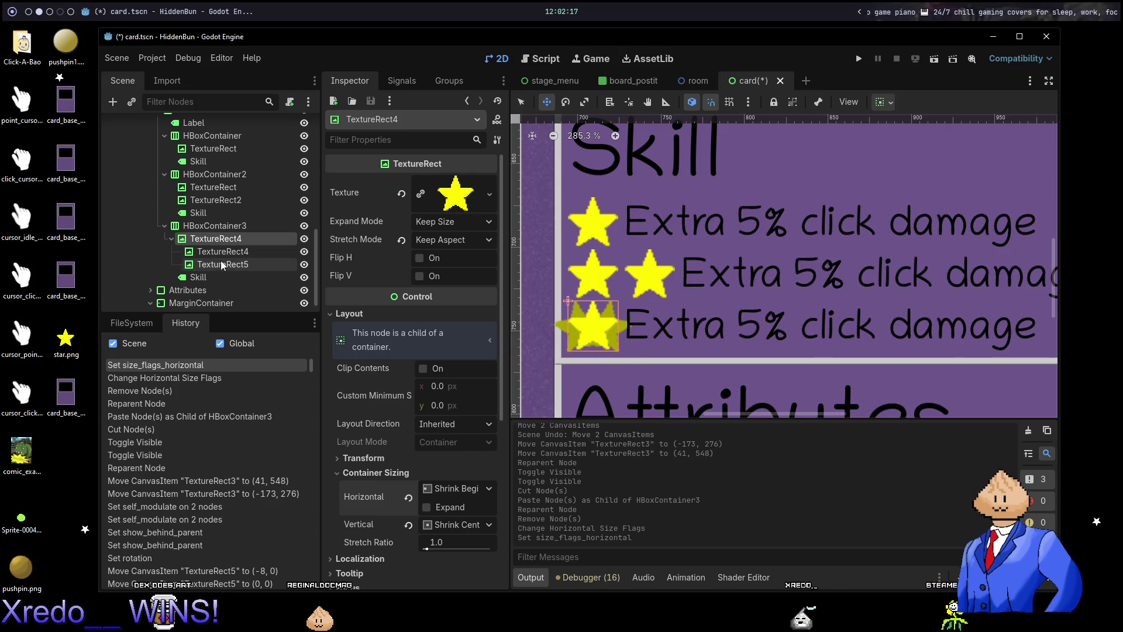
Give TextureRect4 a 50 px minimum width and readjust its horizontal alignment
{"action": "left_click", "coordinate": [209, 230]}
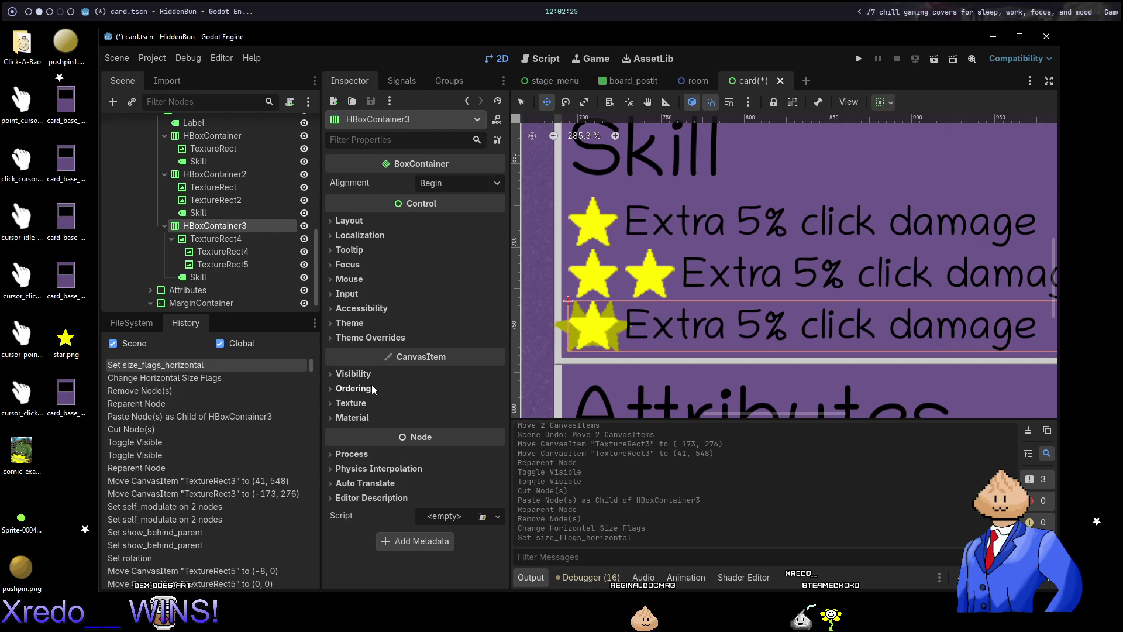
{"action": "left_click", "coordinate": [212, 239]}
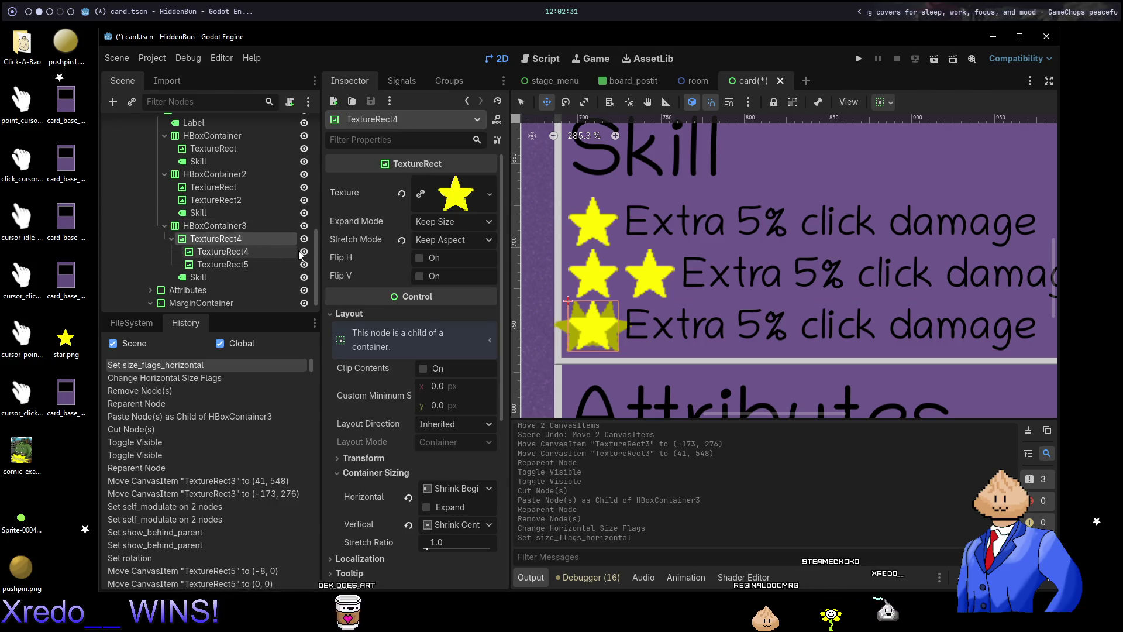
{"action": "left_click", "coordinate": [442, 395]}
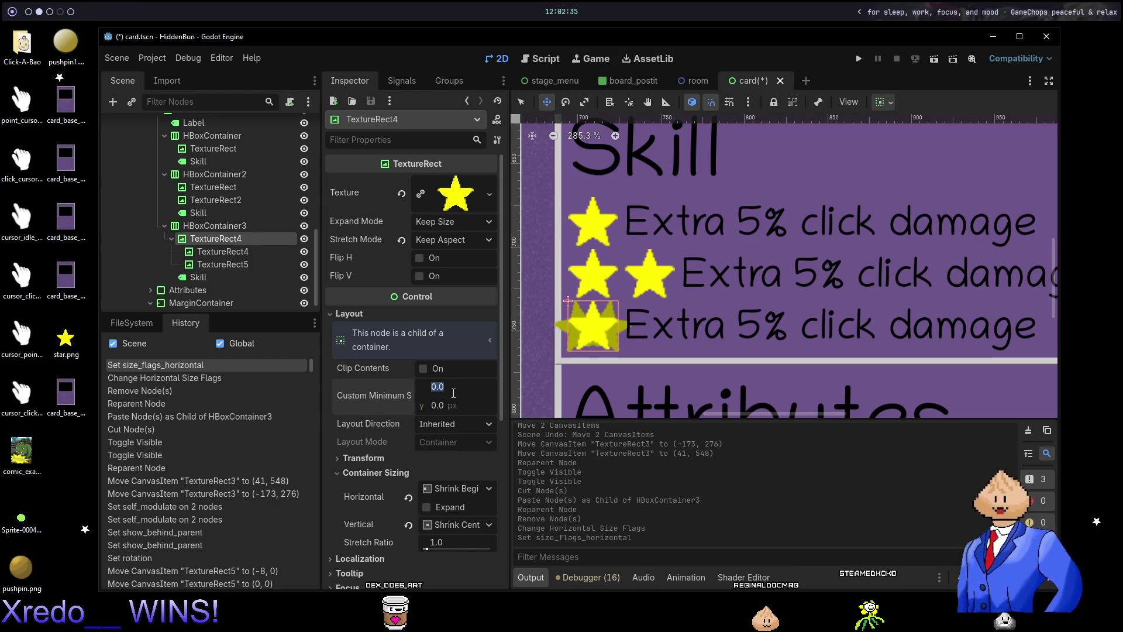
{"action": "type", "text": "50"}
{"action": "key", "text": "Return"}
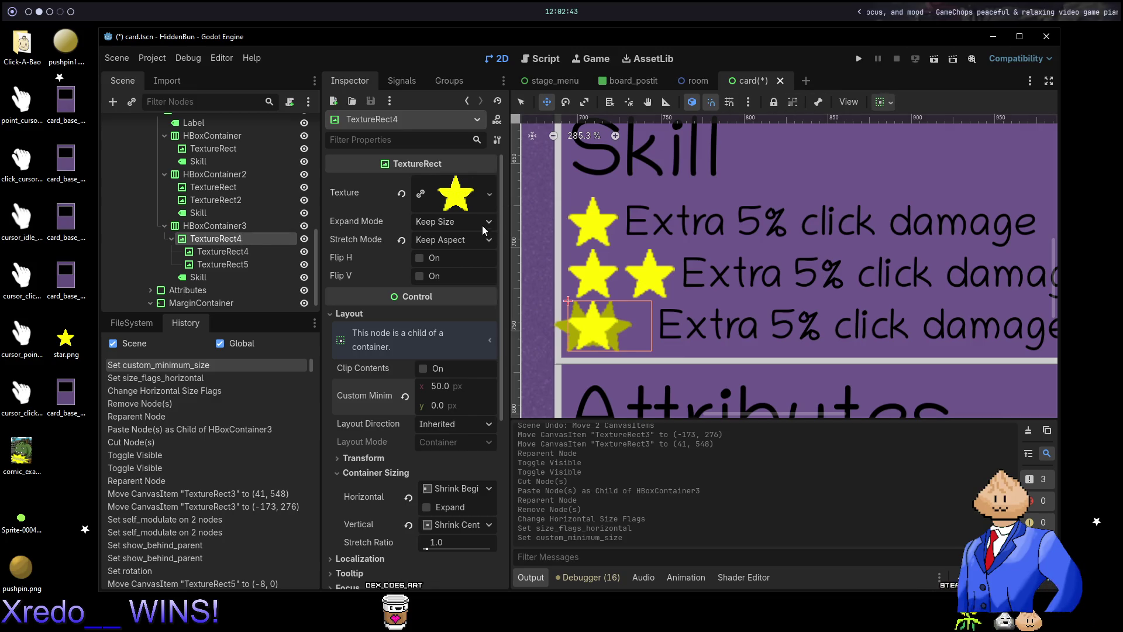
{"action": "left_click", "coordinate": [891, 103]}
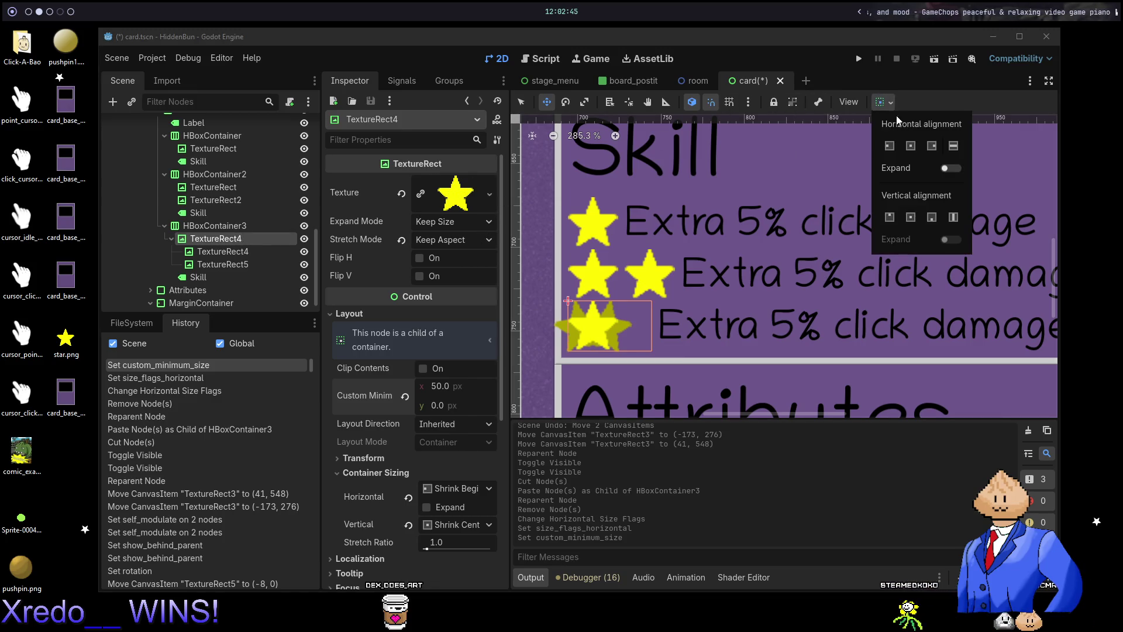
{"action": "left_click", "coordinate": [890, 147]}
{"action": "left_click", "coordinate": [907, 75]}
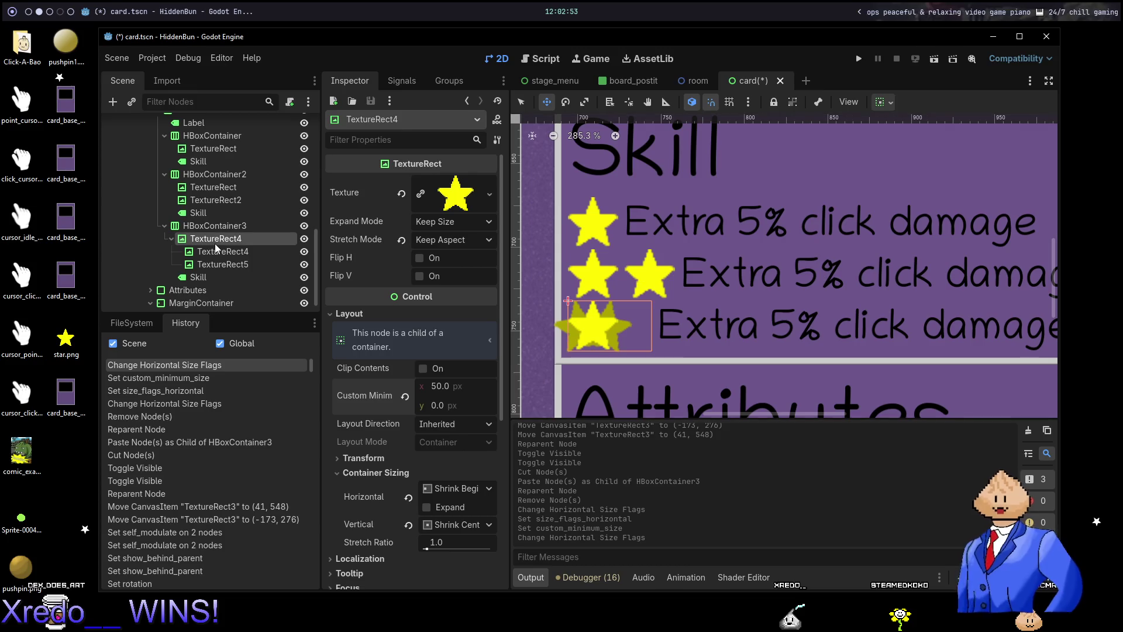
{"action": "left_click", "coordinate": [230, 177]}
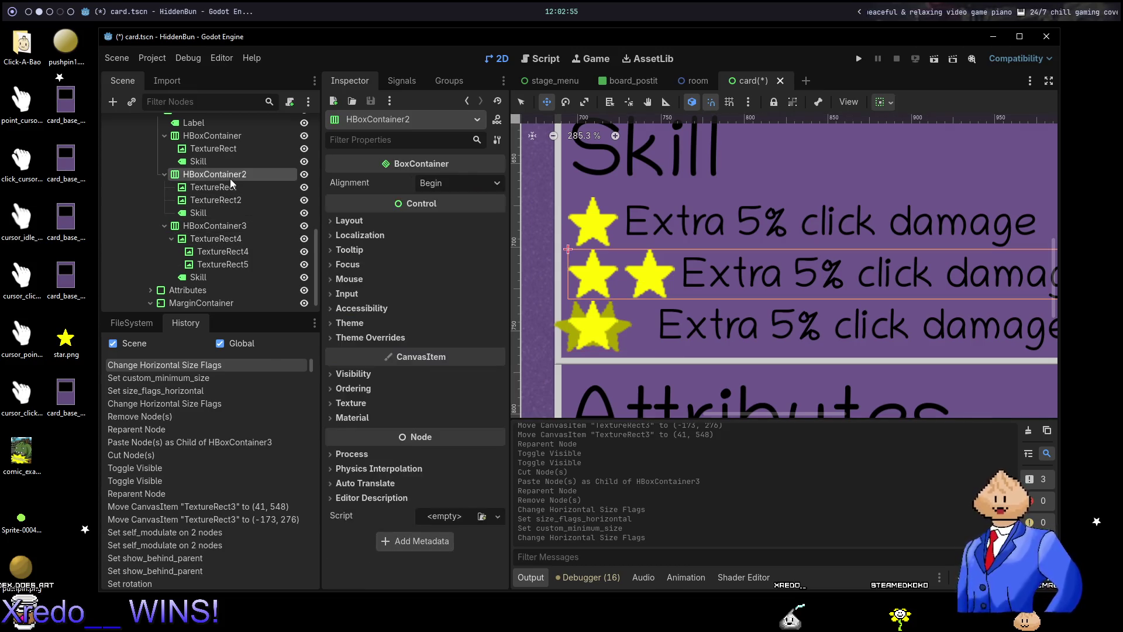
Paste the star group into HBoxContainer2 as its first child and delete TextureRect and TextureRect2
{"action": "key", "text": "ctrl+v"}
{"action": "left_click_drag", "start_coordinate": [228, 225], "coordinate": [226, 182]}
{"action": "left_click", "coordinate": [233, 210]}
{"action": "left_click", "coordinate": [228, 225]}
{"action": "left_click", "coordinate": [228, 238], "text": "shift"}
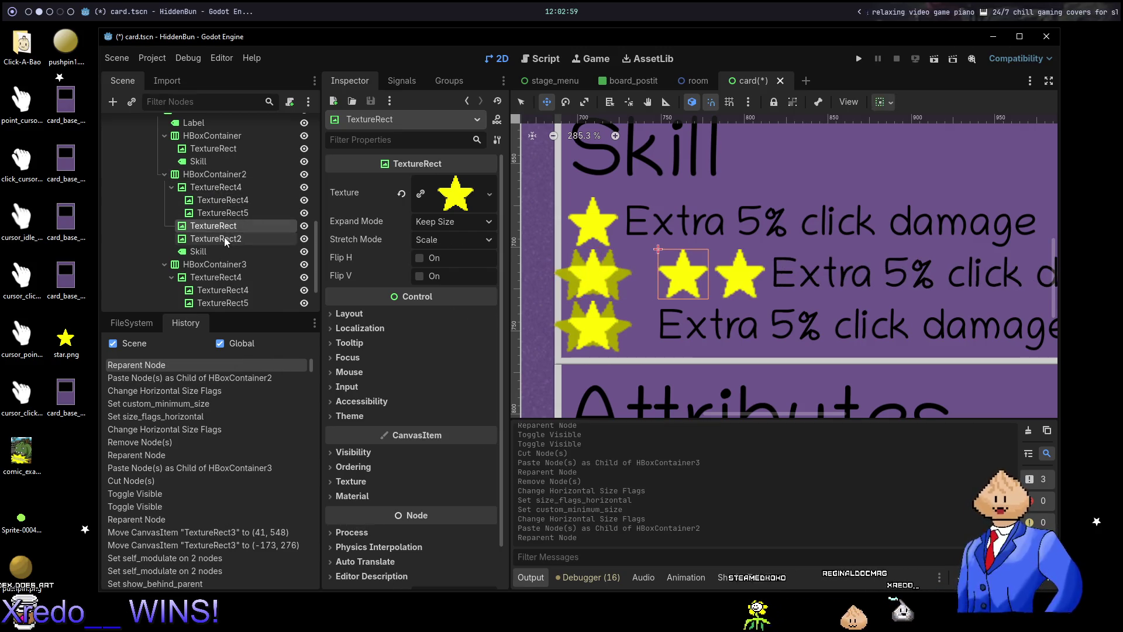
{"action": "key", "text": "Delete"}
{"action": "left_click", "coordinate": [532, 317]}
Delete TextureRect5 from the pasted group so the second row shows two stars
{"action": "left_click", "coordinate": [271, 200]}
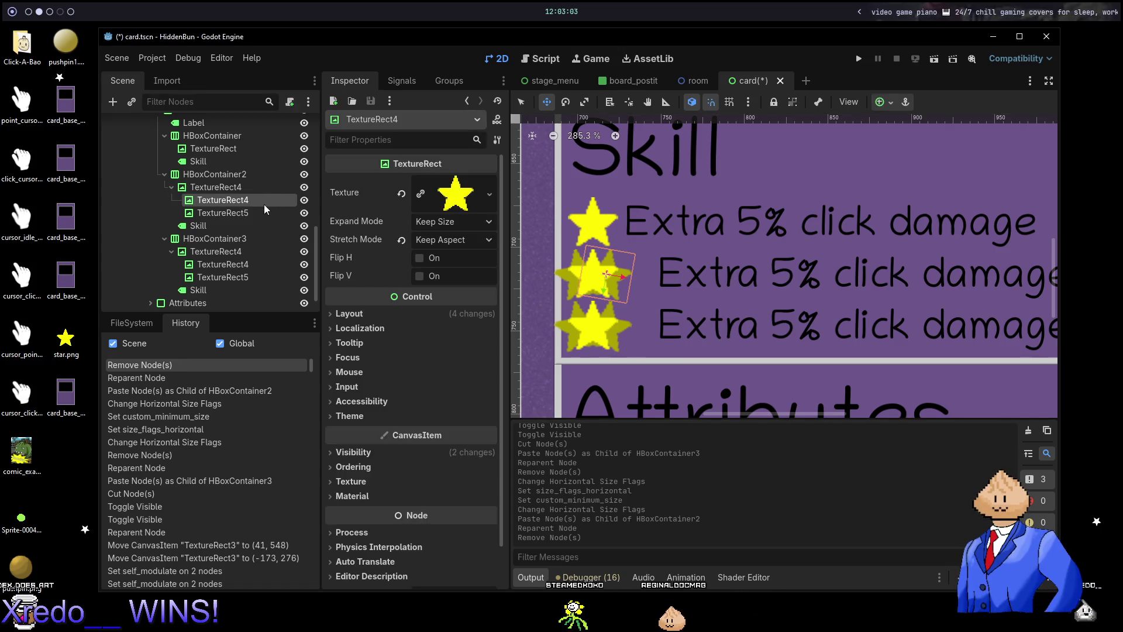
{"action": "left_click", "coordinate": [259, 211]}
{"action": "key", "text": "Delete"}
{"action": "left_click", "coordinate": [528, 325]}
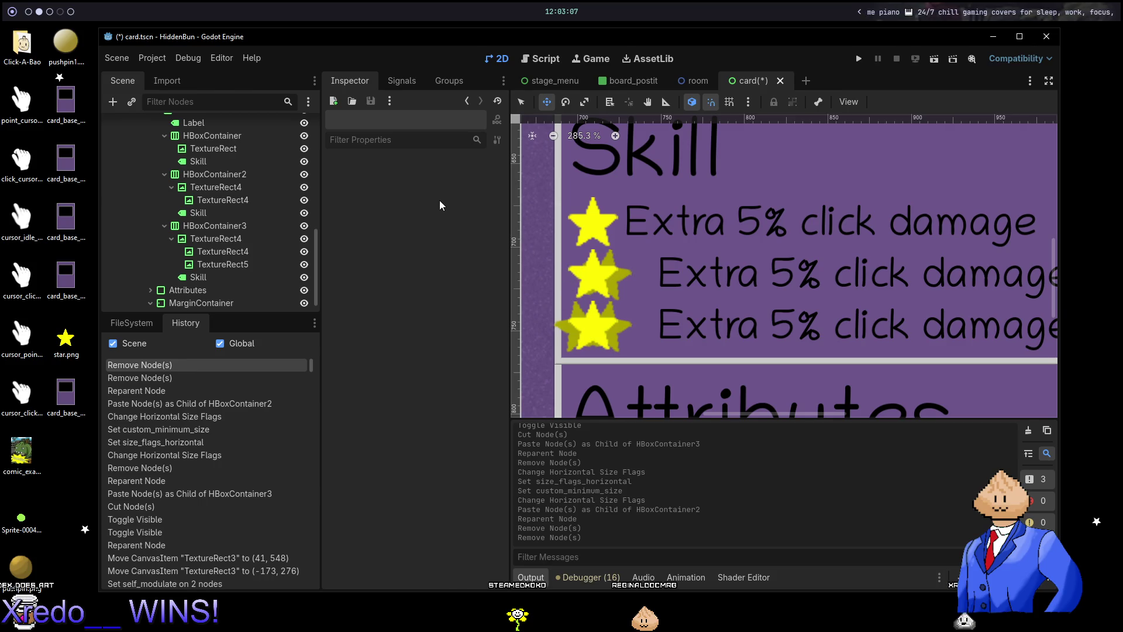
{"action": "left_click", "coordinate": [240, 188]}
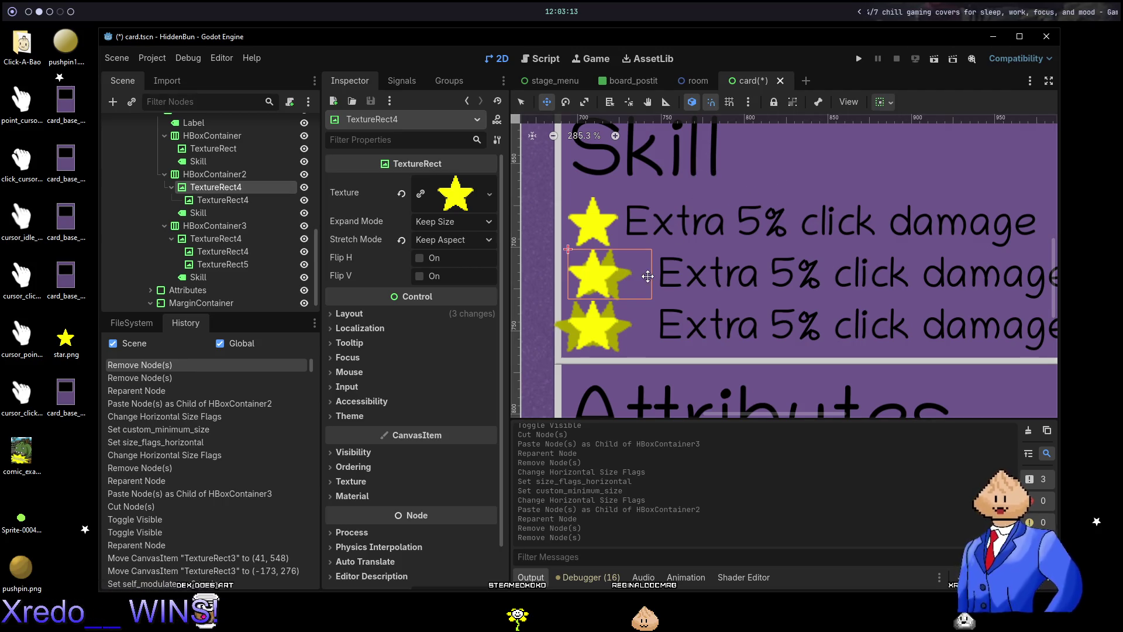
Clear the selection and take a region screenshot around the star rows
{"action": "scroll", "coordinate": [647, 276], "scroll_direction": "up", "scroll_amount": 5}
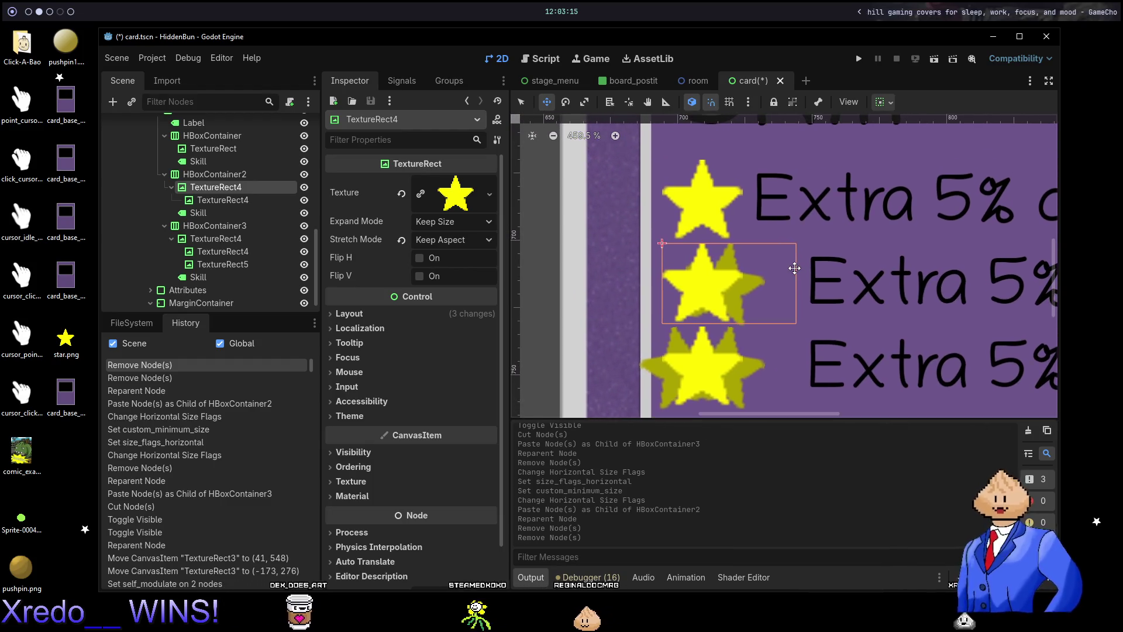
{"action": "scroll", "coordinate": [794, 267], "scroll_direction": "down", "scroll_amount": 5}
{"action": "scroll", "coordinate": [854, 273], "scroll_direction": "up", "scroll_amount": 2}
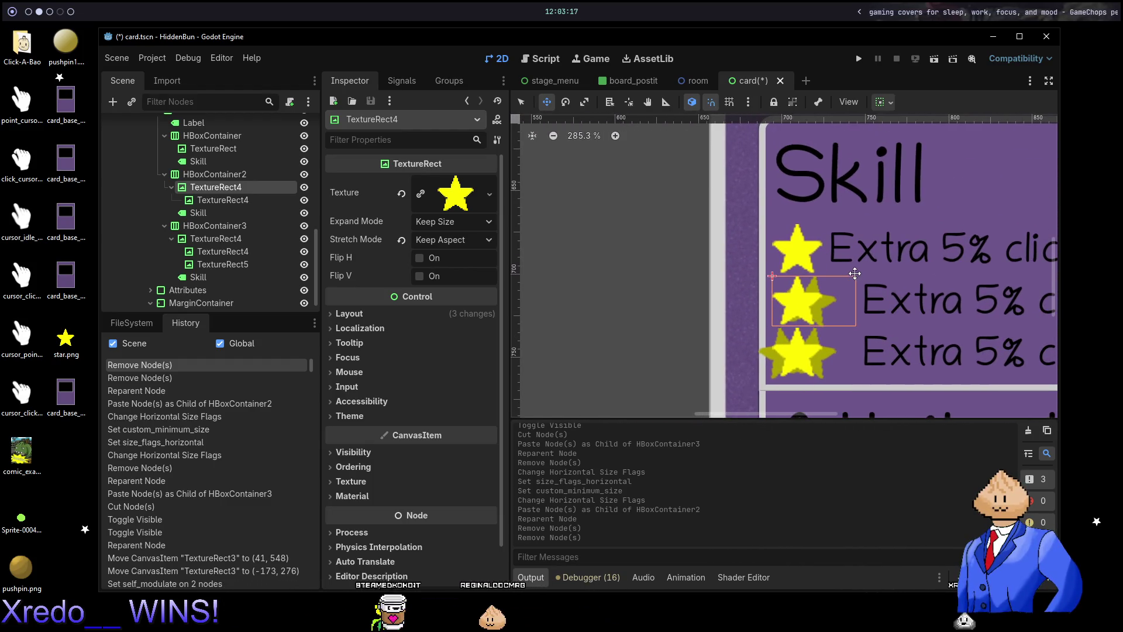
{"action": "key", "text": "Escape"}
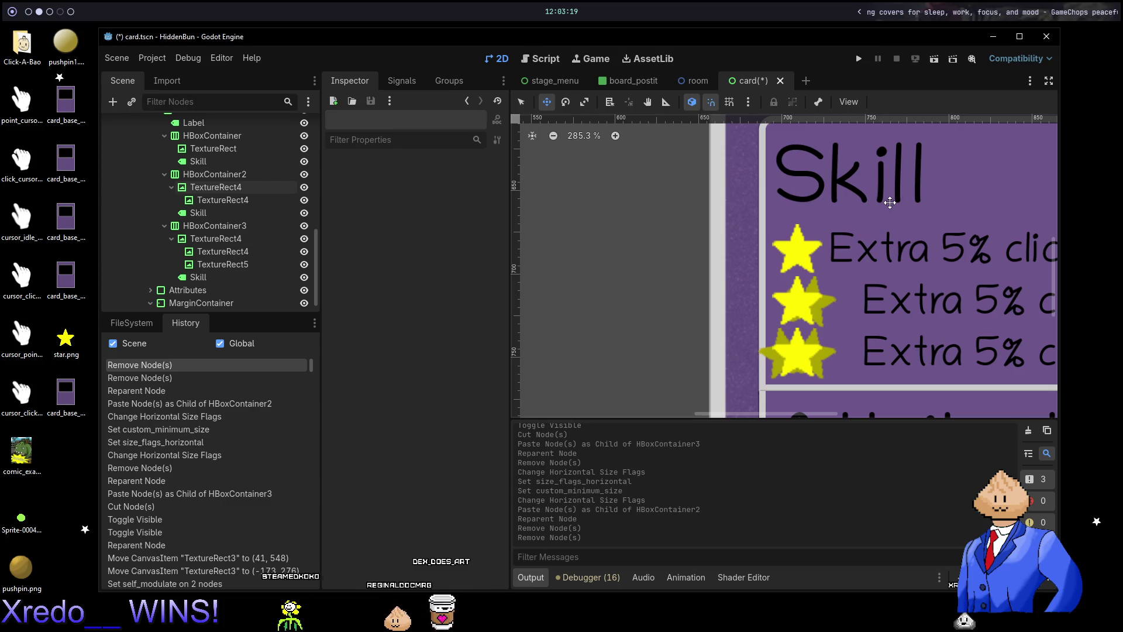
{"action": "key", "text": "Print"}
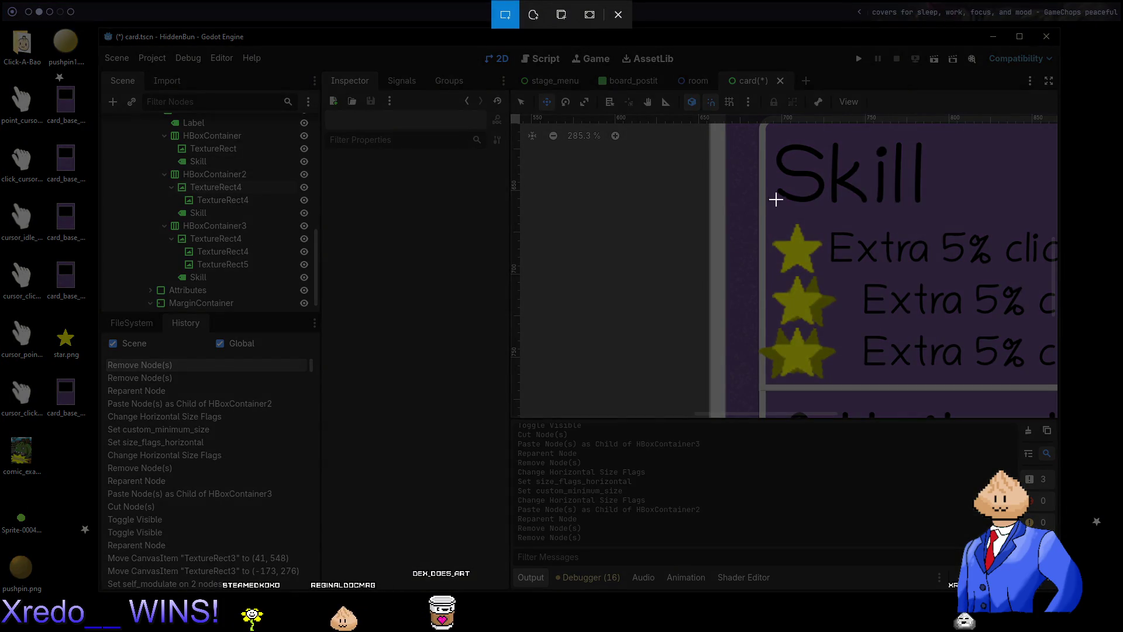
{"action": "mouse_move", "coordinate": [755, 215]}
{"action": "left_mouse_down"}
{"action": "mouse_move", "coordinate": [852, 378]}
{"action": "mouse_move", "coordinate": [852, 405]}
{"action": "left_mouse_up"}
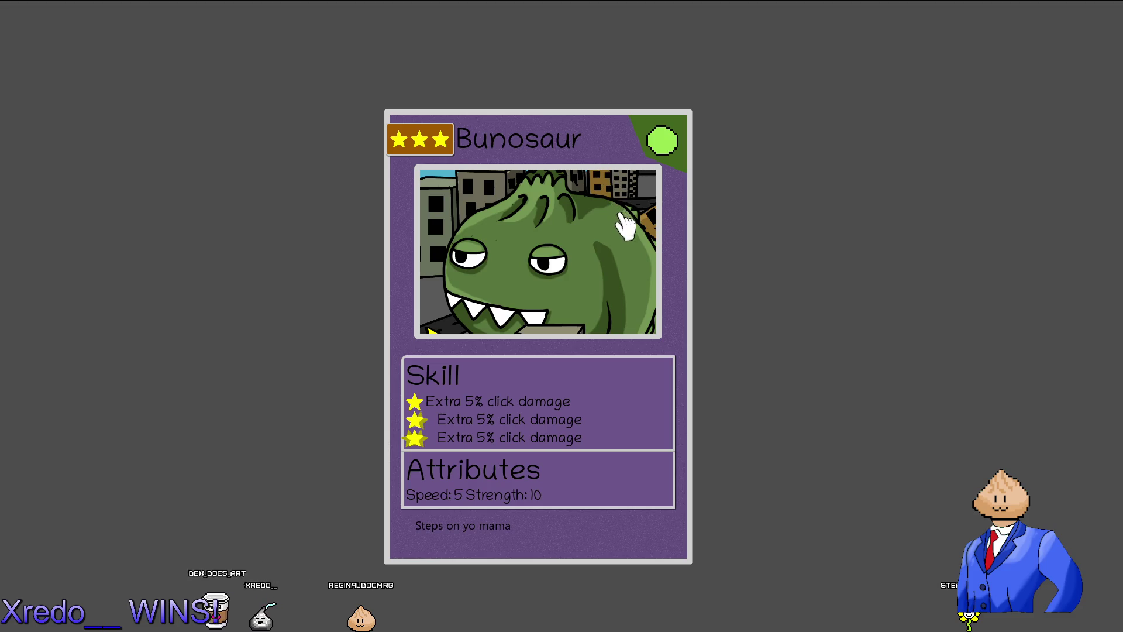
Close the card preview window and re-zoom and nudge the 2D view onto the card
{"action": "key", "text": "alt+F4"}
{"action": "scroll", "coordinate": [613, 224], "scroll_direction": "down", "scroll_amount": 10}
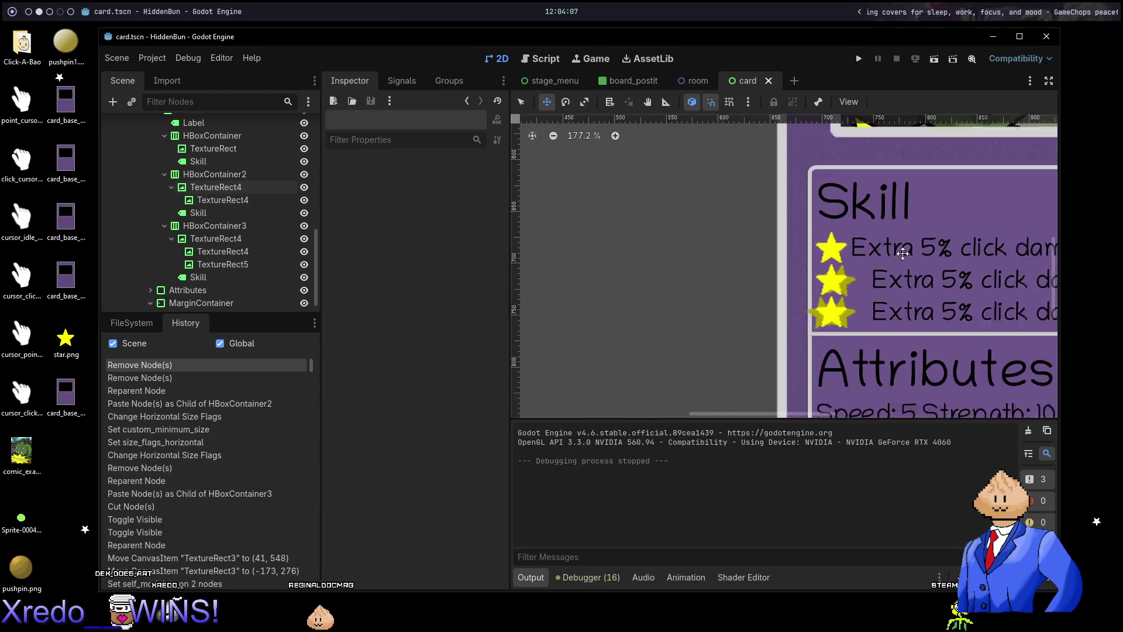
{"action": "scroll", "coordinate": [731, 269], "scroll_direction": "up", "scroll_amount": 1}
{"action": "scroll", "coordinate": [766, 257], "scroll_direction": "down", "scroll_amount": 2}
{"action": "scroll", "coordinate": [772, 257], "scroll_direction": "up", "scroll_amount": 2}
{"action": "left_click_drag", "start_coordinate": [767, 256], "coordinate": [789, 269]}
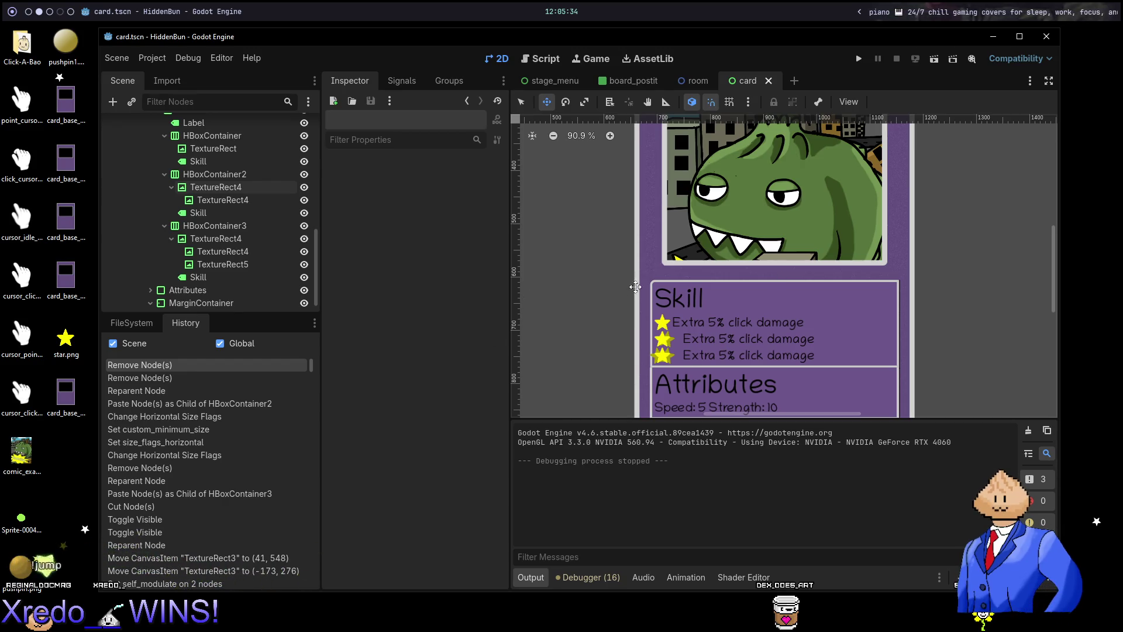
Zoom in and out on the Bunosaur card in the 2D viewport
{"action": "scroll", "coordinate": [810, 246], "scroll_direction": "down", "scroll_amount": 5}
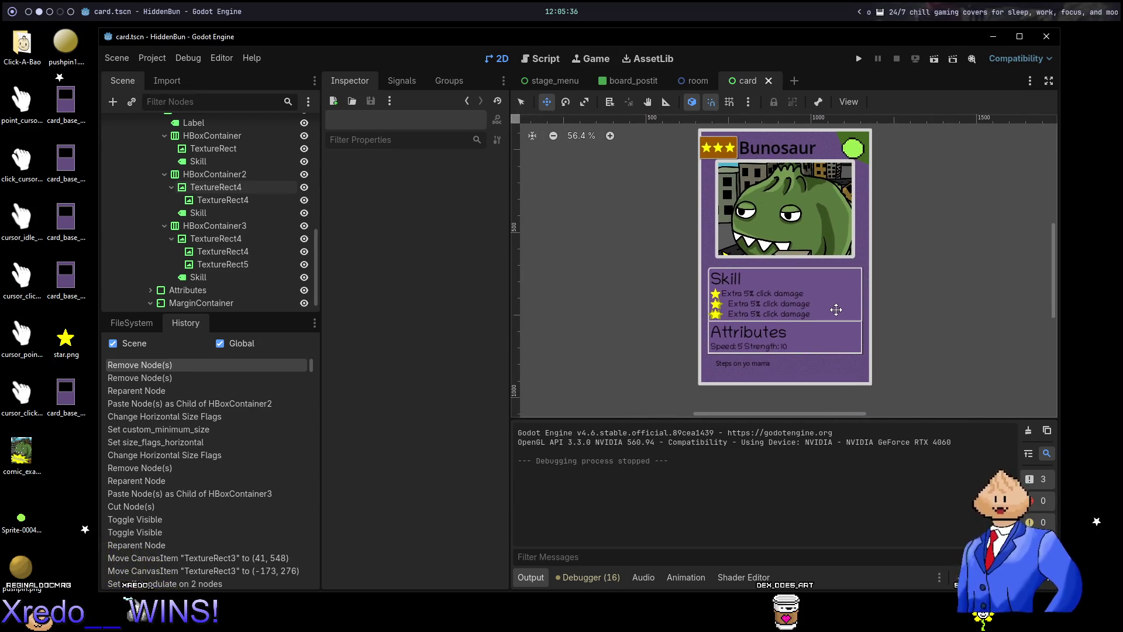
{"action": "scroll", "coordinate": [832, 307], "scroll_direction": "up", "scroll_amount": 12}
{"action": "scroll", "coordinate": [960, 325], "scroll_direction": "up", "scroll_amount": 1}
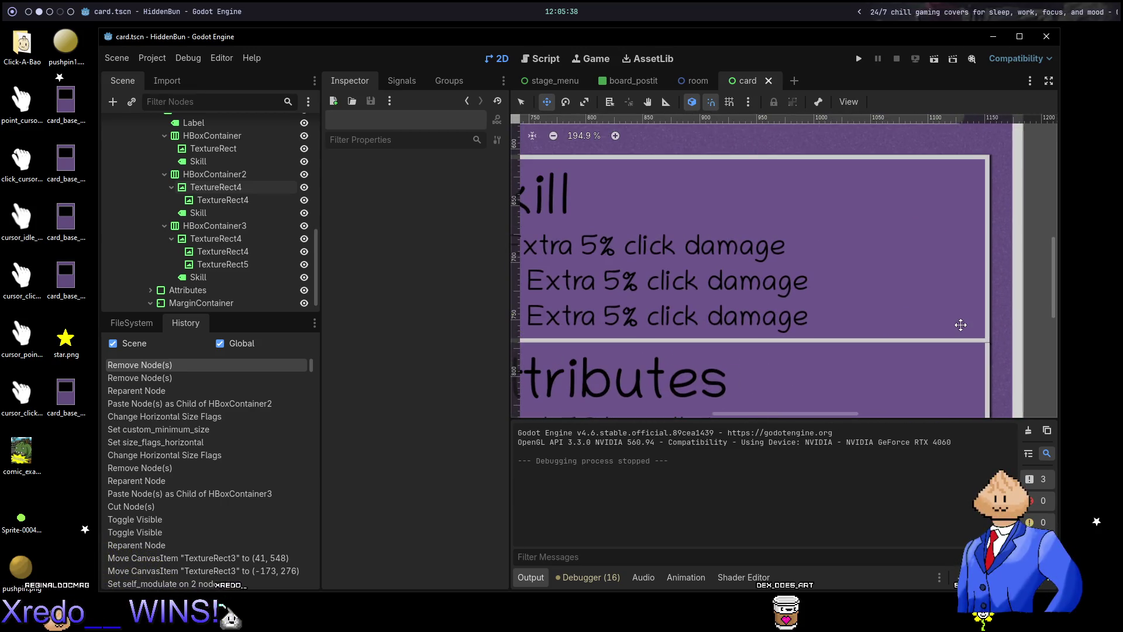
{"action": "scroll", "coordinate": [887, 314], "scroll_direction": "down", "scroll_amount": 6}
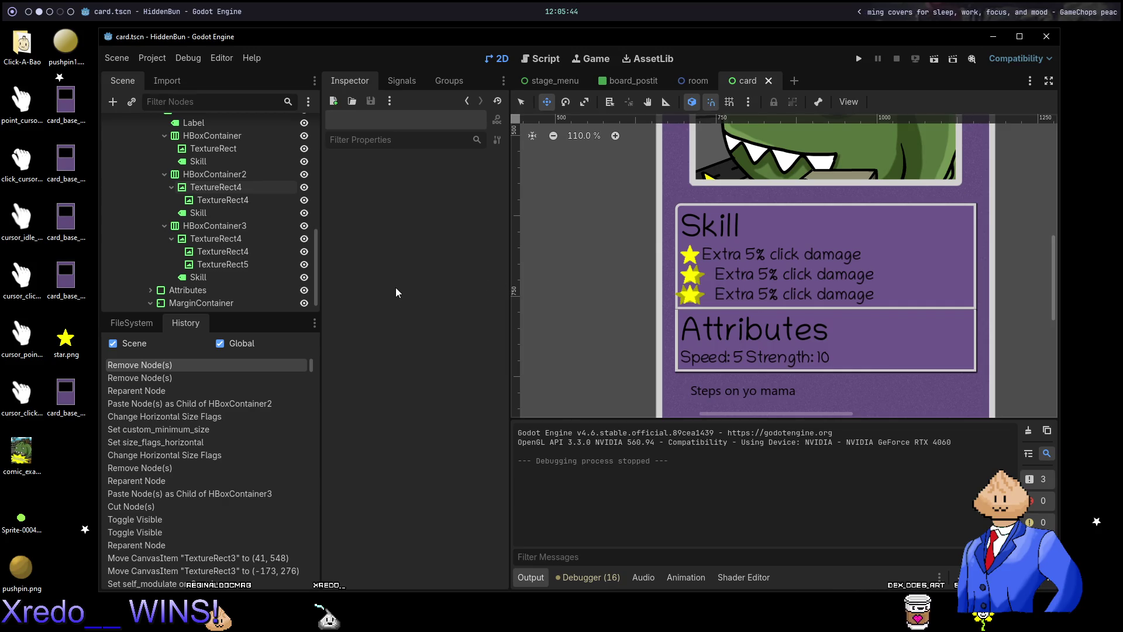
{"action": "scroll", "coordinate": [269, 286], "scroll_direction": "down", "scroll_amount": 1}
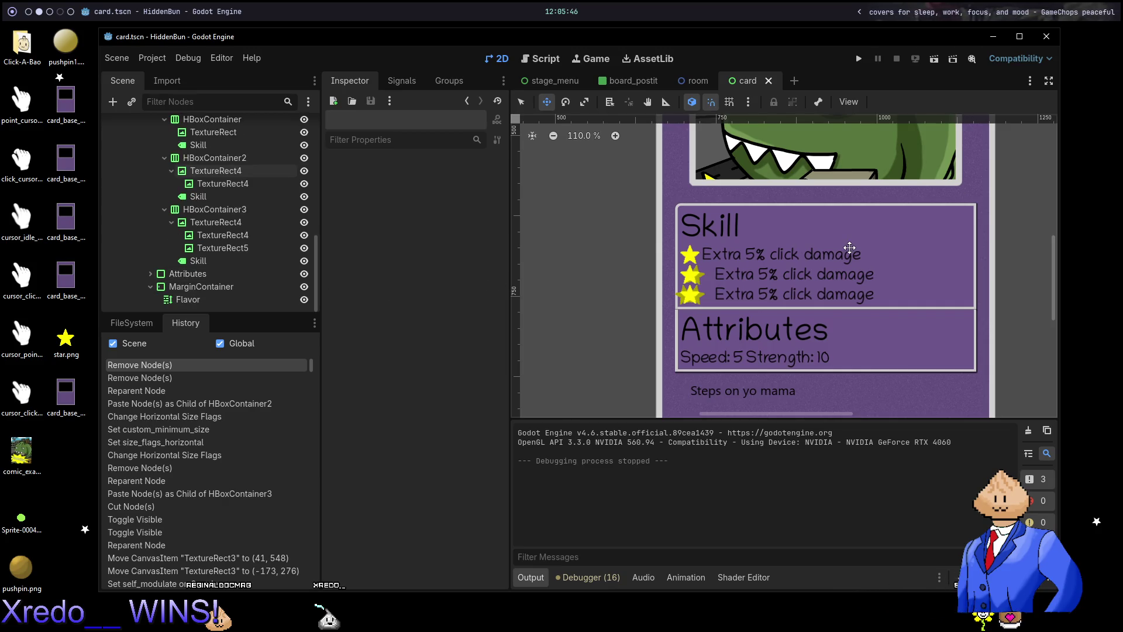
{"action": "scroll", "coordinate": [849, 248], "scroll_direction": "down", "scroll_amount": 3}
{"action": "scroll", "coordinate": [826, 235], "scroll_direction": "down", "scroll_amount": 1}
{"action": "scroll", "coordinate": [826, 237], "scroll_direction": "up", "scroll_amount": 2}
{"action": "scroll", "coordinate": [826, 238], "scroll_direction": "down", "scroll_amount": 2}
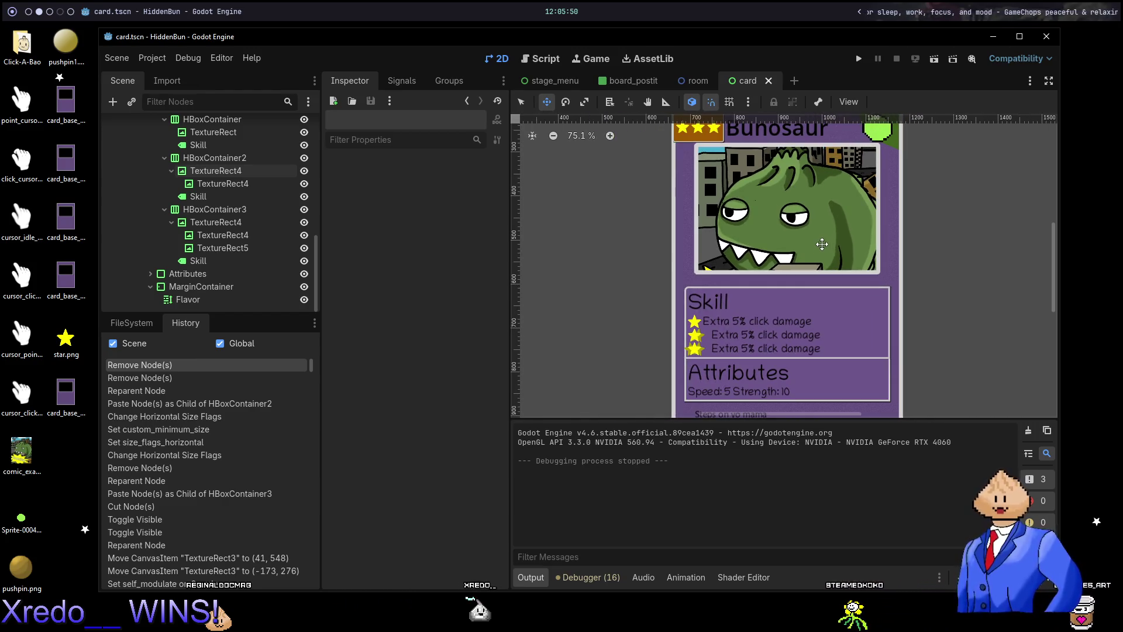
{"action": "scroll", "coordinate": [824, 268], "scroll_direction": "down", "scroll_amount": 5}
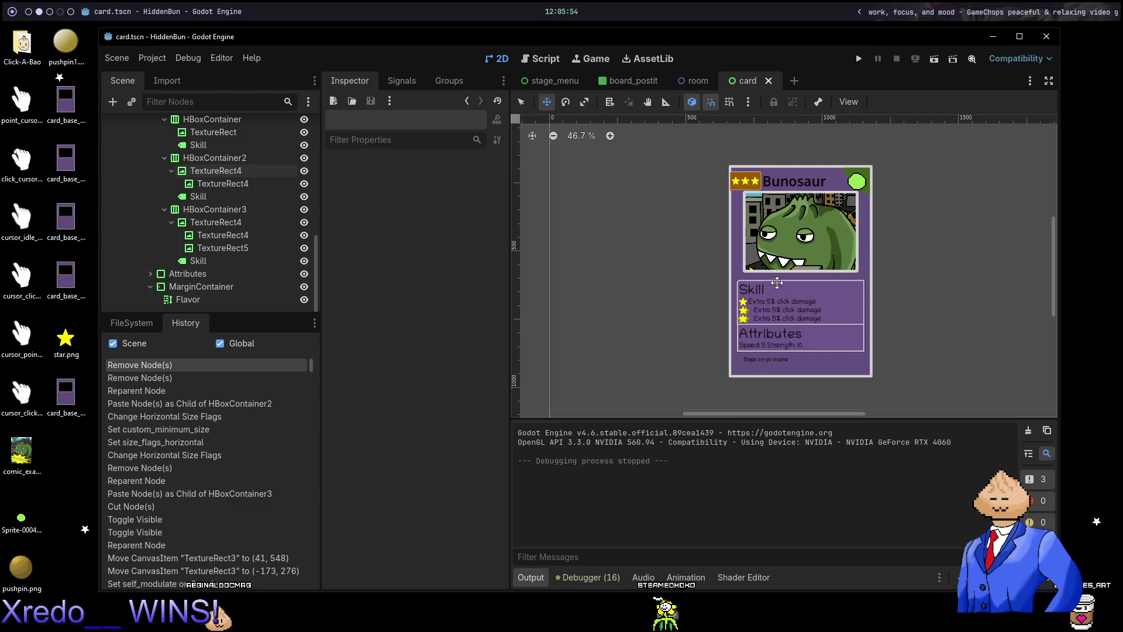
Maximize the Godot window, then cycle through GIMP and Neovim back to Godot
{"action": "double_click", "coordinate": [611, 38]}
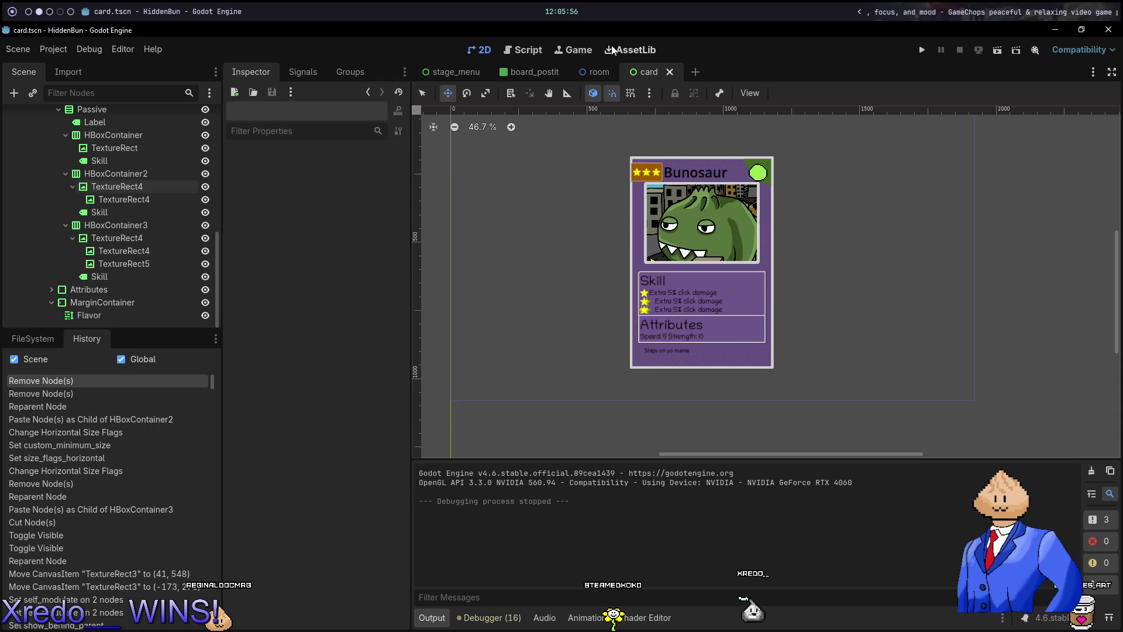
{"action": "key", "text": "alt+Tab"}
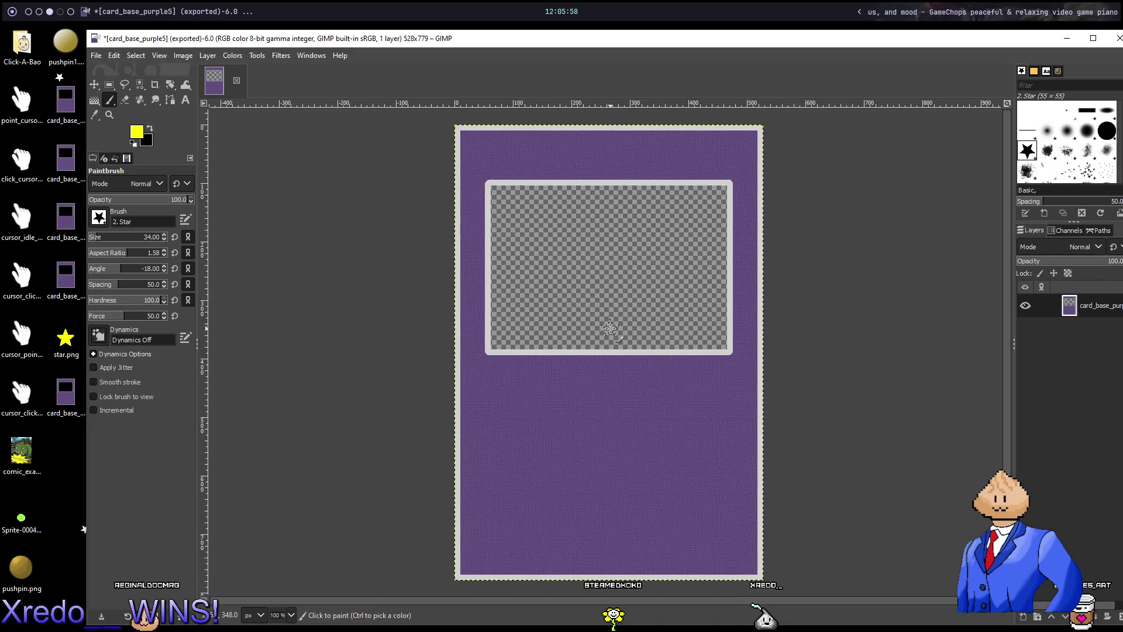
{"action": "key", "text": "alt+Tab"}
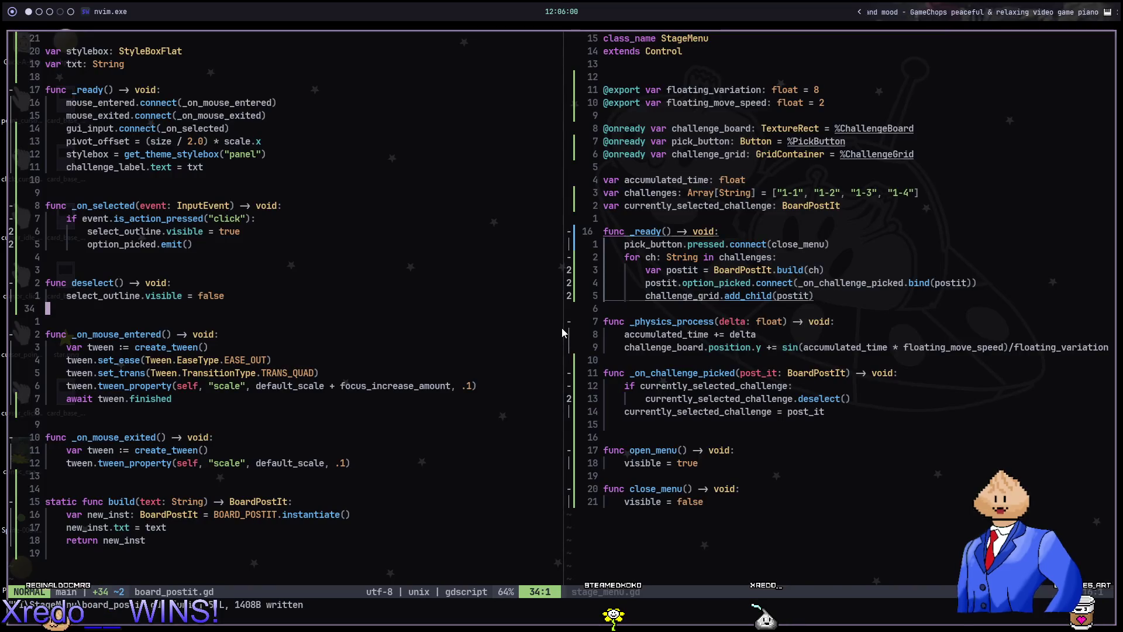
{"action": "key", "text": "alt+Tab"}
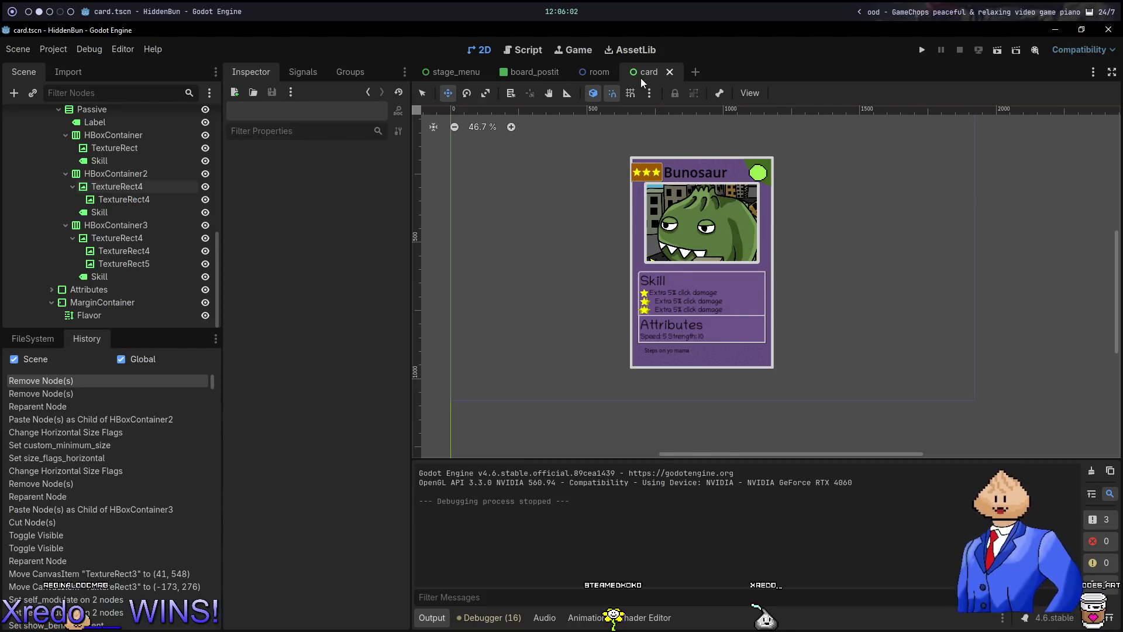
Close the card scene tab and run the project through to the stage-select board
{"action": "left_click", "coordinate": [669, 72]}
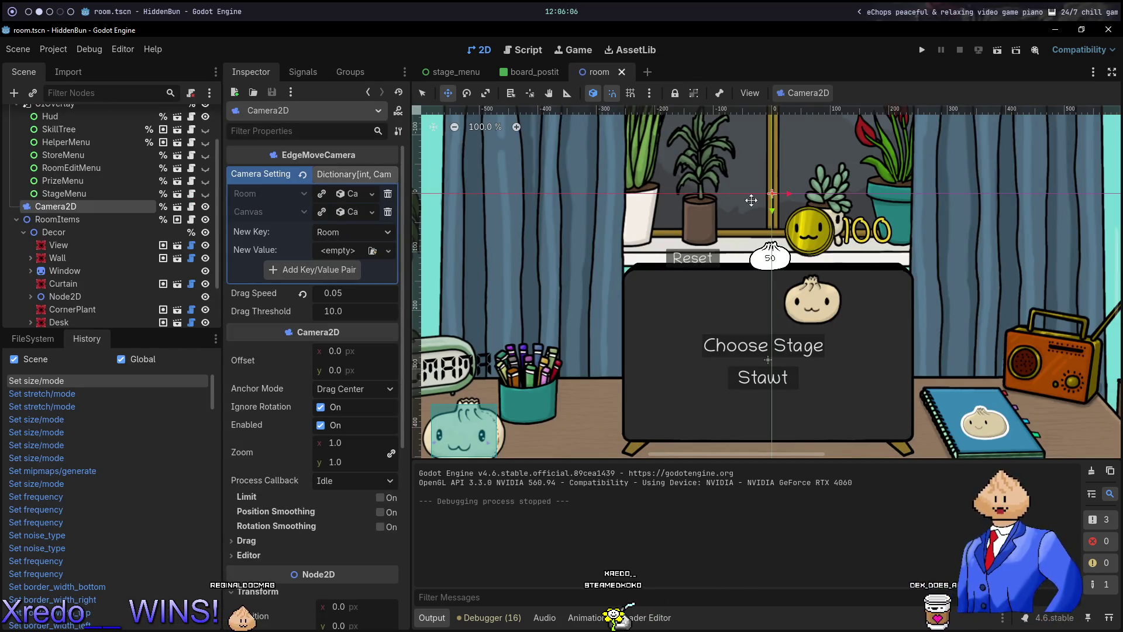
{"action": "key", "text": "F5"}
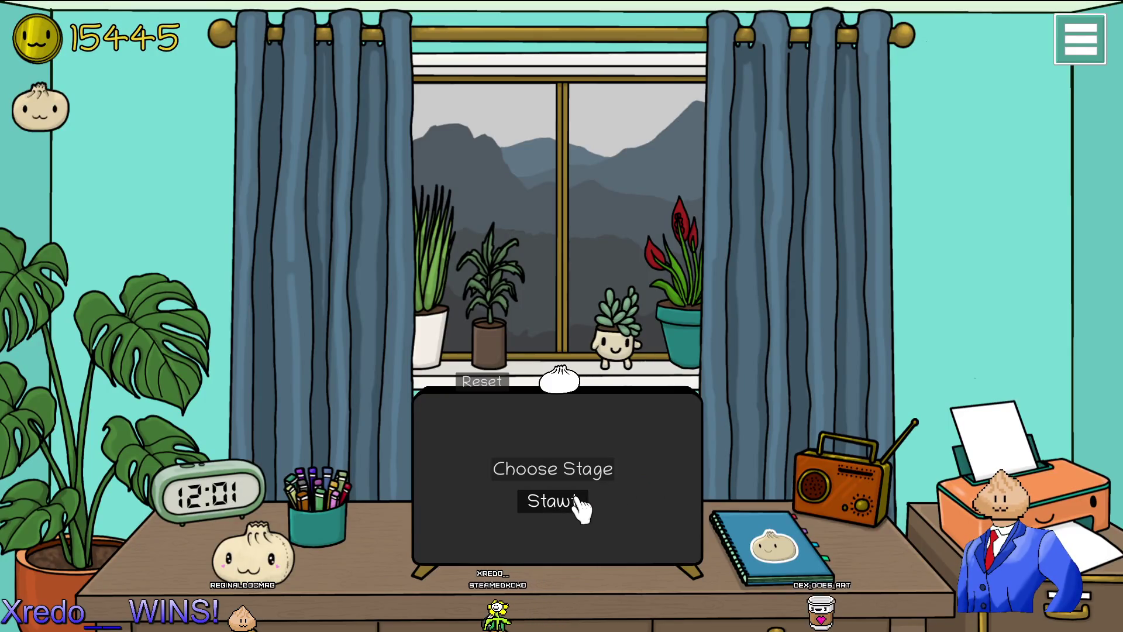
{"action": "left_click", "coordinate": [574, 497]}
{"action": "key", "text": "F5"}
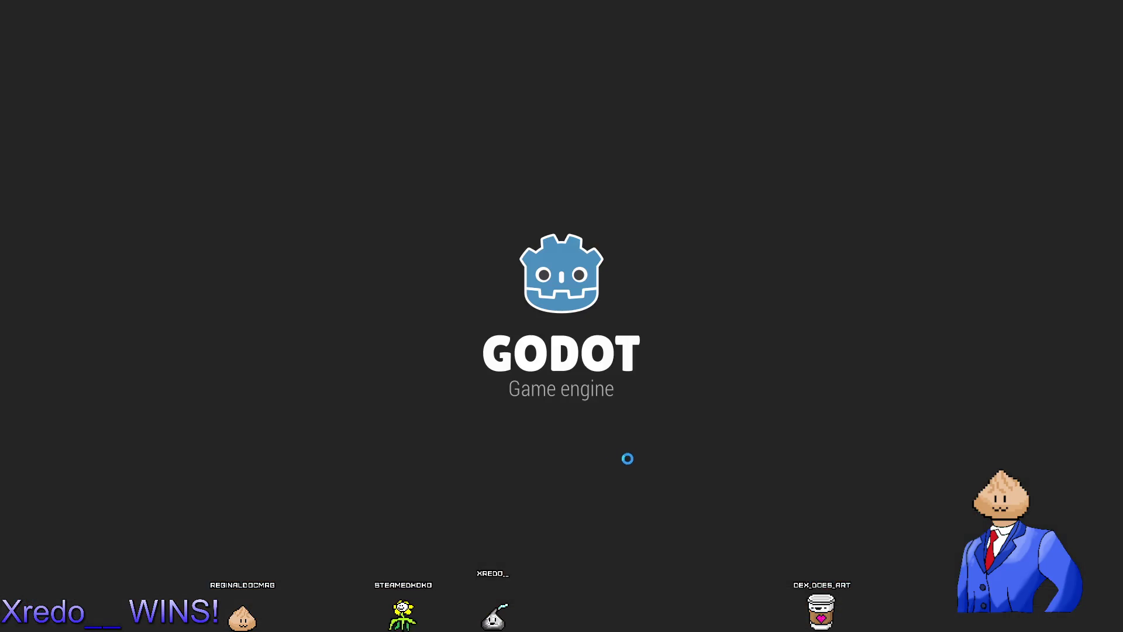
{"action": "left_click", "coordinate": [596, 468]}
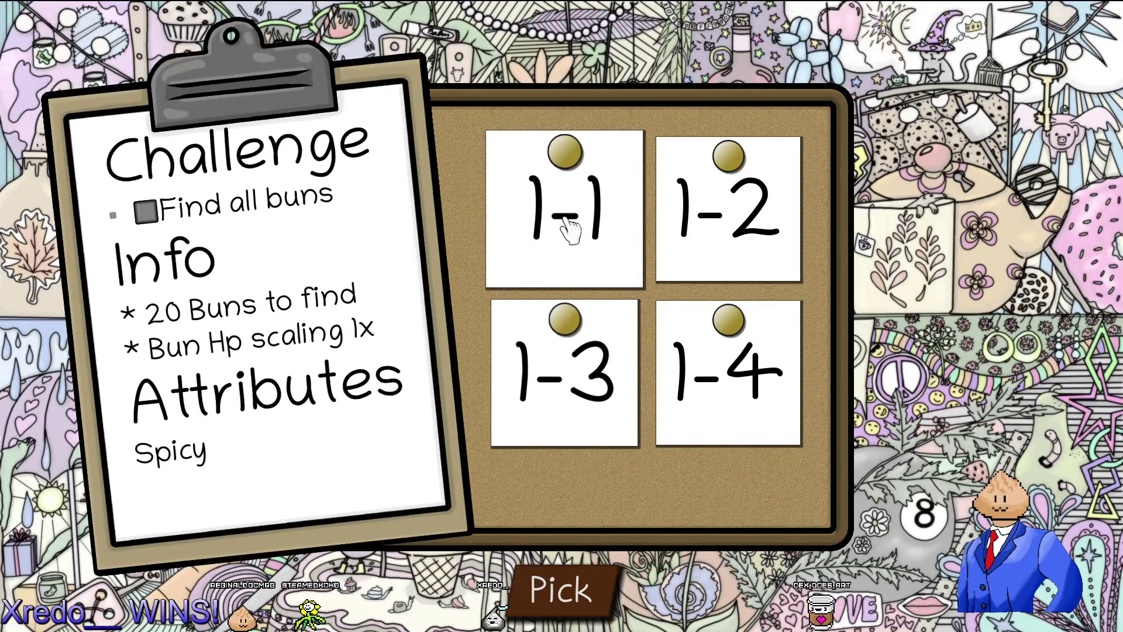
Pick stage notes 1-4, 1-1, 1-3 and 1-2, then close the game
{"action": "left_click", "coordinate": [682, 404]}
{"action": "left_click", "coordinate": [584, 246]}
{"action": "left_click", "coordinate": [601, 376]}
{"action": "left_click", "coordinate": [702, 263]}
{"action": "key", "text": "alt+F4"}
{"action": "key", "text": "alt+Tab"}
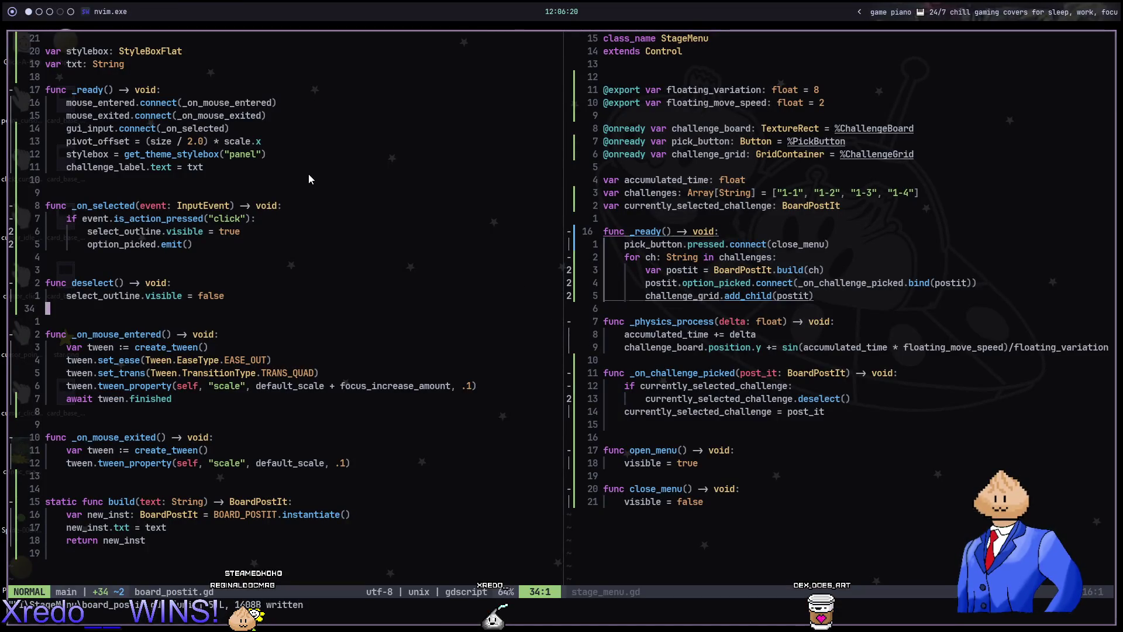
Switch between the stage_menu.gd and board_postit.gd splits, jump to board_postit.gd's top, then return to Godot
{"action": "key", "text": "ctrl+w"}
{"action": "key", "text": "l"}
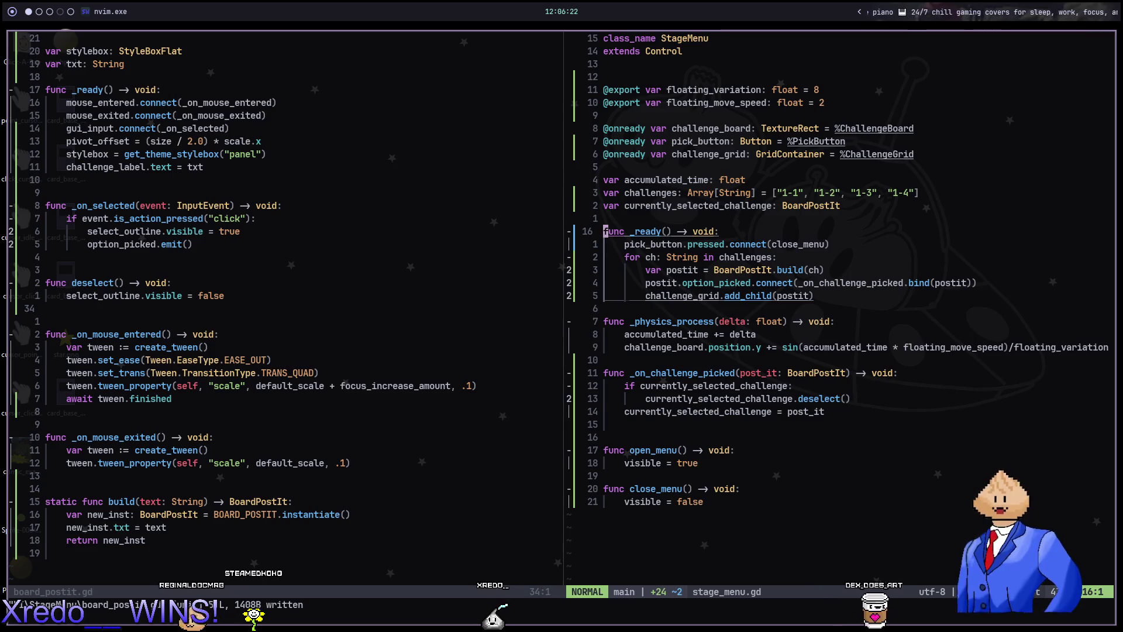
{"action": "key", "text": "ctrl+w"}
{"action": "key", "text": "h"}
{"action": "key", "text": "3"}
{"action": "key", "text": "g"}
{"action": "key", "text": "g"}
{"action": "key", "text": "j"}
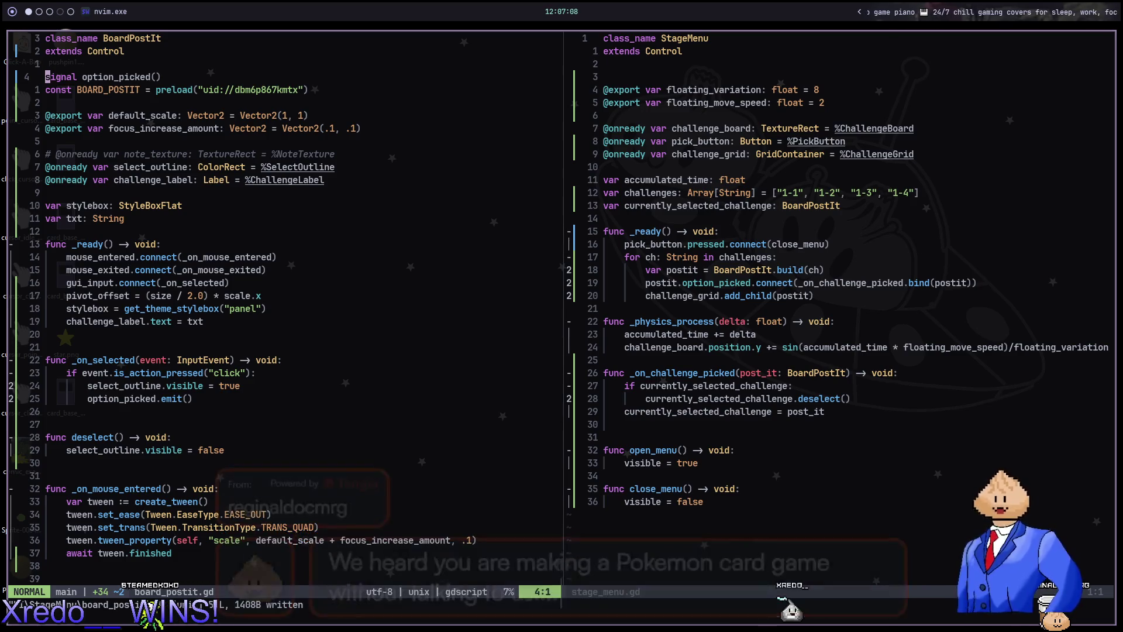
{"action": "key", "text": "alt+2"}
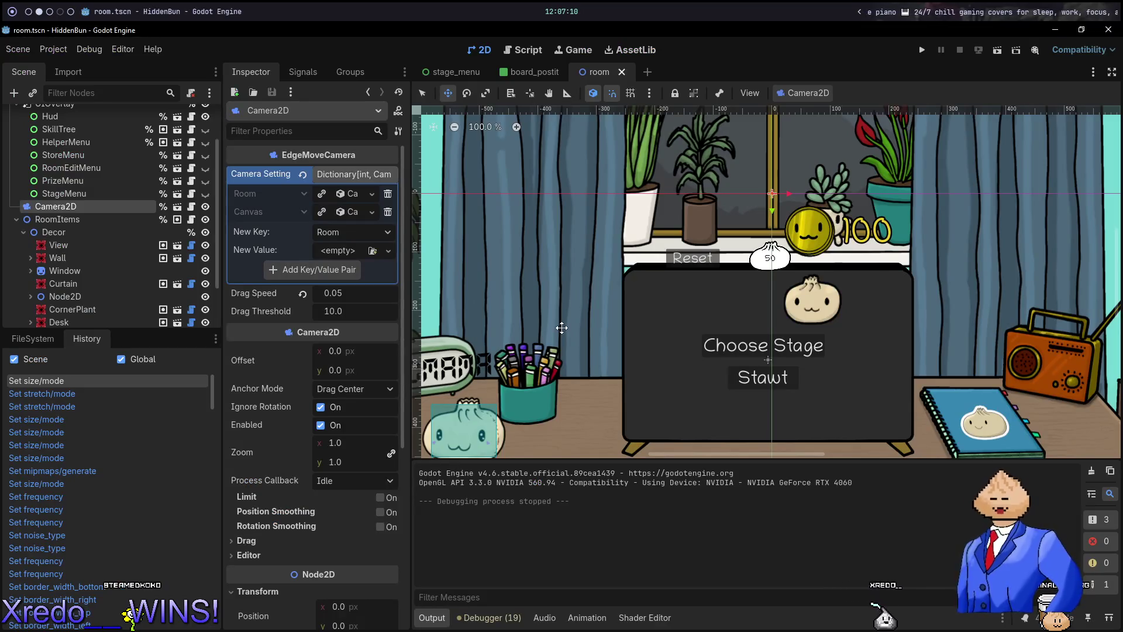
Show the FileSystem dock, run the game, open Choose Stage from the desk monitor and pick card 1-1
{"action": "left_click", "coordinate": [29, 342]}
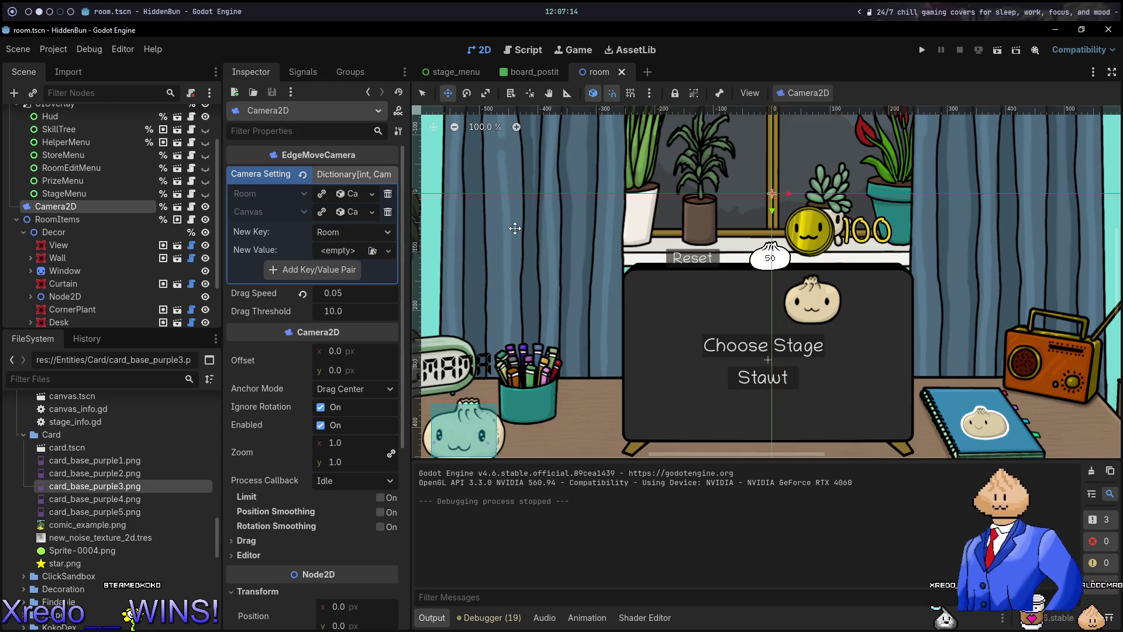
{"action": "mouse_move", "coordinate": [457, 79]}
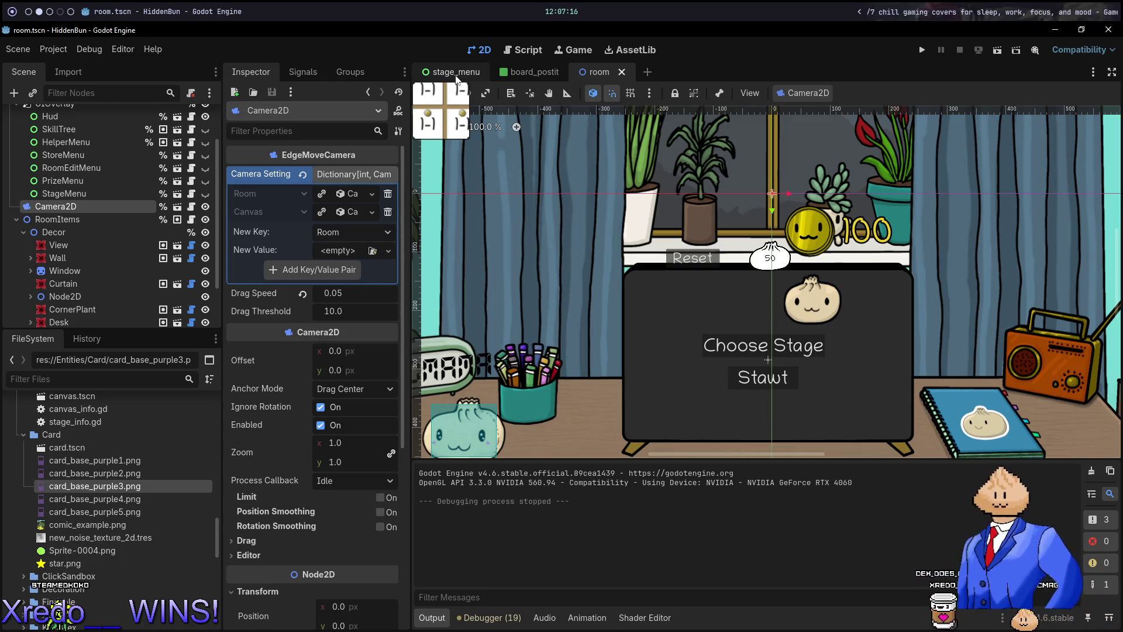
{"action": "key", "text": "F5"}
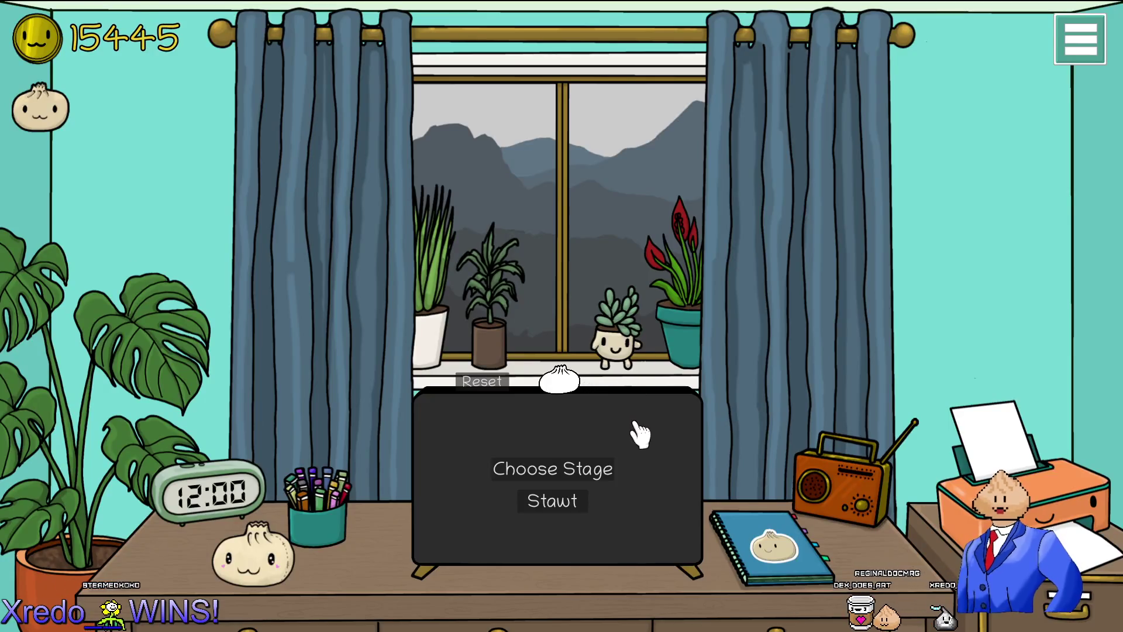
{"action": "left_click", "coordinate": [639, 433]}
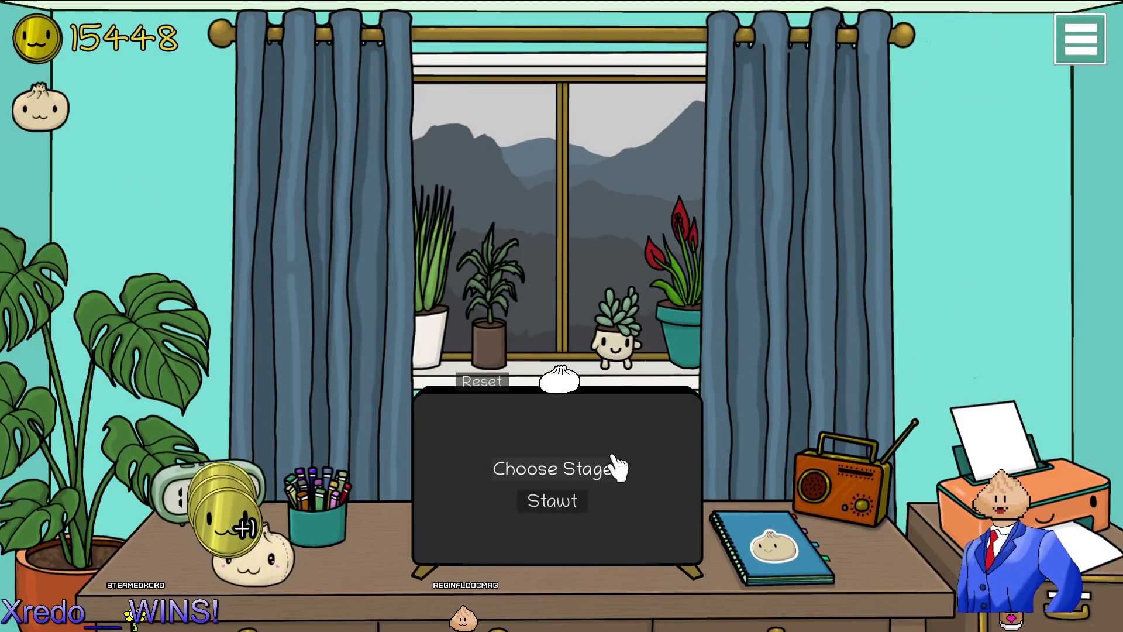
{"action": "left_click", "coordinate": [604, 467]}
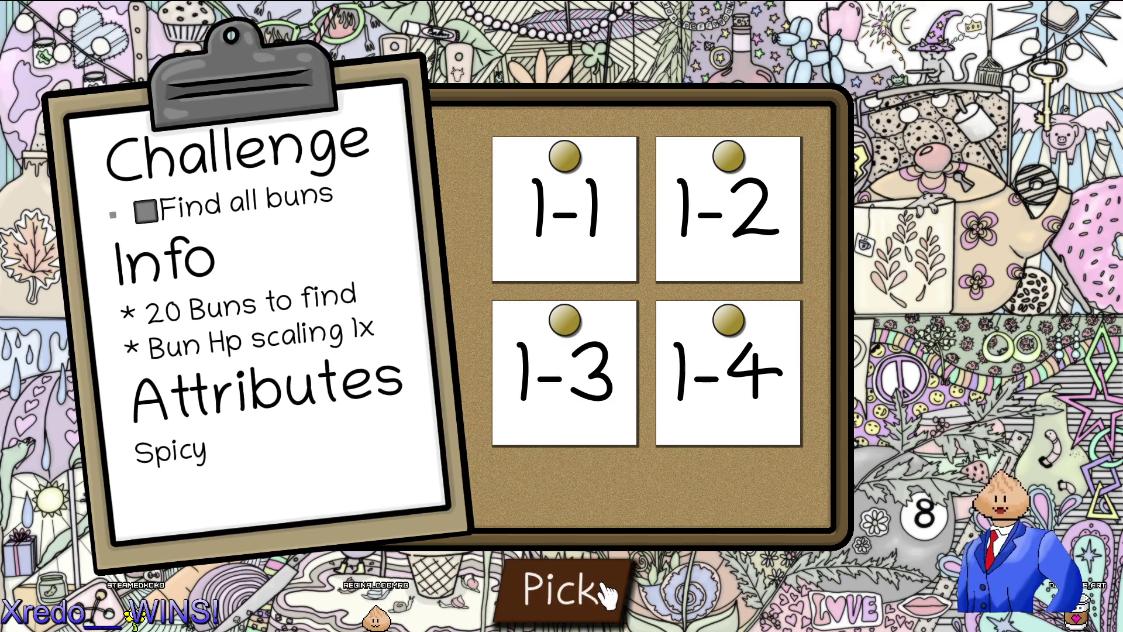
{"action": "left_click", "coordinate": [564, 279]}
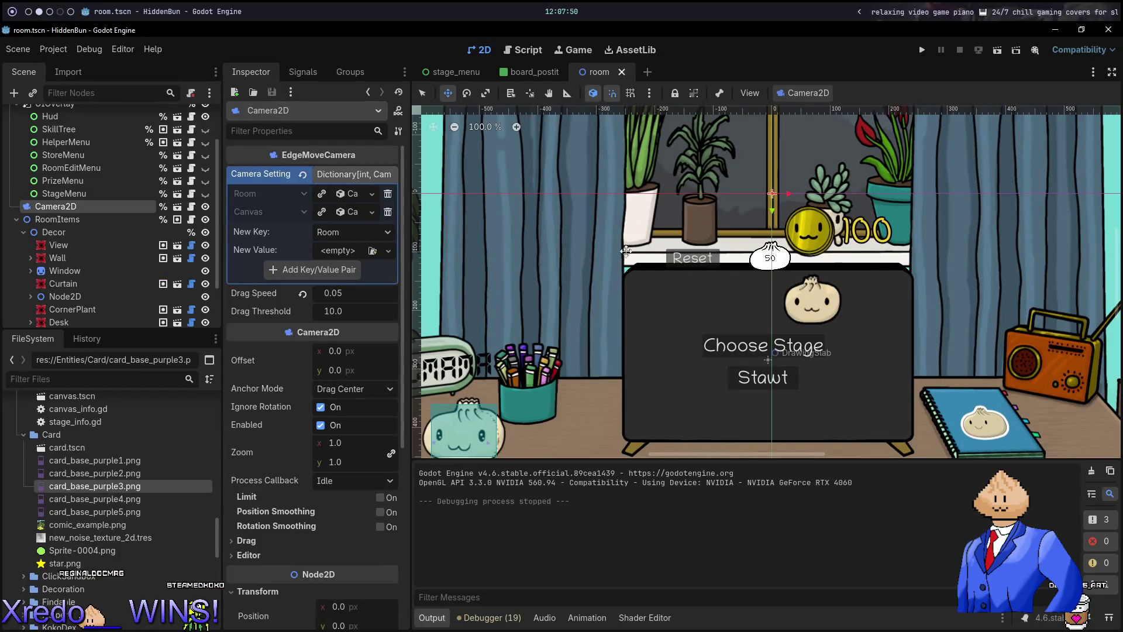
Switch to the stage_menu scene with its challenge board in the Godot editor
{"action": "left_click", "coordinate": [479, 71]}
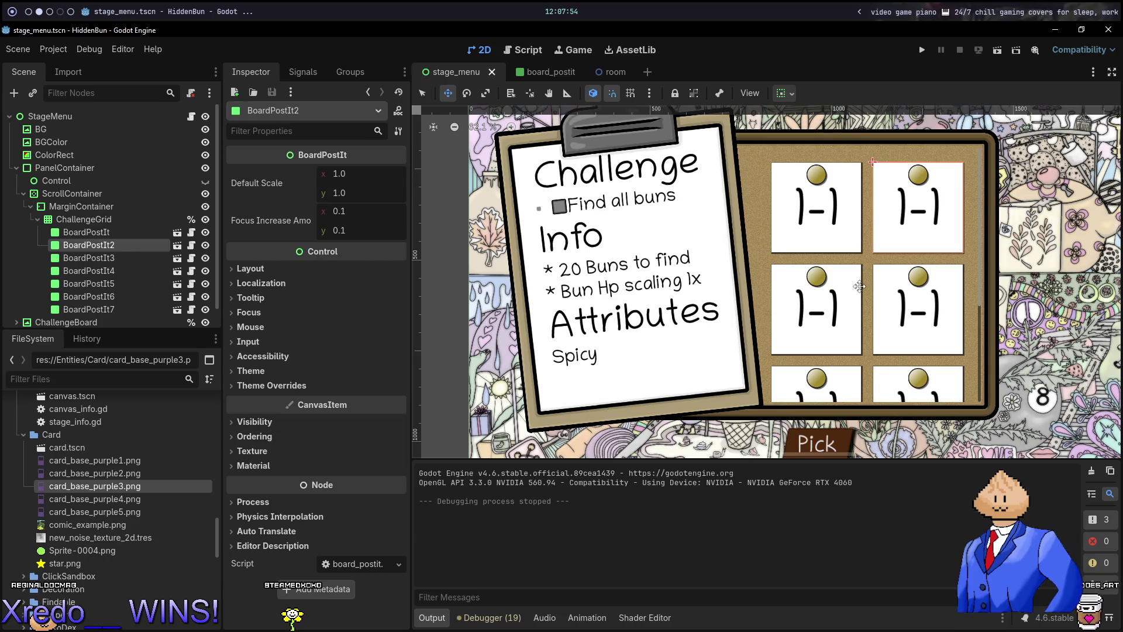
{"action": "key", "text": "alt+1"}
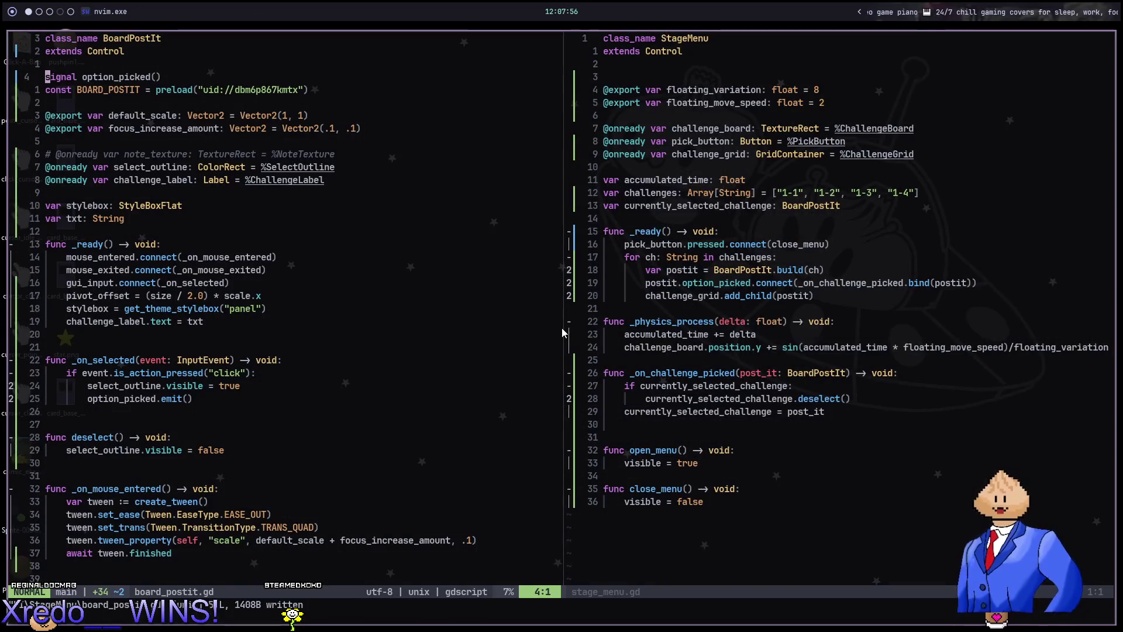
{"action": "key", "text": "alt+2"}
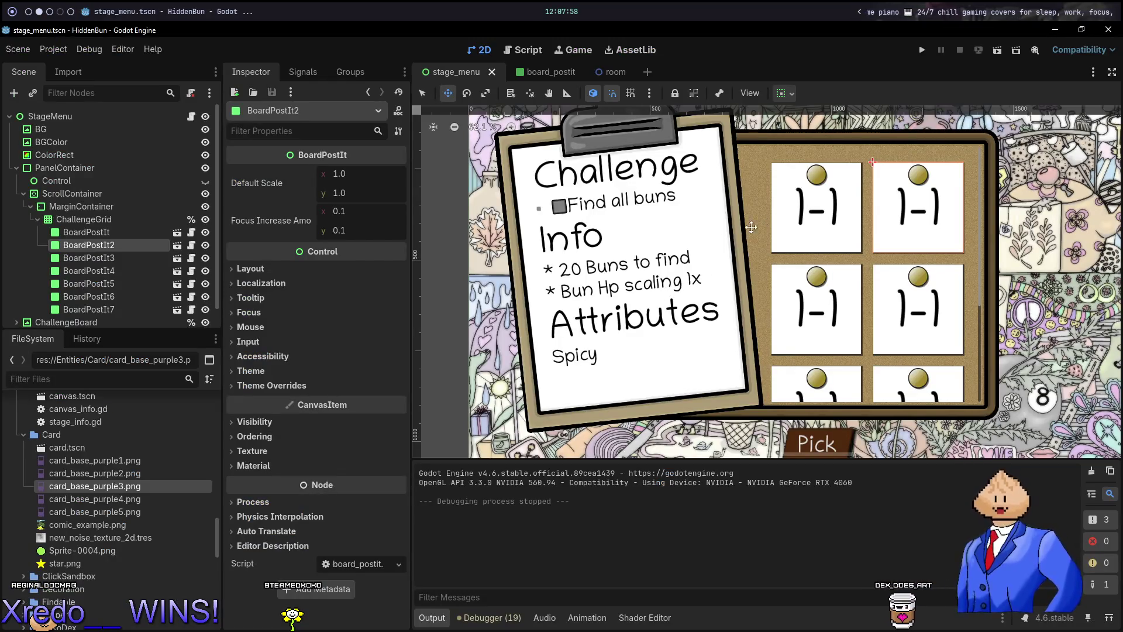
{"action": "key", "text": "alt+1"}
{"action": "key", "text": "alt+2"}
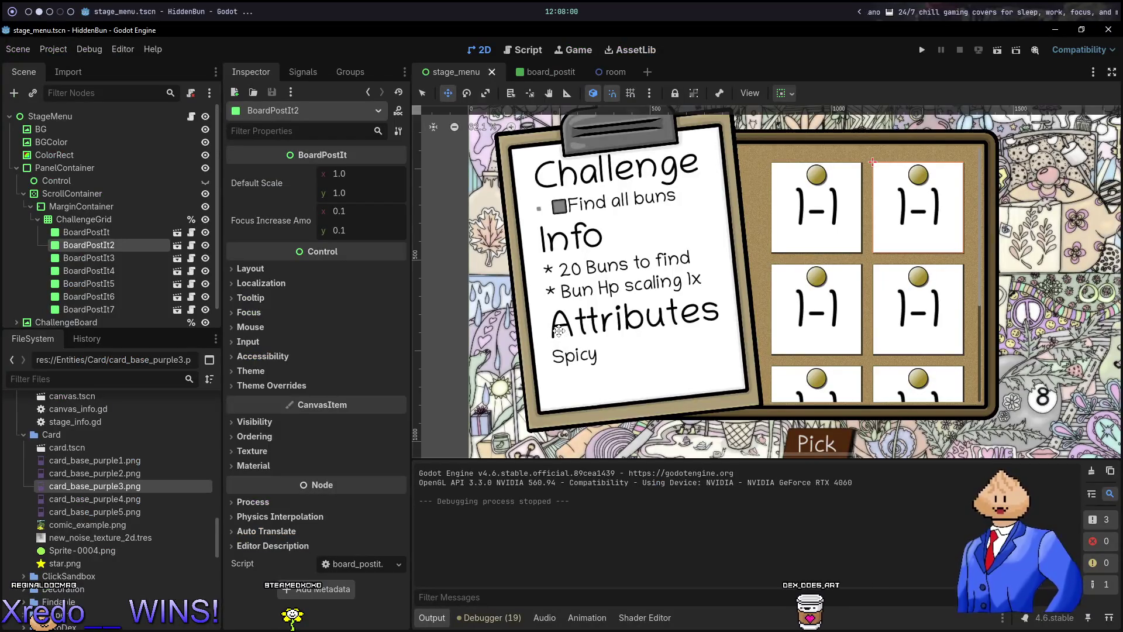
{"action": "key", "text": "alt+1"}
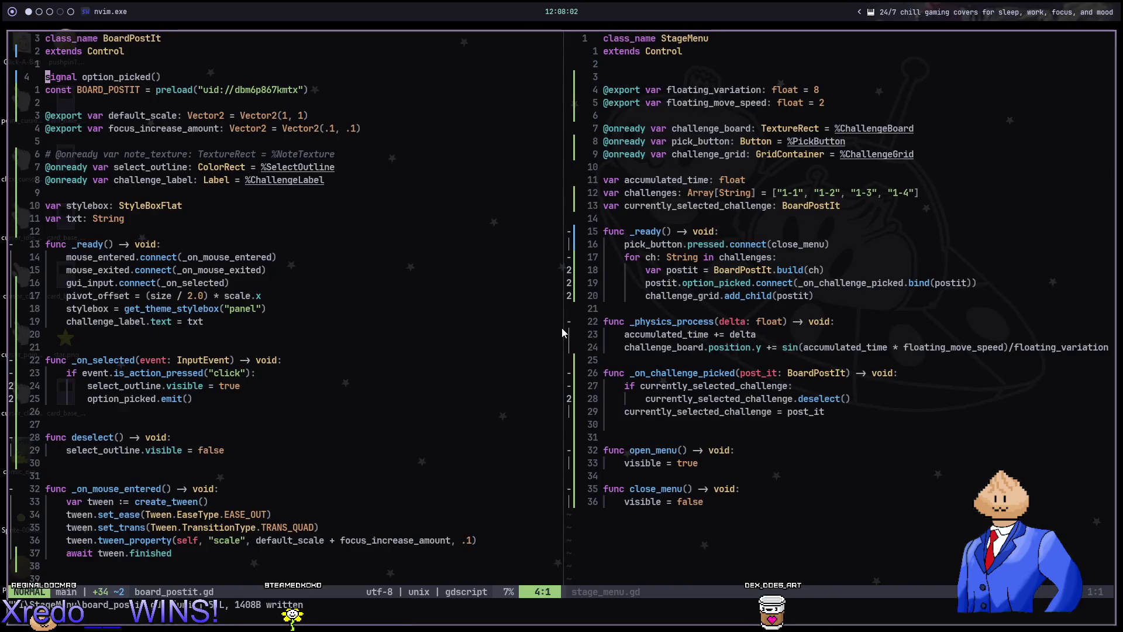
{"action": "key", "text": "alt+2"}
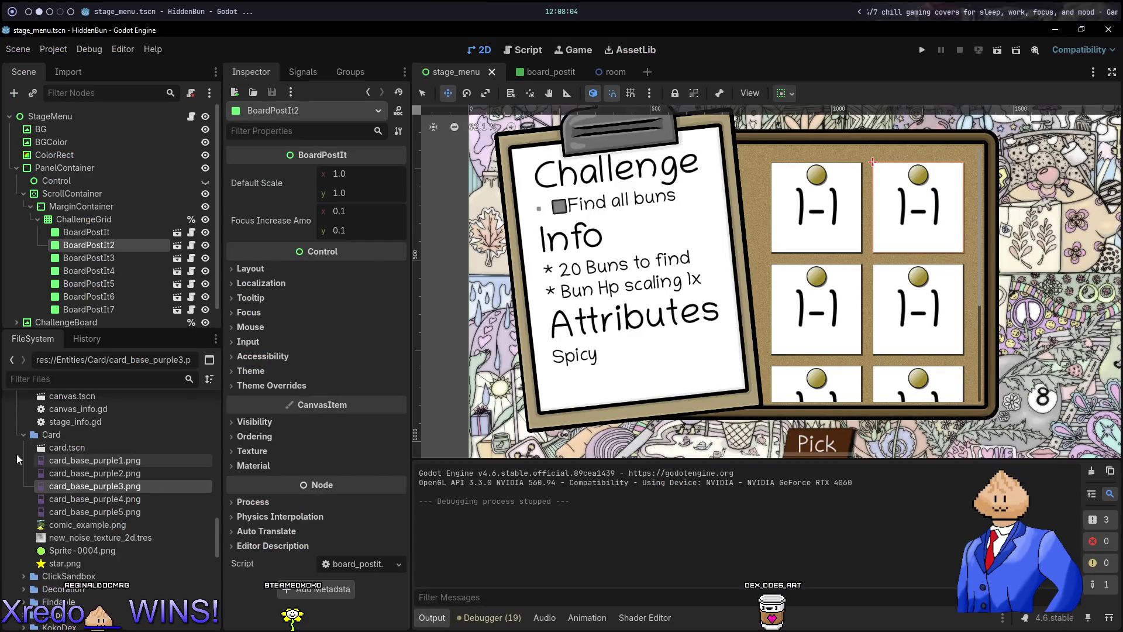
Collapse the Canvas Art, Canvas, Assets Art and Tweens folders in the FileSystem dock
{"action": "scroll", "coordinate": [30, 468], "scroll_direction": "up", "scroll_amount": 4}
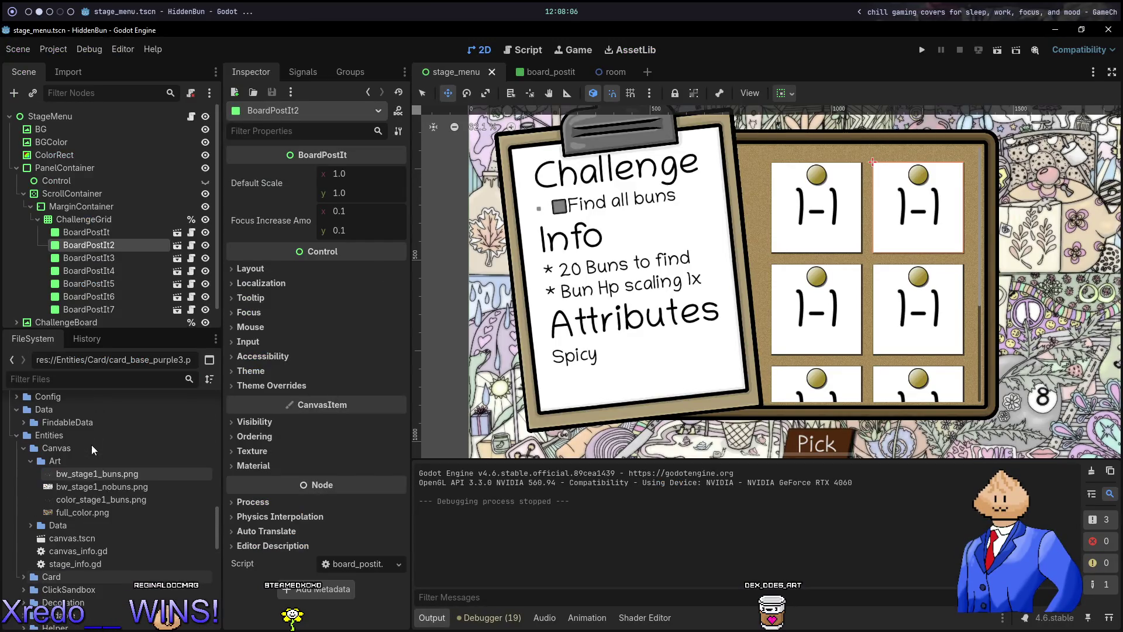
{"action": "left_click", "coordinate": [30, 461]}
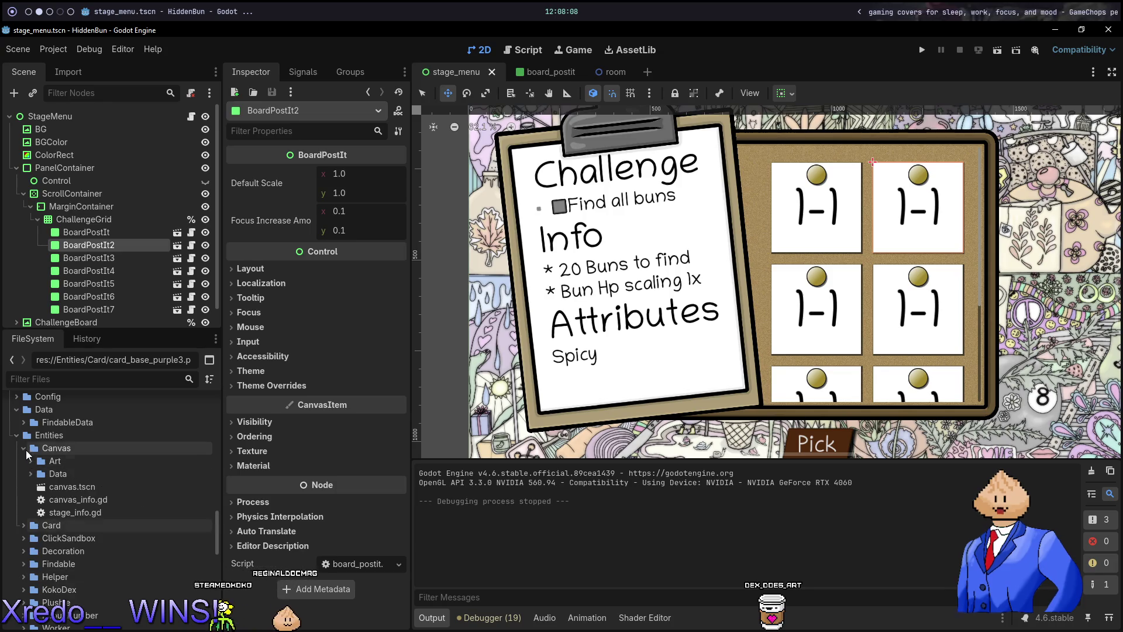
{"action": "left_click", "coordinate": [24, 448]}
{"action": "scroll", "coordinate": [87, 465], "scroll_direction": "up", "scroll_amount": 1}
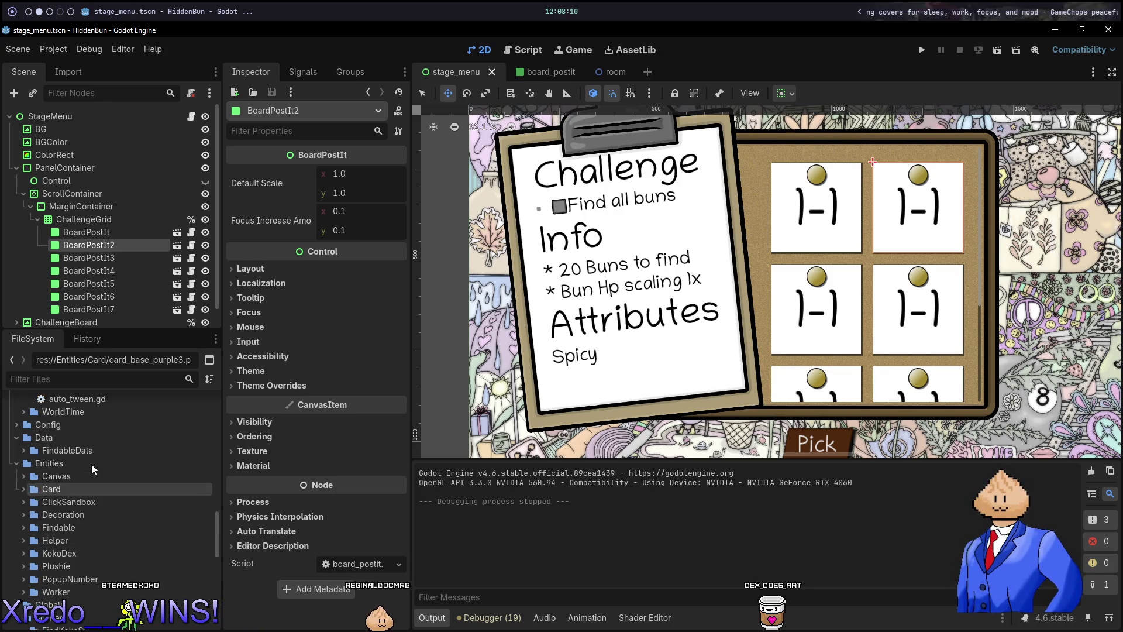
{"action": "scroll", "coordinate": [92, 468], "scroll_direction": "up", "scroll_amount": 10}
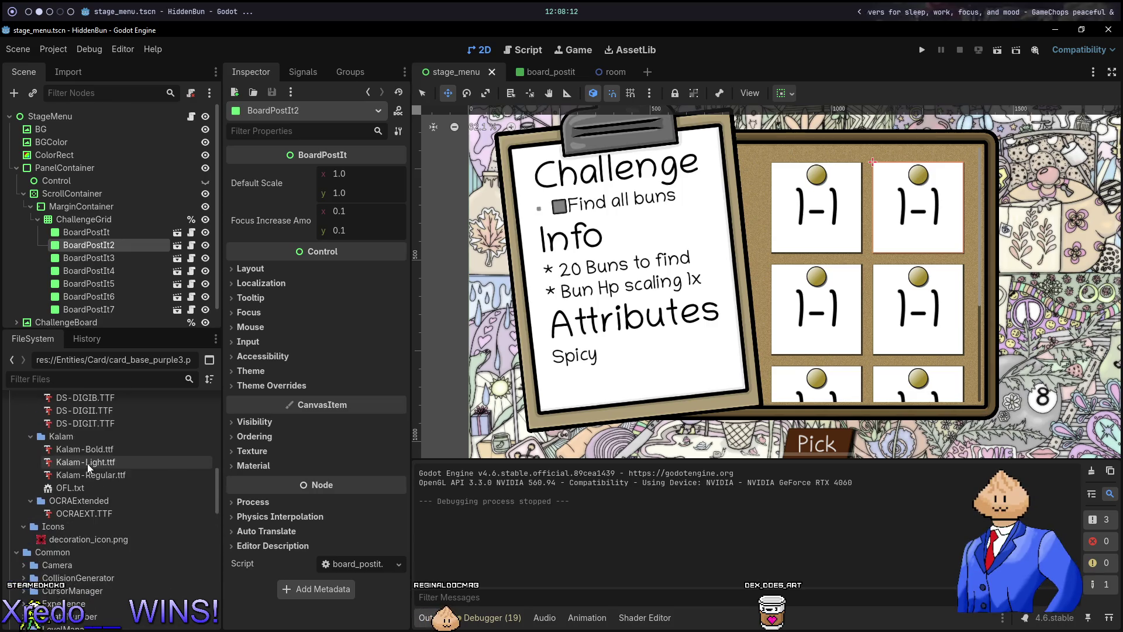
{"action": "scroll", "coordinate": [59, 456], "scroll_direction": "up", "scroll_amount": 5}
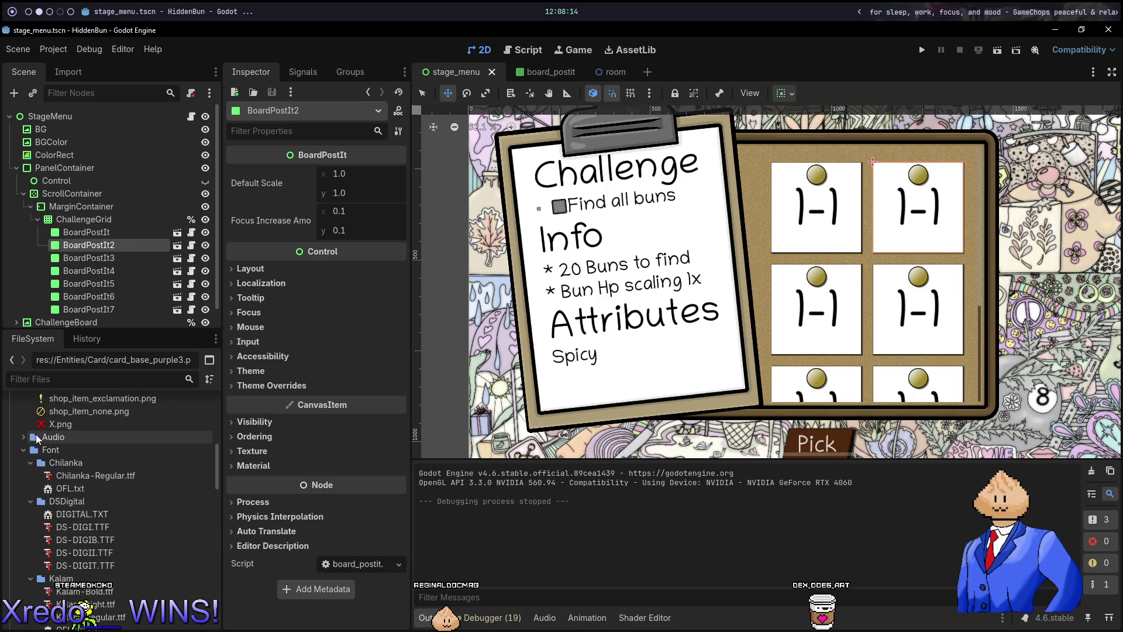
{"action": "scroll", "coordinate": [47, 445], "scroll_direction": "up", "scroll_amount": 5}
{"action": "scroll", "coordinate": [41, 439], "scroll_direction": "up", "scroll_amount": 5}
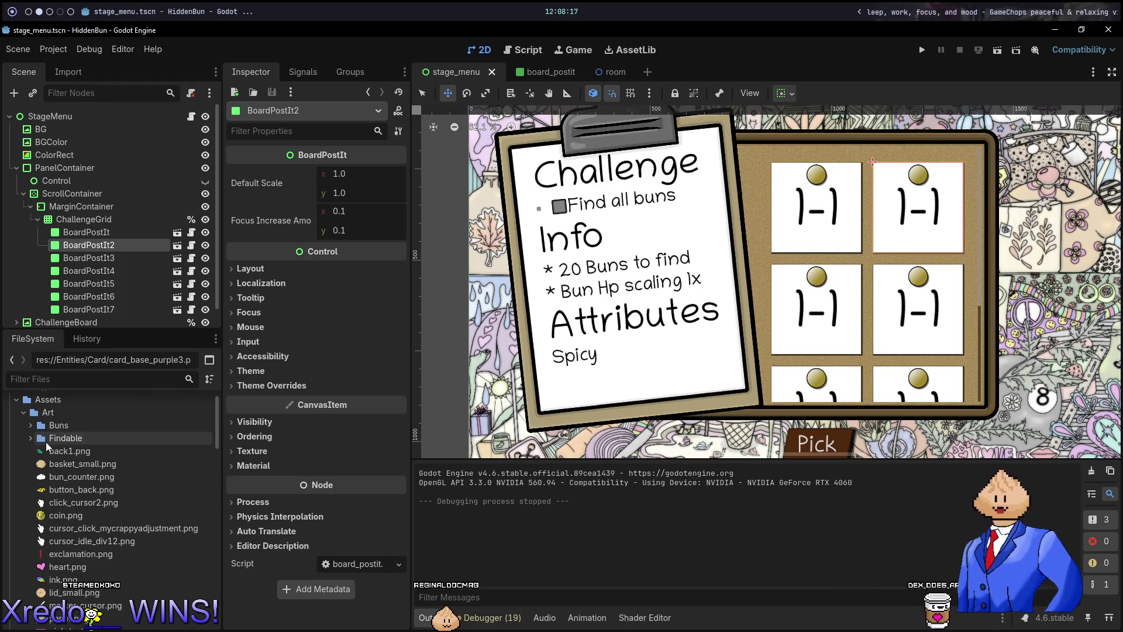
{"action": "left_click", "coordinate": [24, 412]}
{"action": "left_click", "coordinate": [23, 567]}
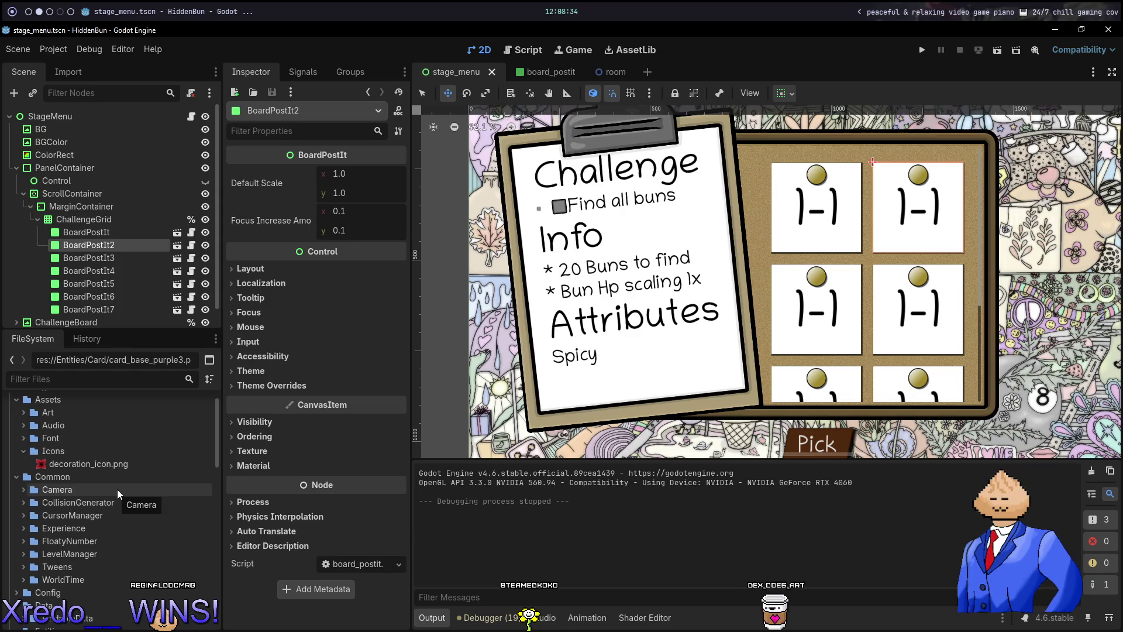
Fold away the ChallengeGrid's post-it children in the Scene tree
{"action": "scroll", "coordinate": [959, 250], "scroll_direction": "down", "scroll_amount": 3}
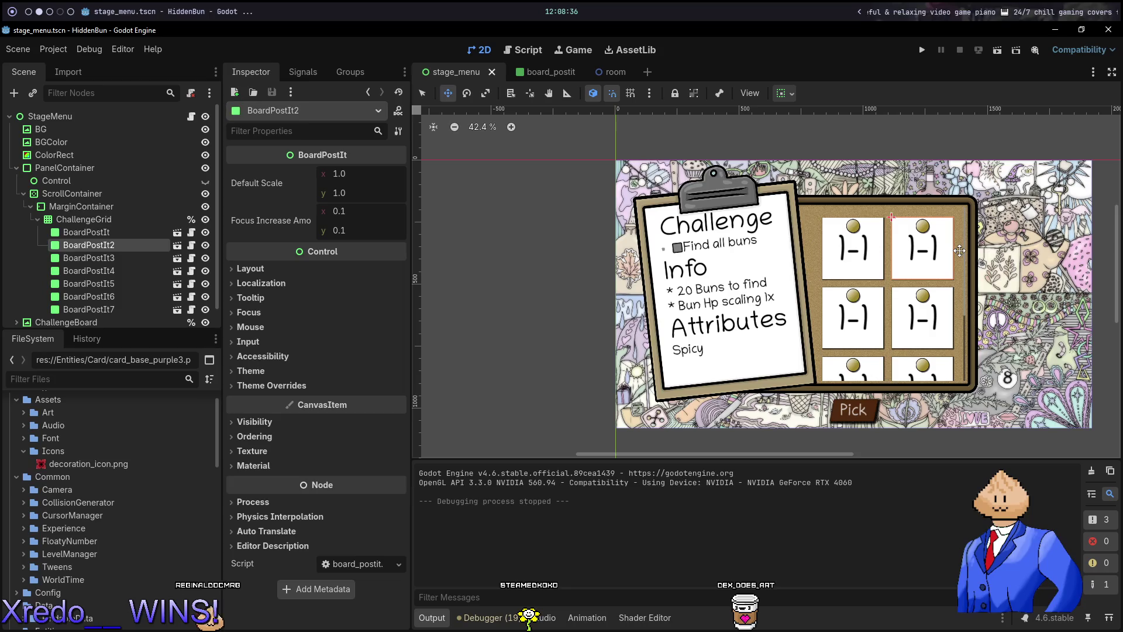
{"action": "scroll", "coordinate": [959, 250], "scroll_direction": "up", "scroll_amount": 4}
{"action": "scroll", "coordinate": [935, 260], "scroll_direction": "down", "scroll_amount": 3}
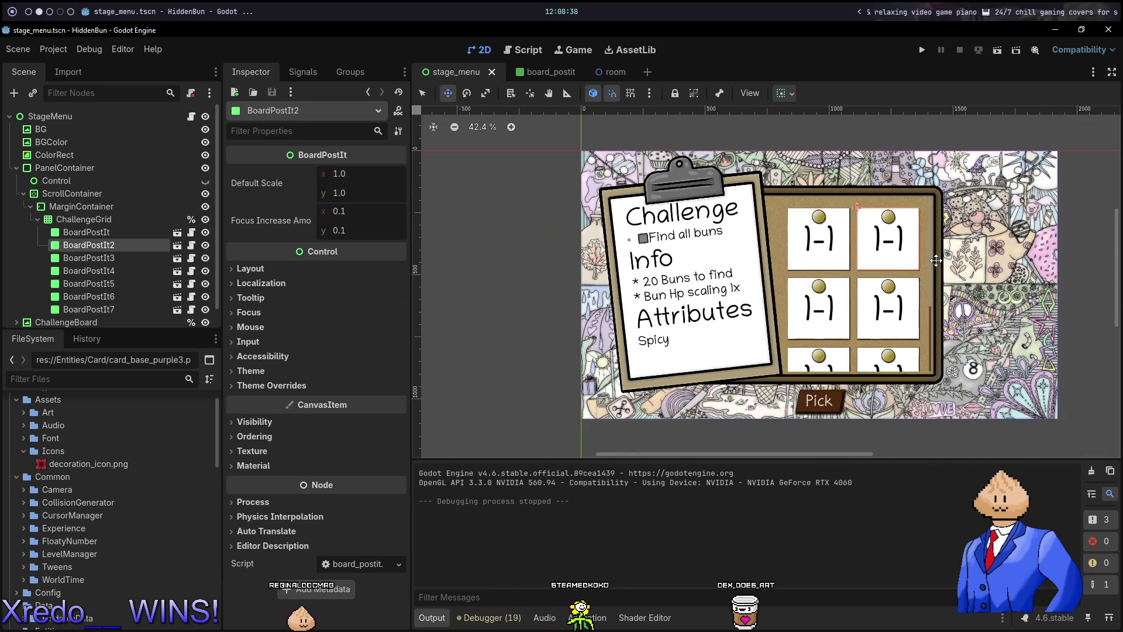
{"action": "scroll", "coordinate": [935, 260], "scroll_direction": "up", "scroll_amount": 2}
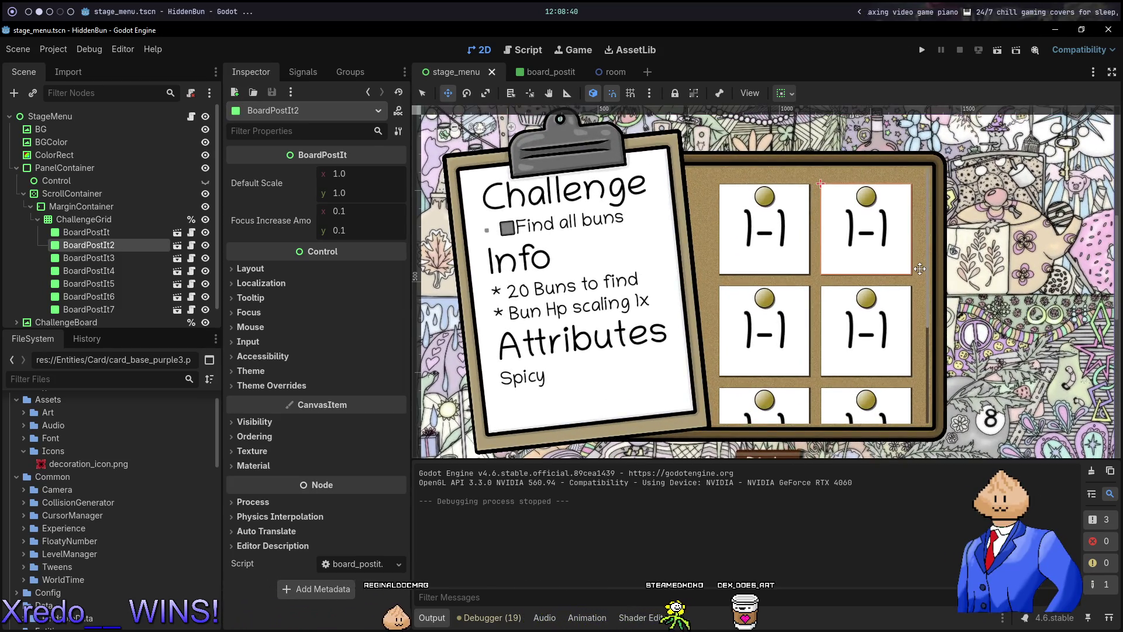
{"action": "scroll", "coordinate": [920, 260], "scroll_direction": "down", "scroll_amount": 2}
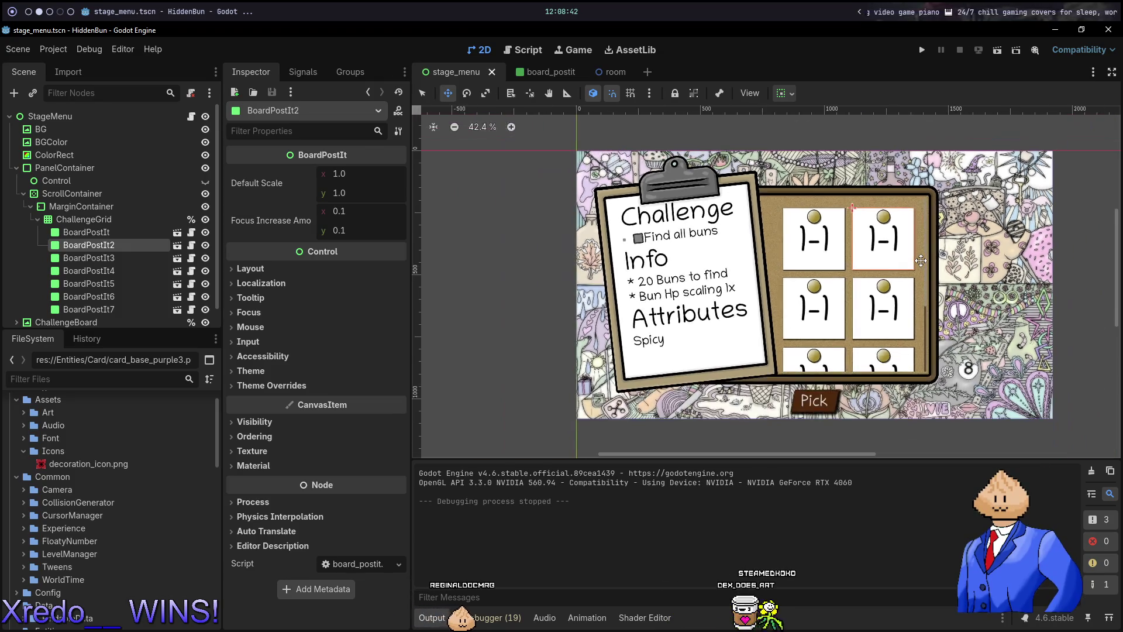
{"action": "scroll", "coordinate": [912, 274], "scroll_direction": "up", "scroll_amount": 1}
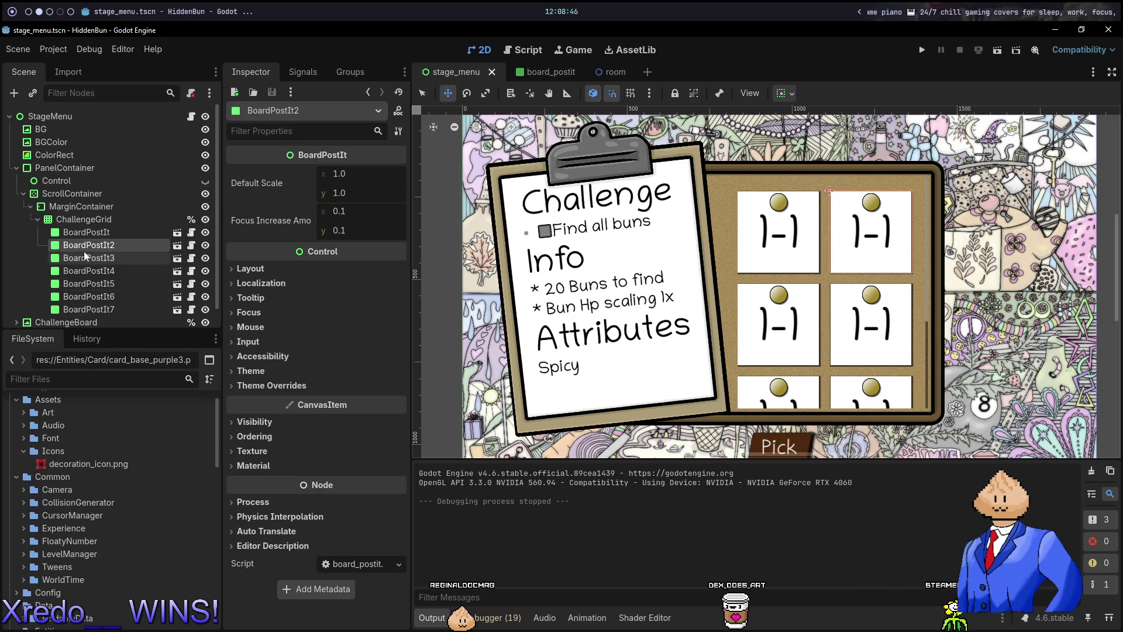
{"action": "left_click", "coordinate": [38, 219]}
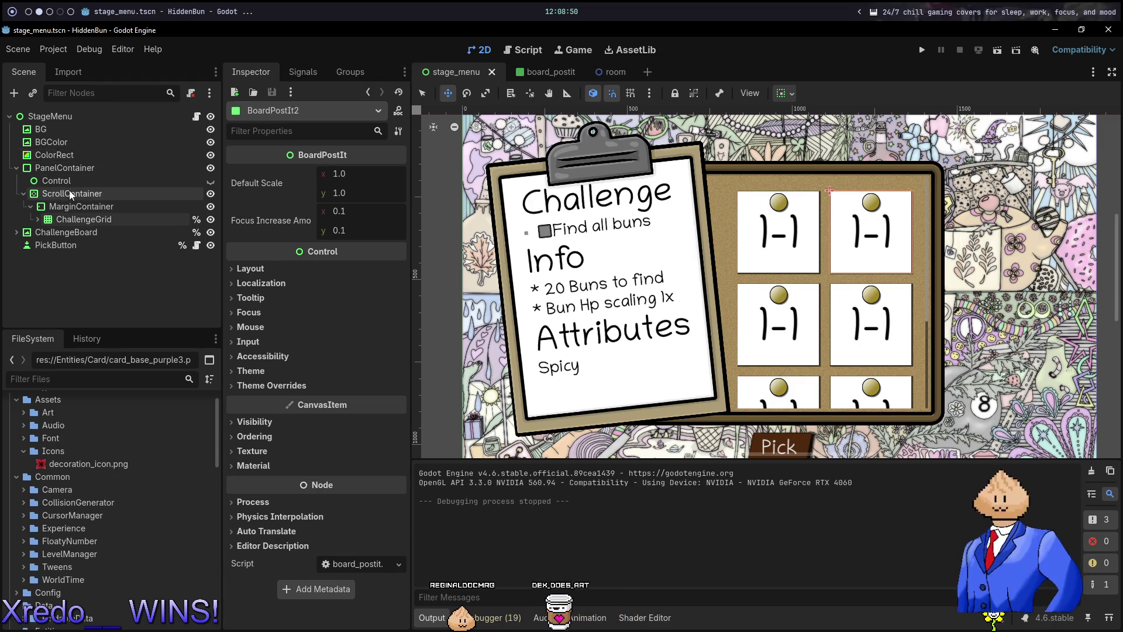
{"action": "key", "text": "alt+1"}
Remove a file from Neovim's bookmarked-files list
{"action": "key", "text": "alt+2"}
{"action": "key", "text": "alt+1"}
{"action": "key", "text": "space"}
{"action": "key", "text": "f"}
{"action": "key", "text": "f"}
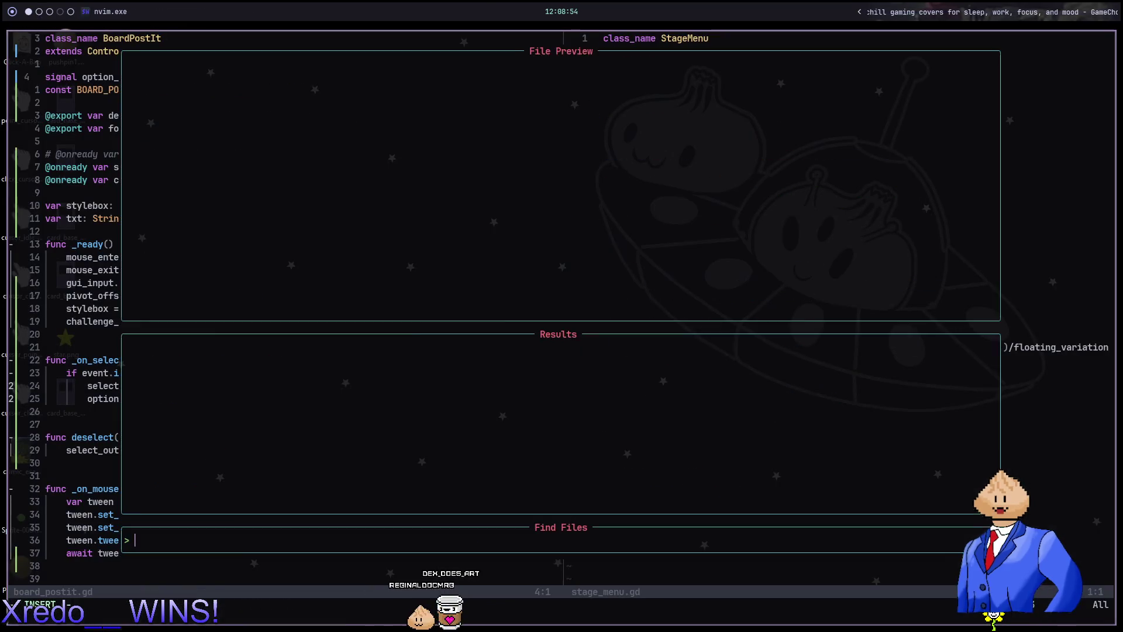
{"action": "key", "text": "Escape"}
{"action": "key", "text": "ctrl+e"}
{"action": "key", "text": "Escape"}
{"action": "key", "text": "ctrl+e"}
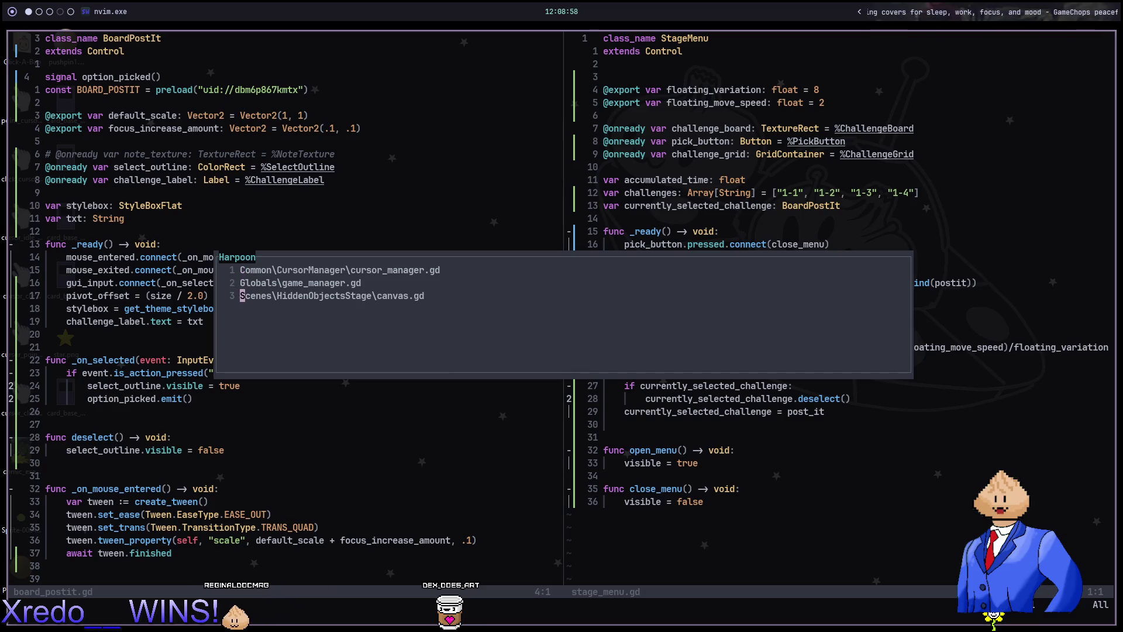
{"action": "key", "text": "d"}
{"action": "key", "text": "d"}
{"action": "key", "text": "Escape"}
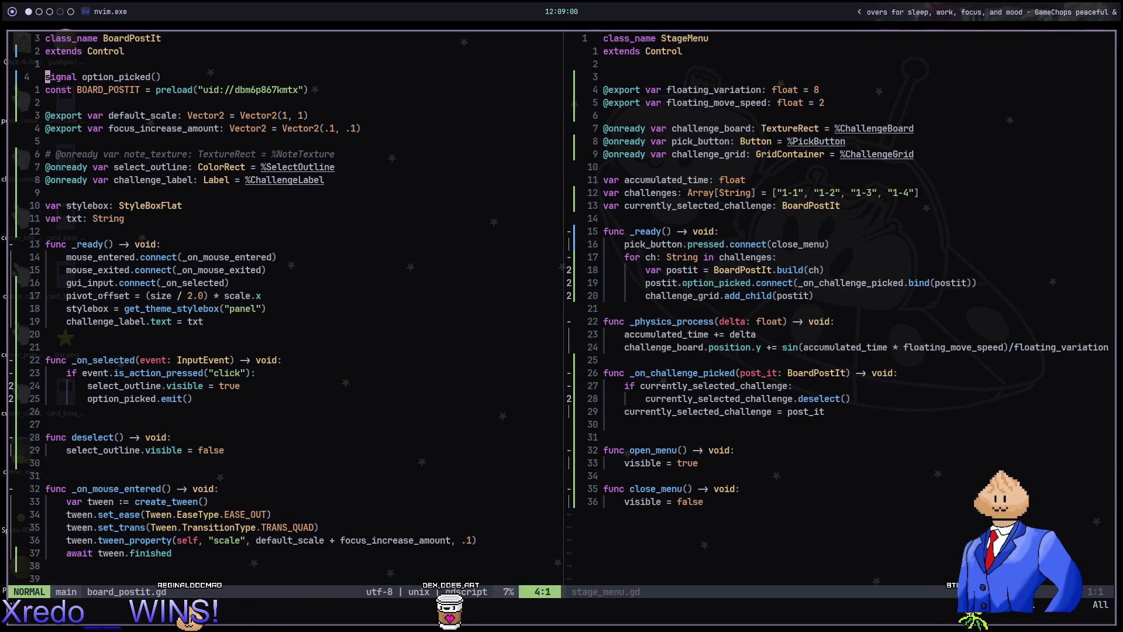
Find and open stage_info.gd in Neovim, then save it with :w
{"action": "key", "text": "space"}
{"action": "type", "text": "sfchallengein"}
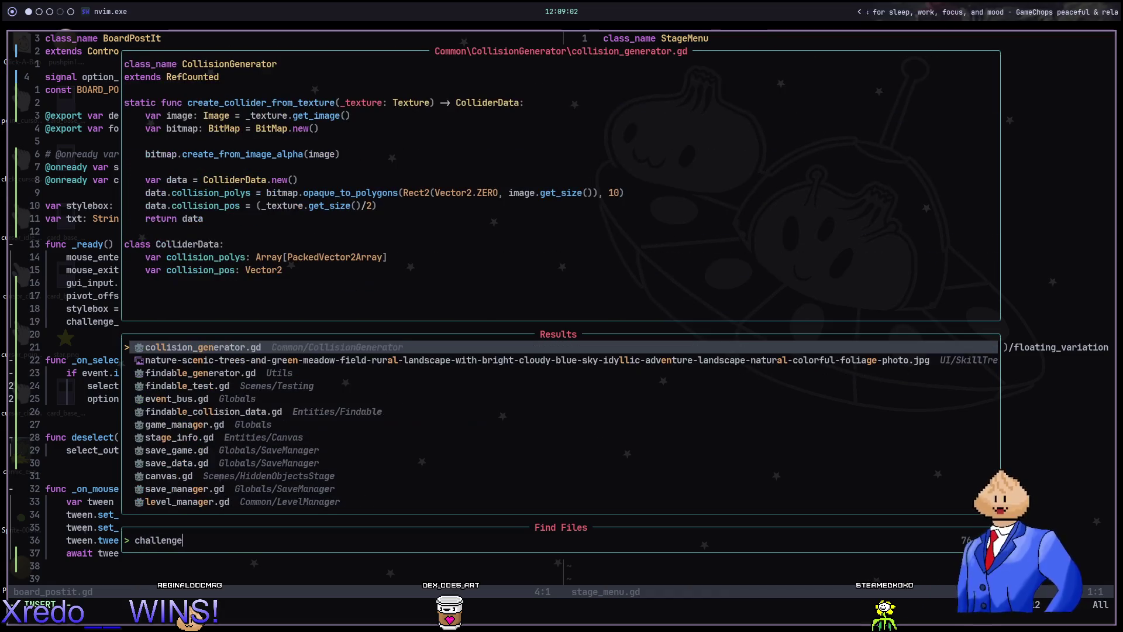
{"action": "key", "text": "Escape"}
{"action": "key", "text": "space"}
{"action": "type", "text": "sf"}
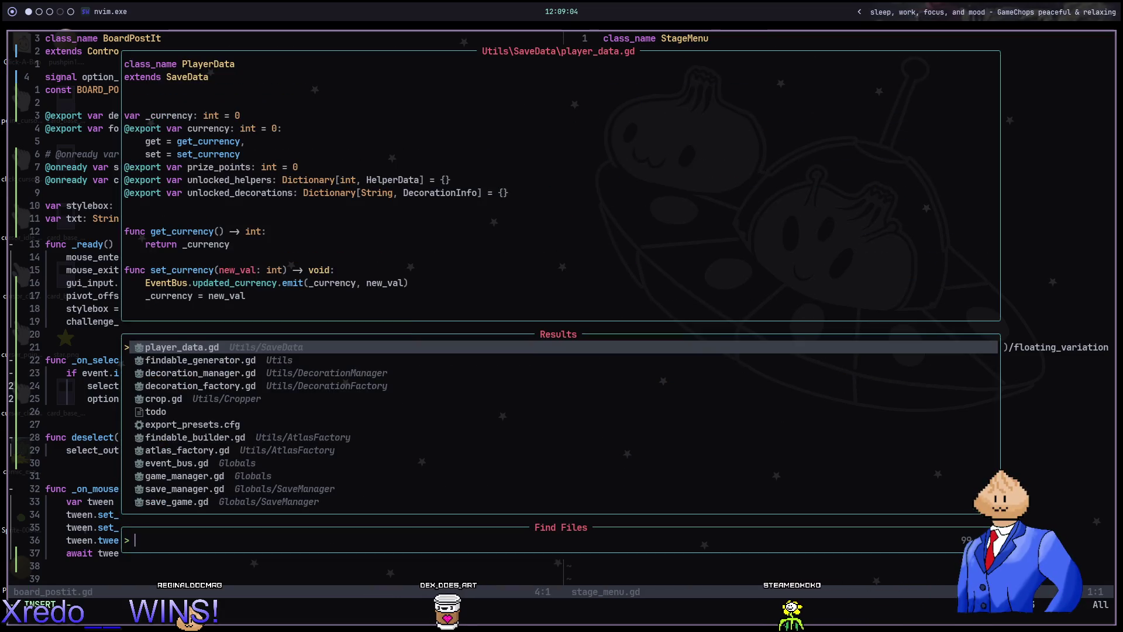
{"action": "type", "text": "stageinfo"}
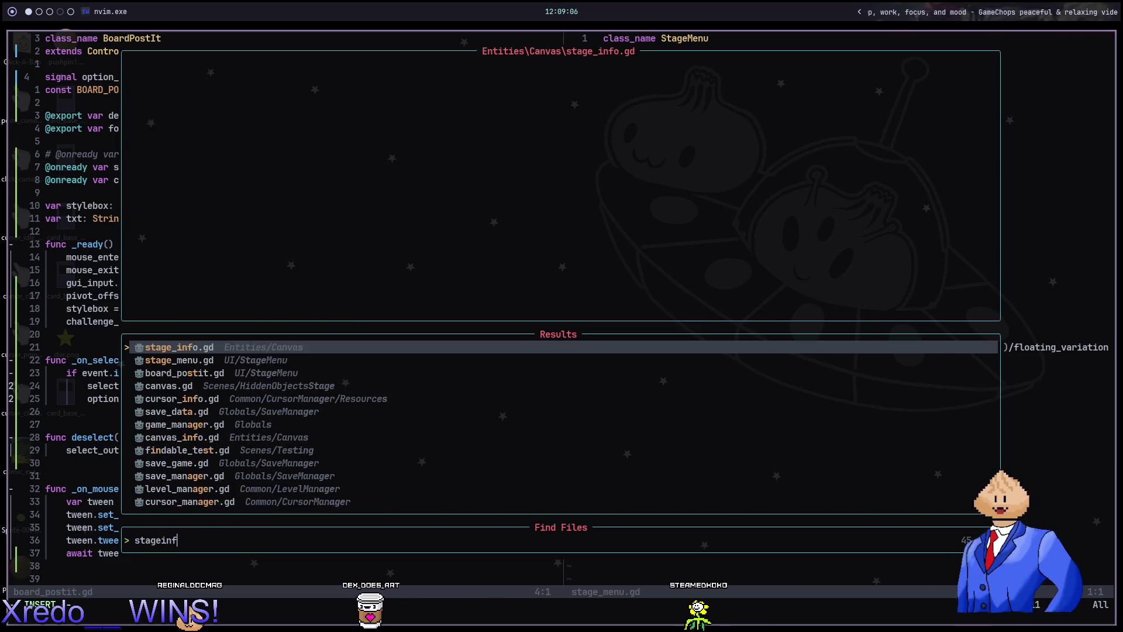
{"action": "key", "text": "Return"}
{"action": "key", "text": "j"}
{"action": "key", "text": "j"}
{"action": "key", "text": "j"}
{"action": "type", "text": ":w"}
{"action": "key", "text": "Return"}
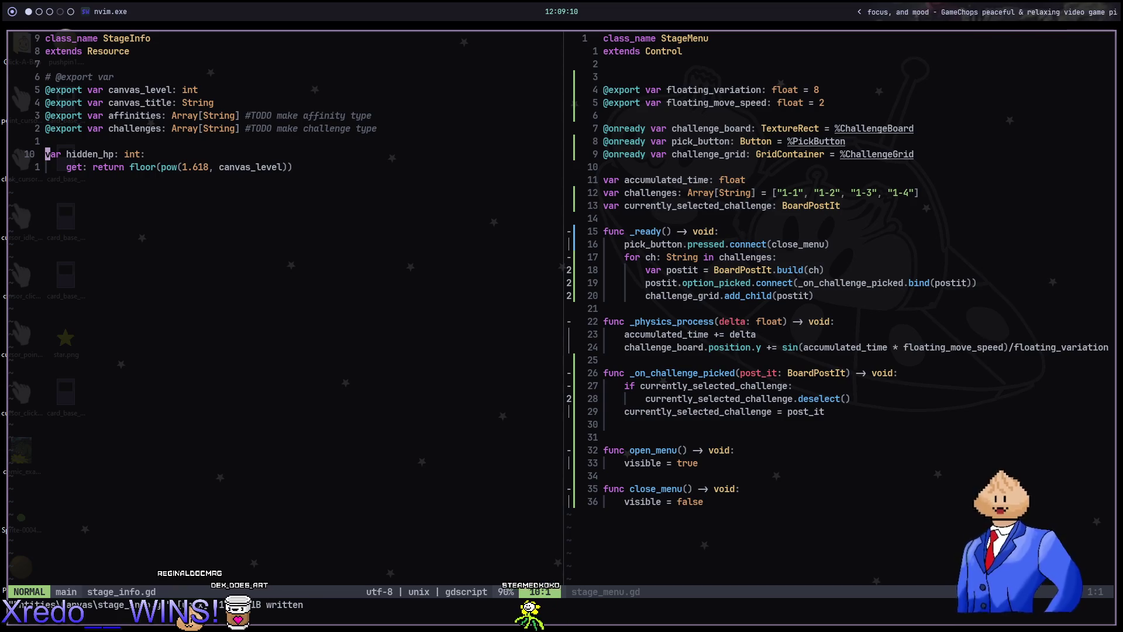
{"action": "key", "text": "alt+Tab"}
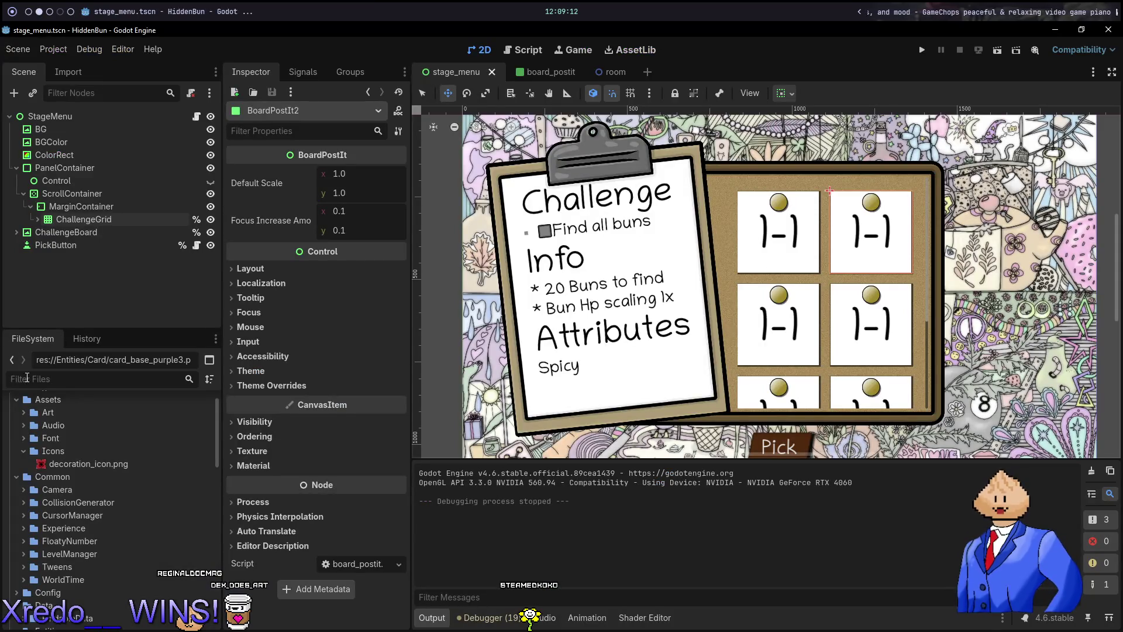
Filter the FileSystem dock for 'stage_info', select stage_info.gd, then clear the filter
{"action": "scroll", "coordinate": [29, 517], "scroll_direction": "down", "scroll_amount": 10}
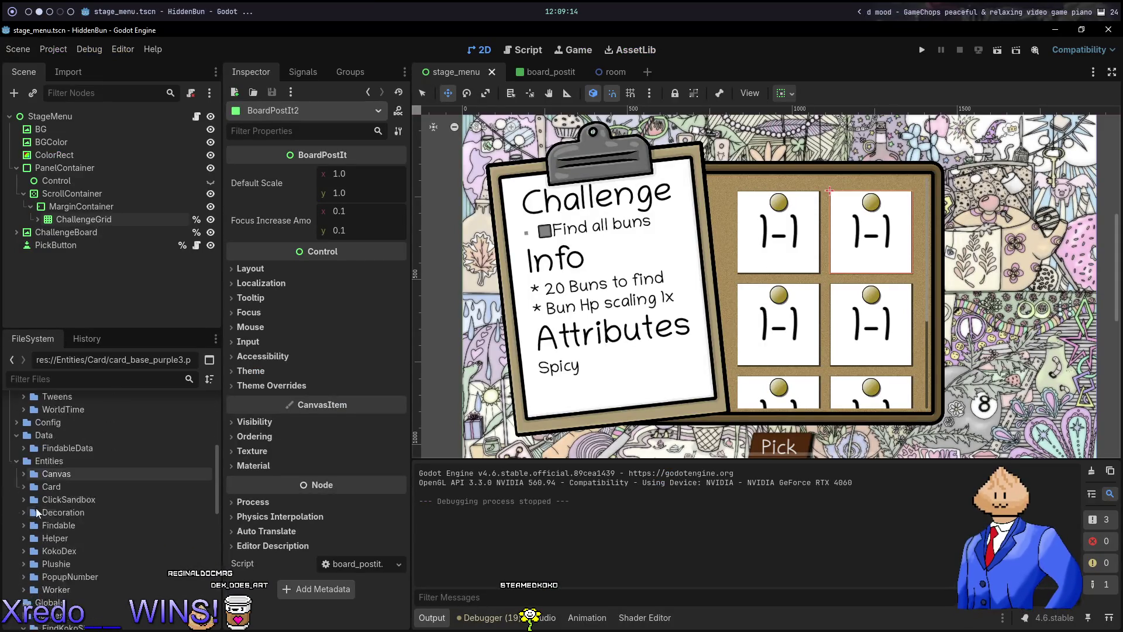
{"action": "left_click", "coordinate": [46, 379]}
{"action": "type", "text": "stage"}
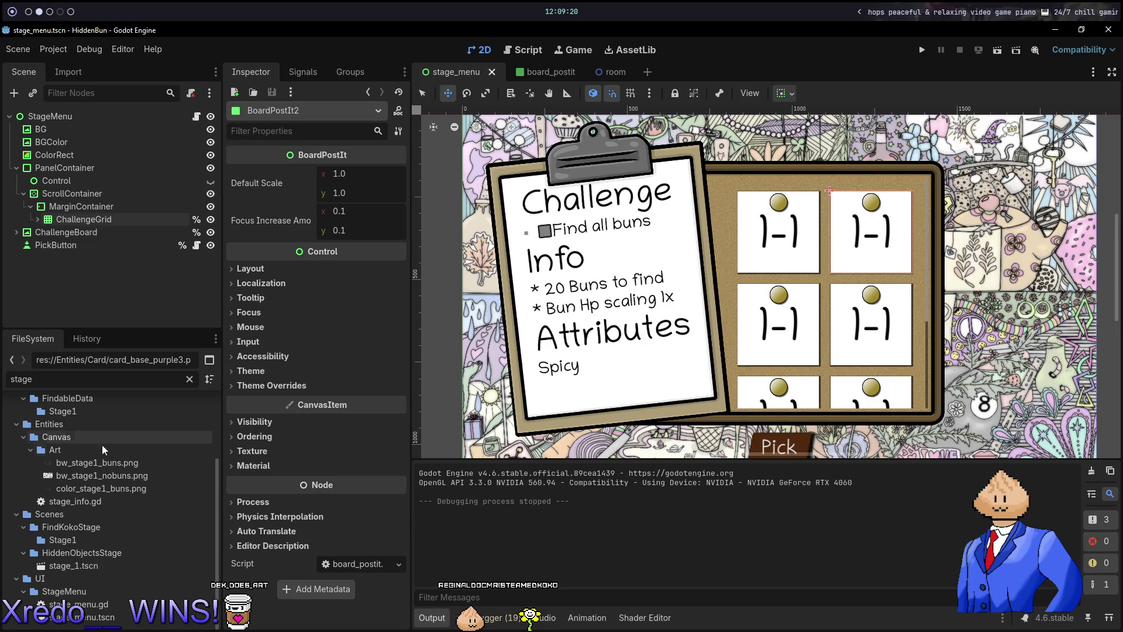
{"action": "scroll", "coordinate": [76, 437], "scroll_direction": "up", "scroll_amount": 2}
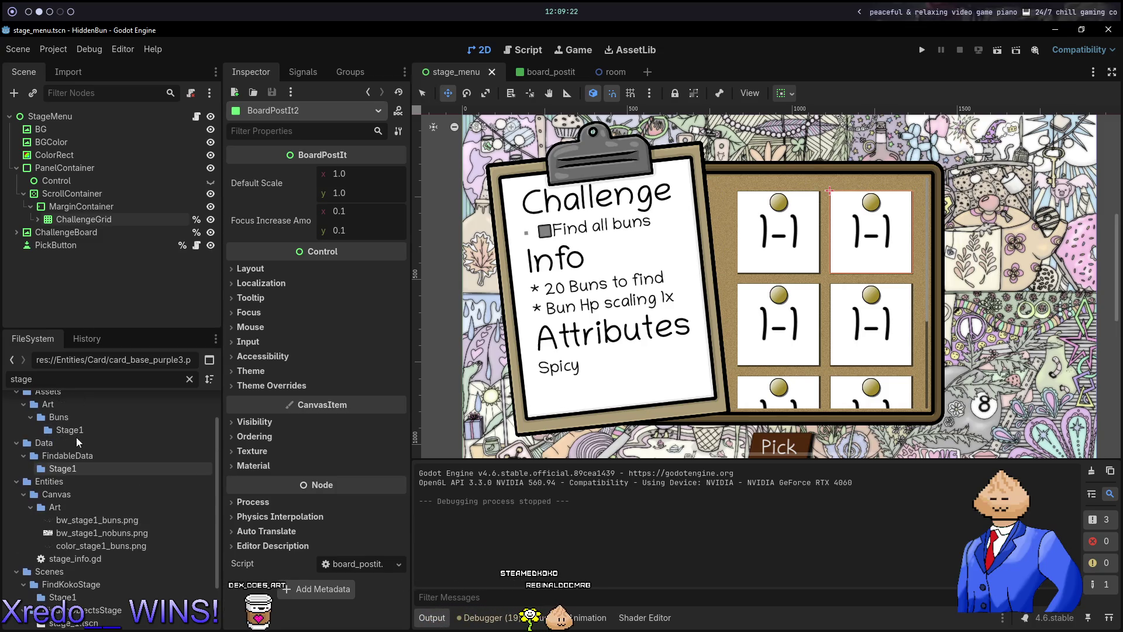
{"action": "scroll", "coordinate": [74, 437], "scroll_direction": "down", "scroll_amount": 2}
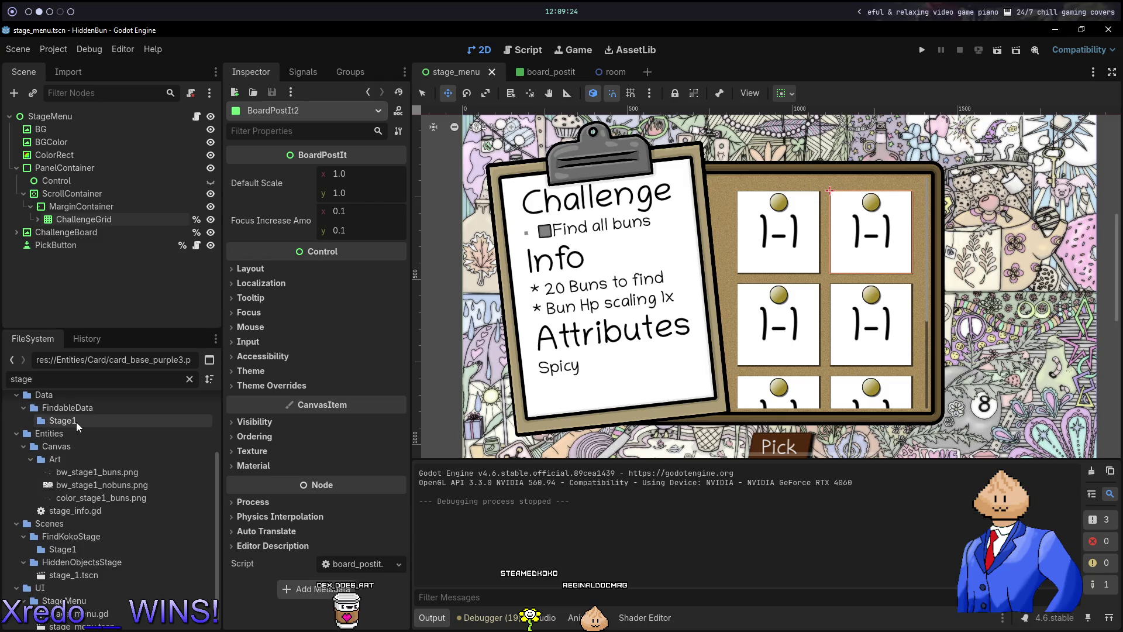
{"action": "key", "text": "BackSpace"}
{"action": "key", "text": "BackSpace"}
{"action": "key", "text": "BackSpace"}
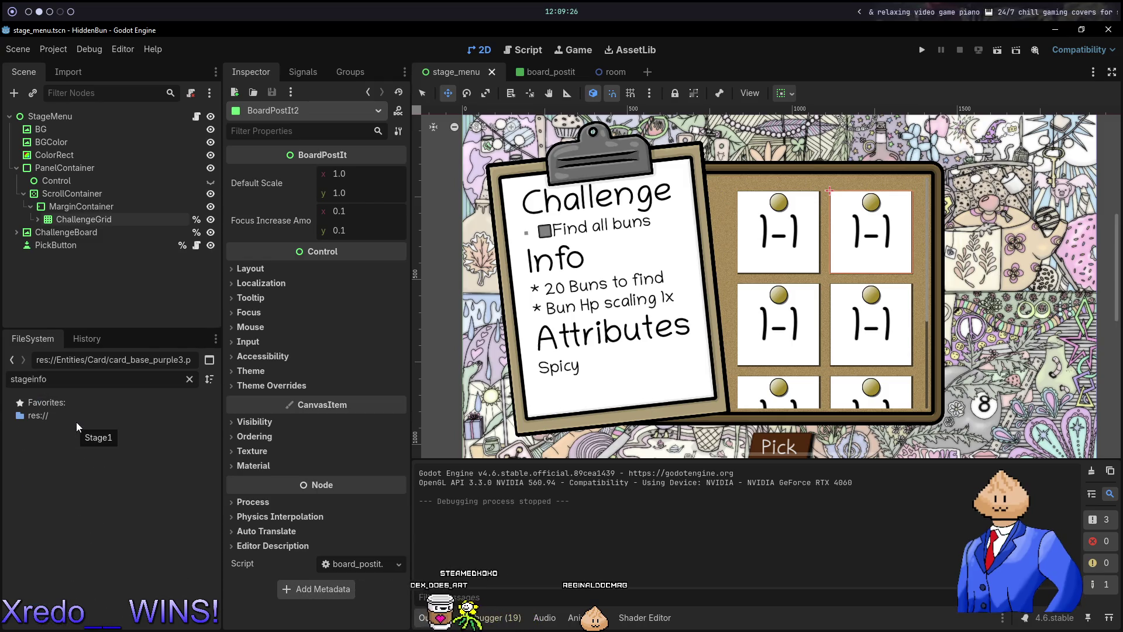
{"action": "type", "text": "stage_info"}
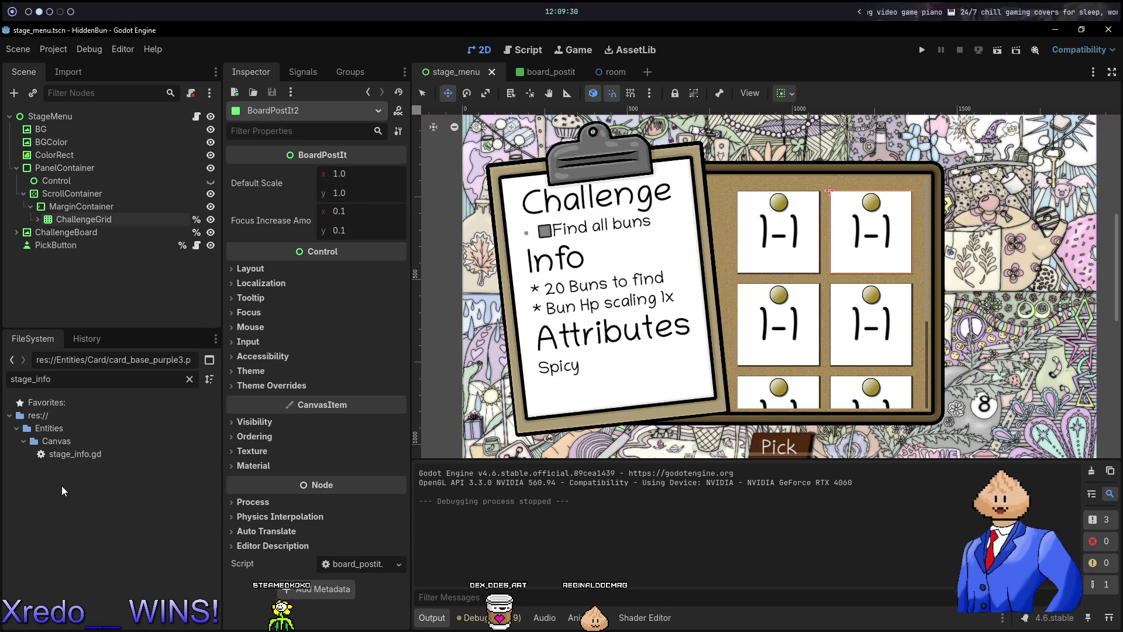
{"action": "left_click", "coordinate": [88, 452]}
{"action": "left_click", "coordinate": [189, 378]}
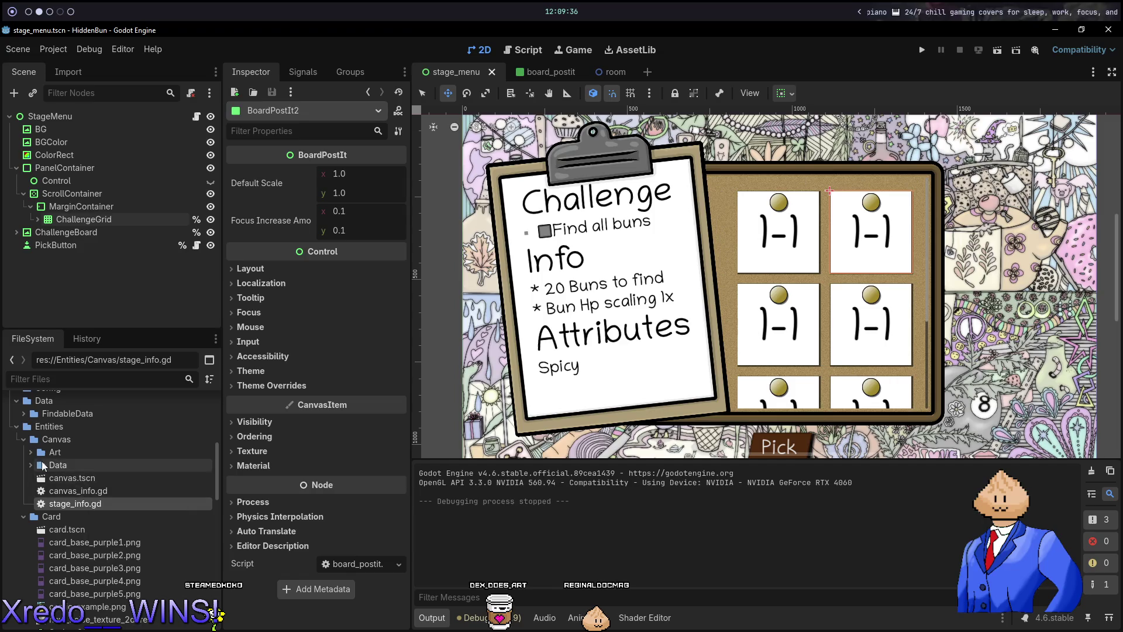
Expand the Canvas Data folder and inspect chaos_kitchen.tres in the Inspector
{"action": "left_click", "coordinate": [27, 461]}
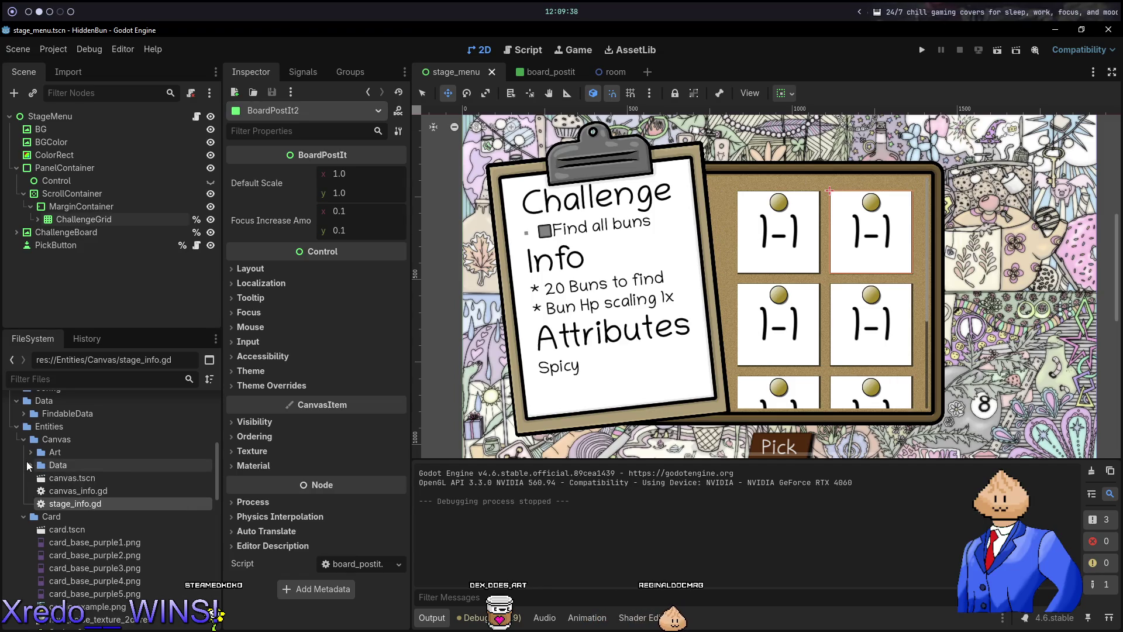
{"action": "left_click", "coordinate": [26, 460]}
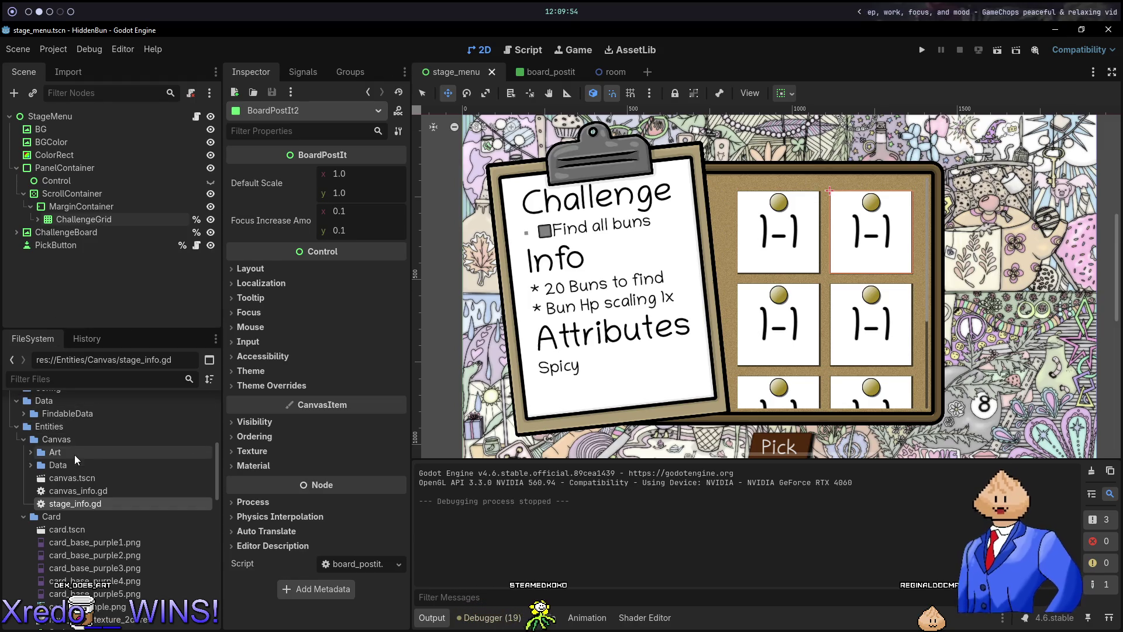
{"action": "left_click", "coordinate": [30, 465]}
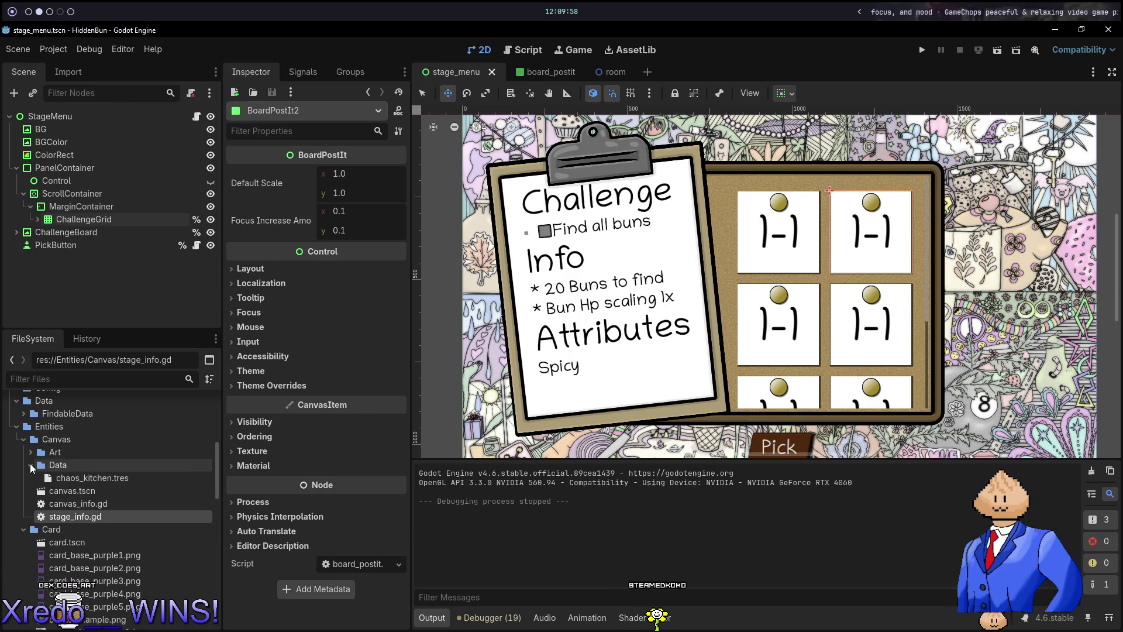
{"action": "left_click", "coordinate": [109, 478]}
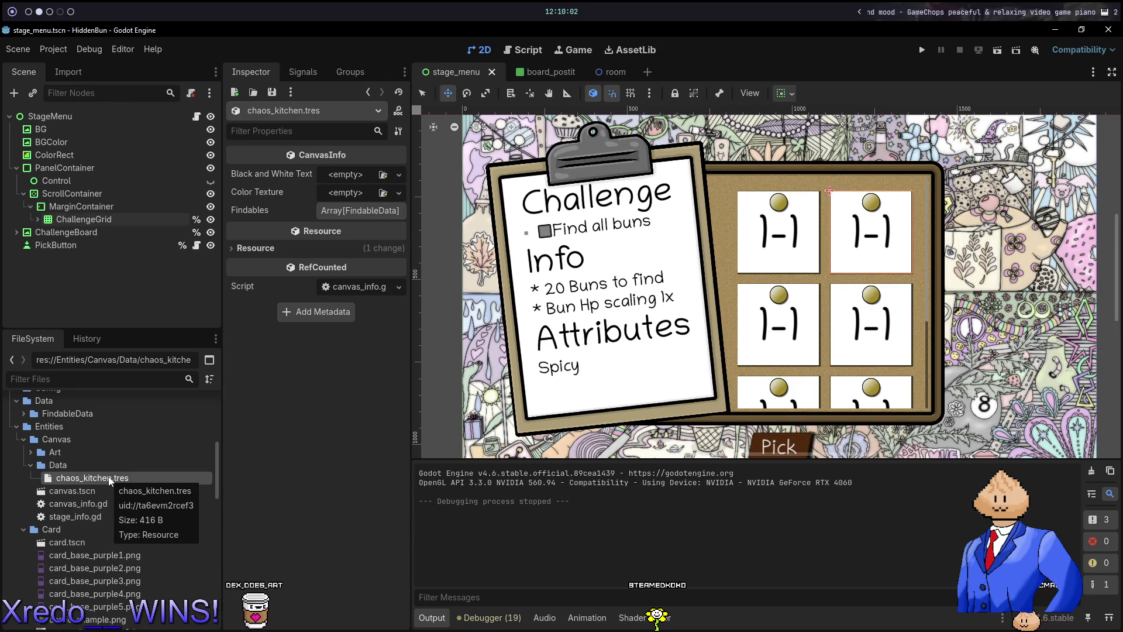
Open canvas_info.gd in Neovim through a 'canvasinf' file search
{"action": "key", "text": "alt+1"}
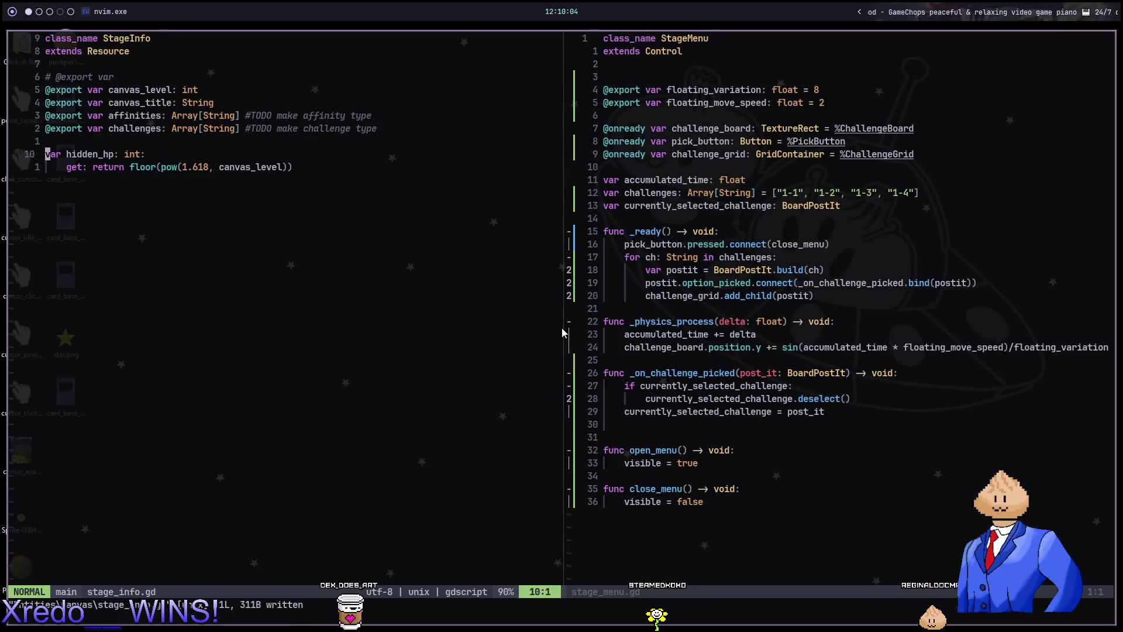
{"action": "key", "text": "space"}
{"action": "key", "text": "f"}
{"action": "key", "text": "f"}
{"action": "type", "text": "canvasinf"}
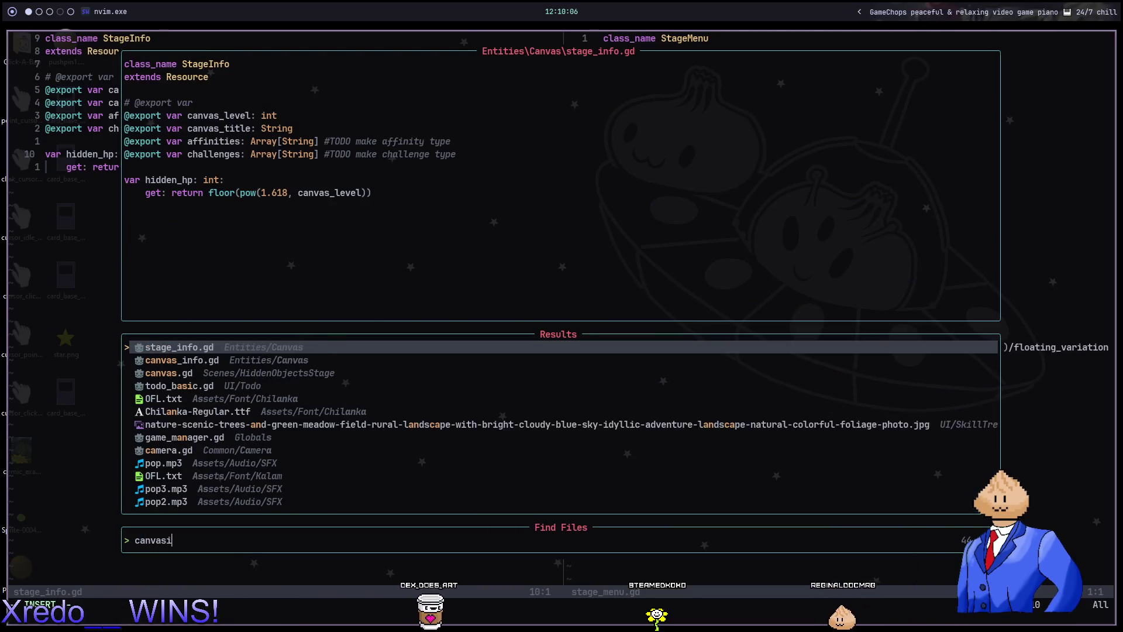
{"action": "key", "text": "Return"}
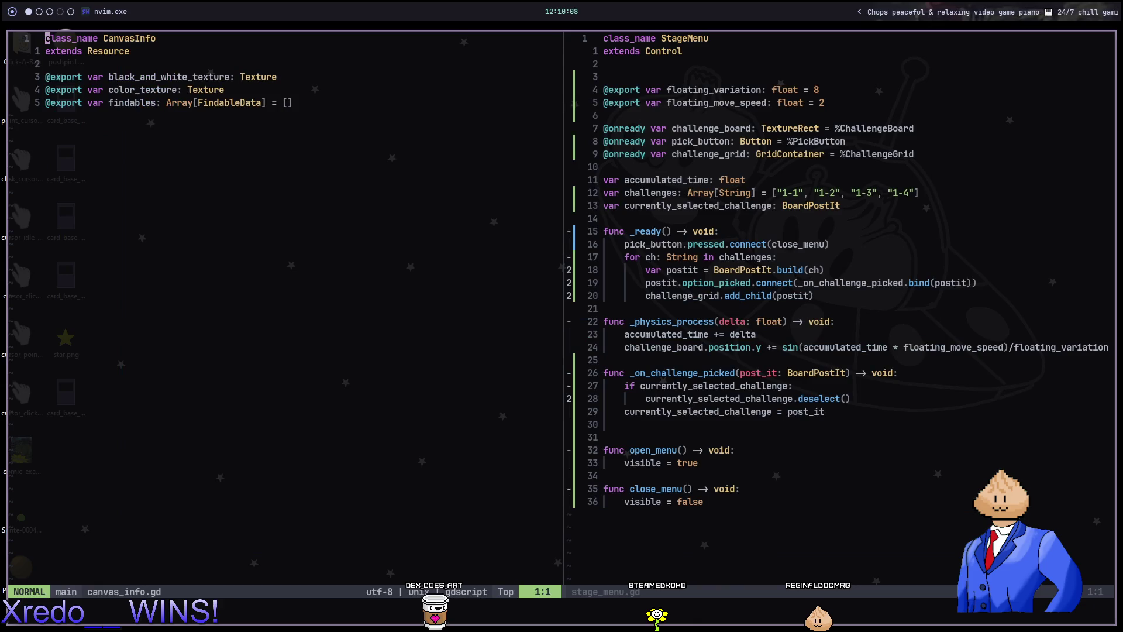
{"action": "key", "text": "j"}
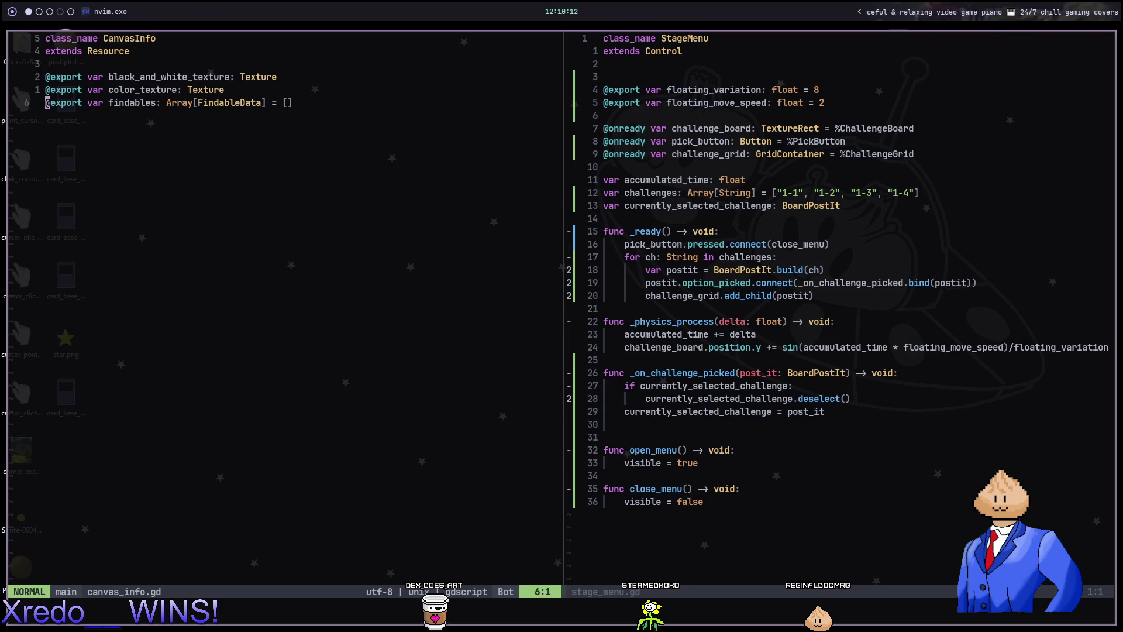
Open canvas.tscn in Godot and collapse the root Canvas node's findables array
{"action": "key", "text": "super+2"}
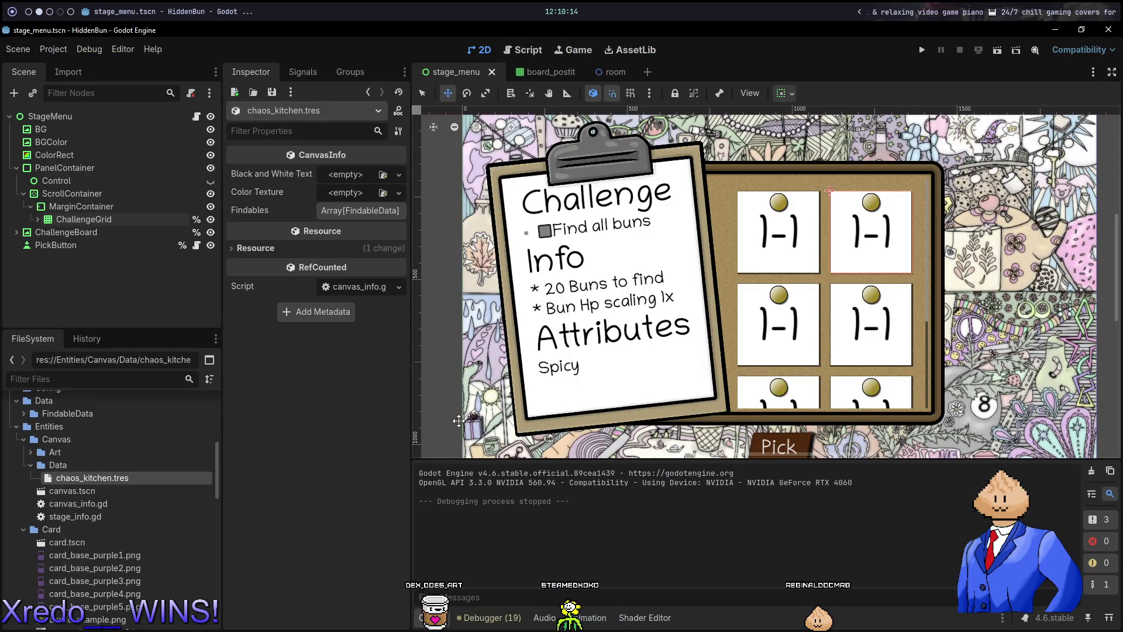
{"action": "double_click", "coordinate": [108, 492]}
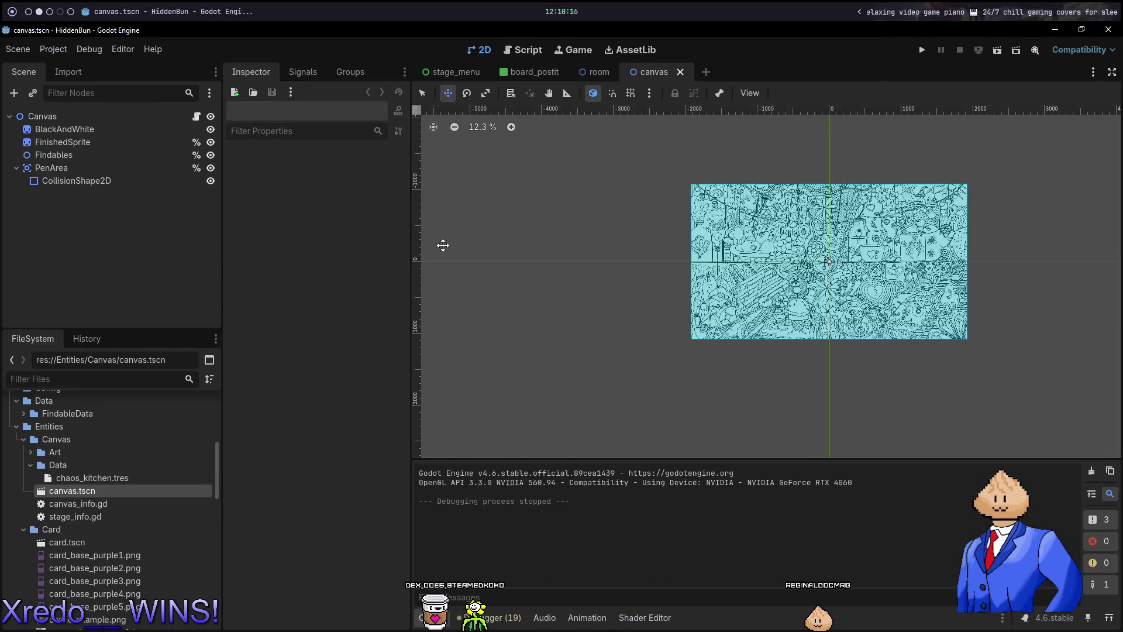
{"action": "left_click", "coordinate": [97, 128]}
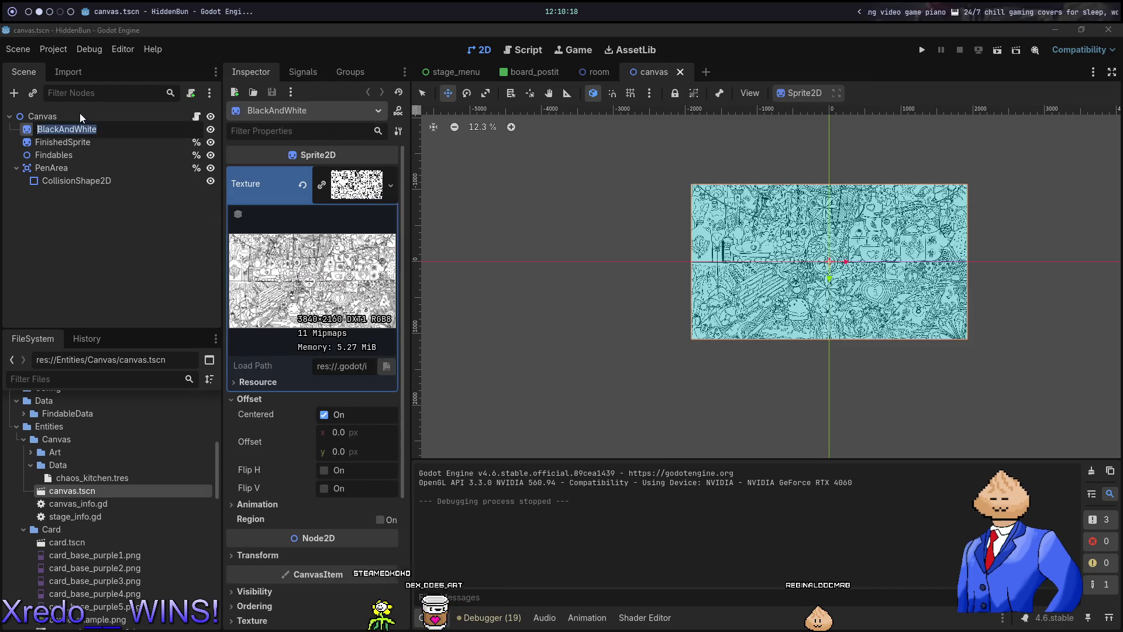
{"action": "left_click", "coordinate": [79, 116]}
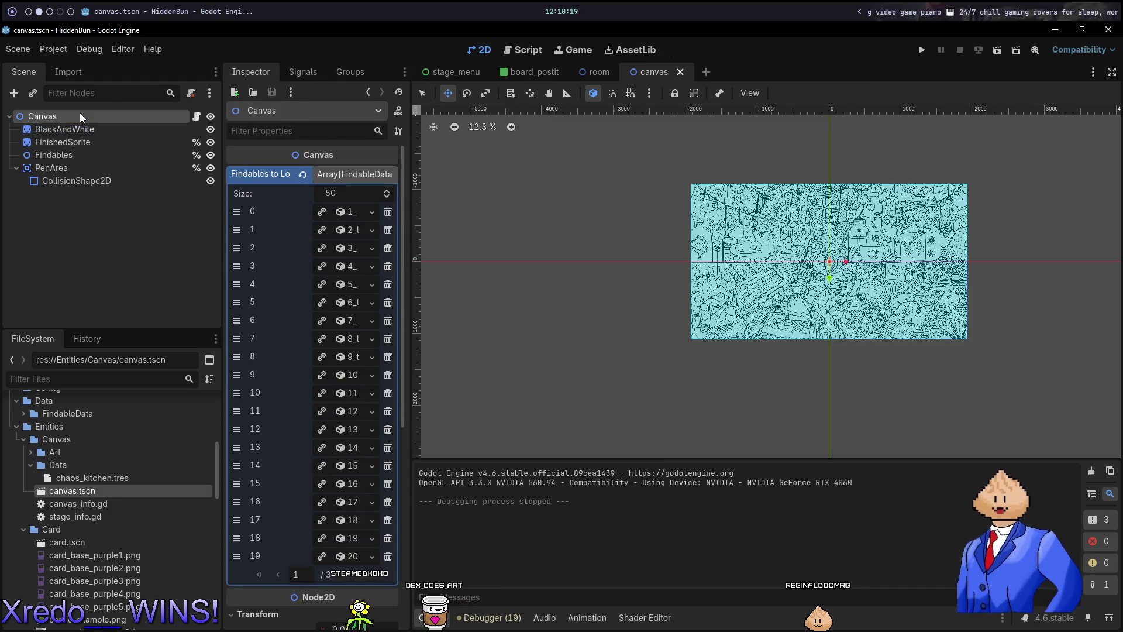
{"action": "left_click", "coordinate": [341, 178]}
{"action": "key", "text": "alt+1"}
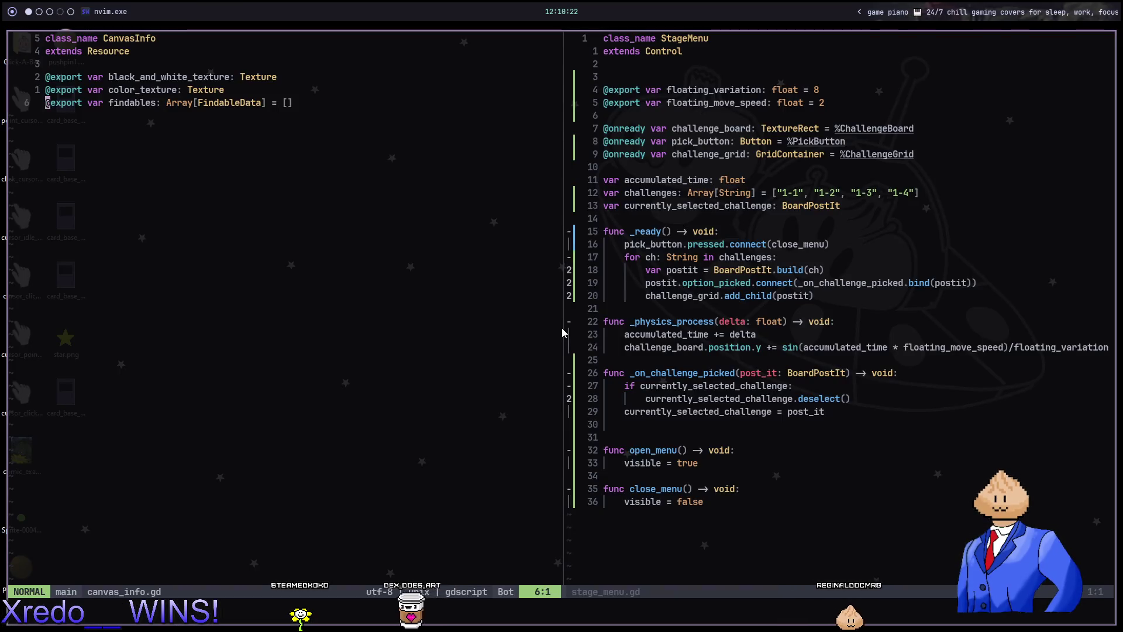
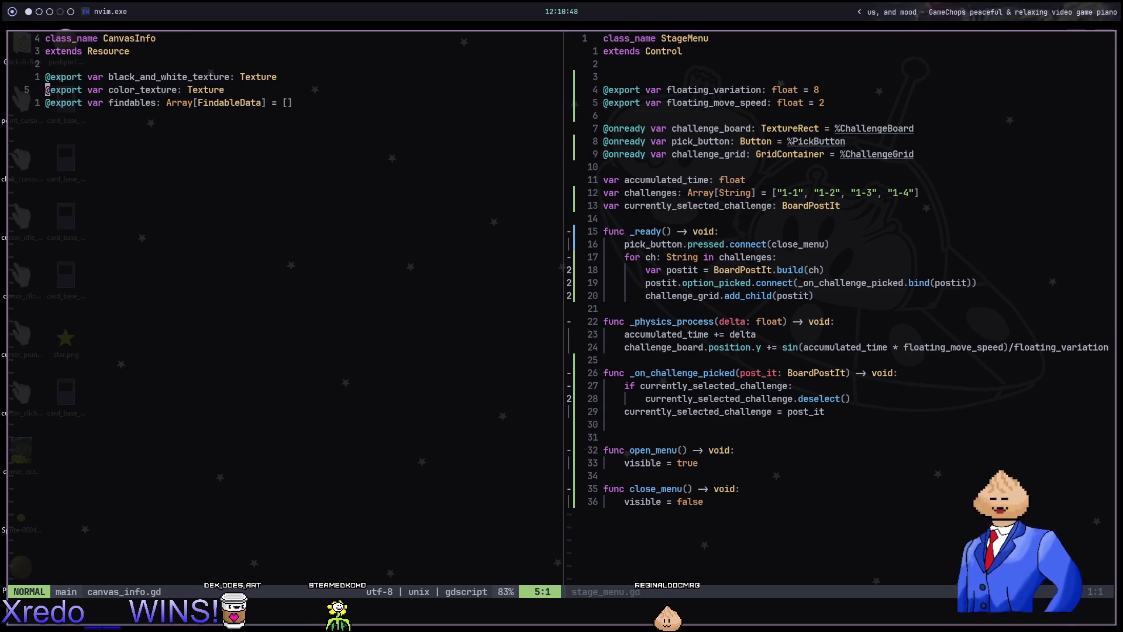
Yank the texture export lines in canvas_info.gd, then switch to the Godot editor
{"action": "key", "text": "V"}
{"action": "key", "text": "k"}
{"action": "key", "text": "k"}
{"action": "key", "text": "y"}
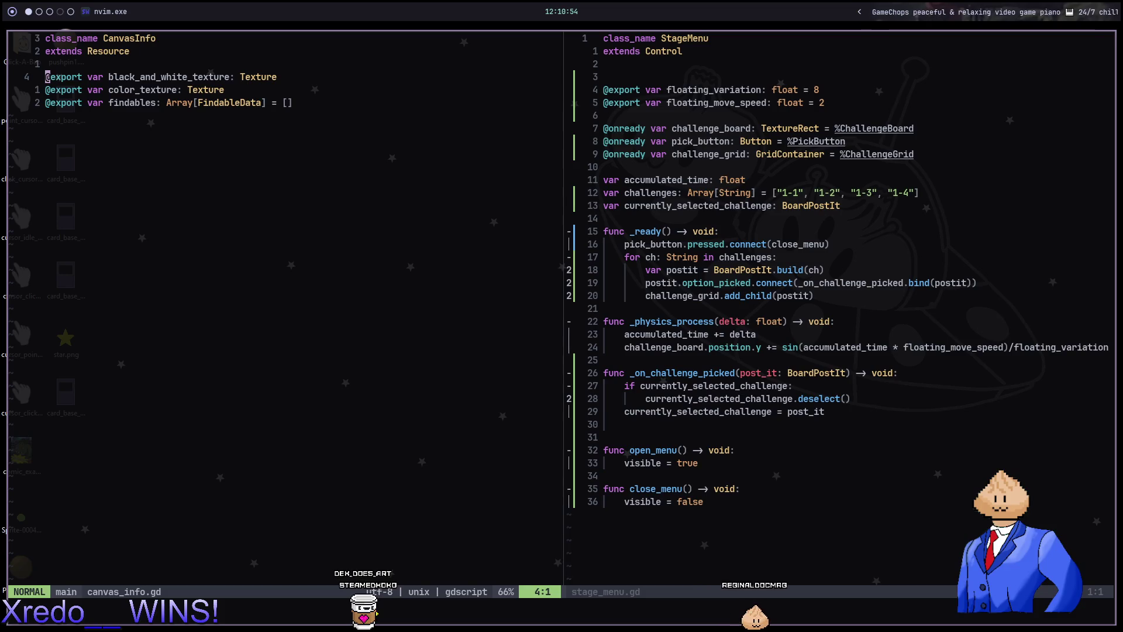
{"action": "key", "text": "alt+2"}
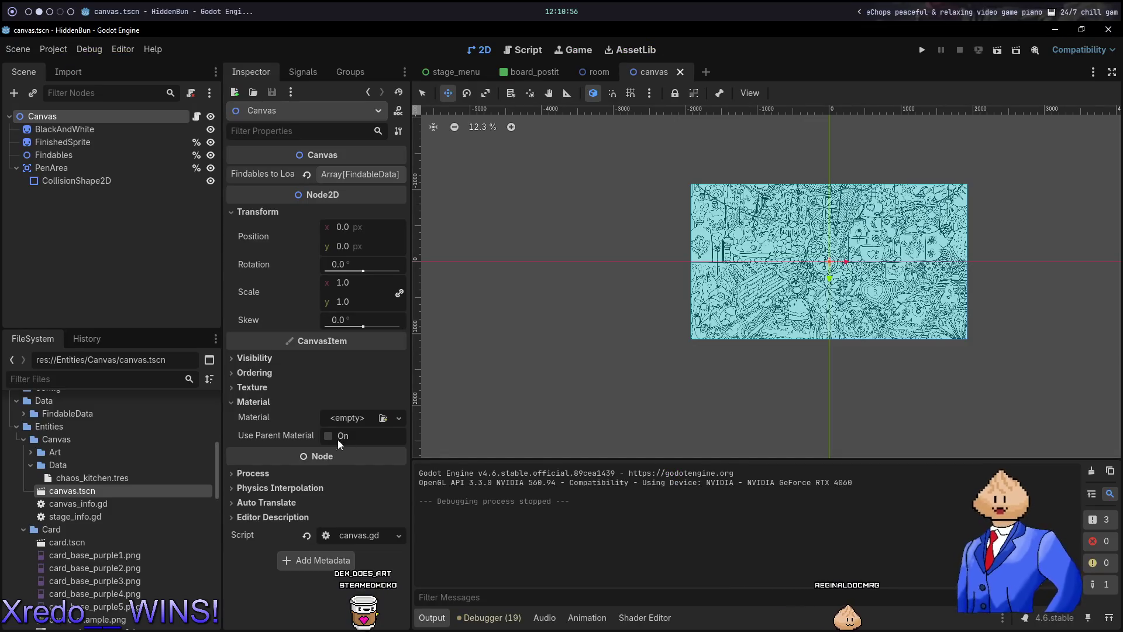
Assign bw_stage1_nobuns.png and full_color.png as chaos_kitchen.tres's black-and-white and colour textures
{"action": "left_click", "coordinate": [100, 477]}
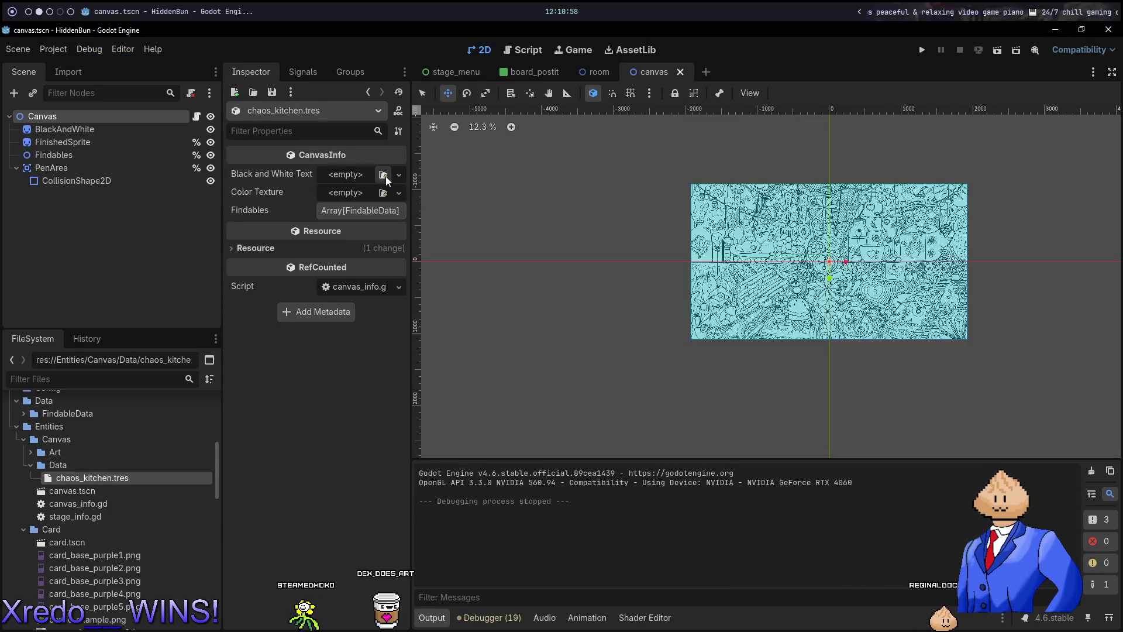
{"action": "left_click", "coordinate": [27, 451]}
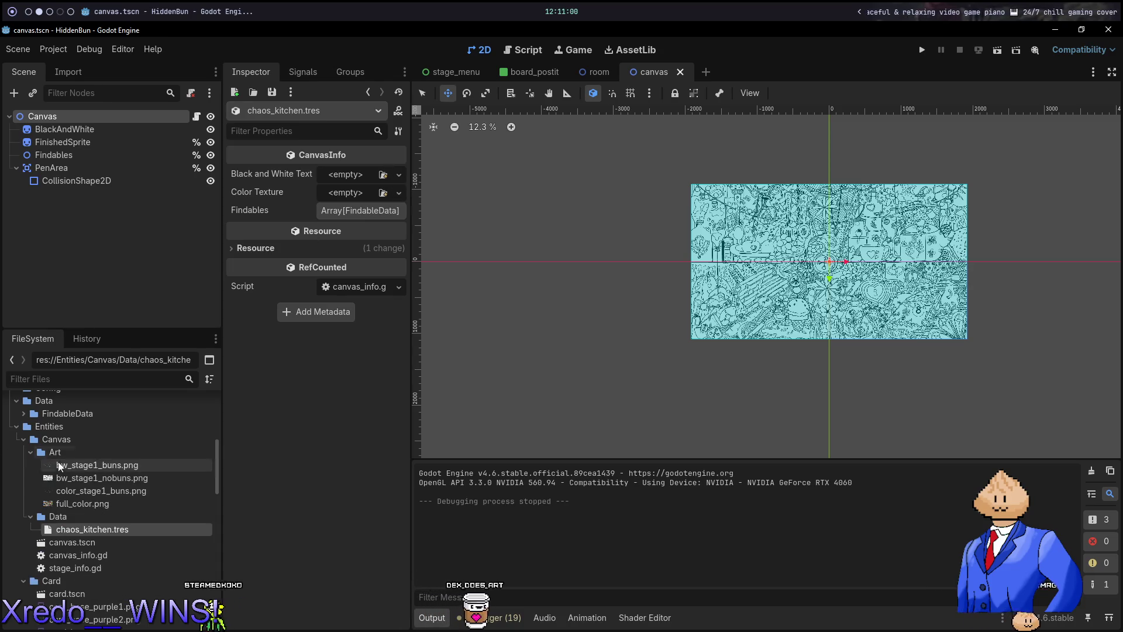
{"action": "mouse_move", "coordinate": [126, 478]}
{"action": "left_mouse_down"}
{"action": "mouse_move", "coordinate": [226, 379]}
{"action": "mouse_move", "coordinate": [316, 177]}
{"action": "mouse_move", "coordinate": [342, 176]}
{"action": "left_mouse_up"}
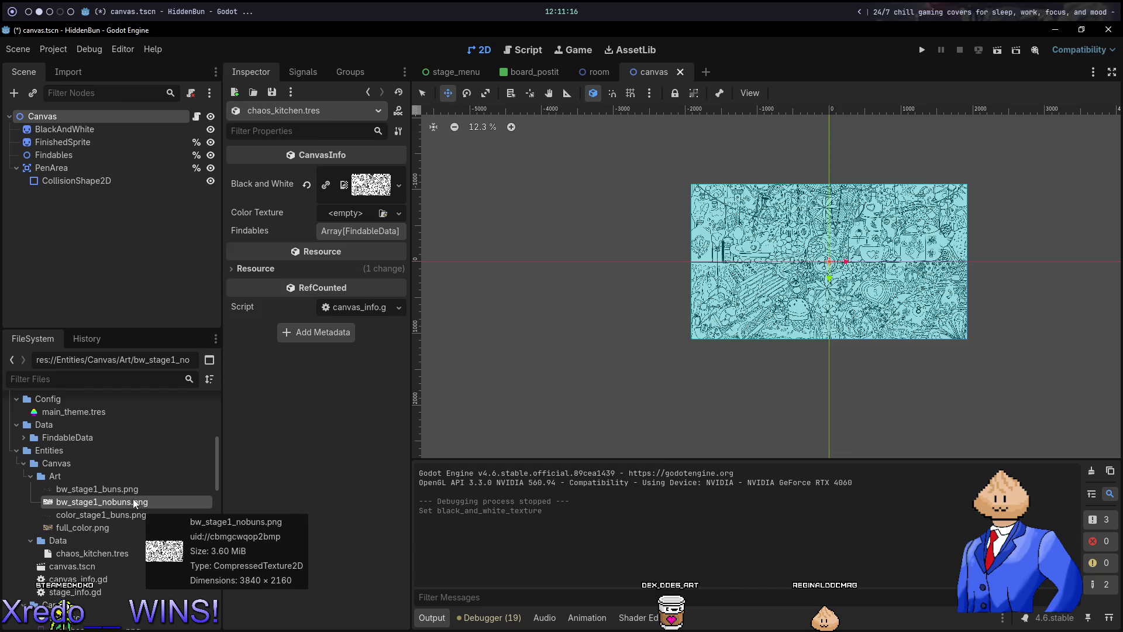
{"action": "mouse_move", "coordinate": [115, 528]}
{"action": "left_mouse_down"}
{"action": "mouse_move", "coordinate": [197, 454]}
{"action": "mouse_move", "coordinate": [355, 217]}
{"action": "left_mouse_up"}
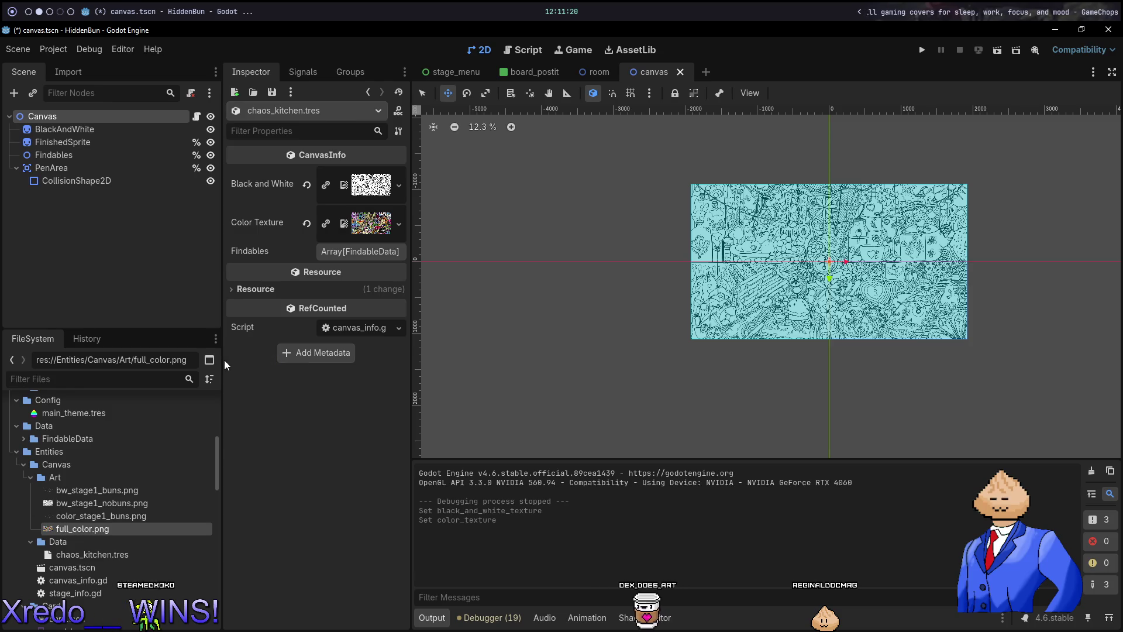
{"action": "key", "text": "alt+Tab"}
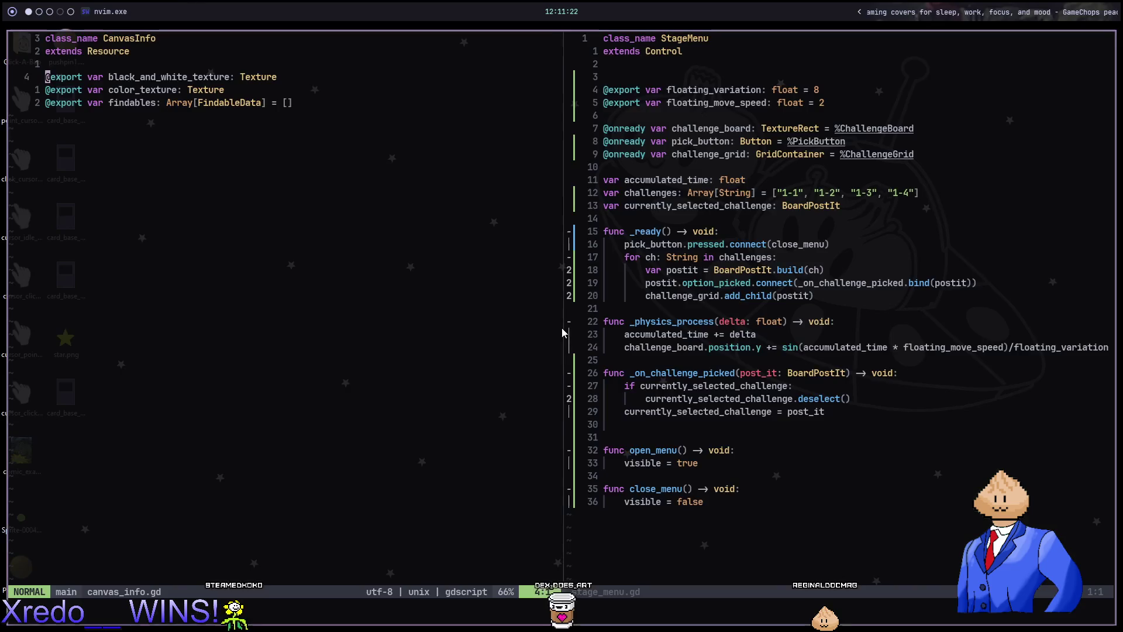
Change the type of both texture exports on lines 4–5 from Texture to String
{"action": "key", "text": "w"}
{"action": "key", "text": "w"}
{"action": "key", "text": "w"}
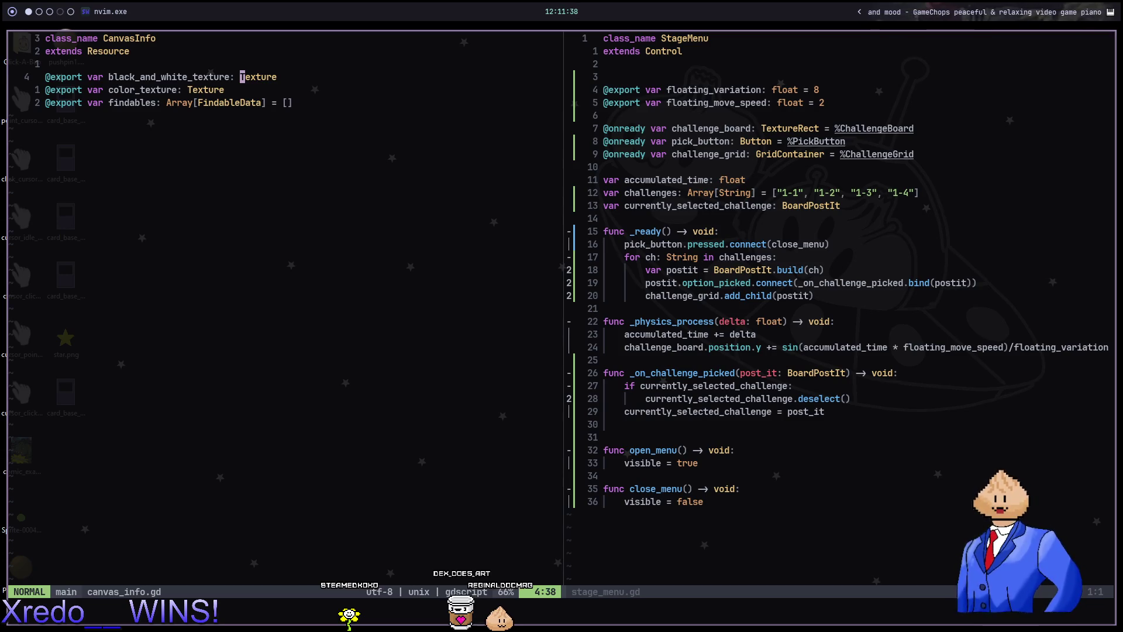
{"action": "type", "text": "cw"}
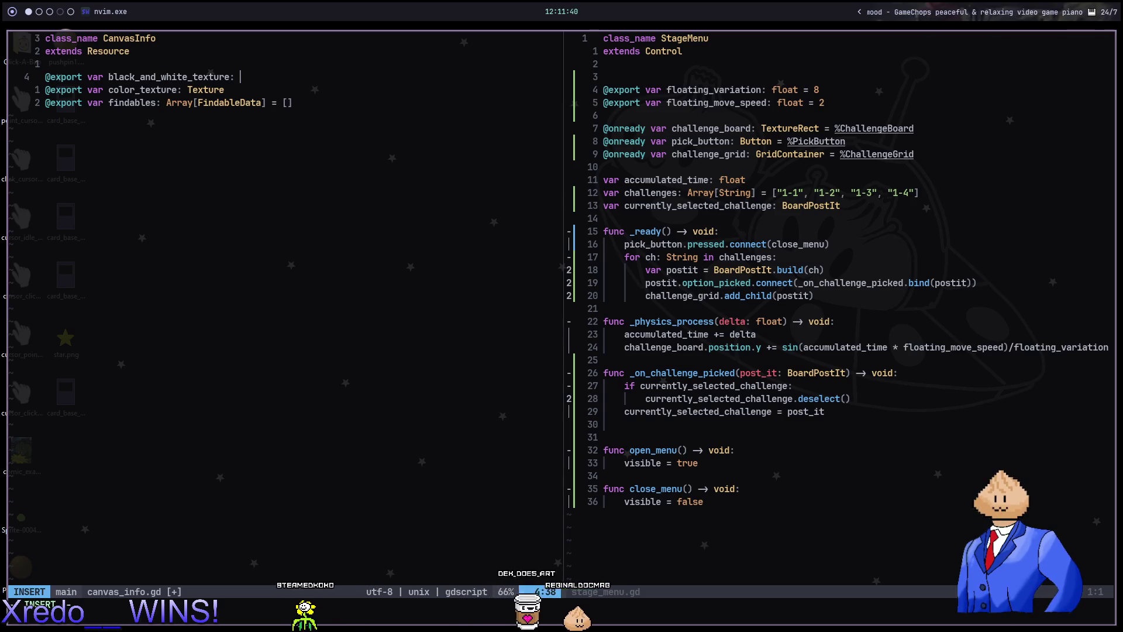
{"action": "type", "text": "String"}
{"action": "key", "text": "Escape"}
{"action": "key", "text": "j"}
{"action": "key", "text": "b"}
{"action": "key", "text": "."}
{"action": "key", "text": "k"}
{"action": "key", "text": "0"}
{"action": "key", "text": "w"}
{"action": "type", "text": "hi"}
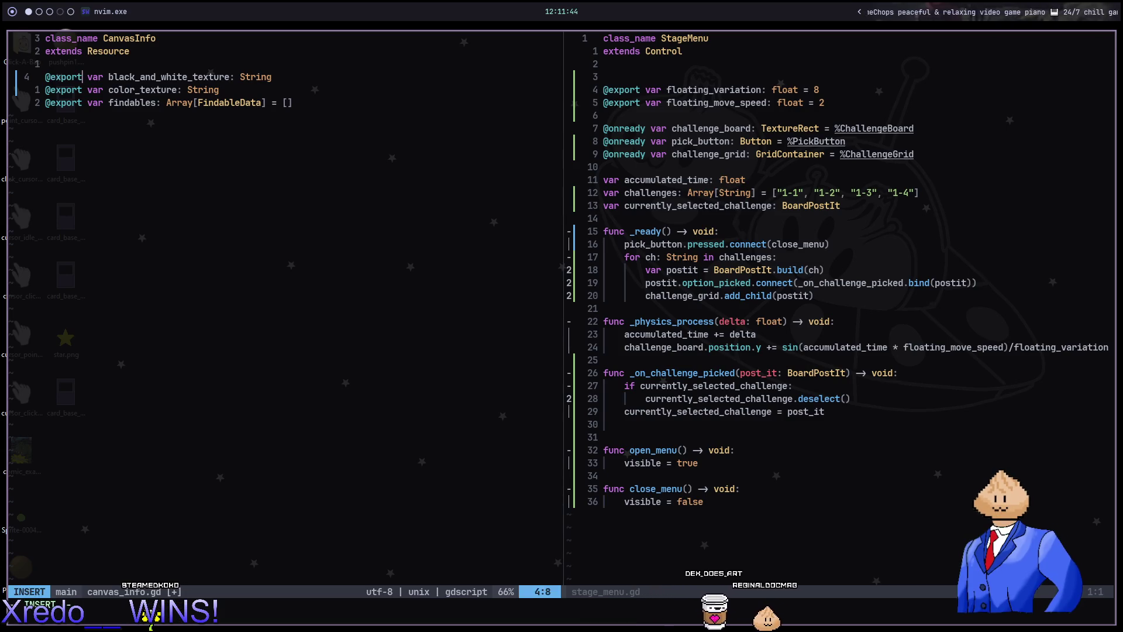
{"action": "type", "text": "_file(\"*."}
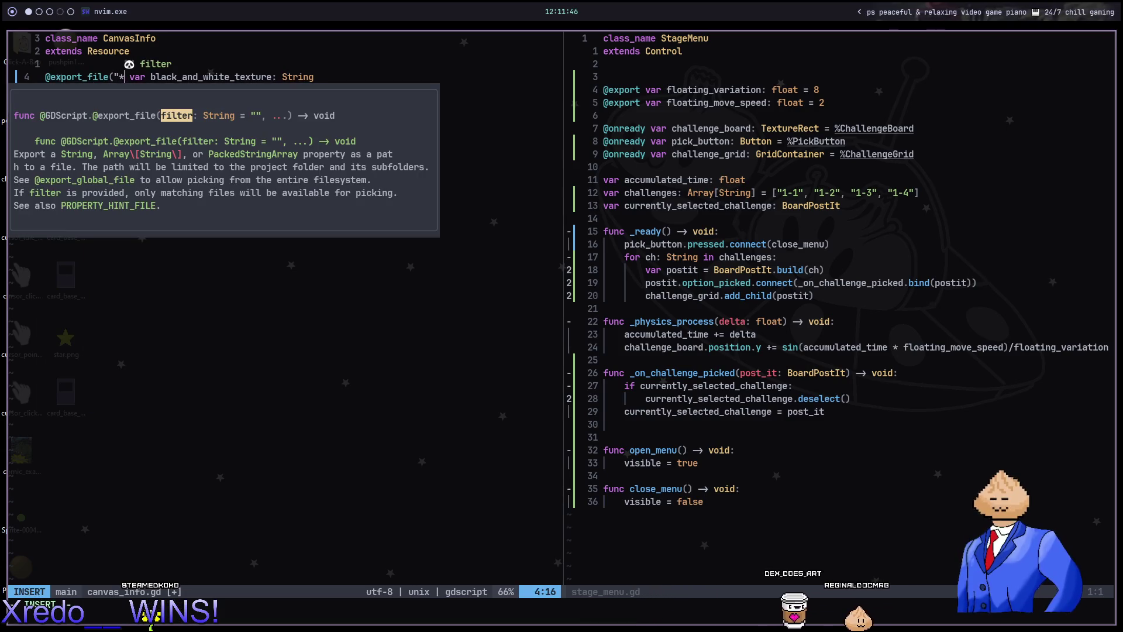
{"action": "type", "text": ")"}
{"action": "key", "text": "Escape"}
{"action": "key", "text": "j"}
{"action": "key", "text": "b"}
{"action": "key", "text": "b"}
{"action": "type", "text": "e."}
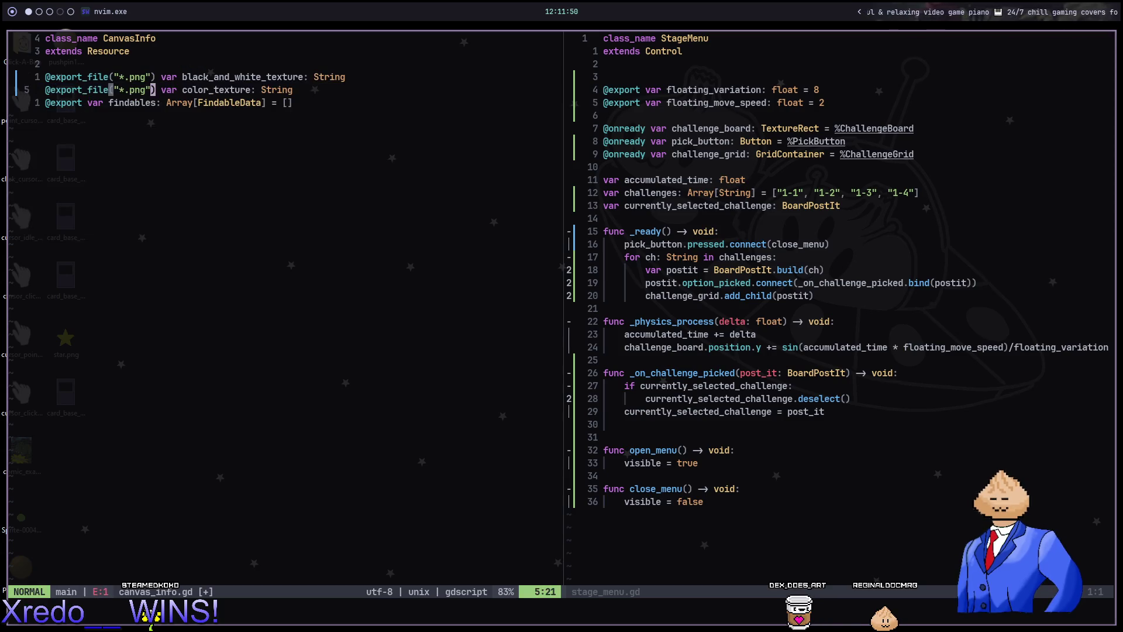
{"action": "type", "text": ":w"}
{"action": "key", "text": "Return"}
{"action": "key", "text": "alt+Tab"}
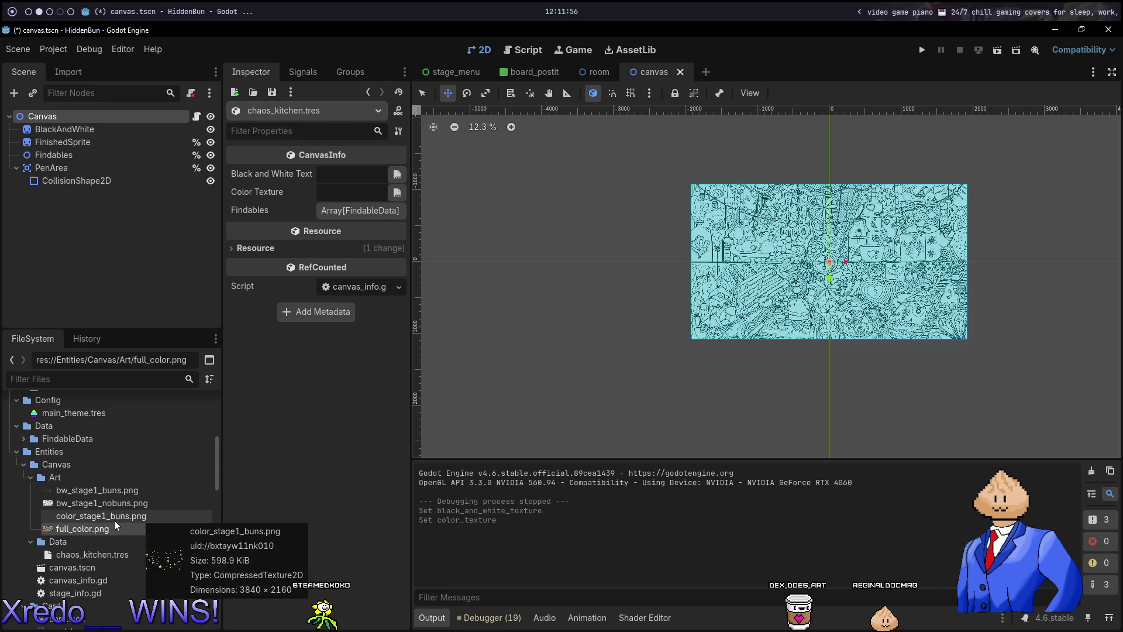
Set chaos_kitchen's colour path to full_color.png and black-and-white path to bw_stage1_nobuns.png
{"action": "mouse_move", "coordinate": [108, 527]}
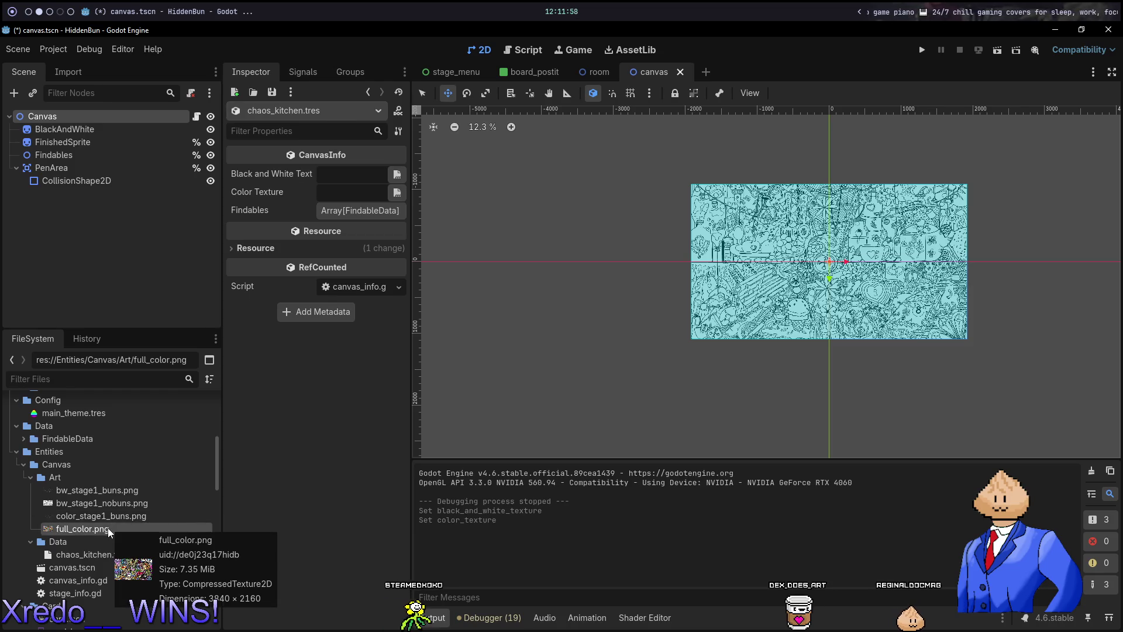
{"action": "left_click_drag", "start_coordinate": [108, 528], "coordinate": [351, 191]}
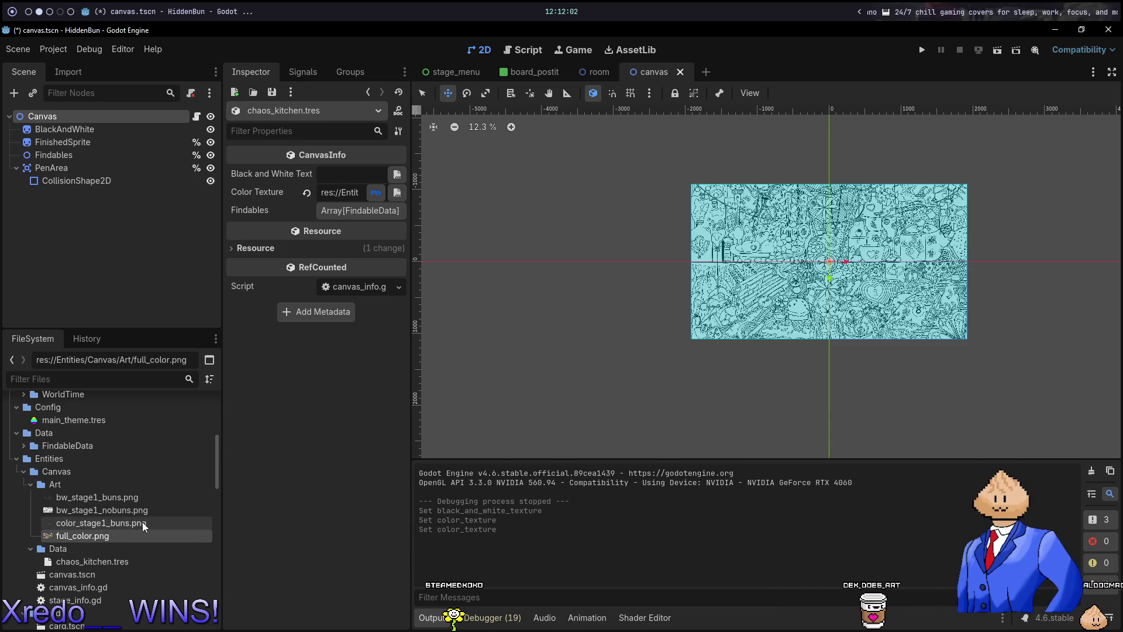
{"action": "mouse_move", "coordinate": [132, 508]}
{"action": "left_mouse_down"}
{"action": "mouse_move", "coordinate": [251, 280]}
{"action": "mouse_move", "coordinate": [342, 174]}
{"action": "left_mouse_up"}
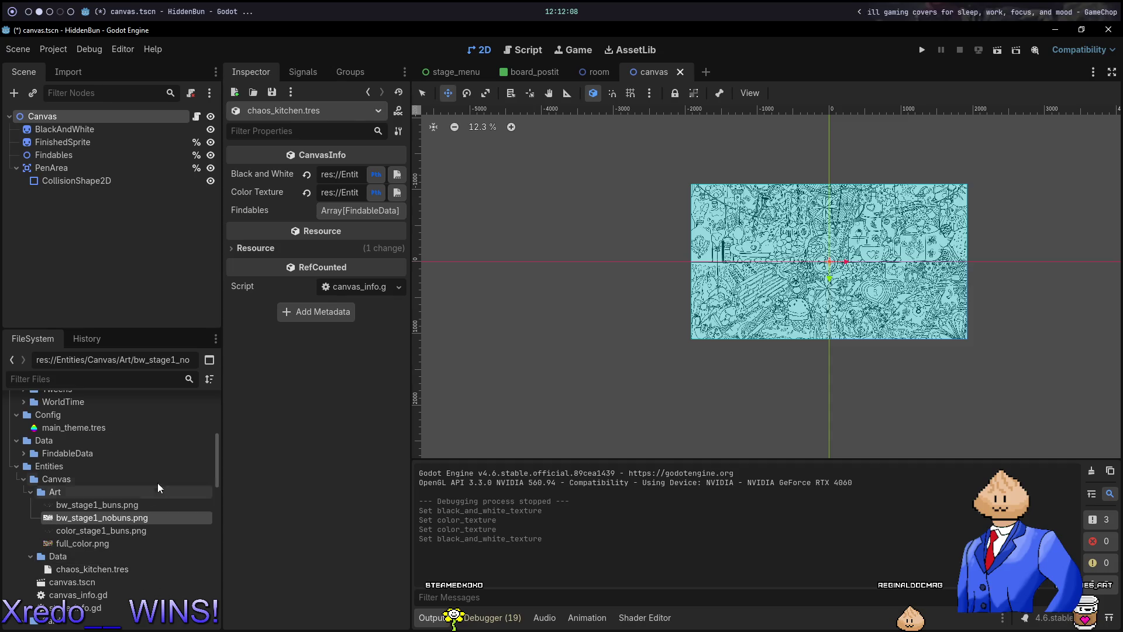
Browse the FindableData/Stage1/Items resource files, then collapse the folders again
{"action": "left_click", "coordinate": [17, 453]}
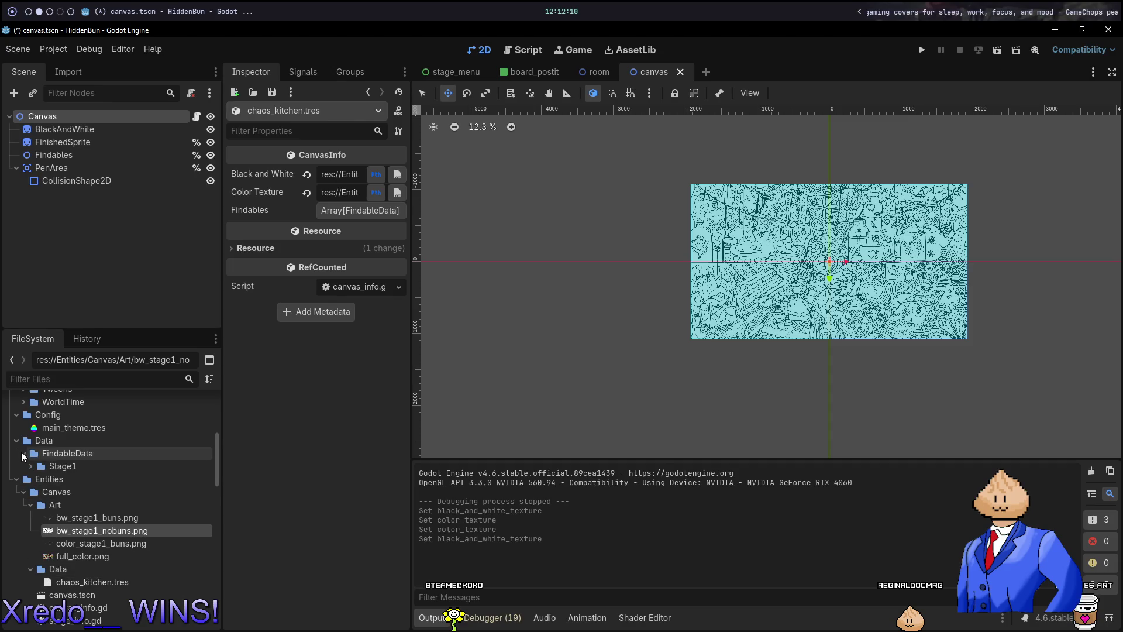
{"action": "left_click", "coordinate": [41, 466]}
{"action": "left_click", "coordinate": [31, 466]}
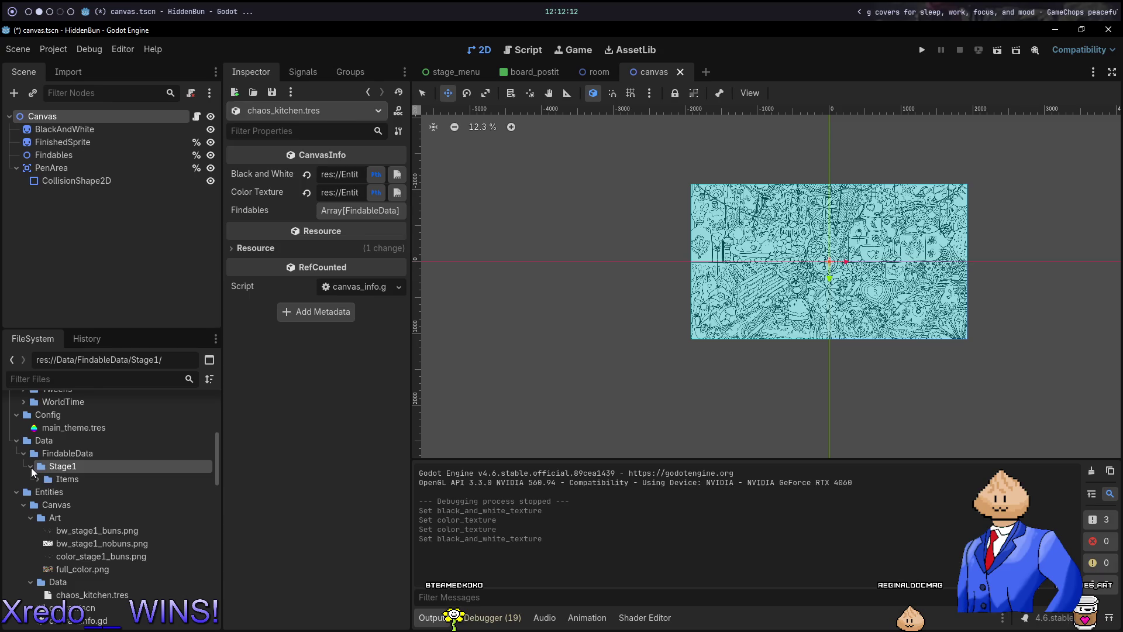
{"action": "left_click", "coordinate": [38, 479]}
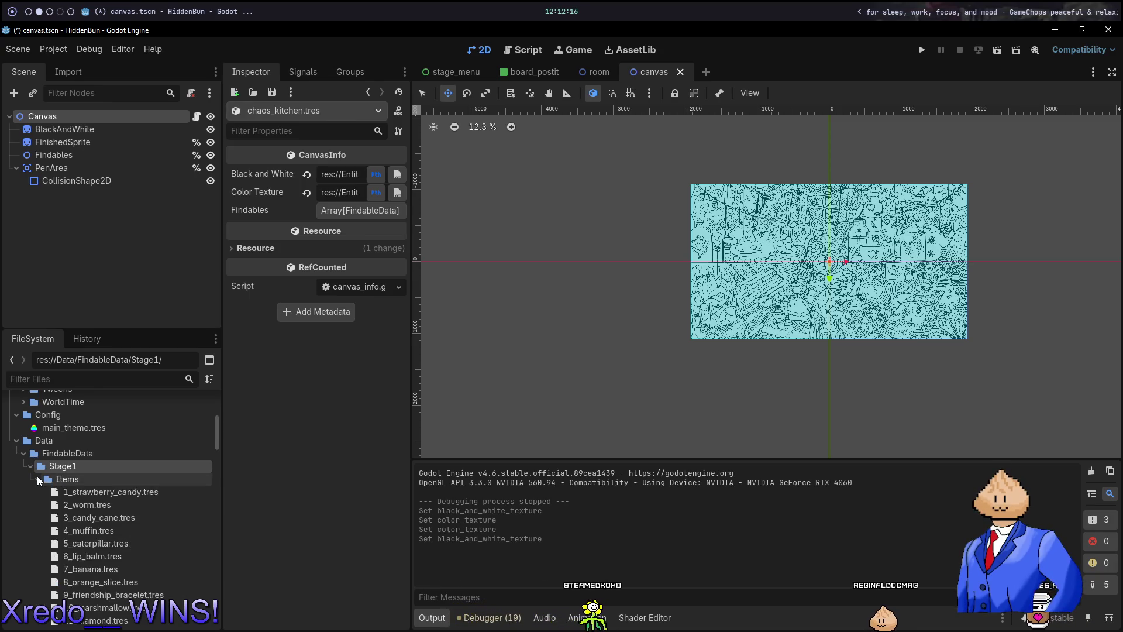
{"action": "left_click", "coordinate": [38, 480]}
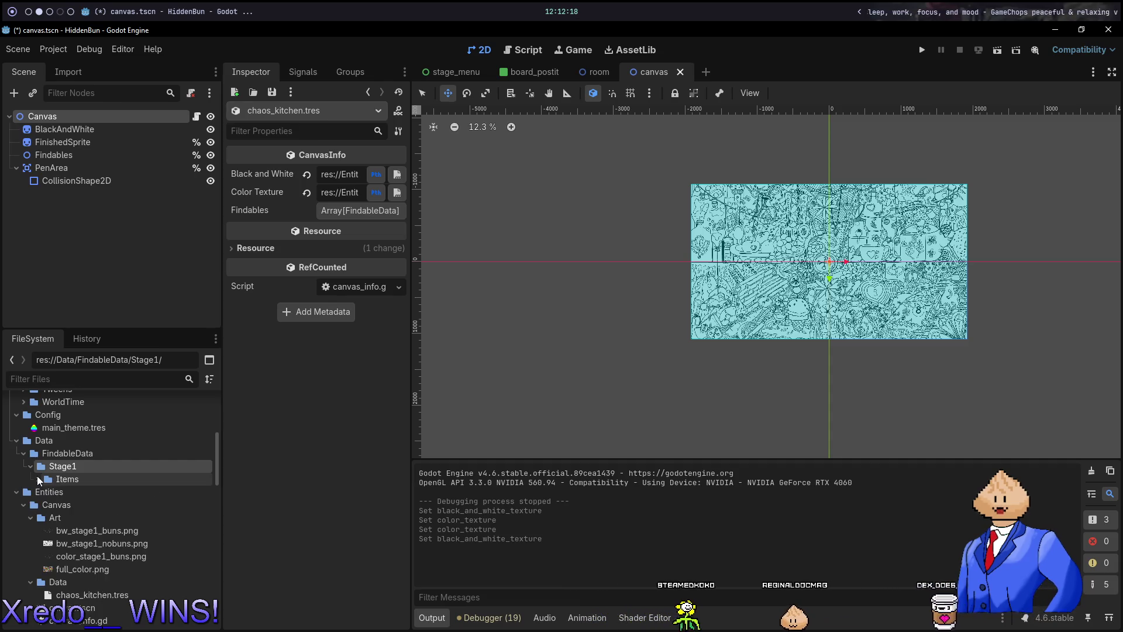
{"action": "key", "text": "Left"}
{"action": "key", "text": "Left"}
{"action": "key", "text": "Left"}
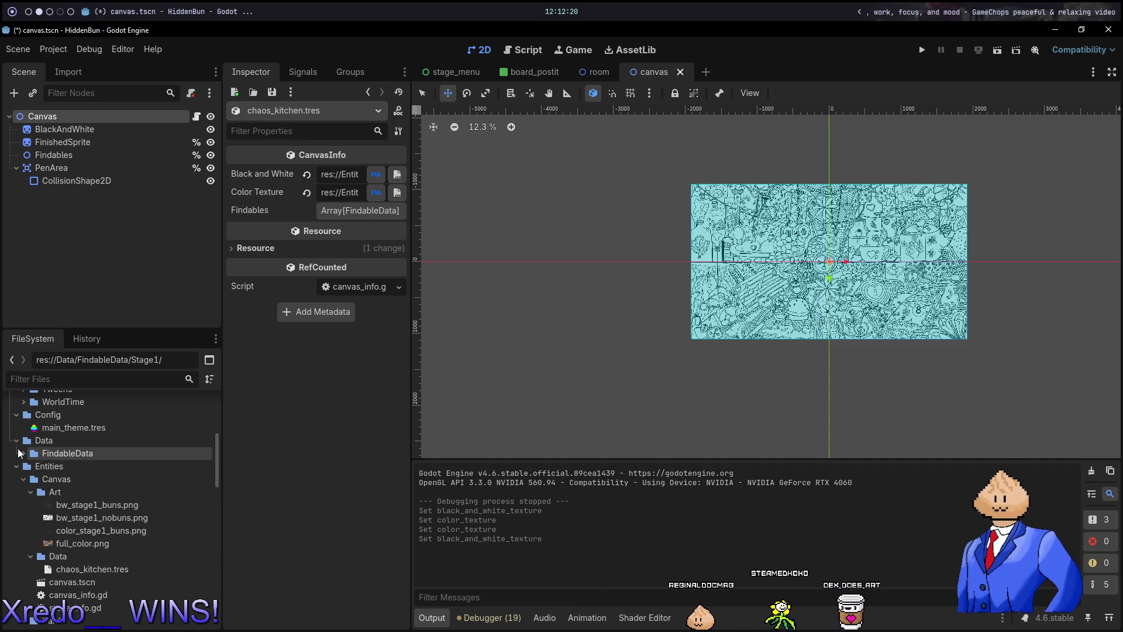
{"action": "scroll", "coordinate": [72, 521], "scroll_direction": "down", "scroll_amount": 5}
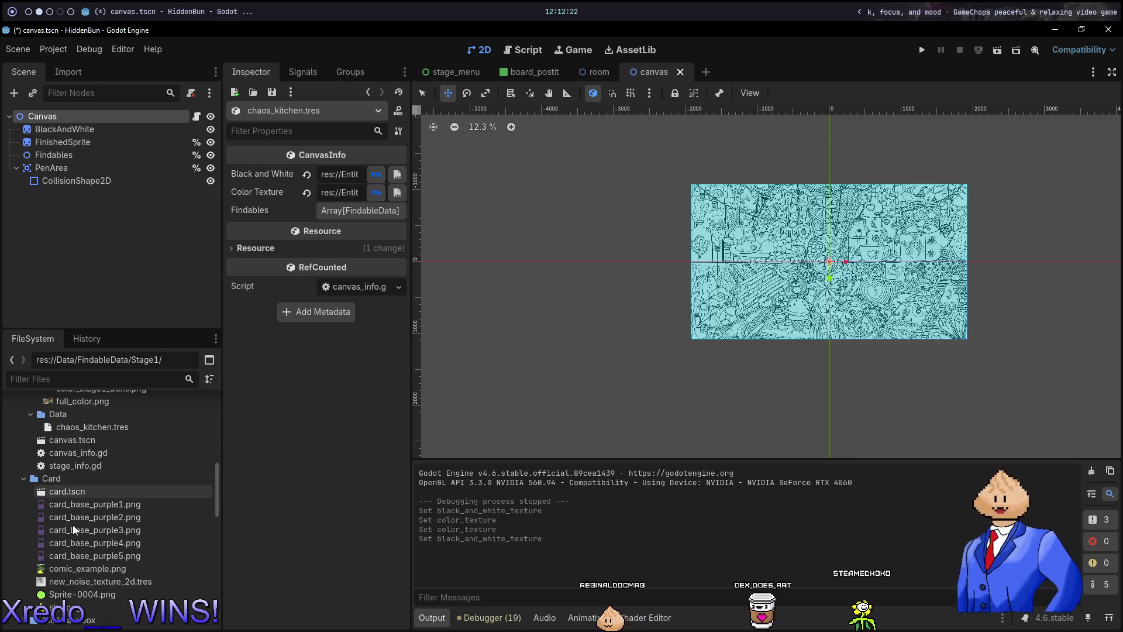
{"action": "scroll", "coordinate": [72, 522], "scroll_direction": "down", "scroll_amount": 5}
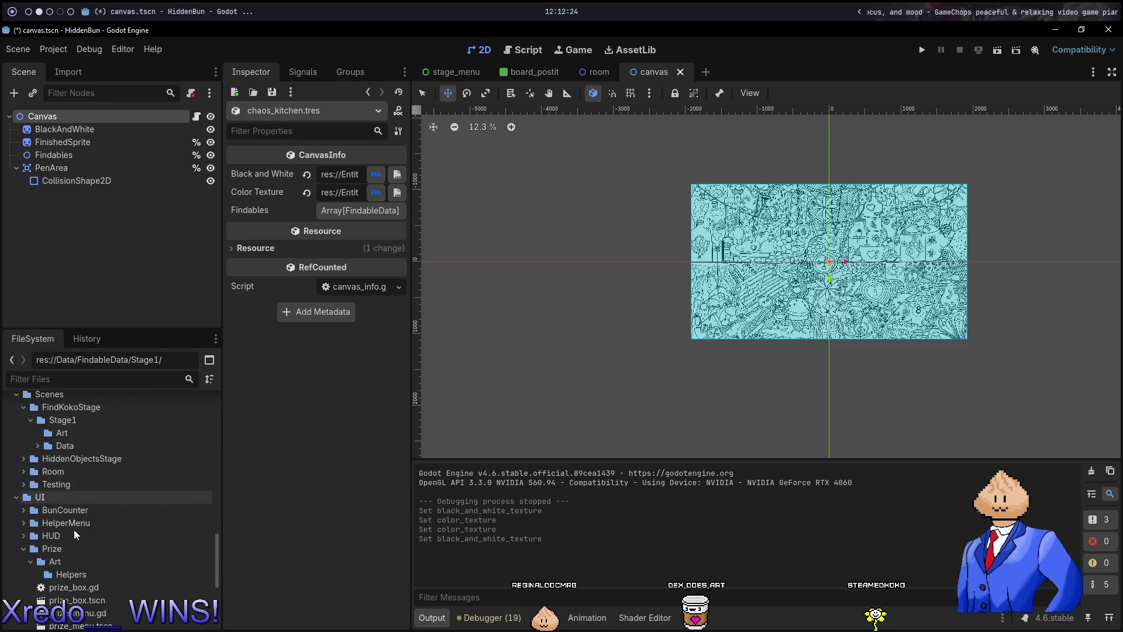
Delete the old Stage1 Art folder, undoing an accidental cut of scene nodes
{"action": "left_click", "coordinate": [41, 444]}
{"action": "left_click", "coordinate": [37, 445]}
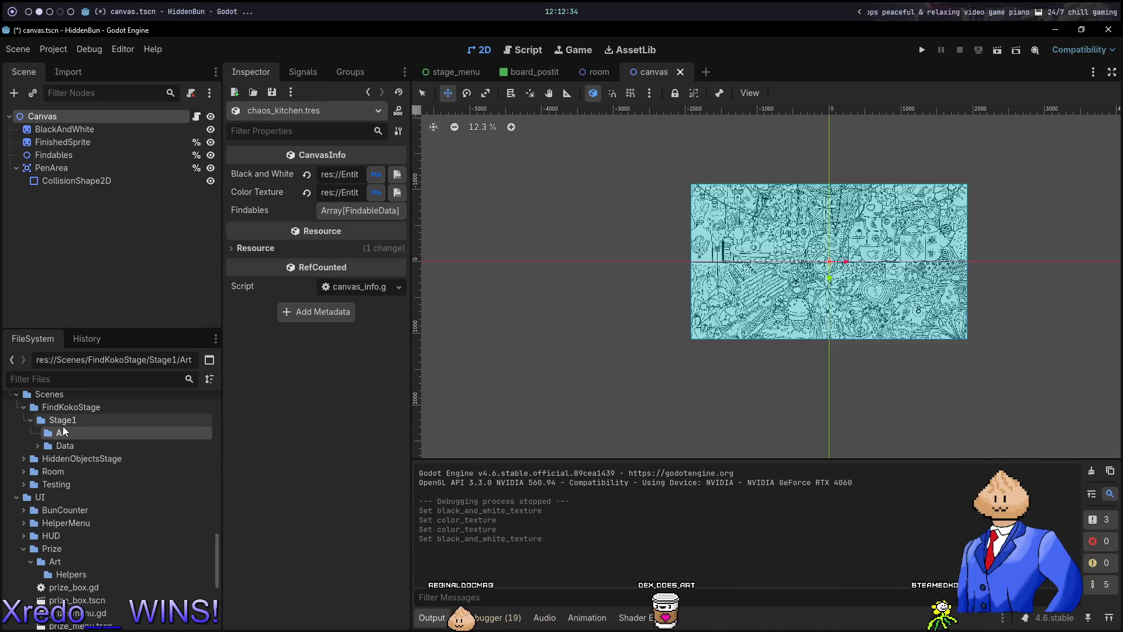
{"action": "key", "text": "Delete"}
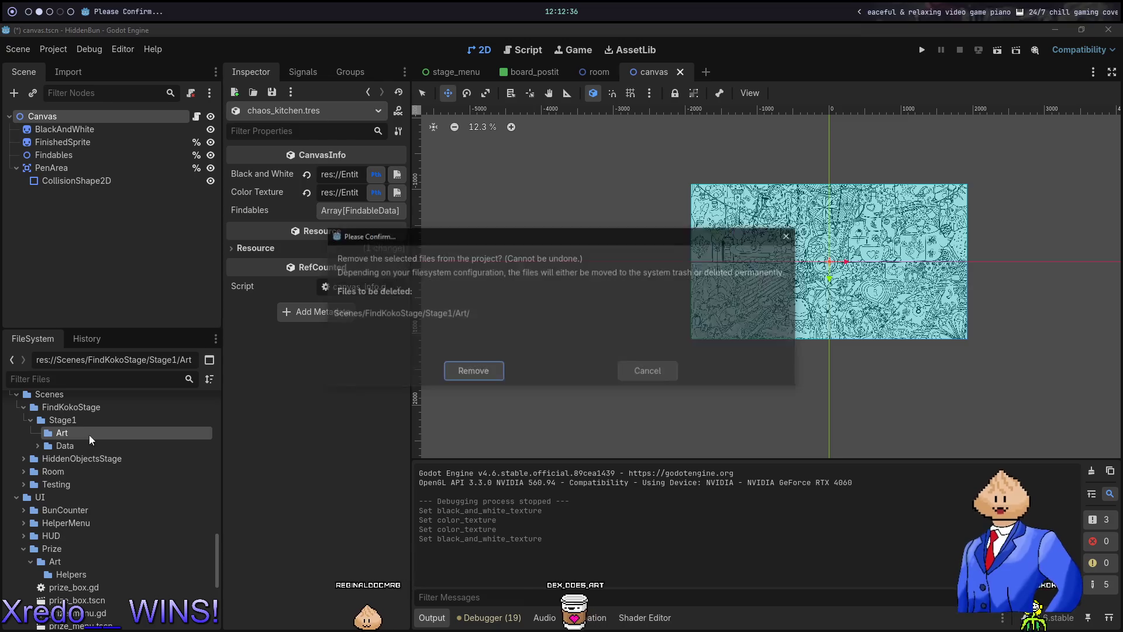
{"action": "key", "text": "Return"}
{"action": "left_click", "coordinate": [73, 437]}
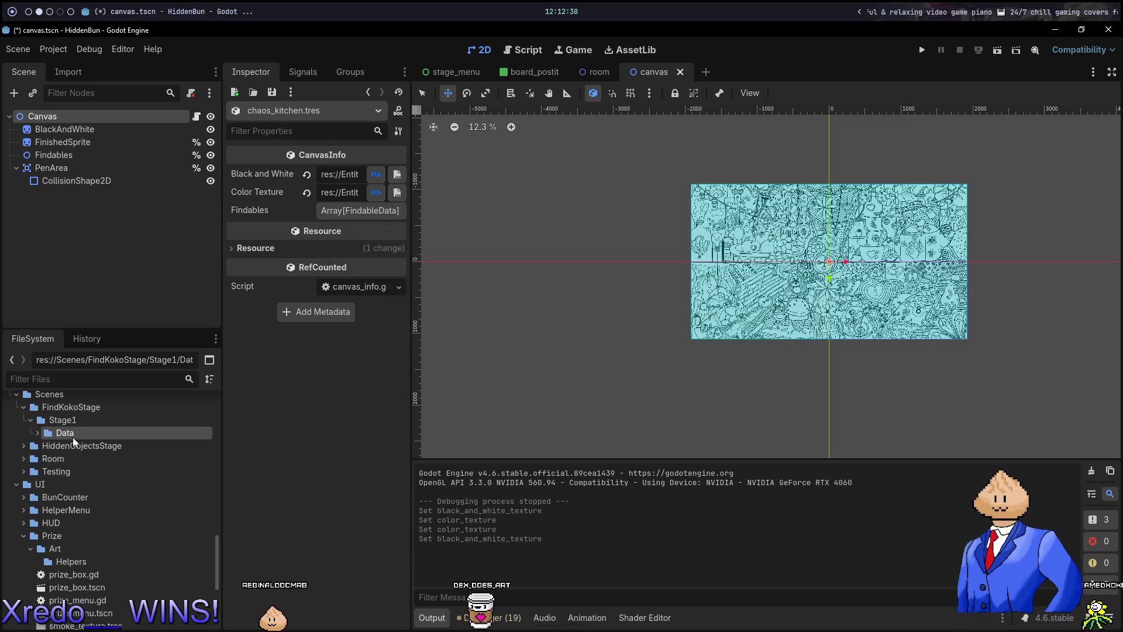
{"action": "key", "text": "ctrl+x"}
{"action": "scroll", "coordinate": [70, 454], "scroll_direction": "up", "scroll_amount": 1}
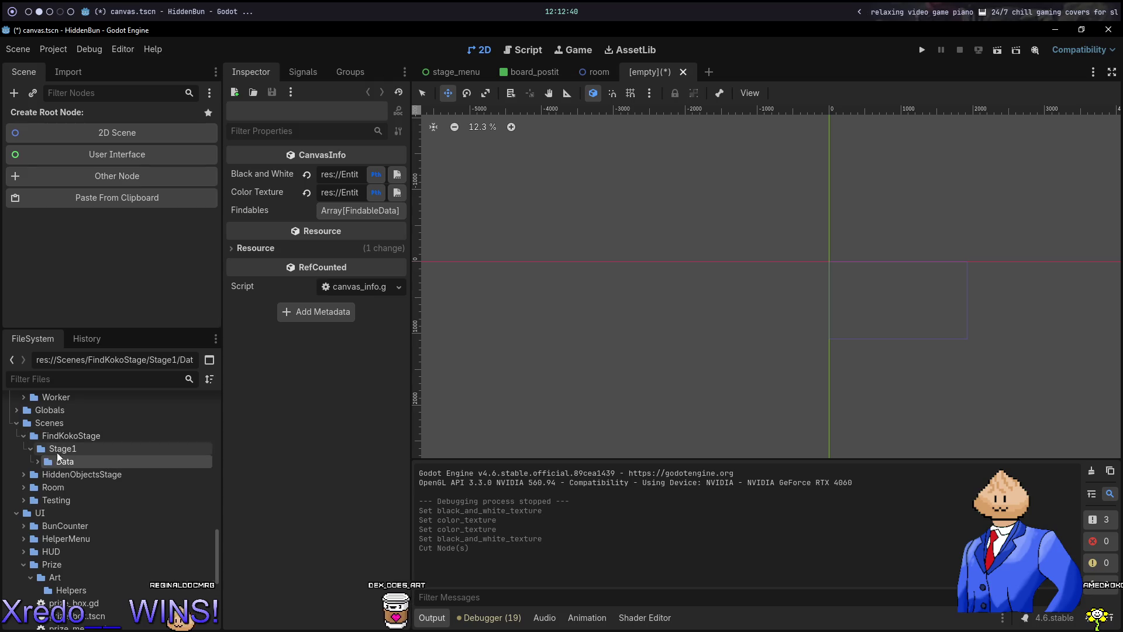
{"action": "key", "text": "ctrl+z"}
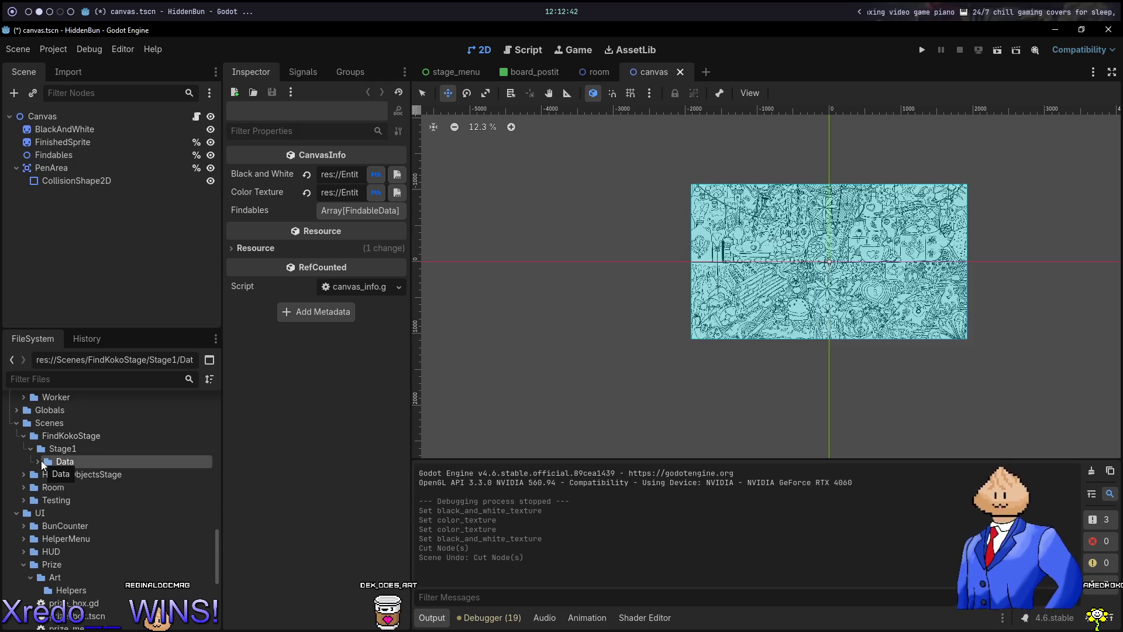
Attempt moving the Stage1 Data folder into Entities/Canvas, cancelling the conflicting move
{"action": "right_click", "coordinate": [107, 460]}
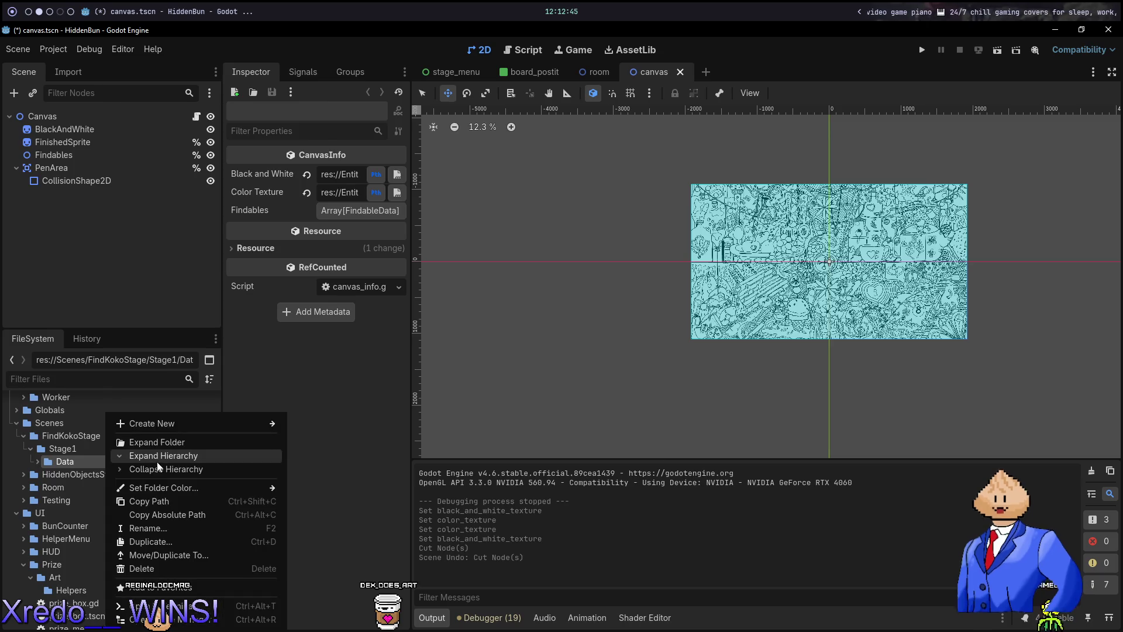
{"action": "left_click", "coordinate": [83, 457]}
{"action": "mouse_move", "coordinate": [69, 461]}
{"action": "left_mouse_down"}
{"action": "mouse_move", "coordinate": [99, 398]}
{"action": "mouse_move", "coordinate": [113, 403]}
{"action": "mouse_move", "coordinate": [110, 461]}
{"action": "left_mouse_up"}
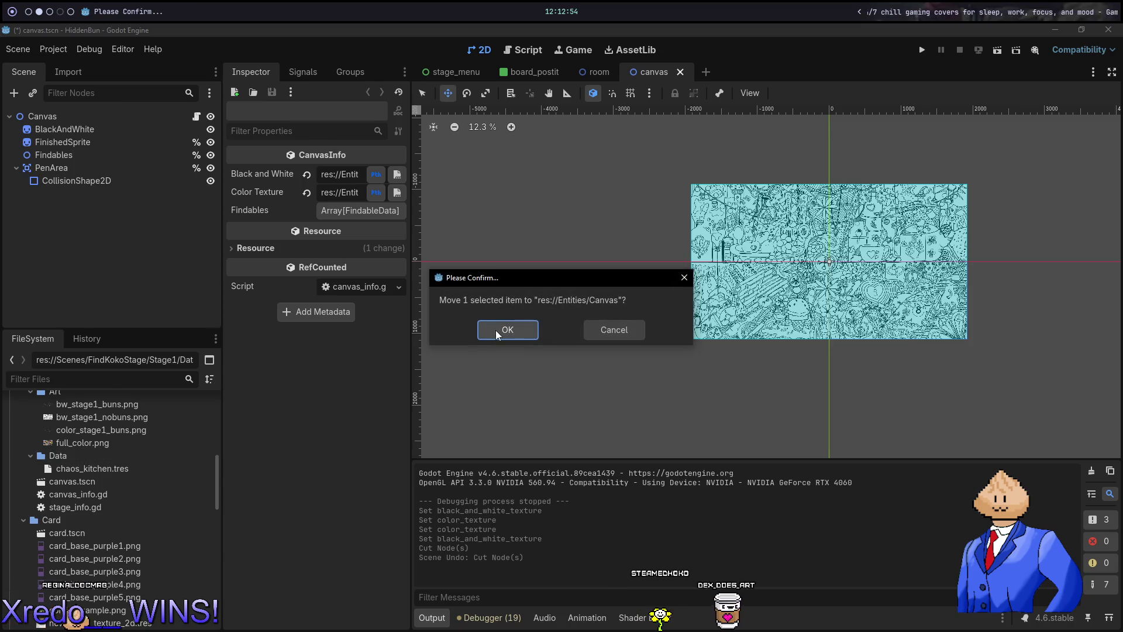
{"action": "left_click", "coordinate": [497, 330]}
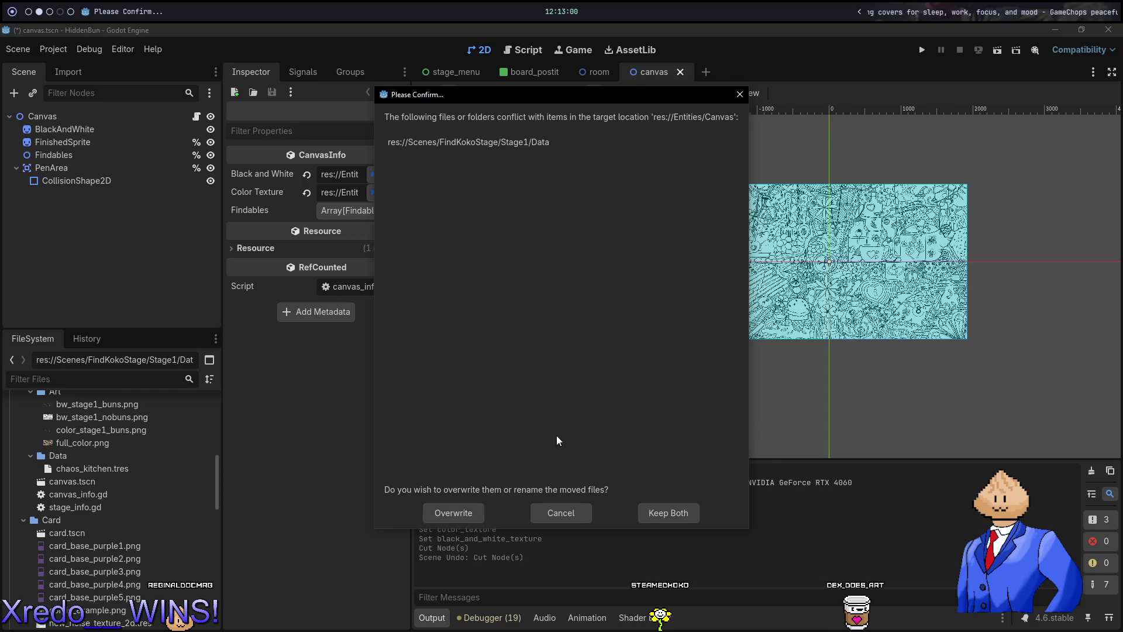
{"action": "left_click", "coordinate": [577, 509]}
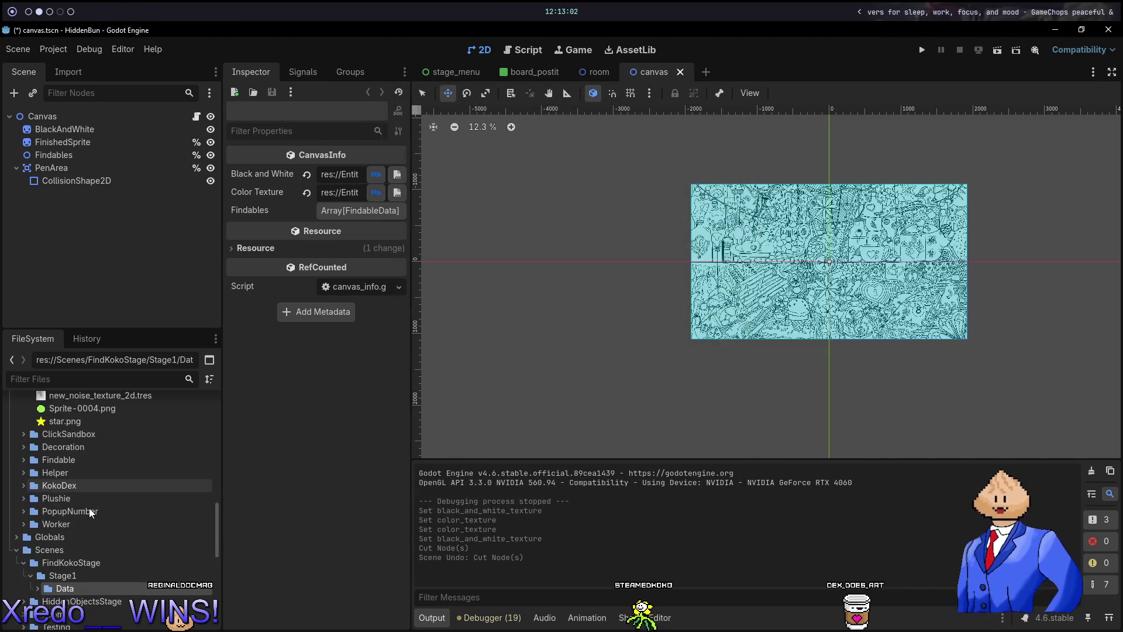
{"action": "mouse_move", "coordinate": [77, 530]}
{"action": "left_mouse_down"}
{"action": "mouse_move", "coordinate": [111, 462]}
{"action": "mouse_move", "coordinate": [77, 526]}
{"action": "left_mouse_up"}
Rename the stage's Data folder to ChaosKitchen and move it into Canvas/Data
{"action": "right_click", "coordinate": [79, 527]}
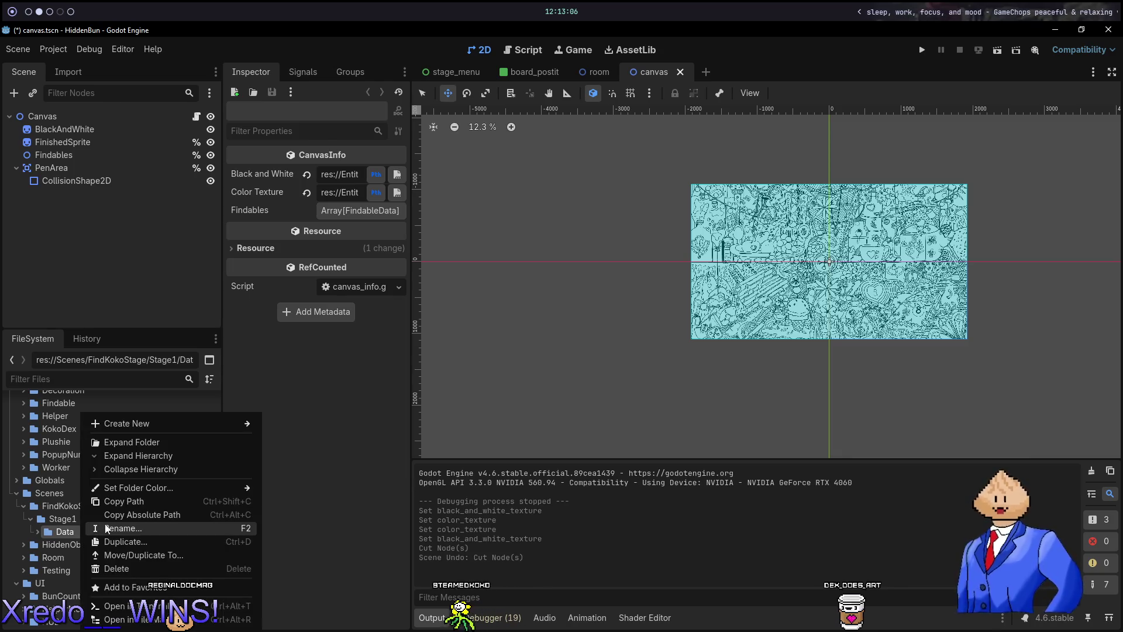
{"action": "left_click", "coordinate": [128, 524]}
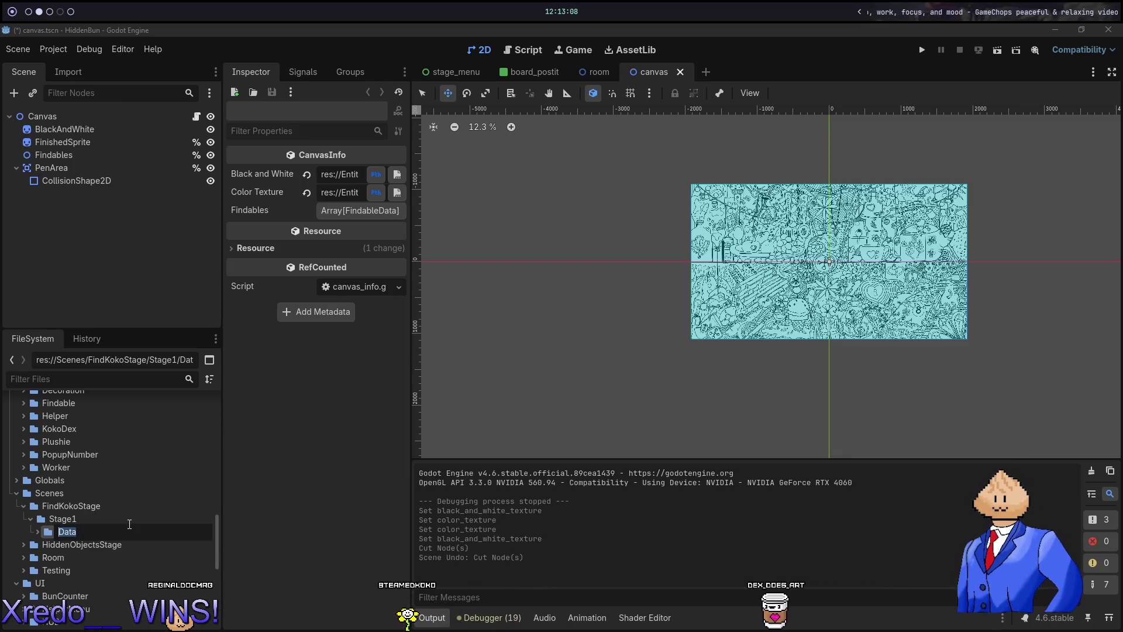
{"action": "type", "text": "os"}
{"action": "type", "text": "n"}
{"action": "key", "text": "Return"}
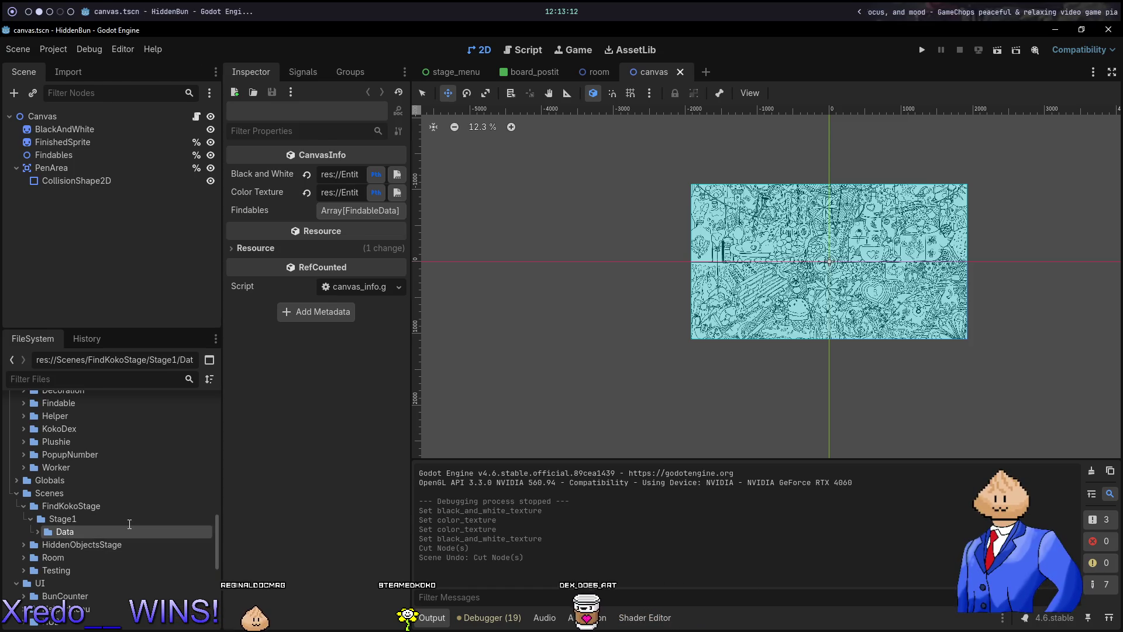
{"action": "mouse_move", "coordinate": [135, 525]}
{"action": "left_mouse_down"}
{"action": "mouse_move", "coordinate": [146, 393]}
{"action": "mouse_move", "coordinate": [109, 463]}
{"action": "mouse_move", "coordinate": [104, 531]}
{"action": "left_mouse_up"}
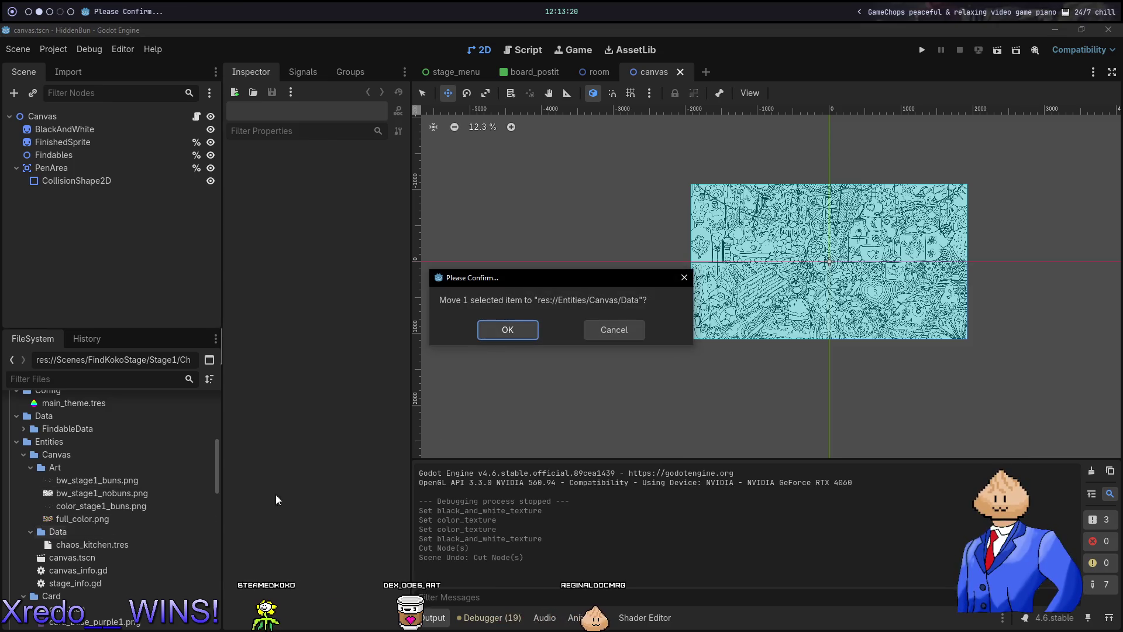
{"action": "left_click", "coordinate": [518, 332]}
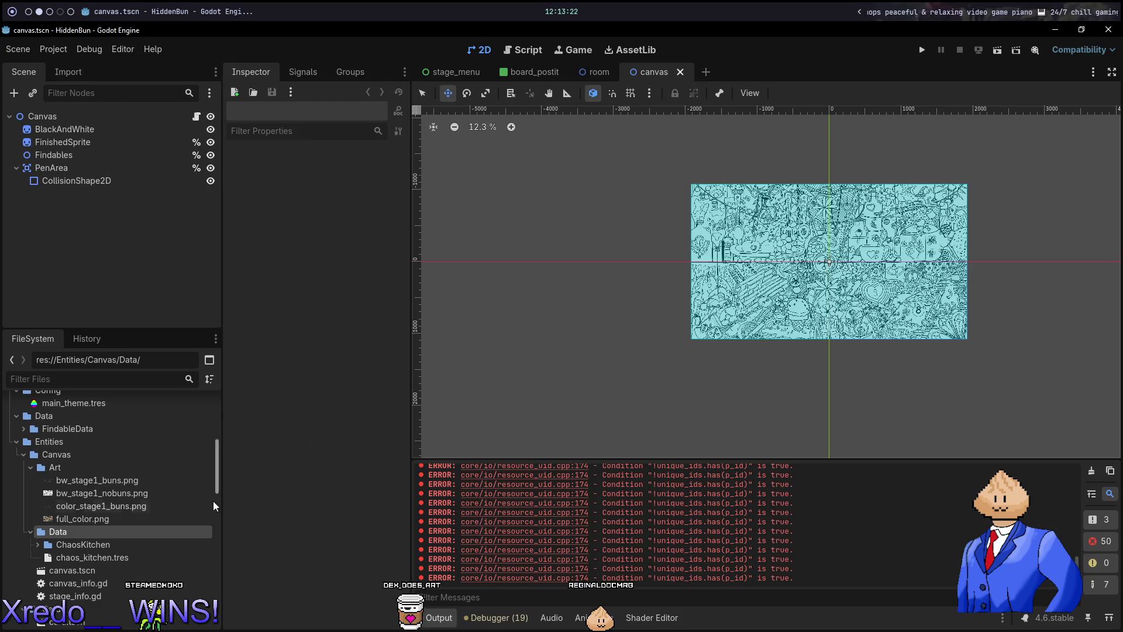
Create a new Findables folder inside ChaosKitchen
{"action": "scroll", "coordinate": [110, 529], "scroll_direction": "down", "scroll_amount": 3}
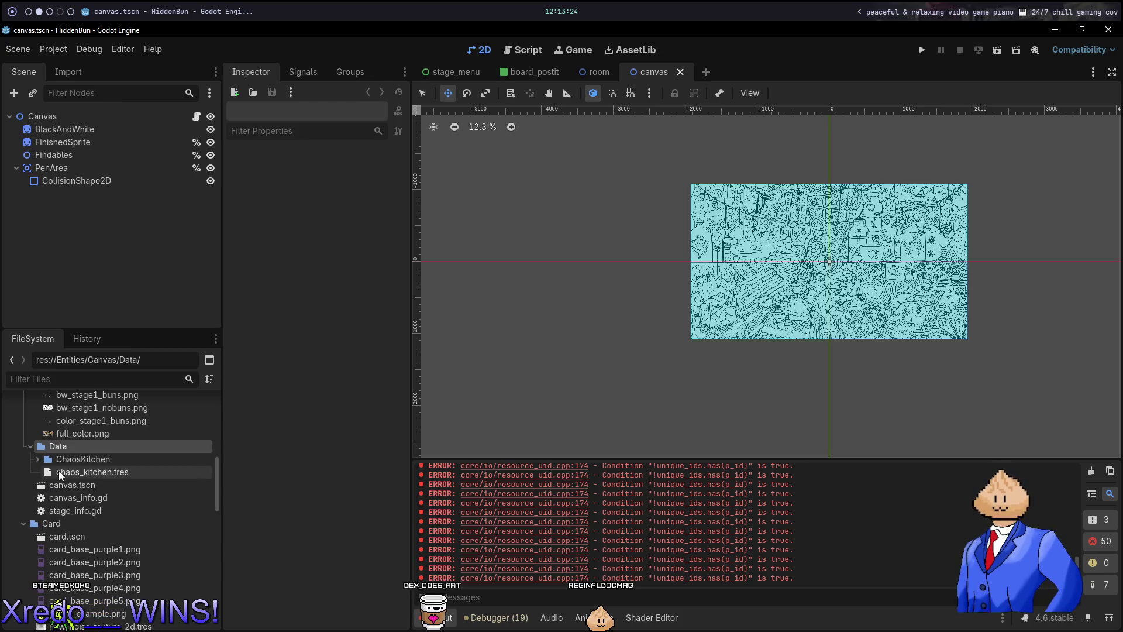
{"action": "left_click", "coordinate": [42, 457]}
{"action": "left_click", "coordinate": [37, 459]}
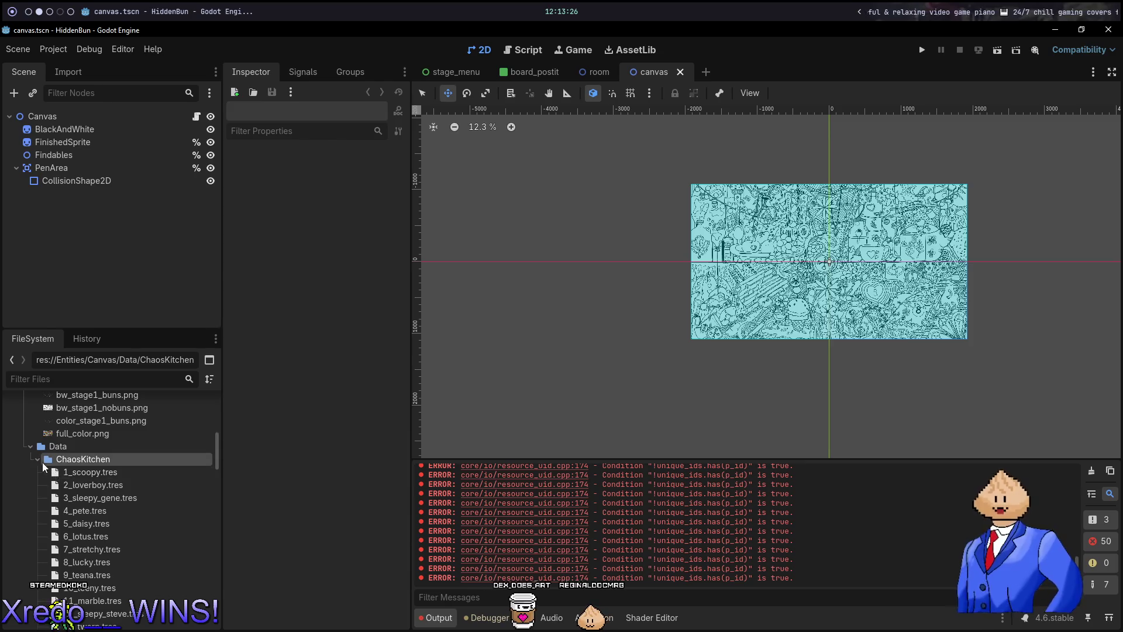
{"action": "left_click", "coordinate": [38, 458]}
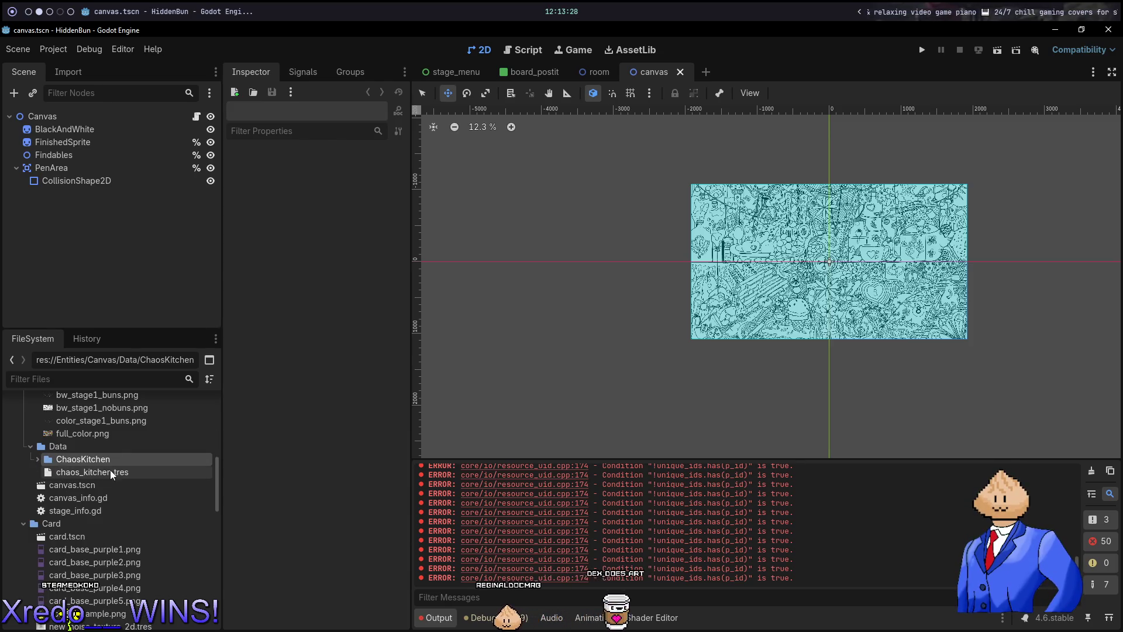
{"action": "right_click", "coordinate": [72, 444]}
{"action": "mouse_move", "coordinate": [146, 425]}
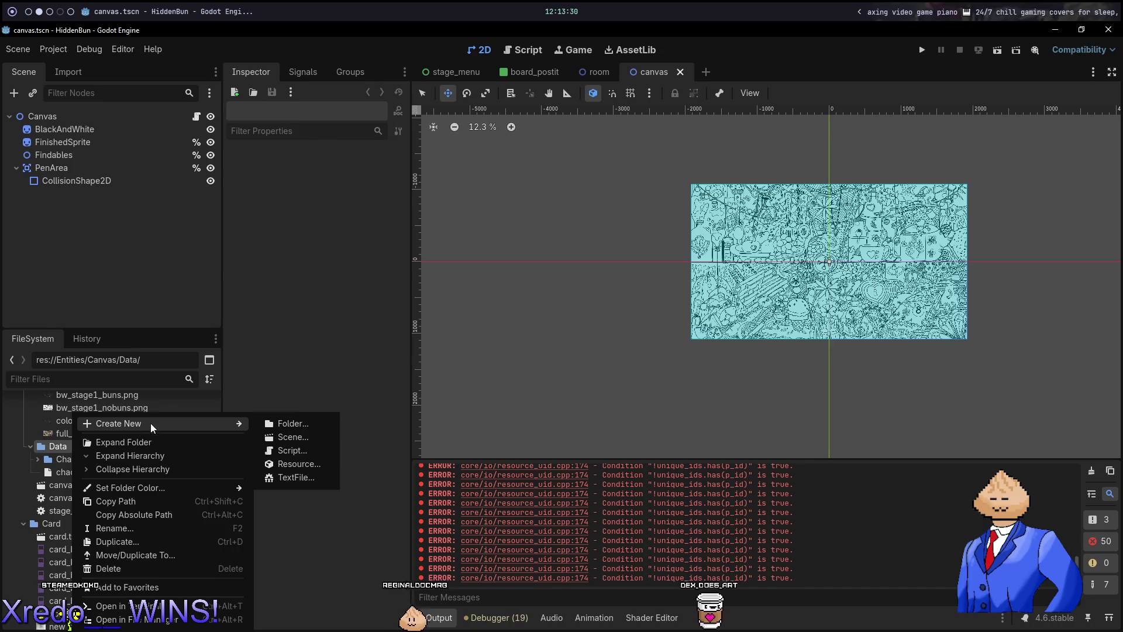
{"action": "left_click", "coordinate": [61, 456]}
{"action": "right_click", "coordinate": [60, 456]}
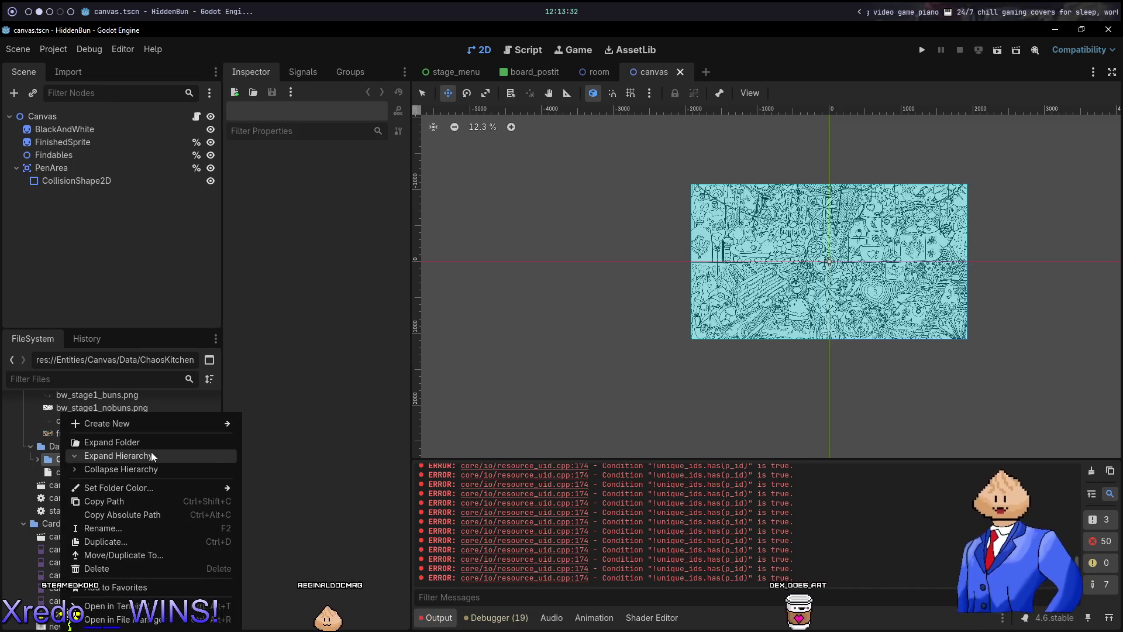
{"action": "mouse_move", "coordinate": [181, 419]}
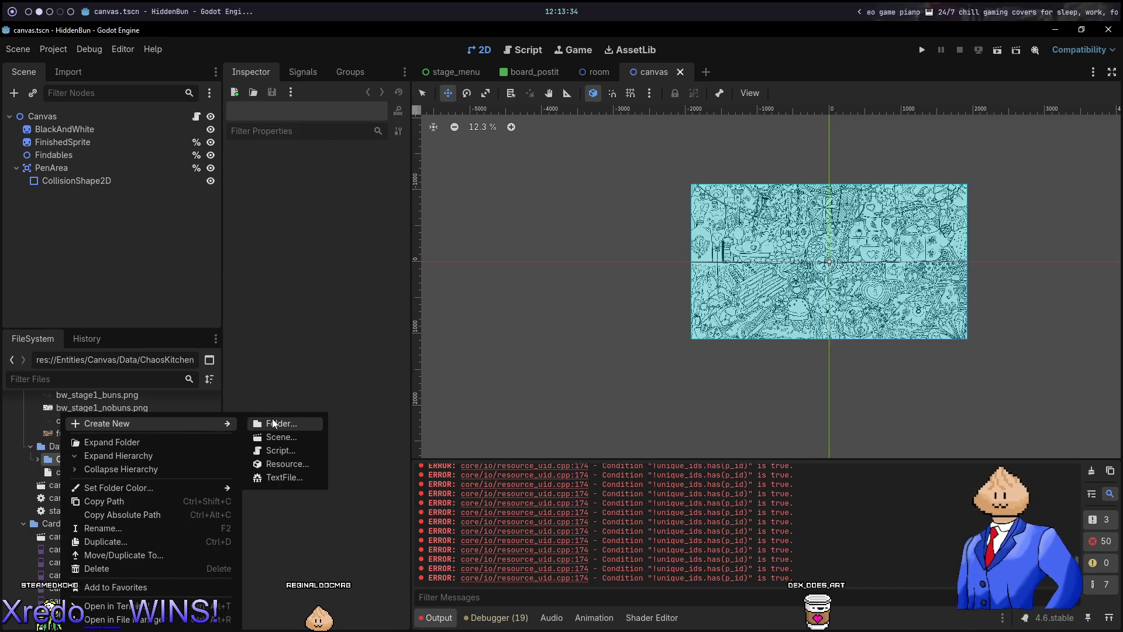
{"action": "left_click", "coordinate": [271, 422]}
{"action": "type", "text": "ables"}
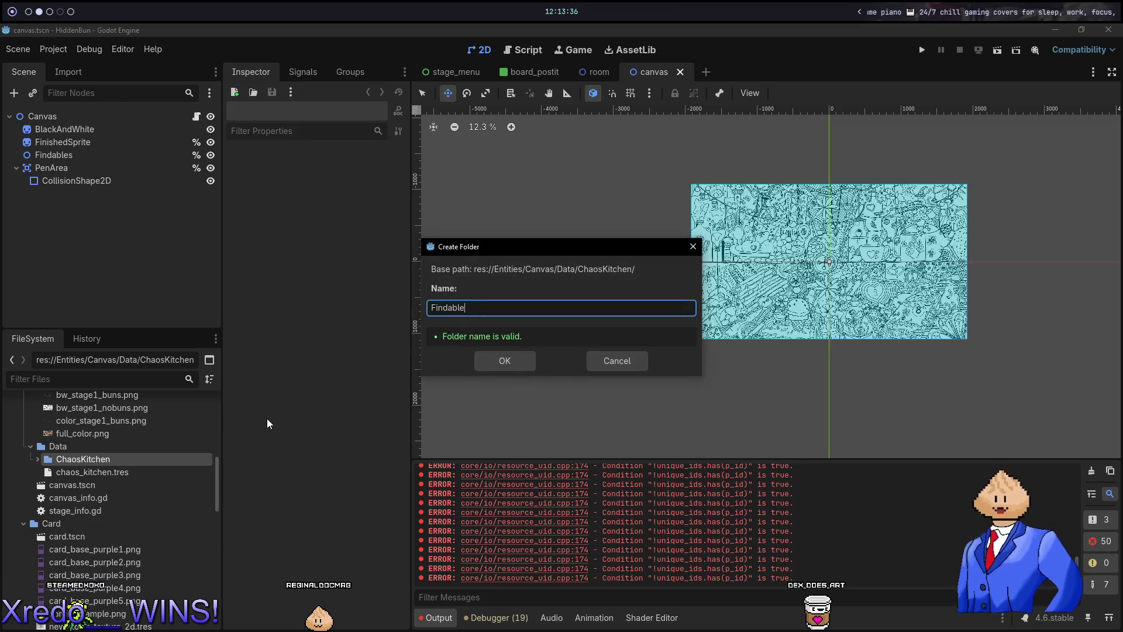
{"action": "key", "text": "Return"}
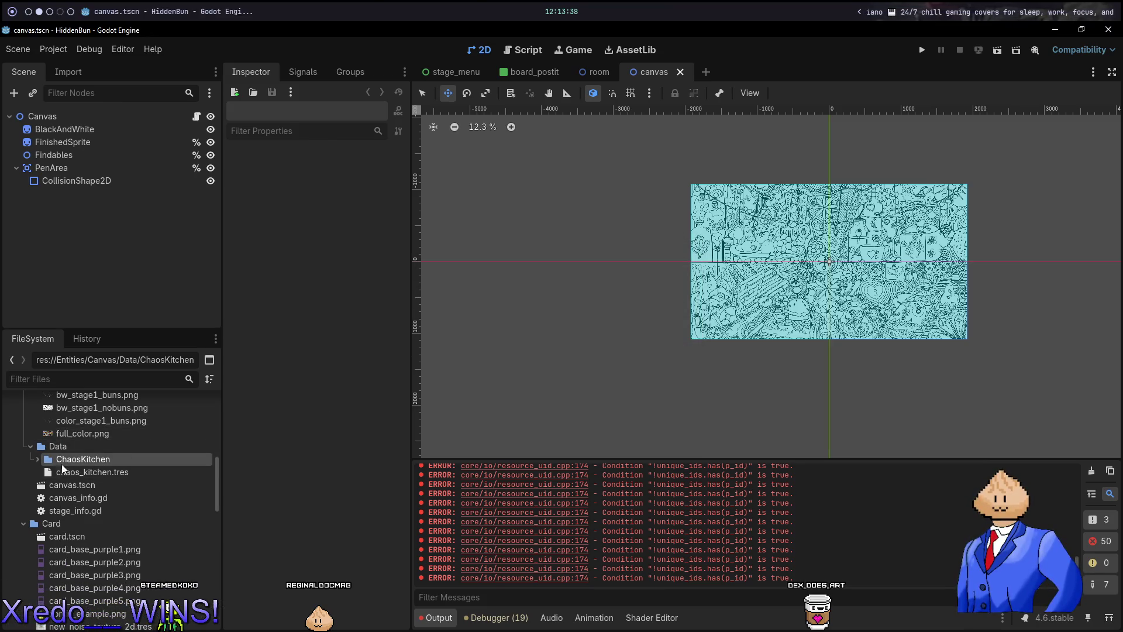
Delete the empty Findables folder and rename ChaosKitchen to Findables instead
{"action": "left_click", "coordinate": [40, 458]}
{"action": "mouse_move", "coordinate": [82, 471]}
{"action": "left_mouse_down"}
{"action": "mouse_move", "coordinate": [59, 447]}
{"action": "mouse_move", "coordinate": [86, 471]}
{"action": "left_mouse_up"}
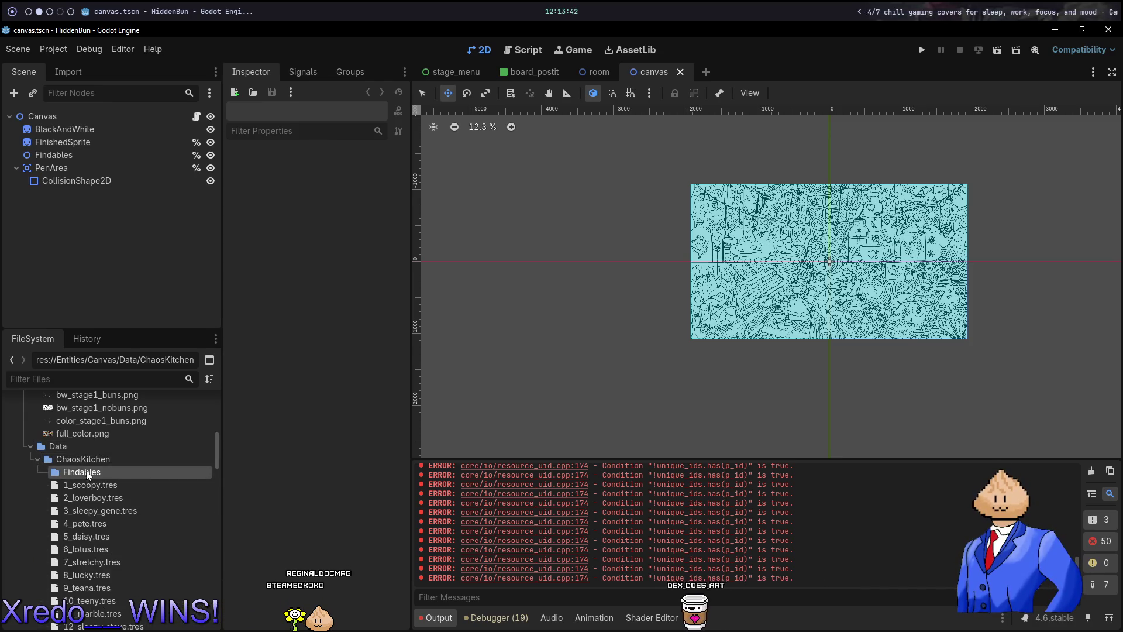
{"action": "key", "text": "Delete"}
{"action": "left_click", "coordinate": [468, 374]}
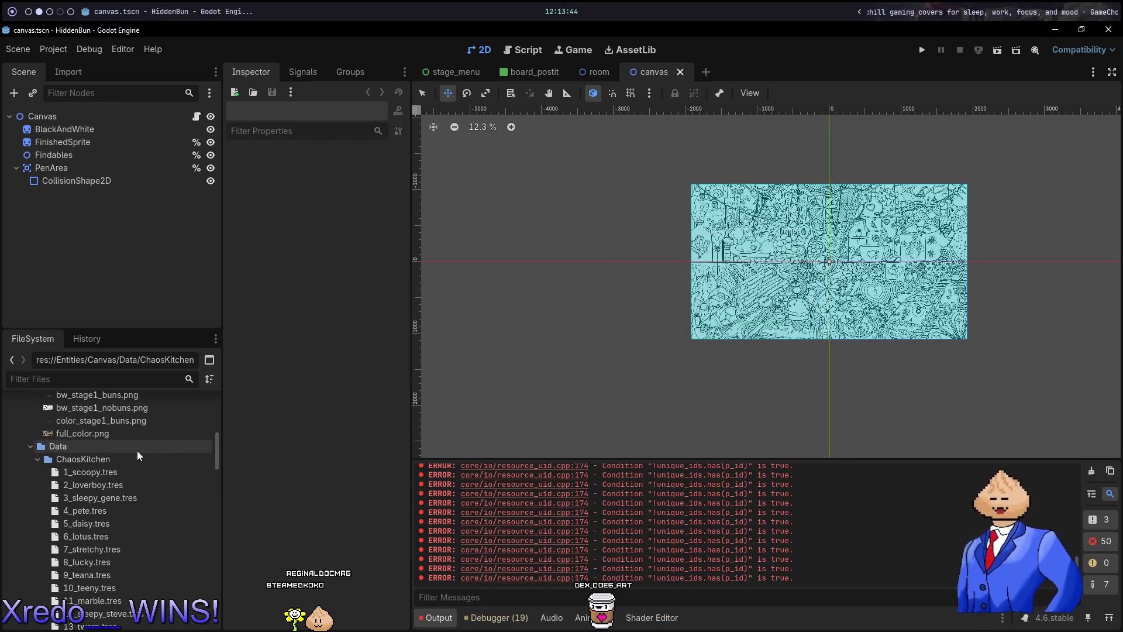
{"action": "right_click", "coordinate": [108, 460]}
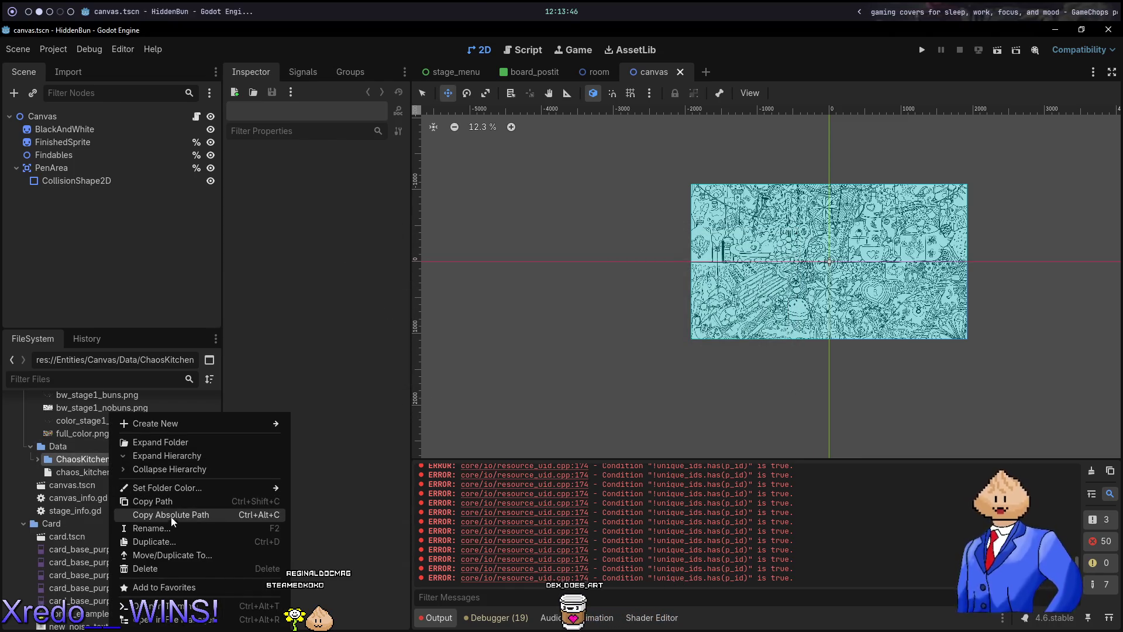
{"action": "left_click", "coordinate": [184, 527]}
{"action": "type", "text": "Findables"}
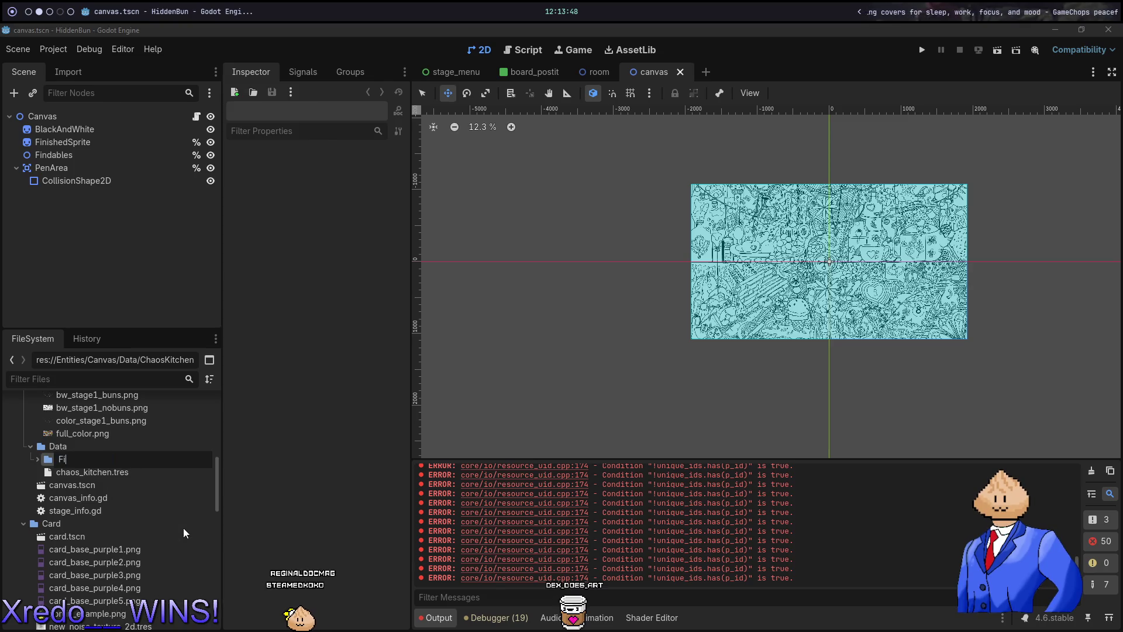
{"action": "key", "text": "Return"}
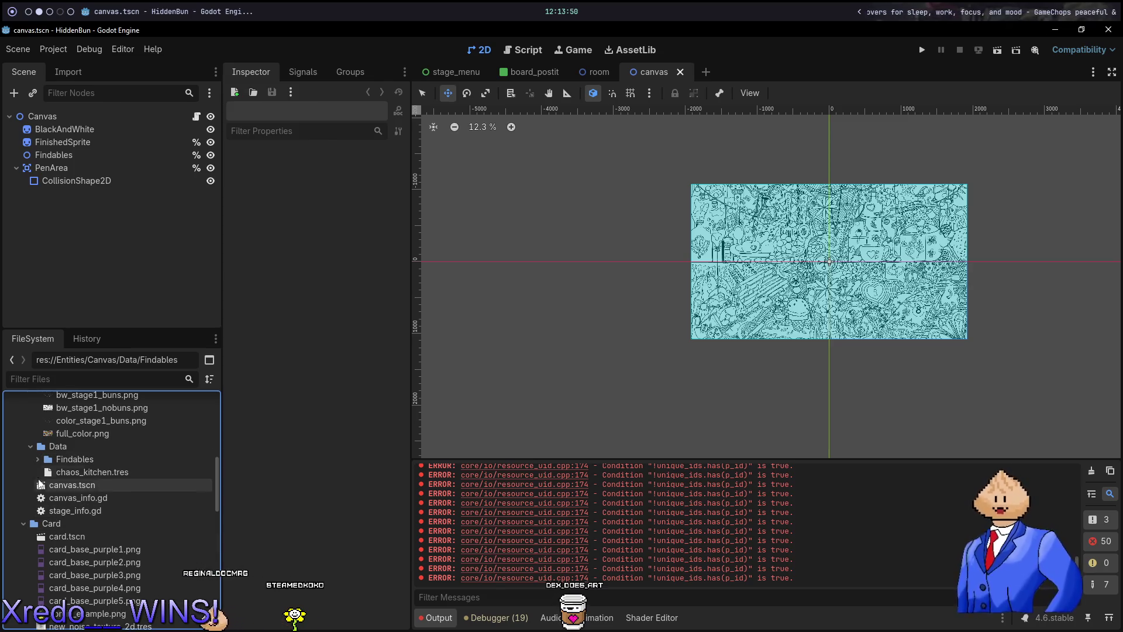
Create a new ChaosKitchen folder inside Canvas/Data
{"action": "right_click", "coordinate": [69, 445]}
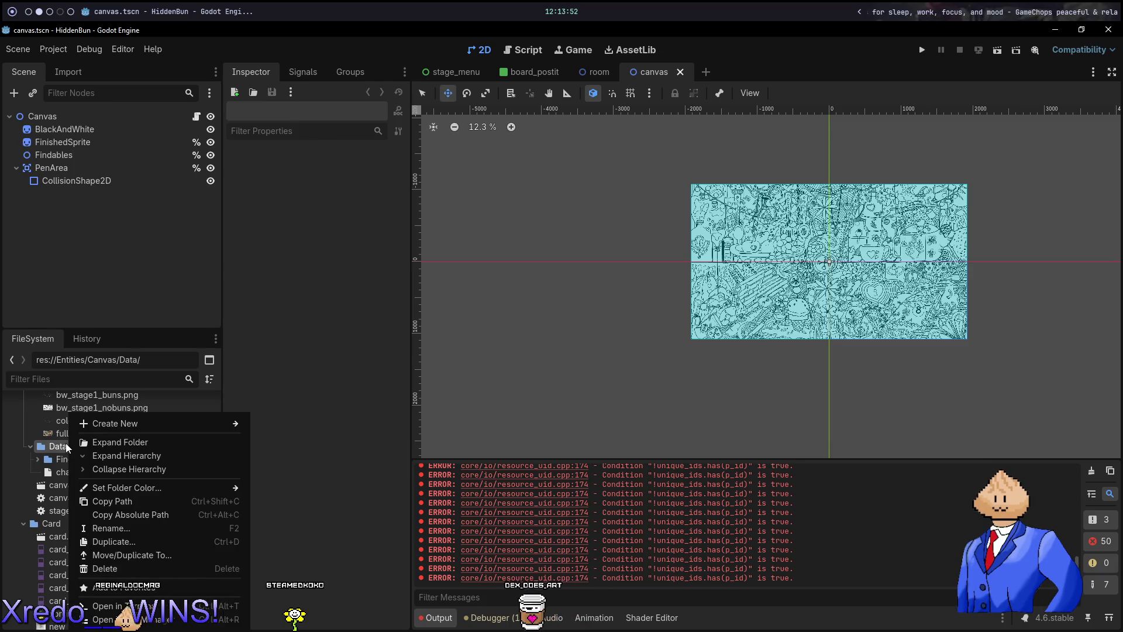
{"action": "left_click", "coordinate": [60, 441]}
{"action": "right_click", "coordinate": [76, 446]}
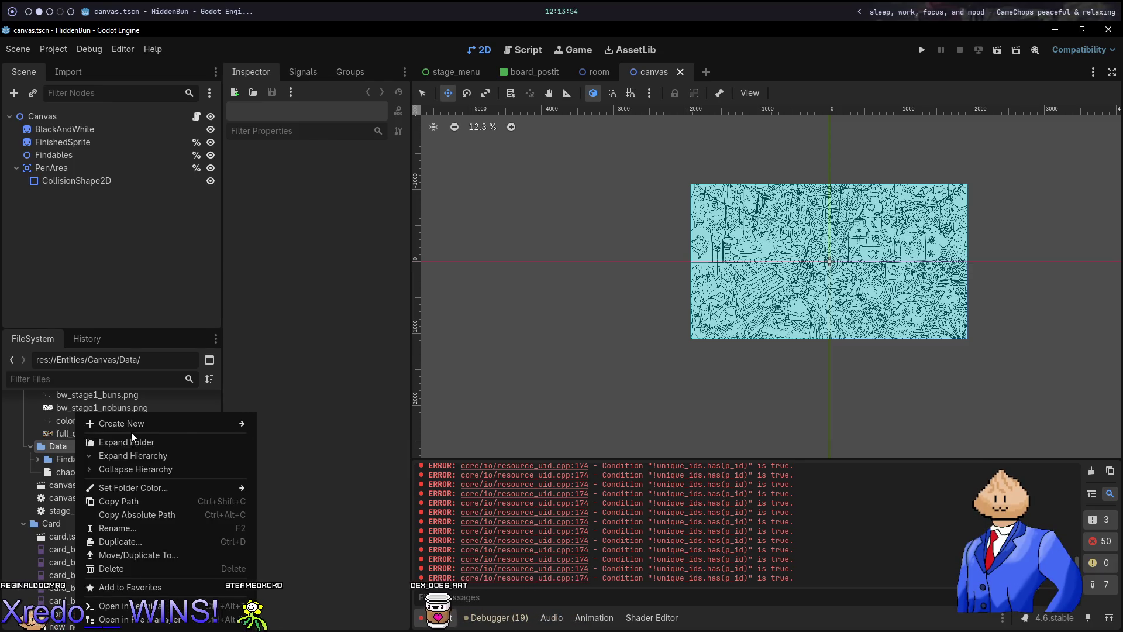
{"action": "mouse_move", "coordinate": [180, 423]}
{"action": "left_click", "coordinate": [270, 423]}
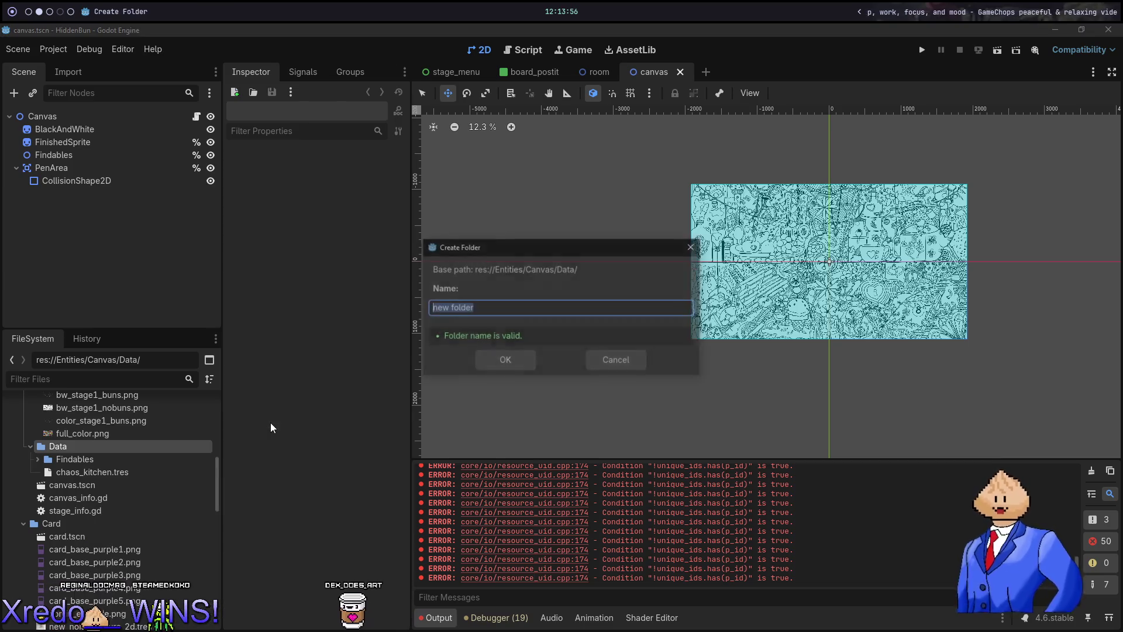
{"action": "type", "text": "ChaosKitchen"}
{"action": "key", "text": "Return"}
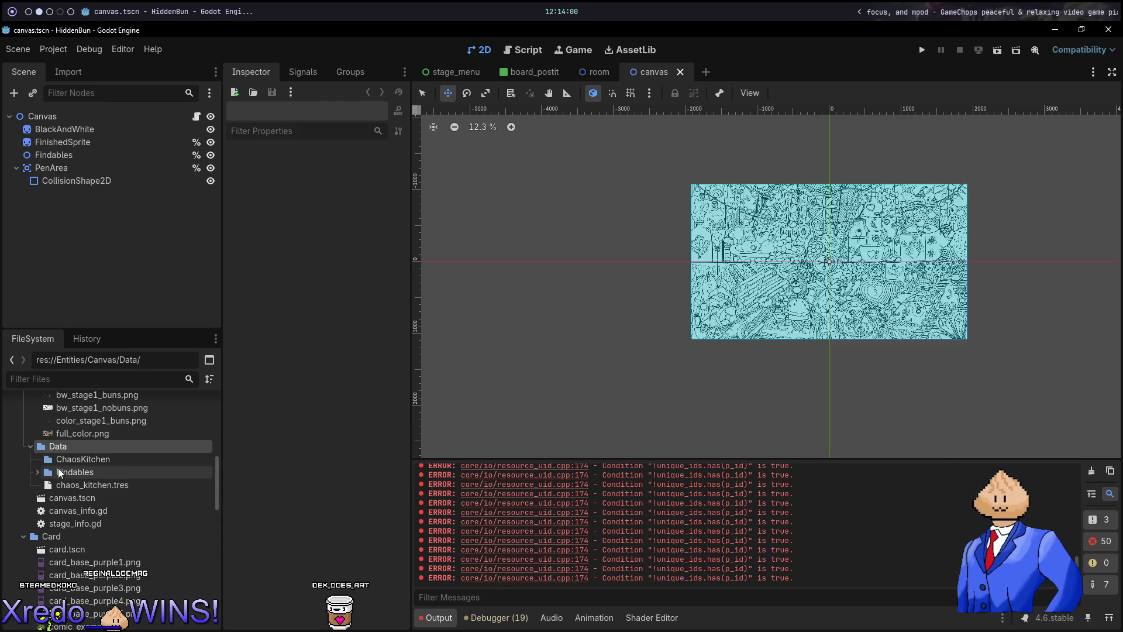
Move Findables and chaos_kitchen.tres into ChaosKitchen and expand it
{"action": "left_click", "coordinate": [60, 473]}
{"action": "left_click_drag", "start_coordinate": [99, 459], "coordinate": [100, 460]}
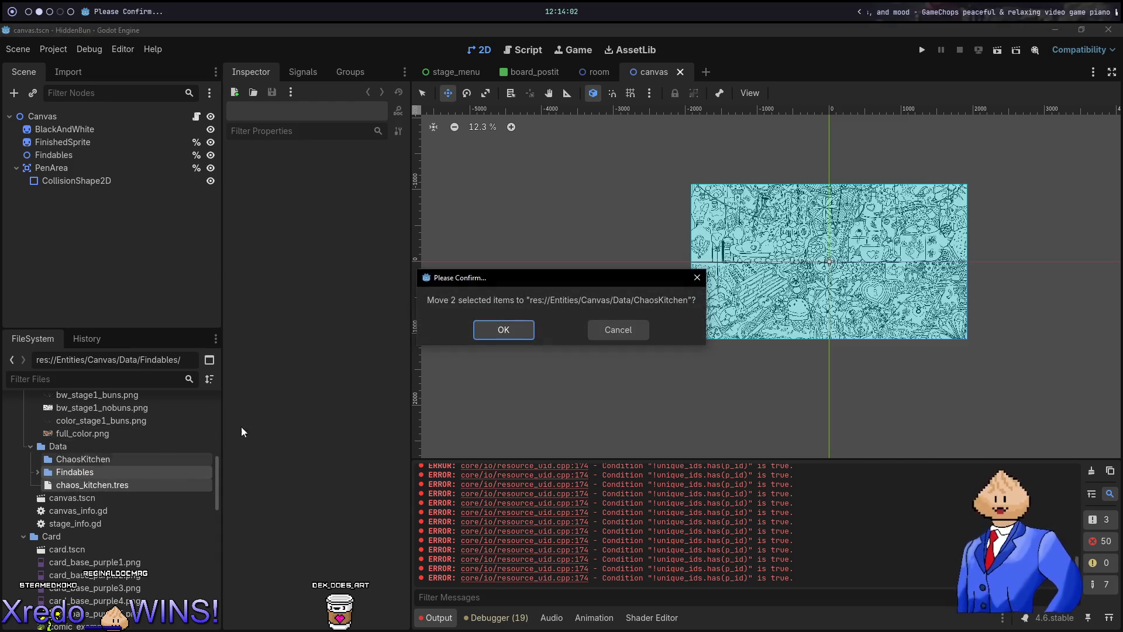
{"action": "left_click", "coordinate": [510, 331]}
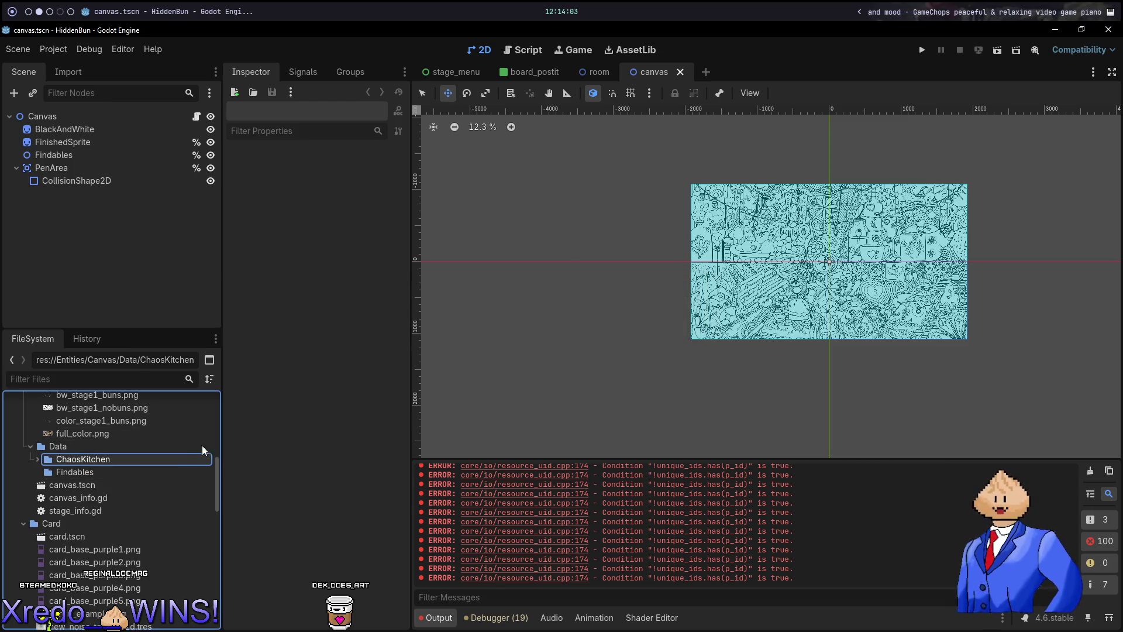
{"action": "left_click", "coordinate": [40, 455]}
Try dragging findable files 1 to 50 onto chaos_kitchen.tres's properties
{"action": "left_click", "coordinate": [97, 485]}
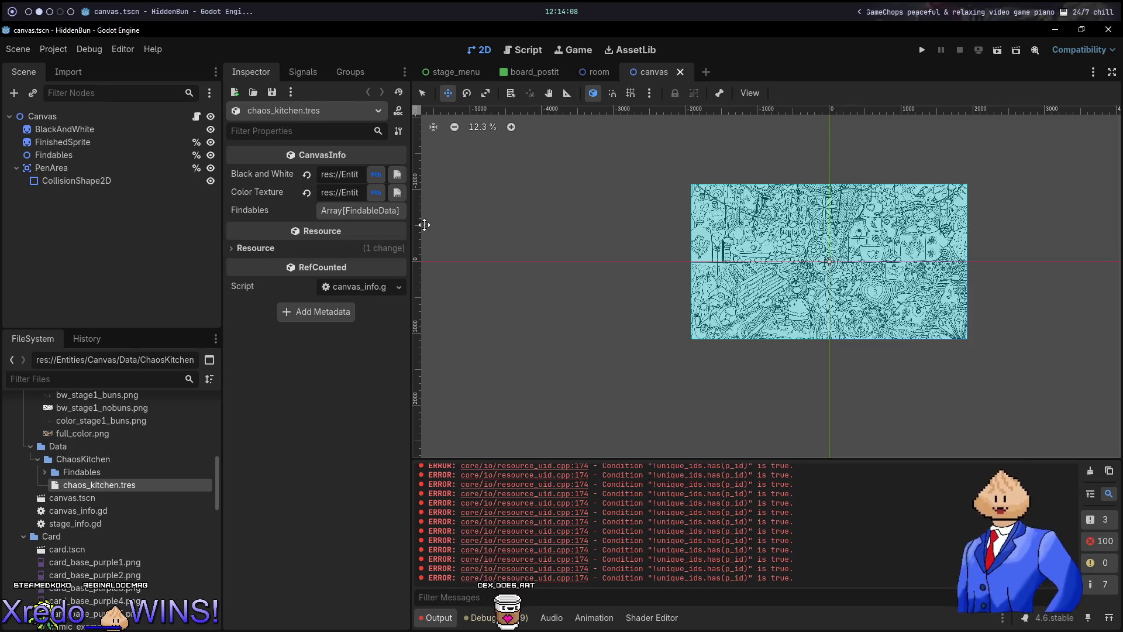
{"action": "left_click", "coordinate": [39, 471]}
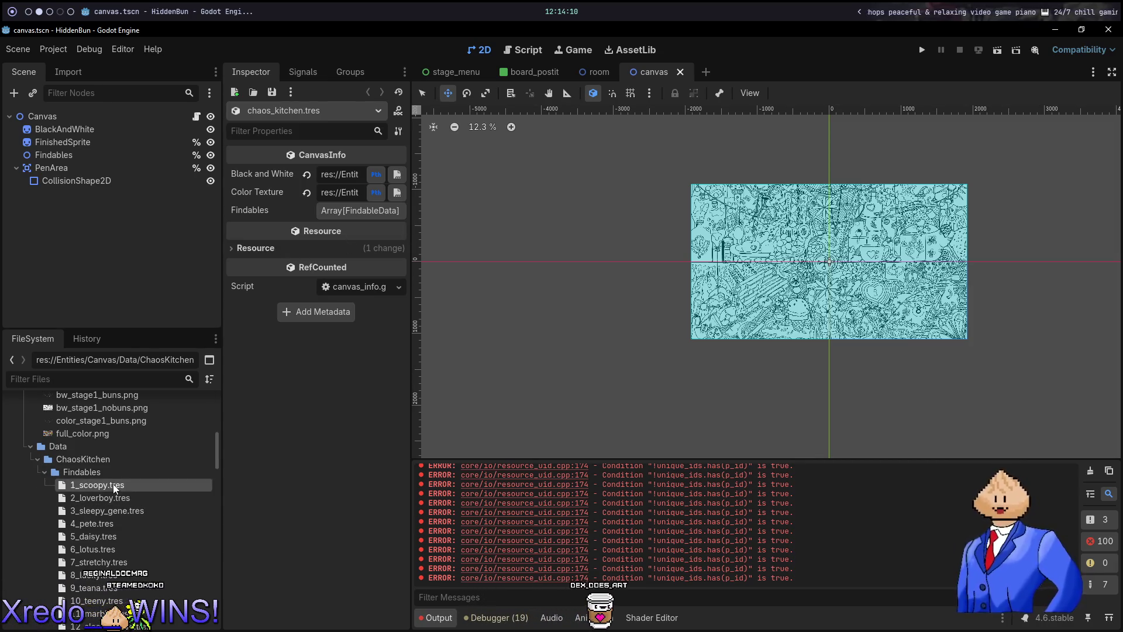
{"action": "scroll", "coordinate": [123, 500], "scroll_direction": "down", "scroll_amount": 10}
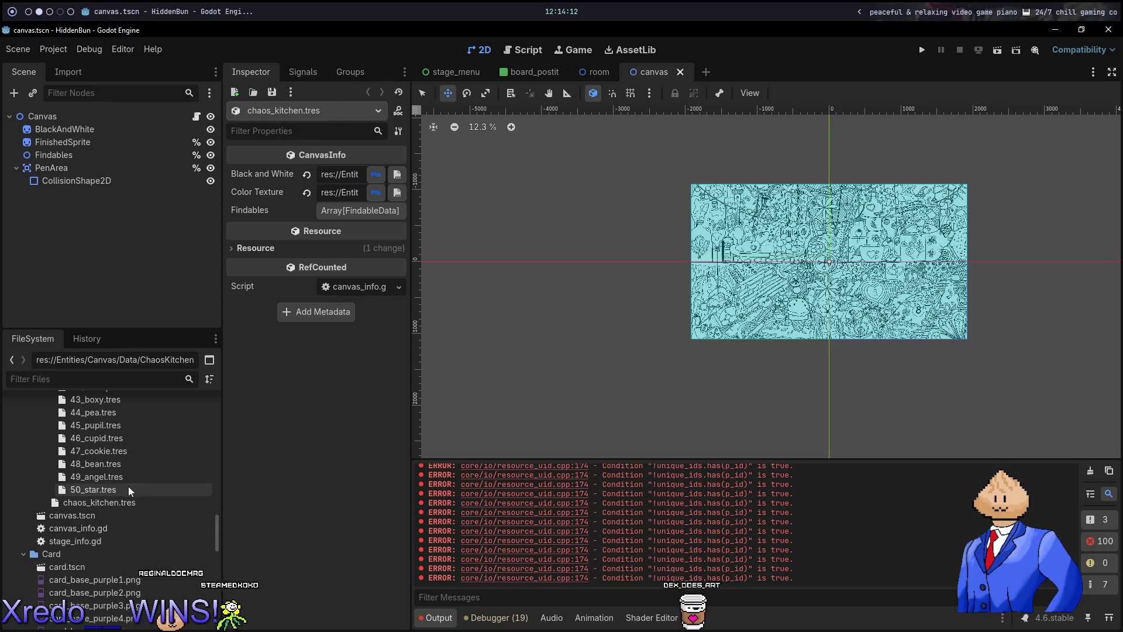
{"action": "left_click", "coordinate": [125, 486], "text": "shift"}
{"action": "mouse_move", "coordinate": [125, 486]}
{"action": "left_mouse_down"}
{"action": "mouse_move", "coordinate": [343, 314]}
{"action": "mouse_move", "coordinate": [360, 322]}
{"action": "mouse_move", "coordinate": [351, 362]}
{"action": "left_mouse_up"}
{"action": "scroll", "coordinate": [174, 427], "scroll_direction": "up", "scroll_amount": 5}
{"action": "scroll", "coordinate": [180, 434], "scroll_direction": "down", "scroll_amount": 5}
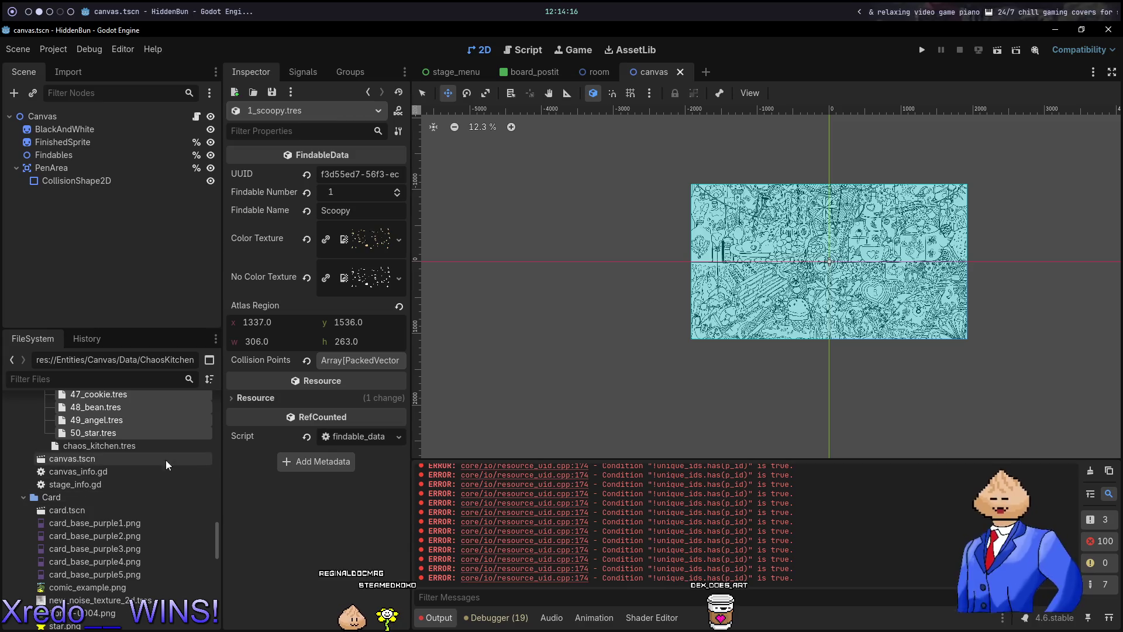
Fill chaos_kitchen.tres's Findables array with every findable file from 1_scoopy down, then save
{"action": "left_click", "coordinate": [157, 445]}
{"action": "scroll", "coordinate": [152, 434], "scroll_direction": "up", "scroll_amount": 10}
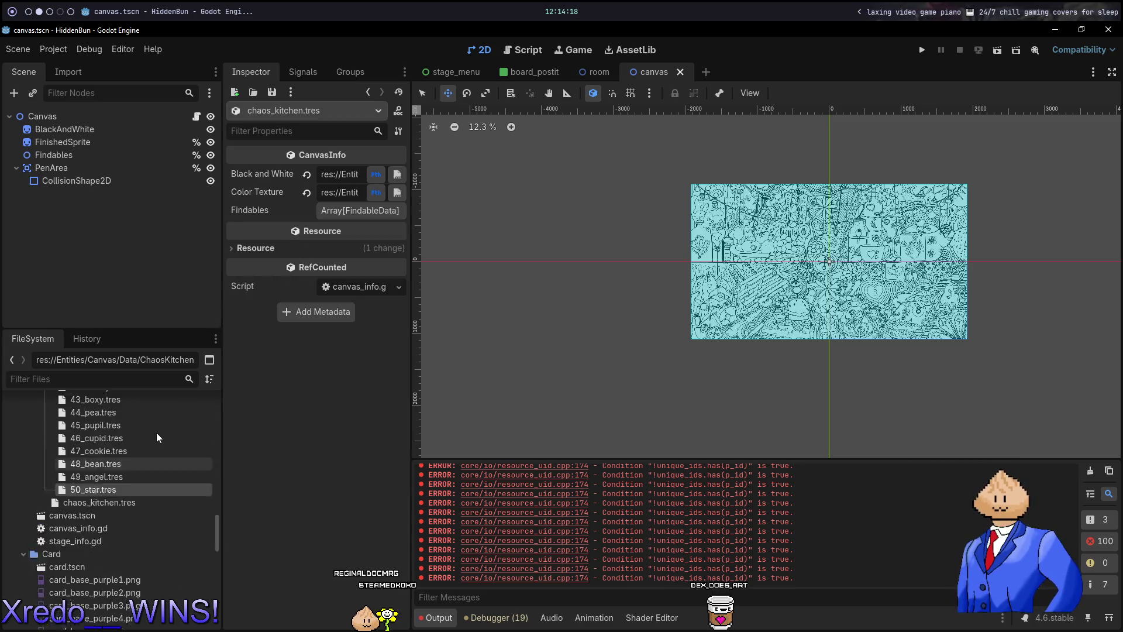
{"action": "scroll", "coordinate": [167, 449], "scroll_direction": "up", "scroll_amount": 3}
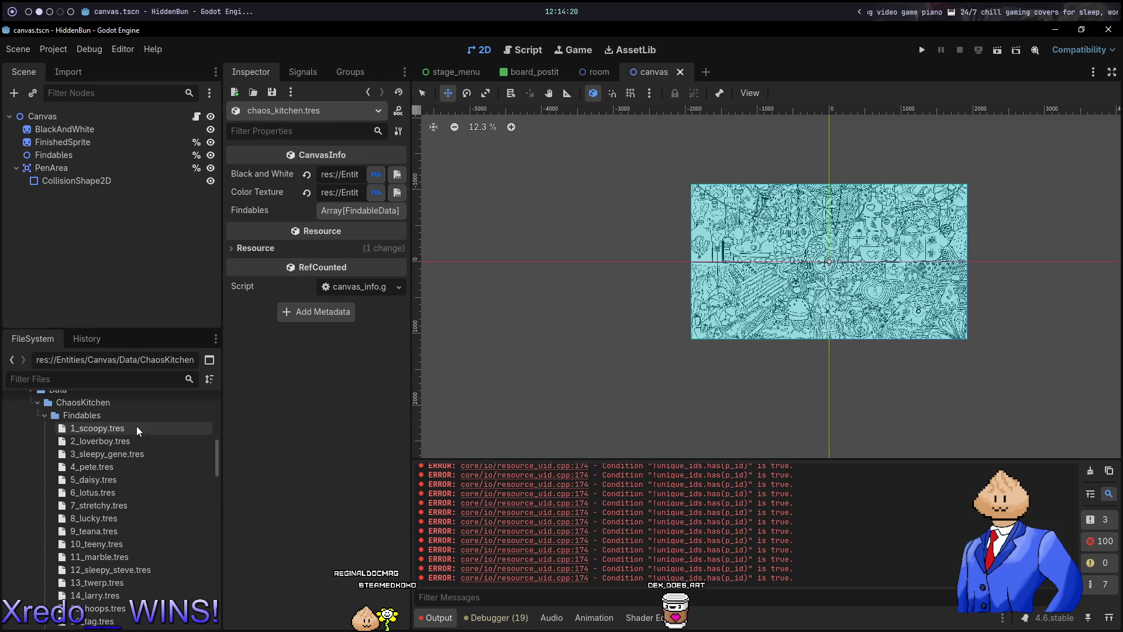
{"action": "left_click", "coordinate": [136, 426], "text": "shift"}
{"action": "mouse_move", "coordinate": [136, 427]}
{"action": "left_mouse_down"}
{"action": "mouse_move", "coordinate": [386, 251]}
{"action": "mouse_move", "coordinate": [368, 209]}
{"action": "left_mouse_up"}
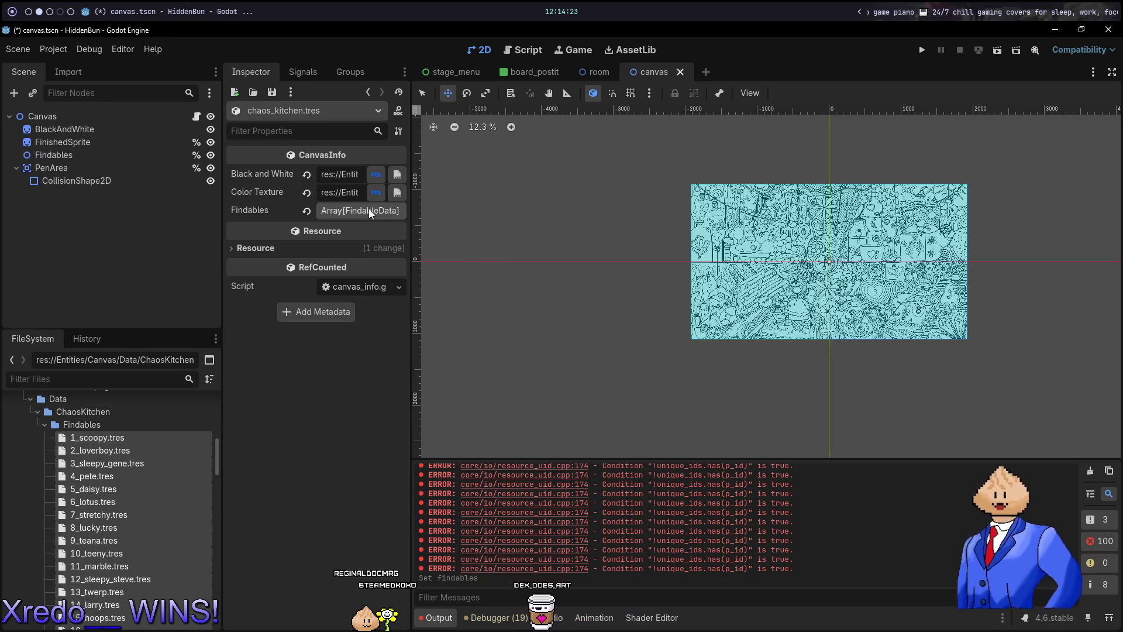
{"action": "left_click", "coordinate": [331, 209]}
{"action": "key", "text": "ctrl+s"}
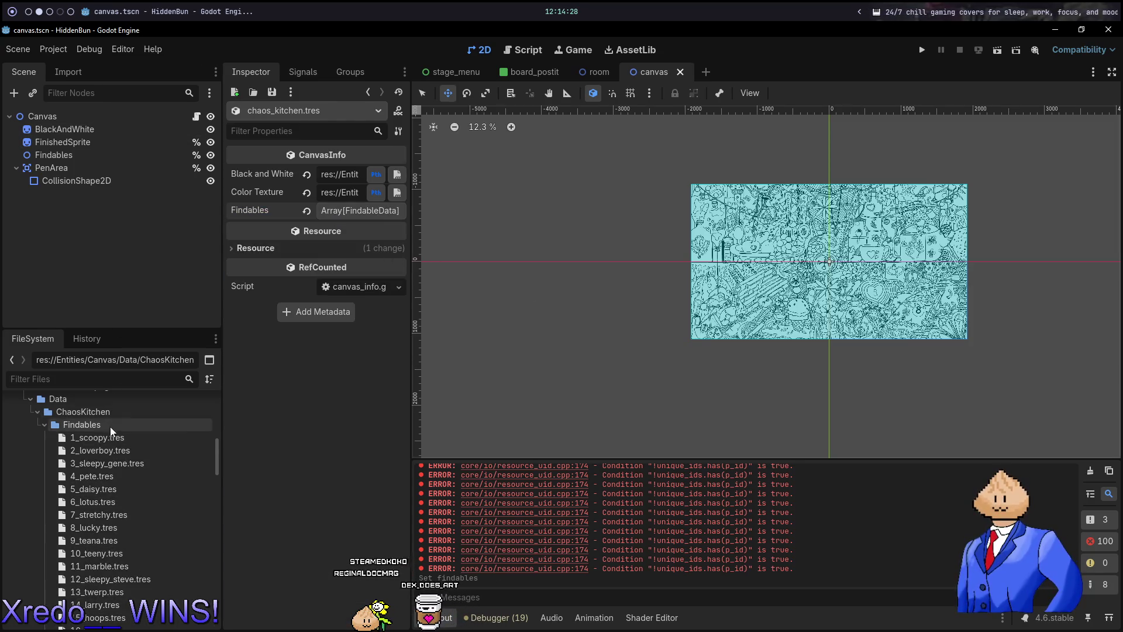
Collapse the Findables folder, select chaos_kitchen.tres, and run the game with F5
{"action": "scroll", "coordinate": [59, 444], "scroll_direction": "up", "scroll_amount": 2}
{"action": "left_click", "coordinate": [45, 454]}
{"action": "left_click", "coordinate": [69, 466]}
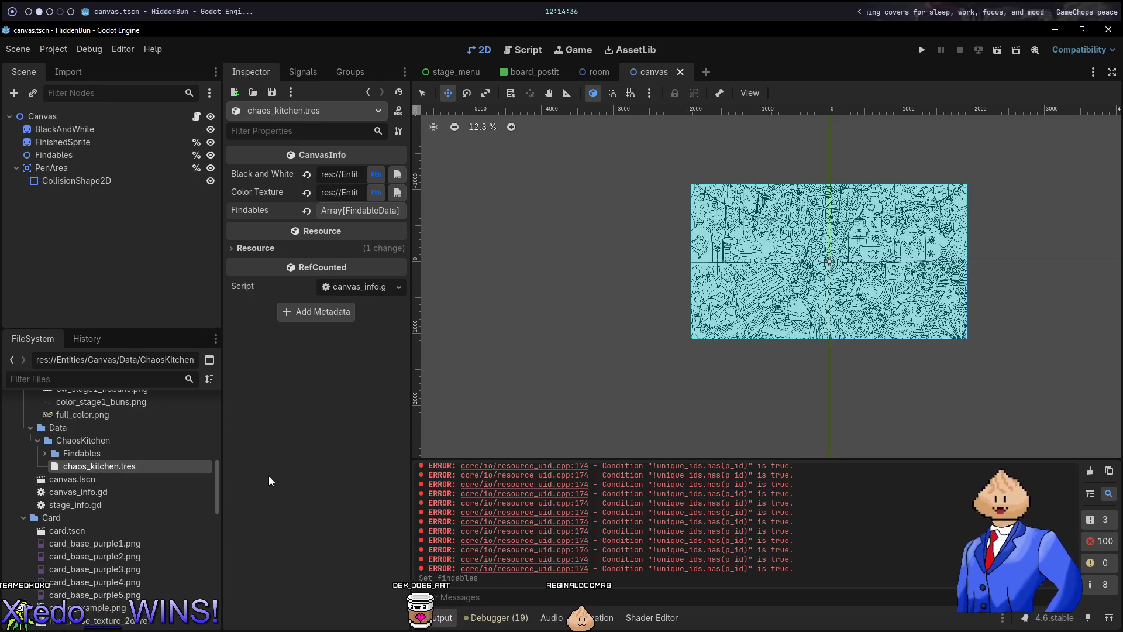
{"action": "key", "text": "F5"}
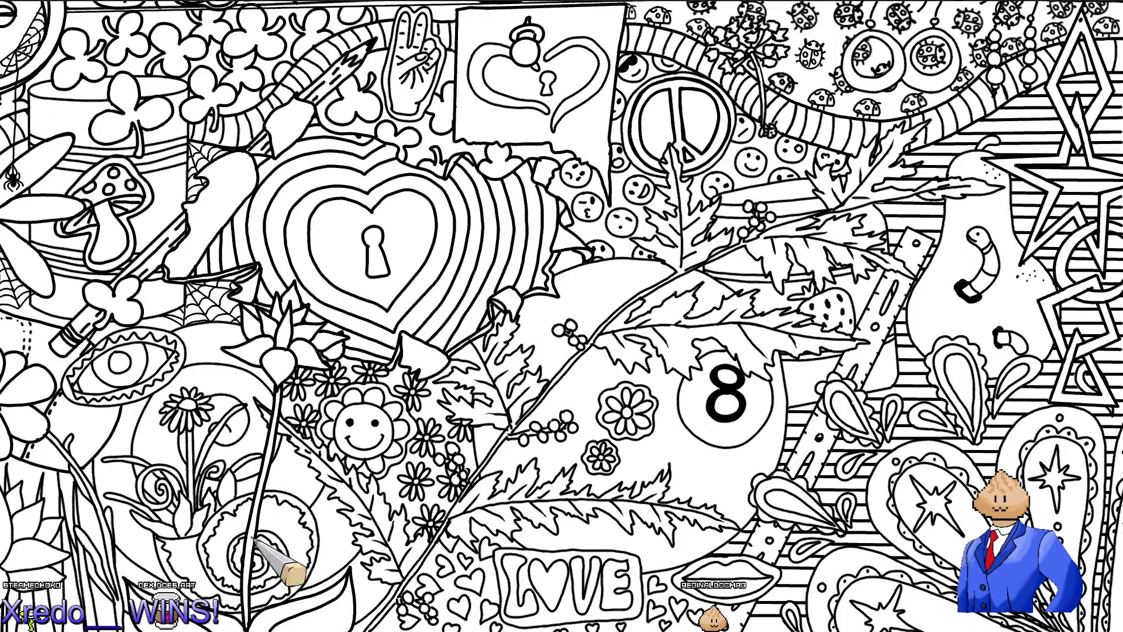
Stop the test run and cycle through the stage_menu, room and canvas scenes
{"action": "key", "text": "alt+F4"}
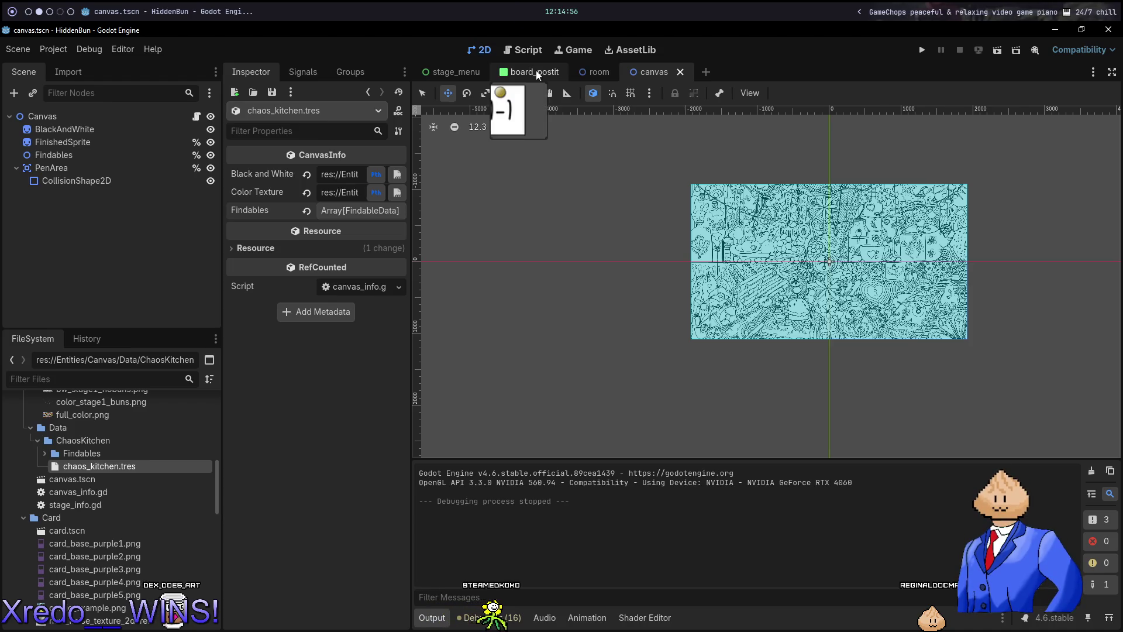
{"action": "left_click", "coordinate": [450, 70]}
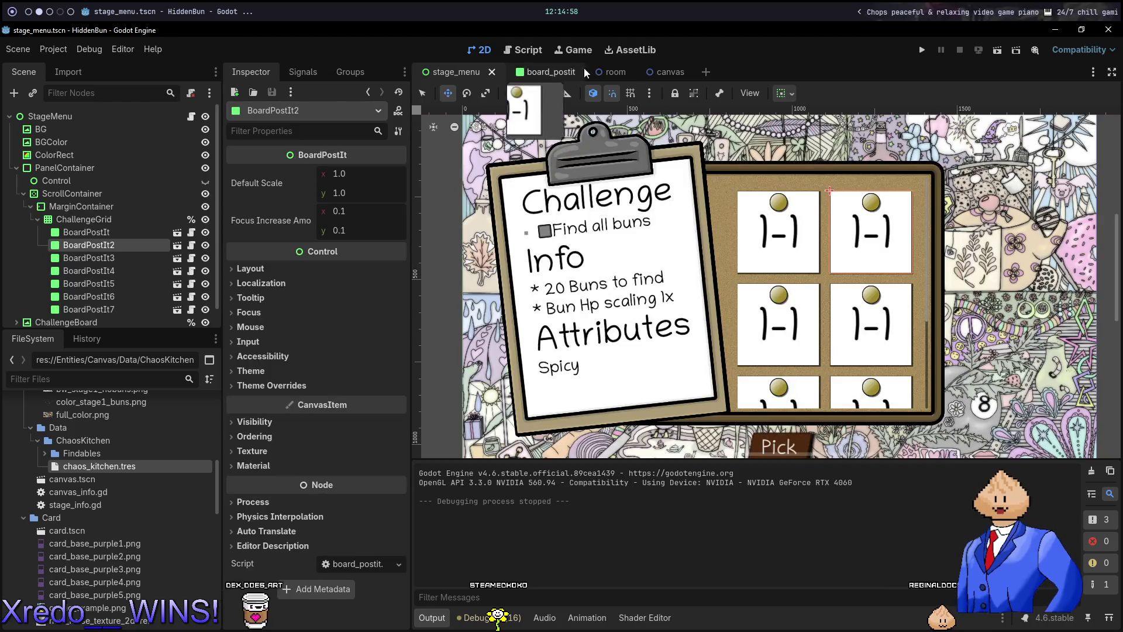
{"action": "left_click", "coordinate": [602, 71]}
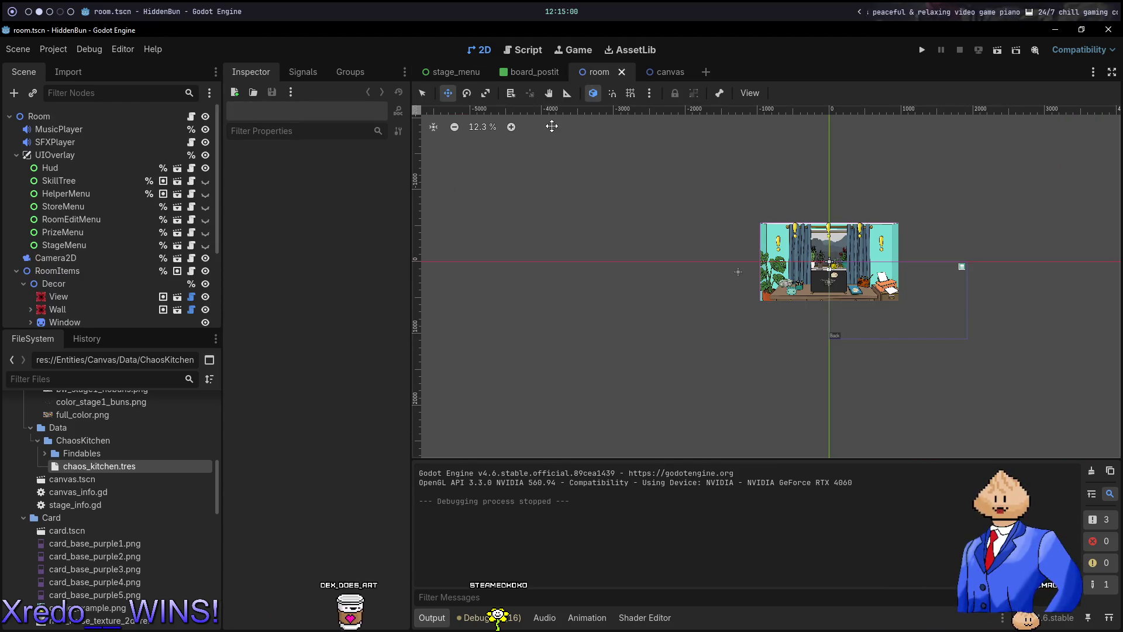
{"action": "left_click", "coordinate": [673, 74]}
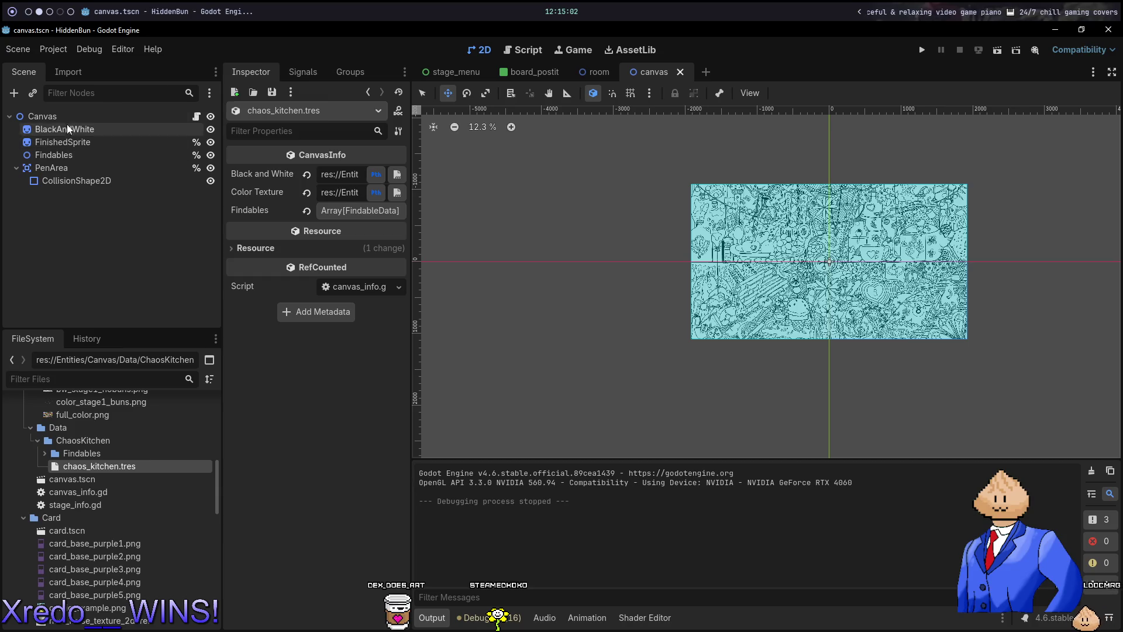
Inspect the Canvas node's findables array, then switch back to Neovim
{"action": "left_click", "coordinate": [99, 117]}
{"action": "left_click", "coordinate": [355, 174]}
{"action": "left_click", "coordinate": [356, 174]}
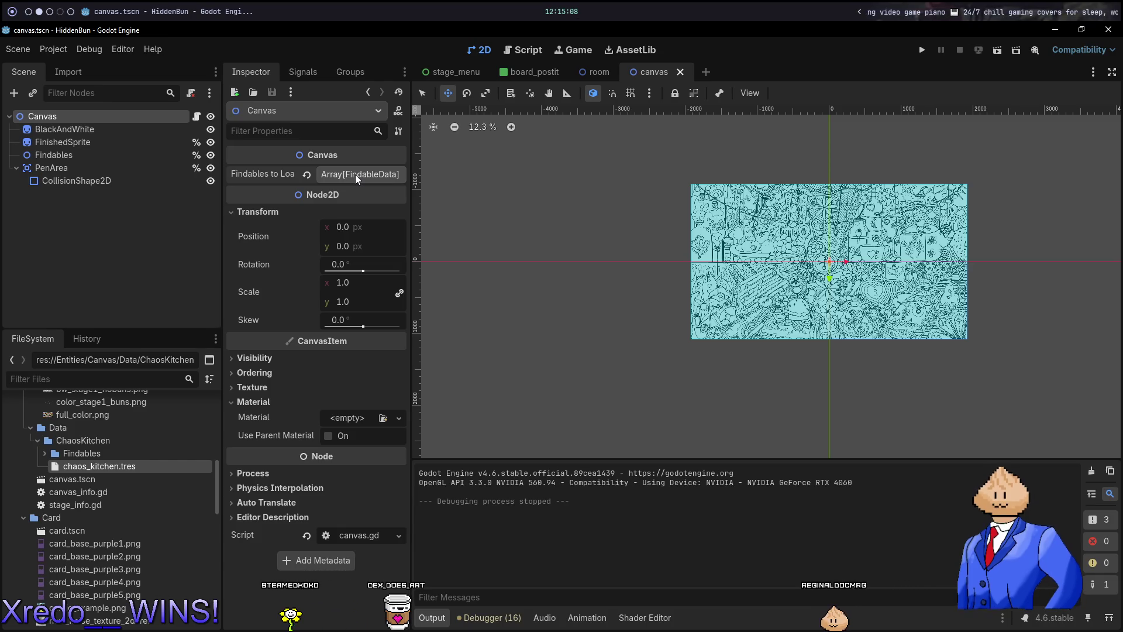
{"action": "key", "text": "alt+Tab"}
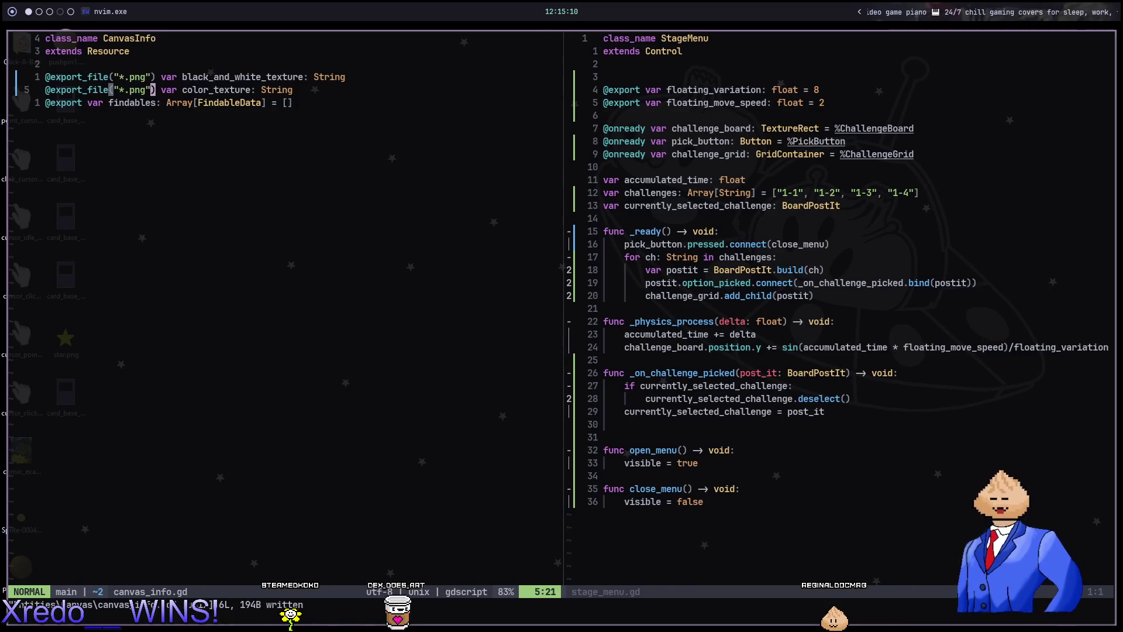
Find and open canvas.gd through the project file search
{"action": "key", "text": "space"}
{"action": "key", "text": "f"}
{"action": "key", "text": "f"}
{"action": "type", "text": "canvas"}
{"action": "key", "text": "Down"}
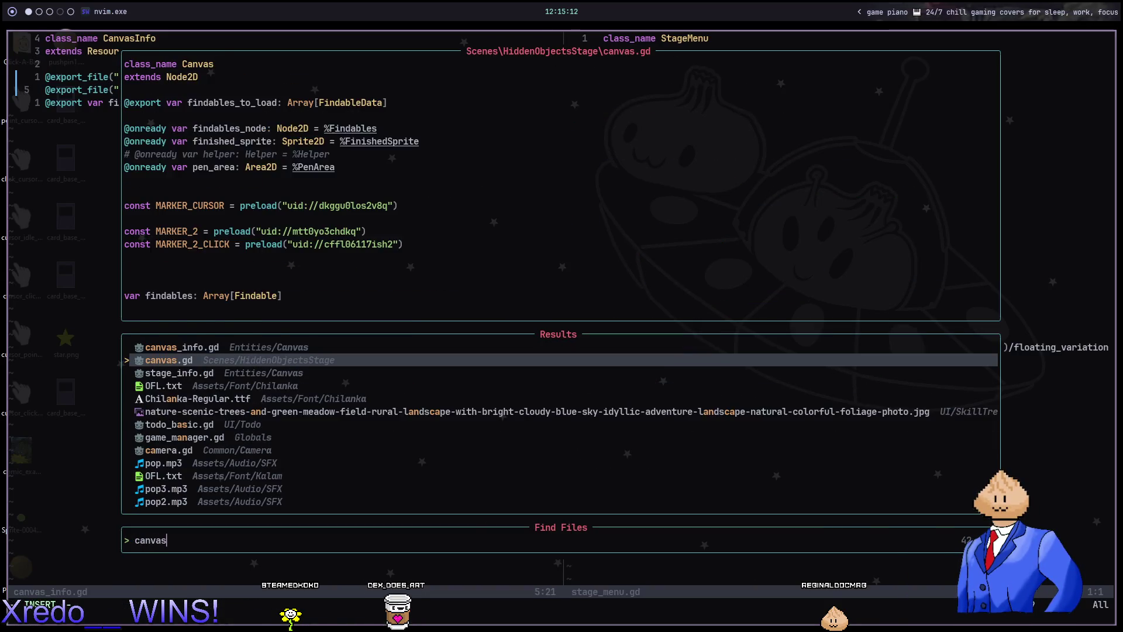
{"action": "key", "text": "Return"}
{"action": "key", "text": "g"}
{"action": "key", "text": "c"}
{"action": "key", "text": "c"}
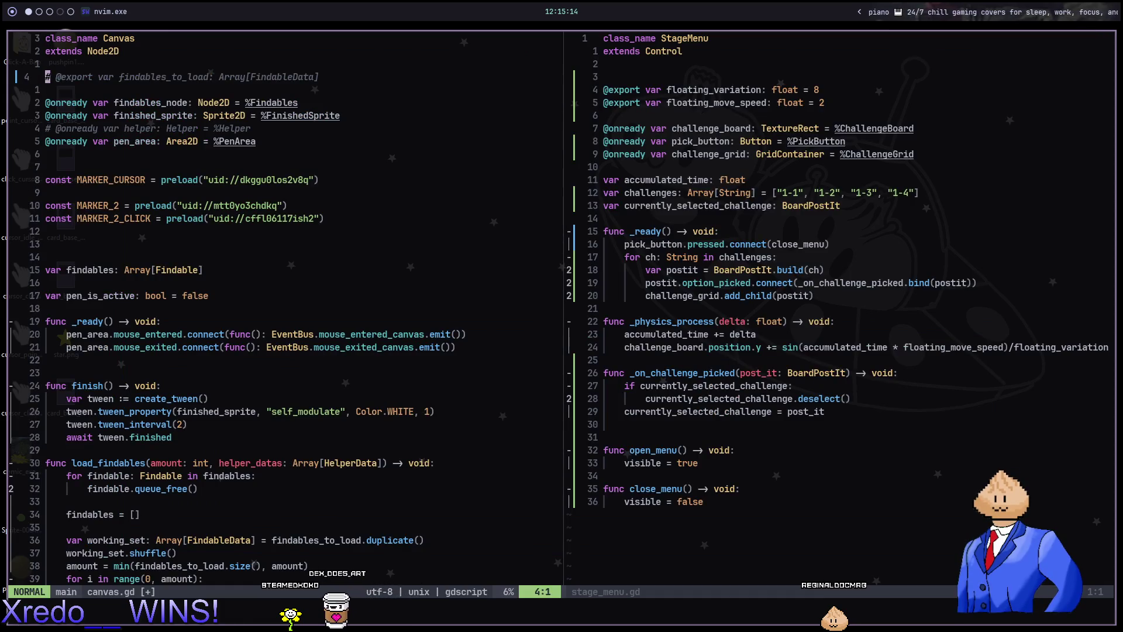
{"action": "key", "text": "j"}
{"action": "key", "text": "o"}
{"action": "key", "text": "Escape"}
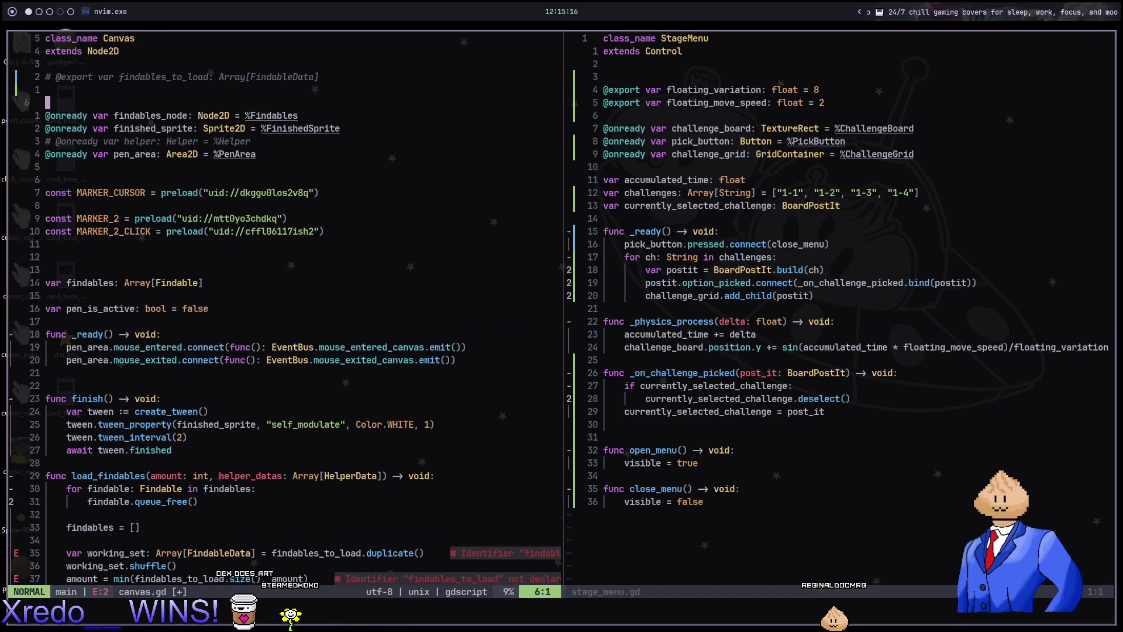
{"action": "type", "text": "i@ex"}
{"action": "type", "text": "port var "}
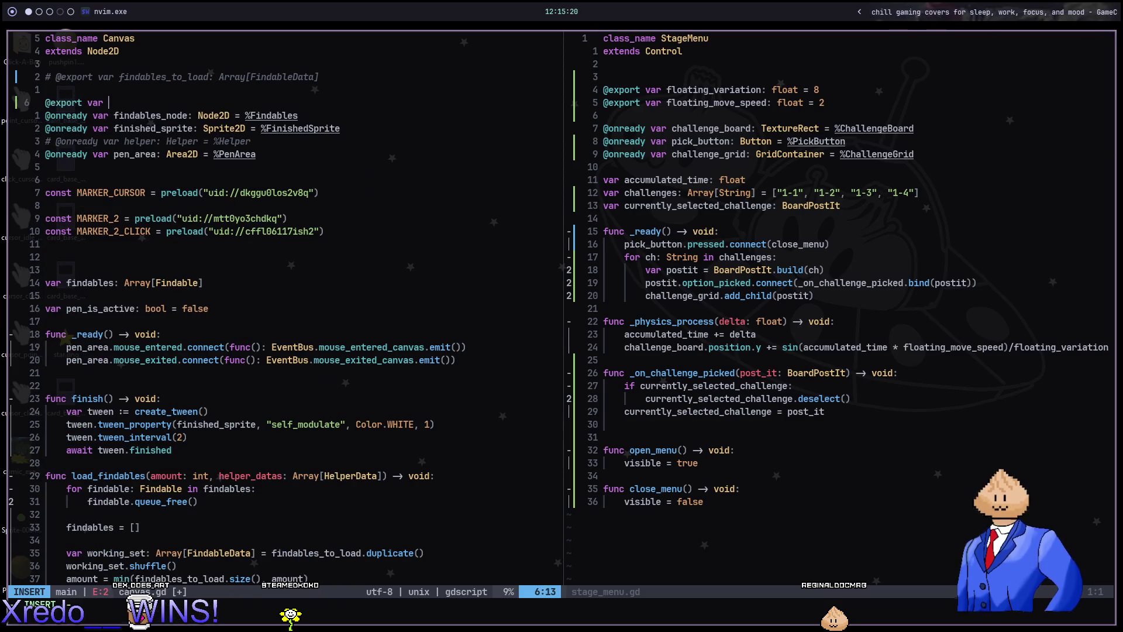
{"action": "type", "text": "canvas_i"}
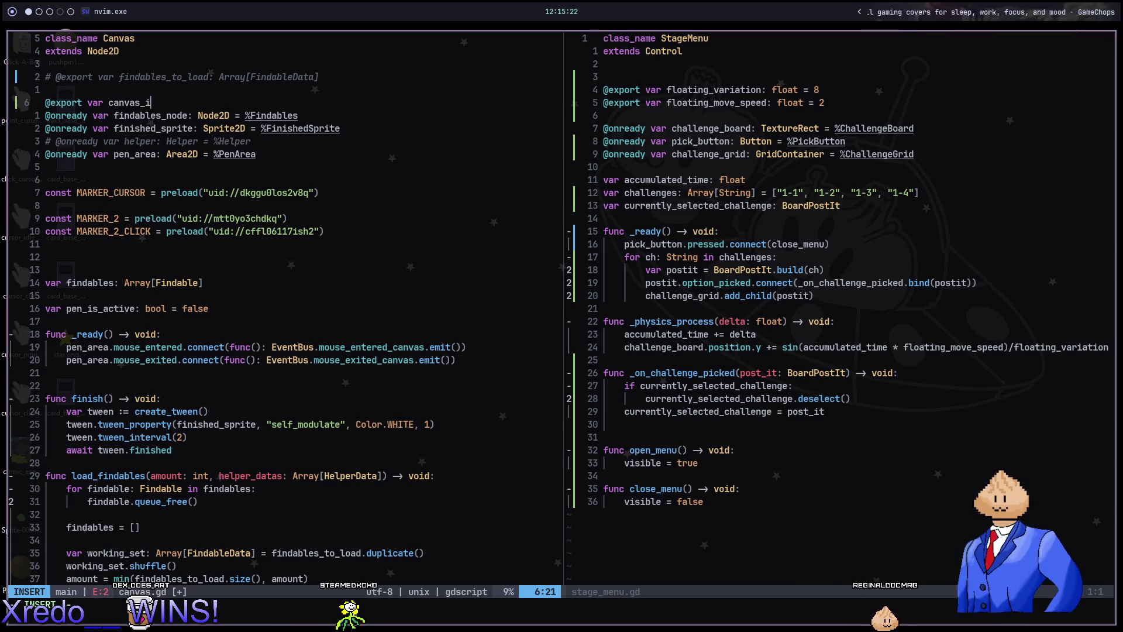
{"action": "type", "text": " Canvasin"}
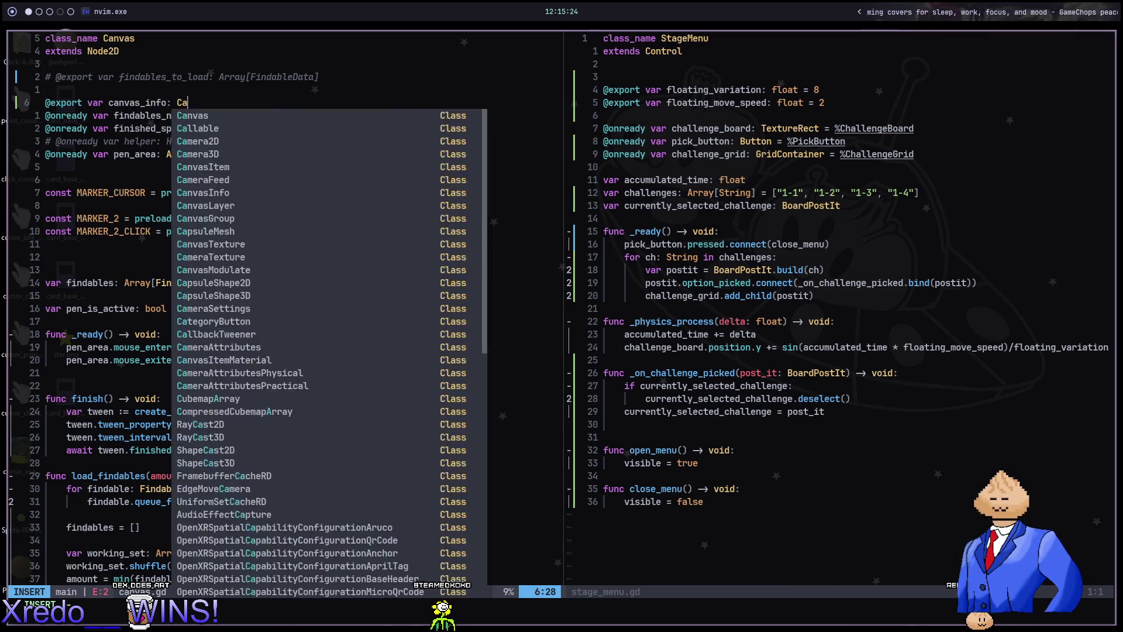
{"action": "key", "text": "ctrl+y"}
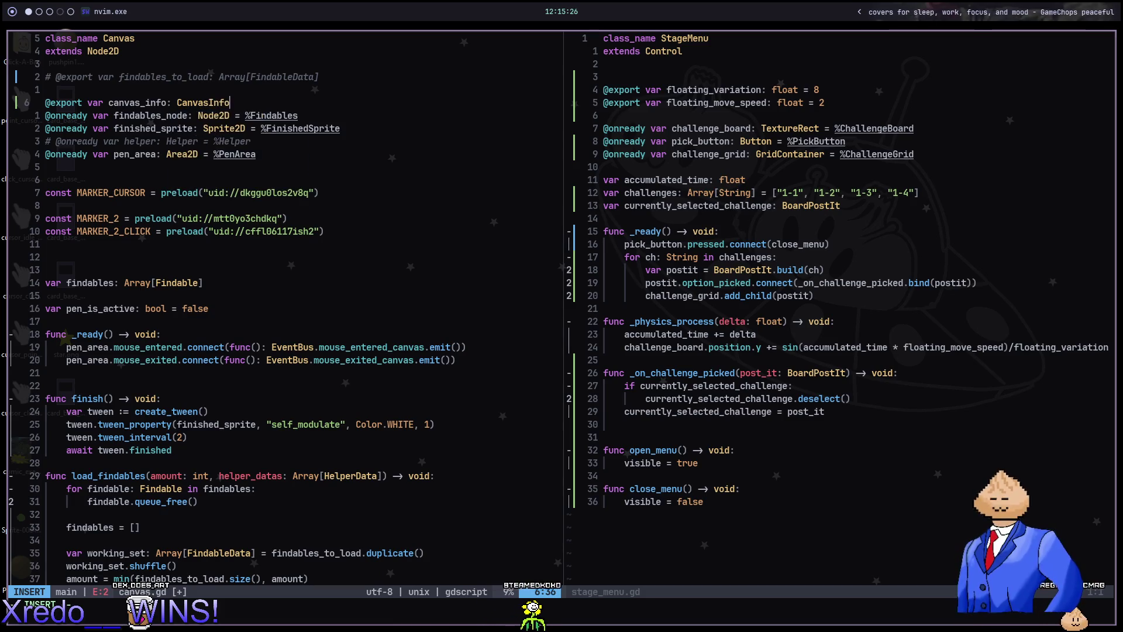
{"action": "key", "text": "Escape"}
{"action": "key", "text": "colon"}
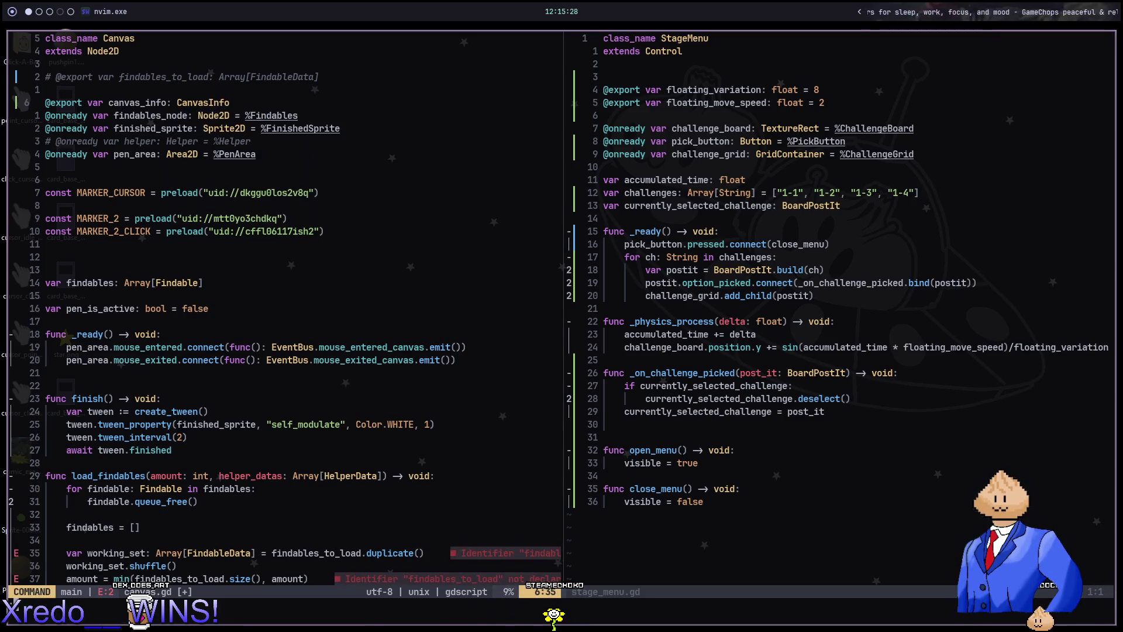
{"action": "key", "text": "d"}
{"action": "key", "text": "d"}
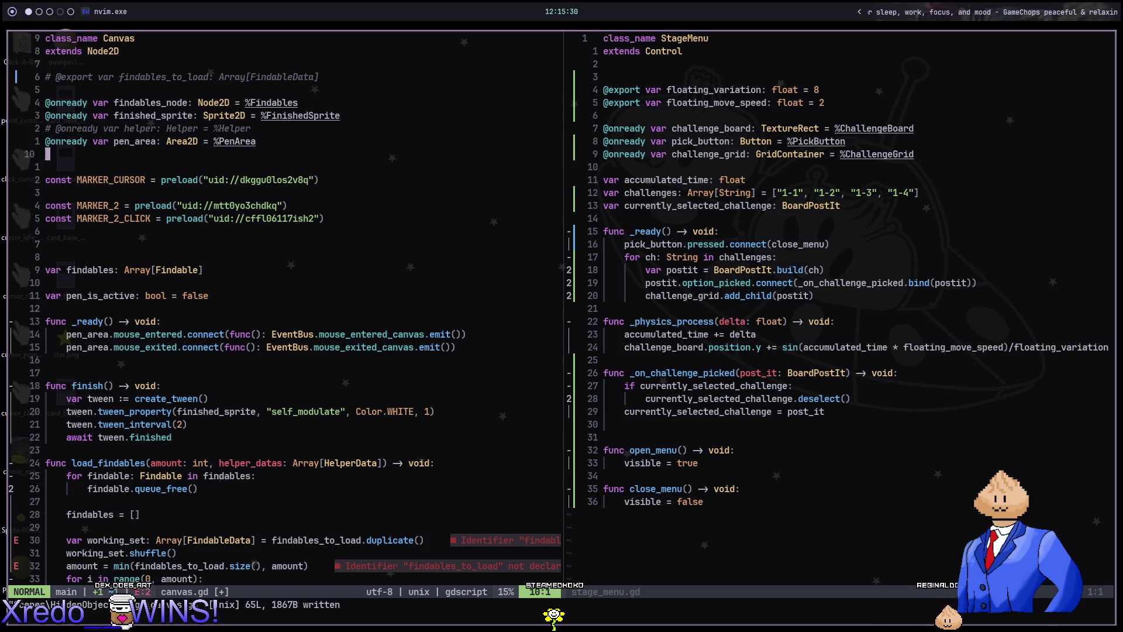
{"action": "key", "text": "u"}
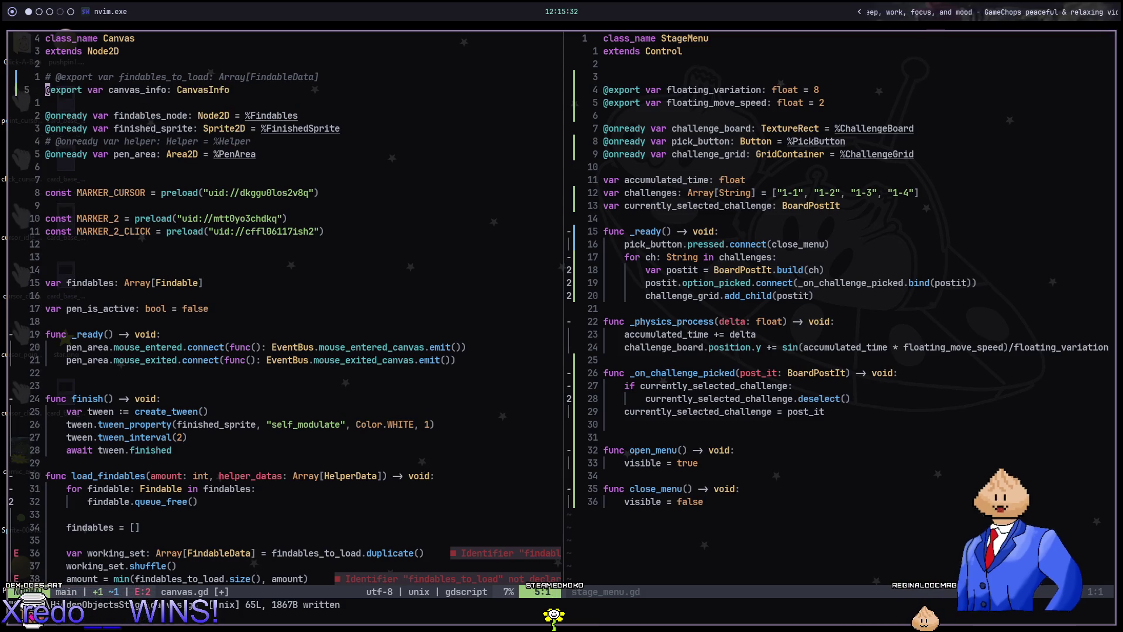
Move through _ready and load_findables to review the pen_area connections and function body
{"action": "key", "text": "2"}
{"action": "key", "text": "1"}
{"action": "key", "text": "j"}
{"action": "key", "text": "6"}
{"action": "key", "text": "k"}
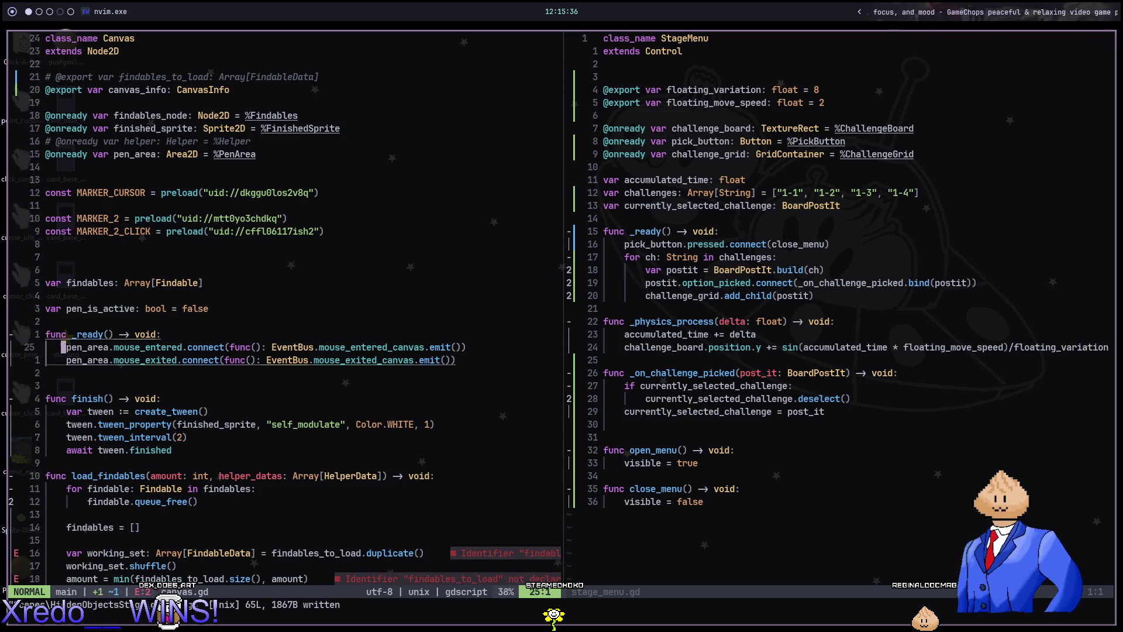
{"action": "key", "text": "1"}
{"action": "key", "text": "2"}
{"action": "key", "text": "j"}
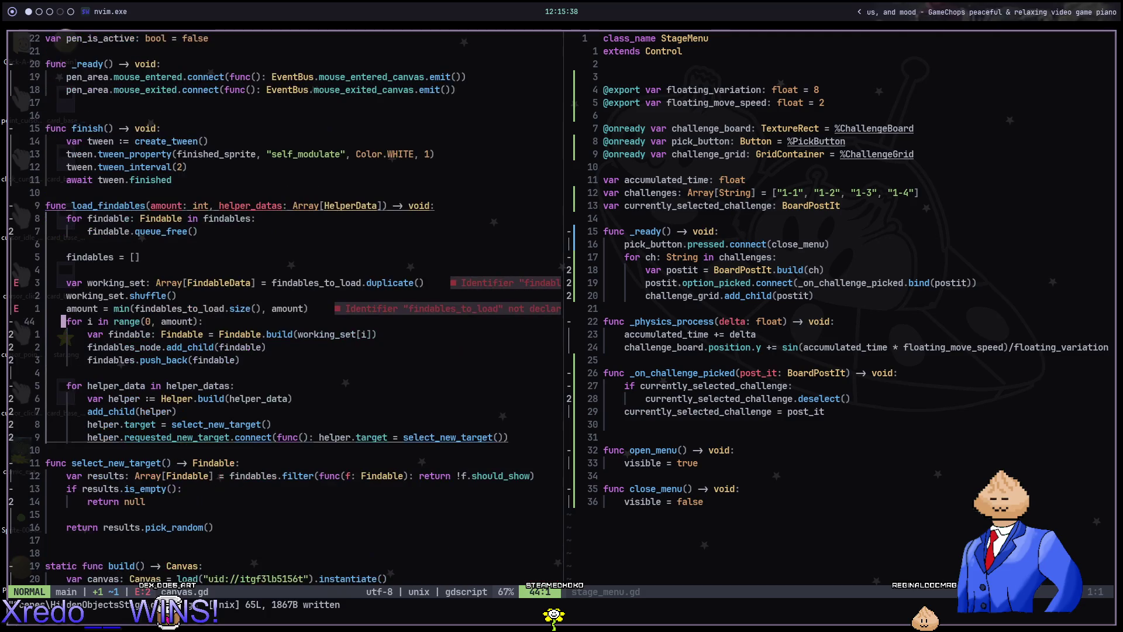
{"action": "key", "text": "z"}
{"action": "key", "text": "t"}
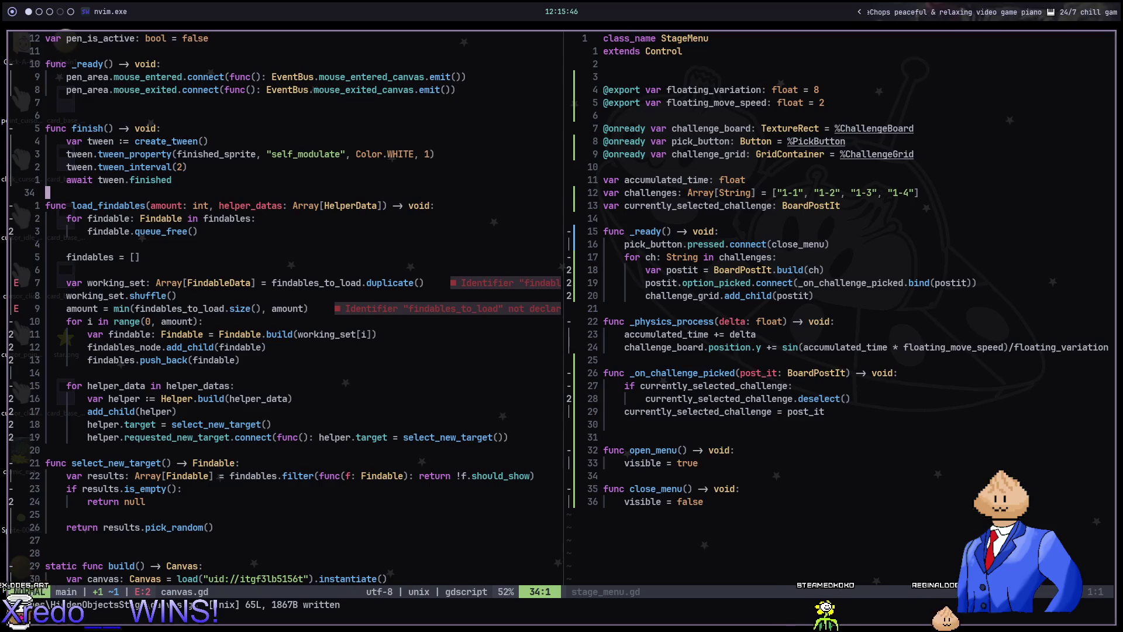
{"action": "key", "text": "8"}
{"action": "key", "text": "k"}
{"action": "key", "text": "k"}
{"action": "key", "text": "k"}
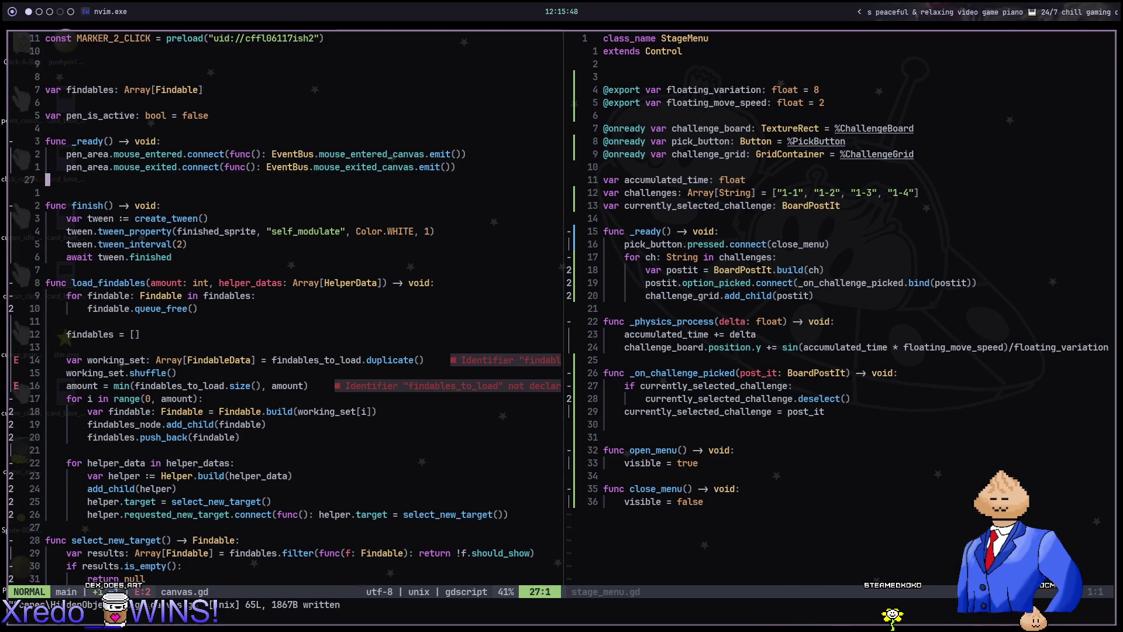
Remove a stray half-typed findables line and the leftover empty line from _ready
{"action": "scroll", "coordinate": [285, 305], "scroll_direction": "up", "scroll_amount": 1}
{"action": "key", "text": "j"}
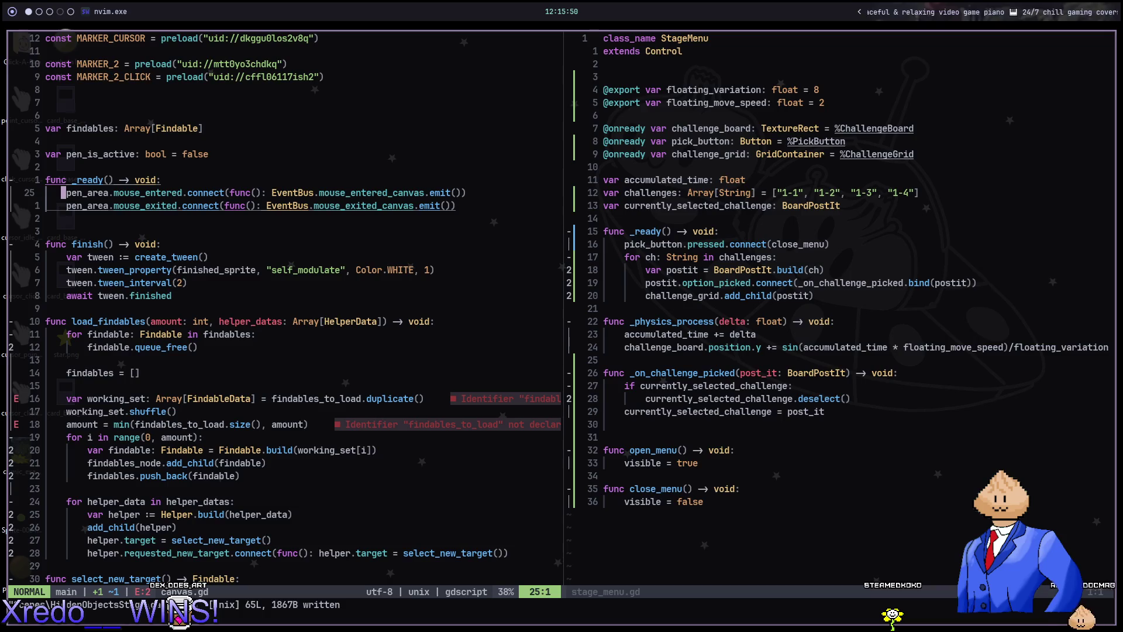
{"action": "key", "text": "k"}
{"action": "key", "text": "k"}
{"action": "key", "text": "k"}
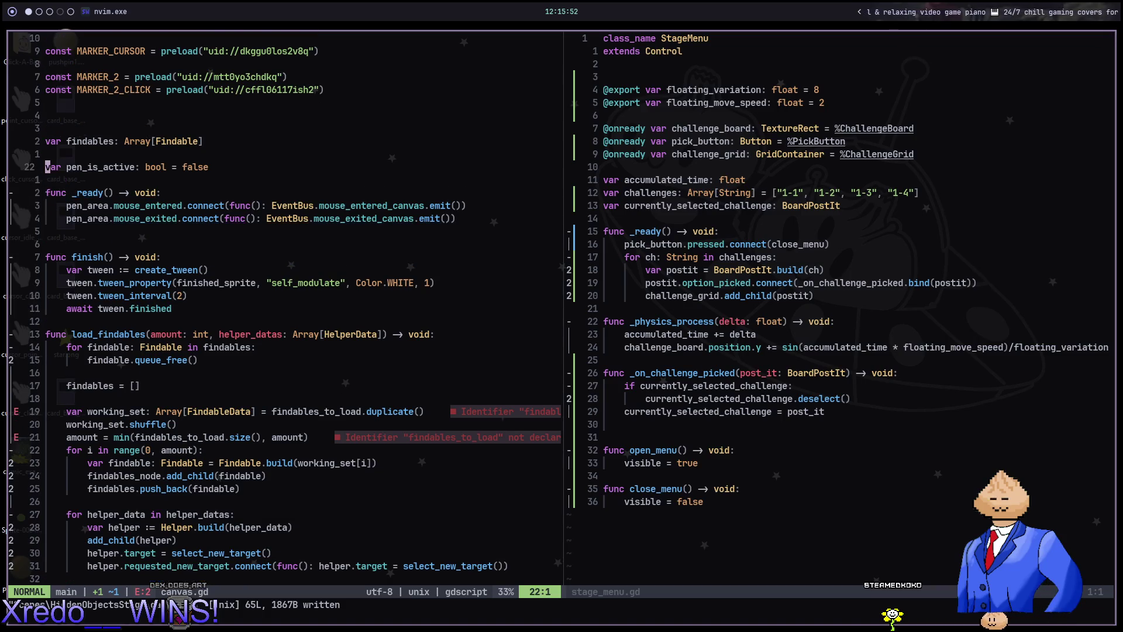
{"action": "key", "text": "j"}
{"action": "key", "text": "j"}
{"action": "key", "text": "j"}
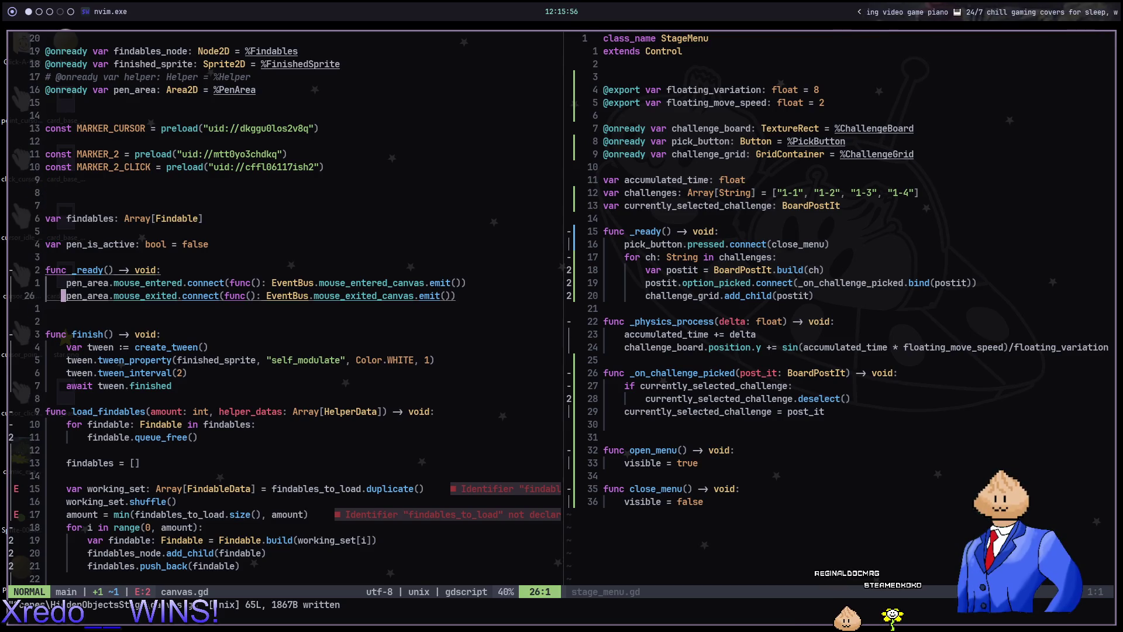
{"action": "type", "text": "kOfind"}
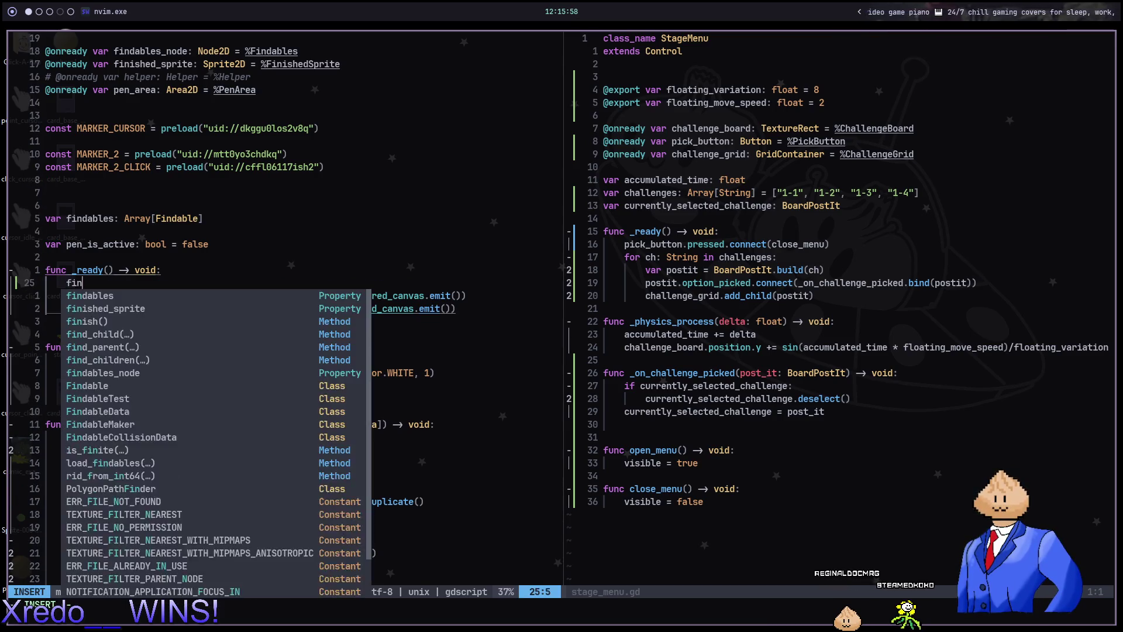
{"action": "type", "text": "ablesto"}
{"action": "key", "text": "Escape"}
{"action": "key", "text": "c"}
{"action": "key", "text": "c"}
{"action": "key", "text": "Escape"}
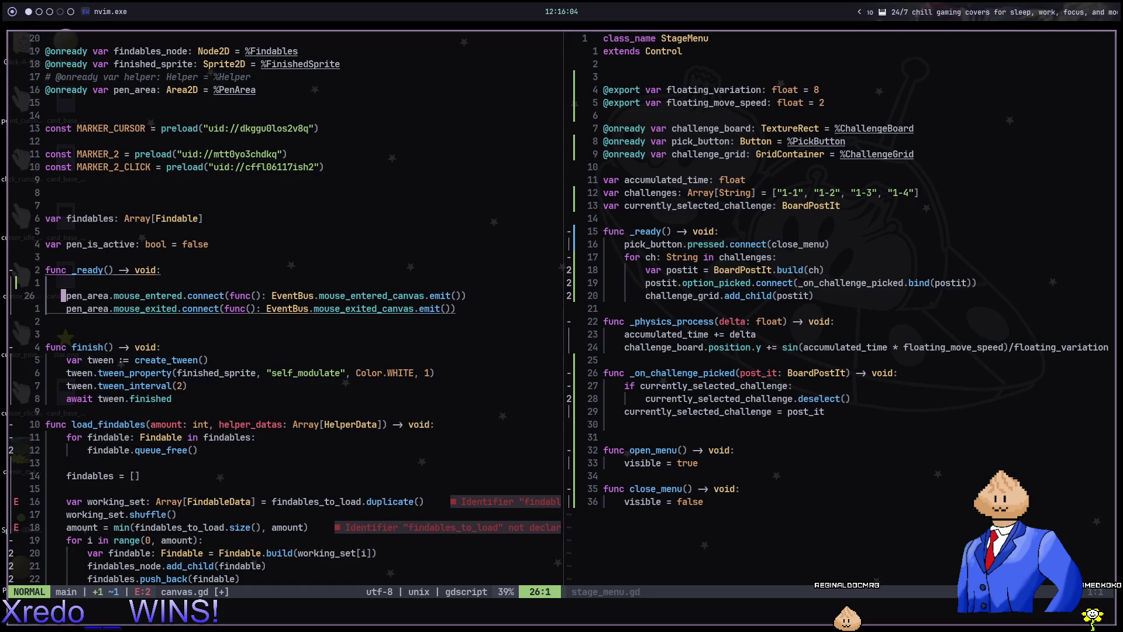
{"action": "key", "text": "d"}
{"action": "key", "text": "d"}
Open a new line above var working_set in load_findables
{"action": "key", "text": "1"}
{"action": "key", "text": "6"}
{"action": "key", "text": "j"}
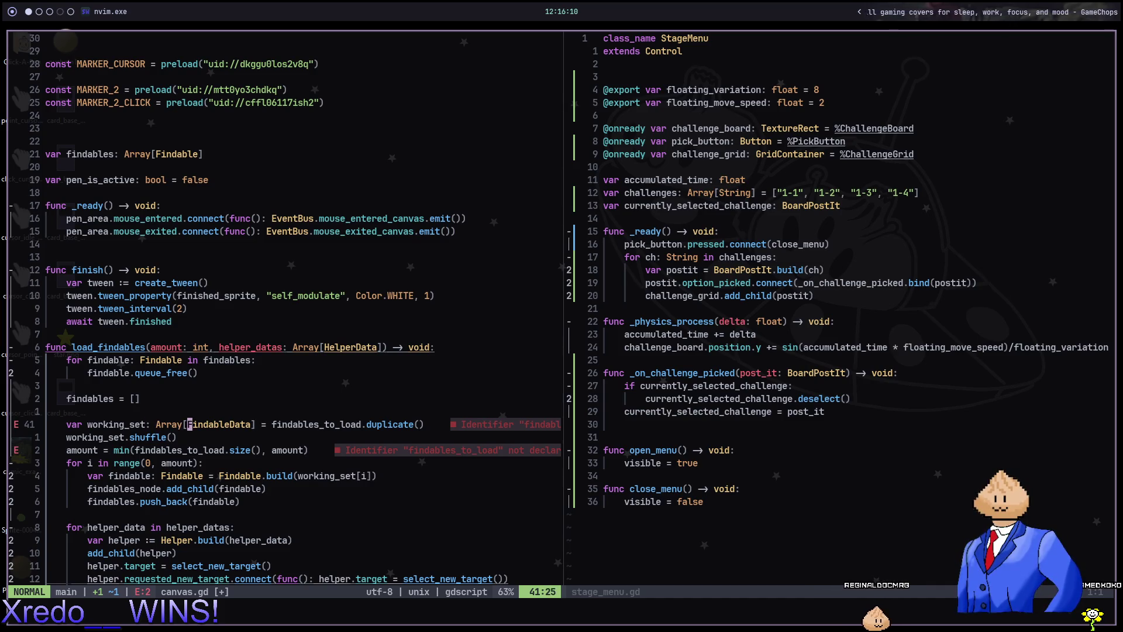
{"action": "key", "text": "O"}
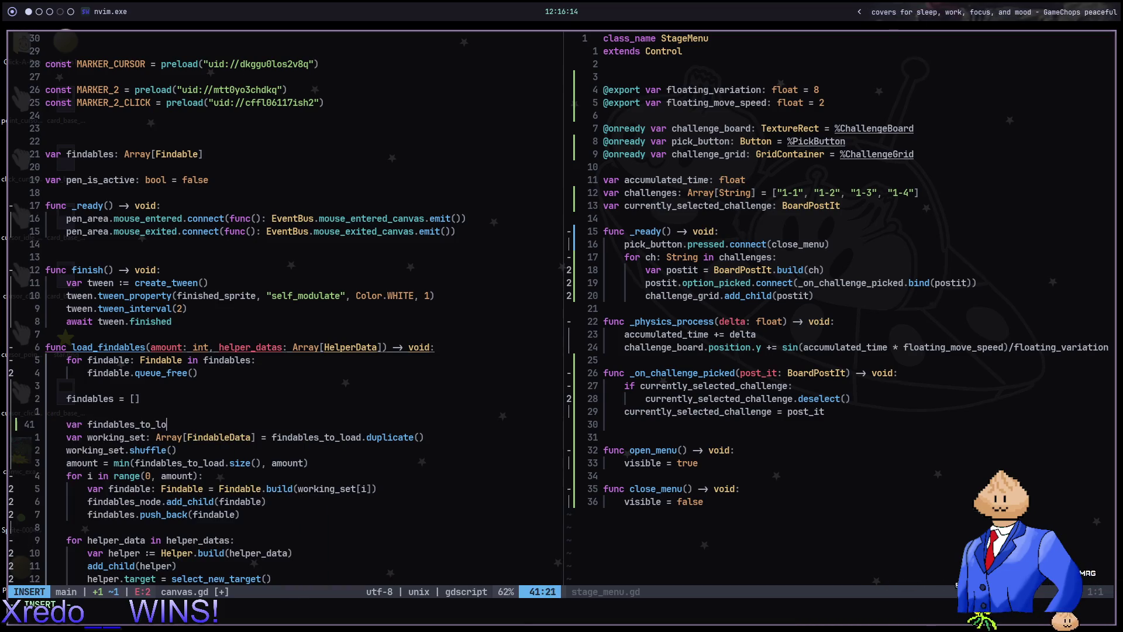
Set findables_to_load in load_findables to canvas_info.findables and save canvas.gd
{"action": "type", "text": "="}
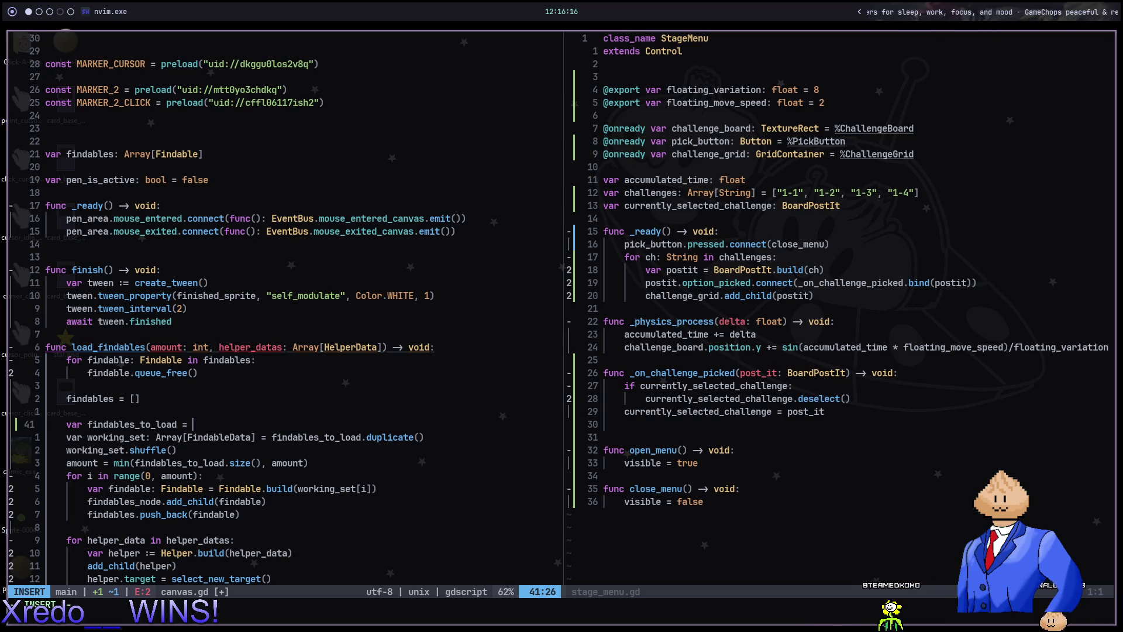
{"action": "key", "text": "Escape"}
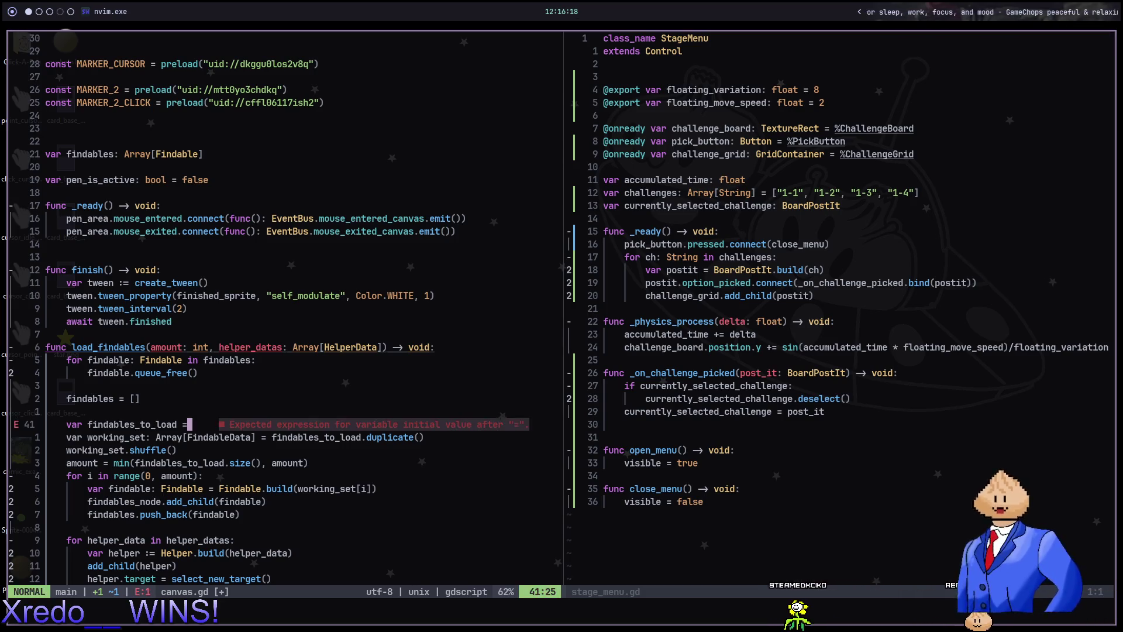
{"action": "left_click", "coordinate": [189, 282]}
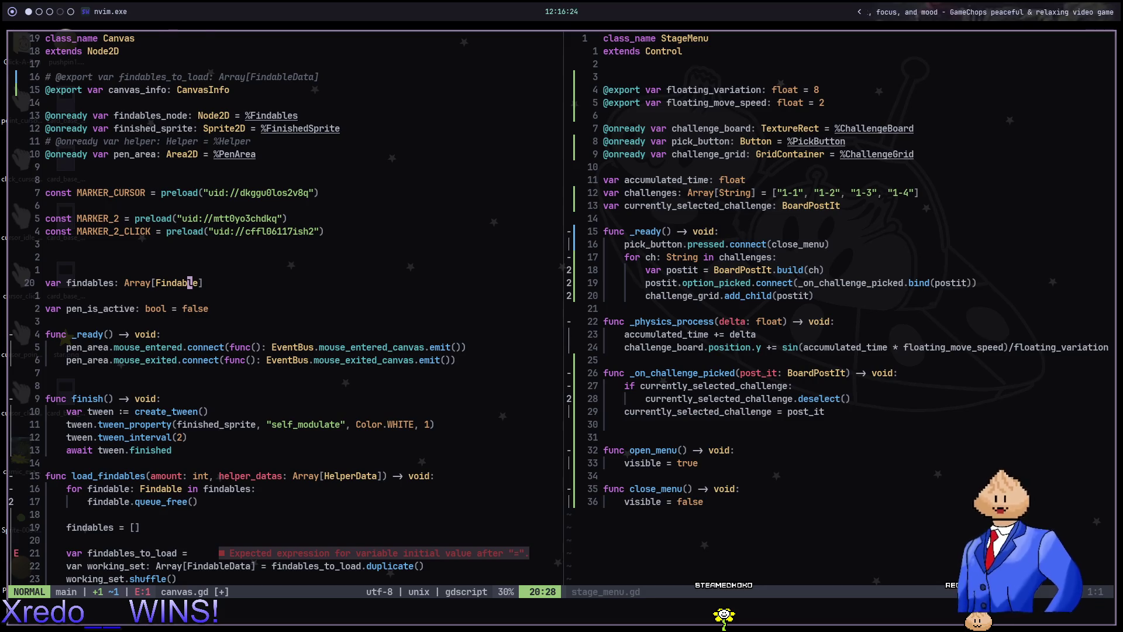
{"action": "key", "text": "ctrl+o"}
{"action": "type", "text": "Acanvas"}
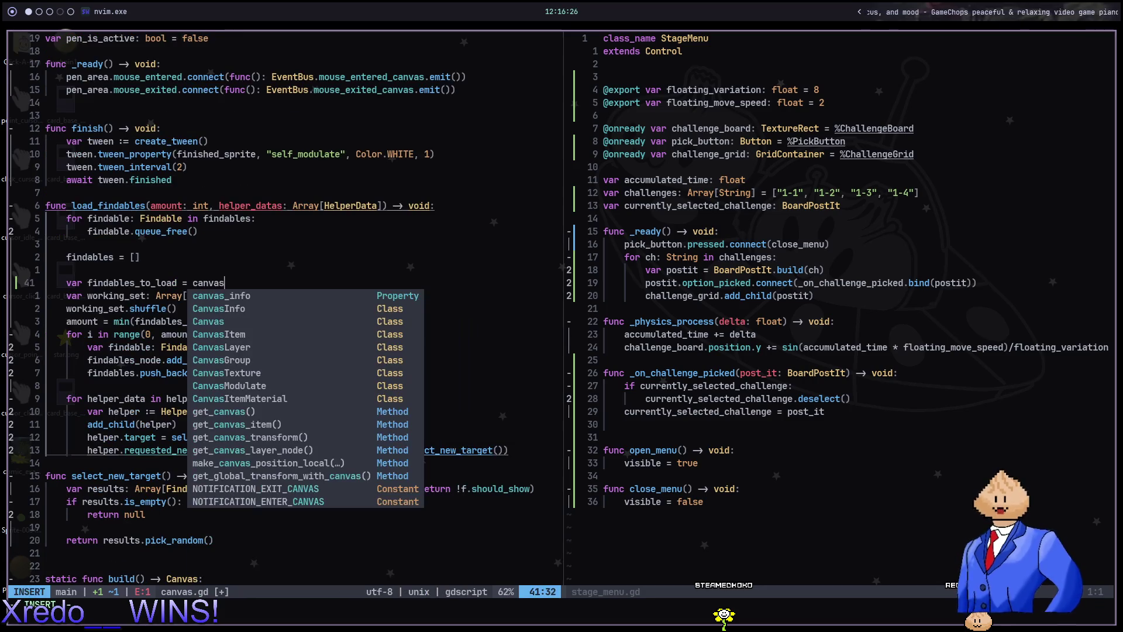
{"action": "type", "text": "_info."}
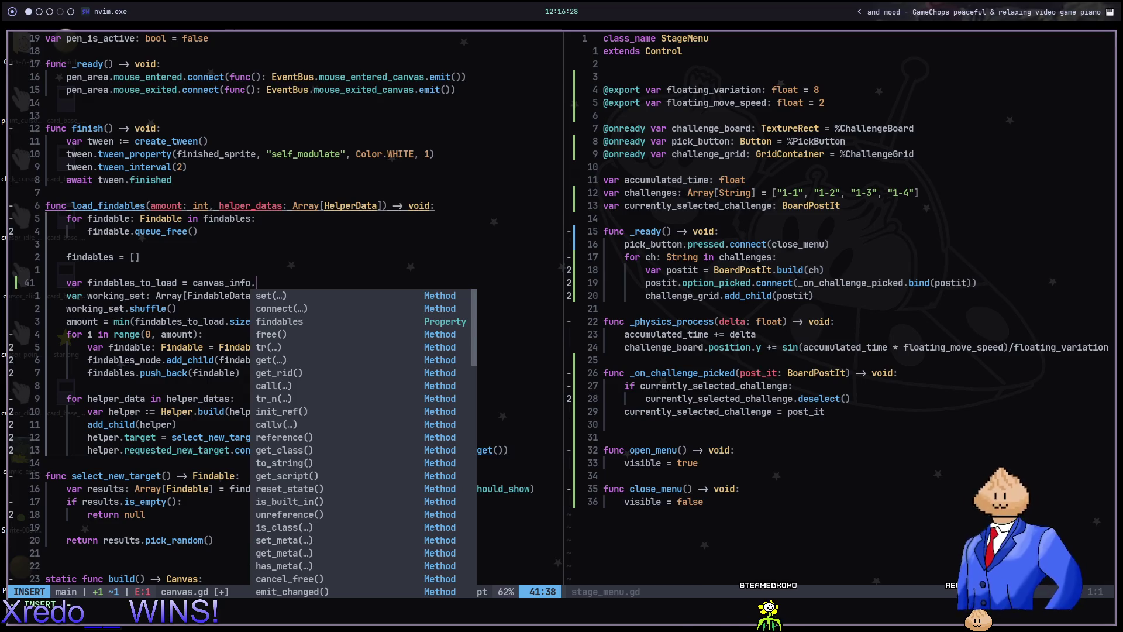
{"action": "key", "text": "ctrl+e"}
{"action": "type", "text": "findables"}
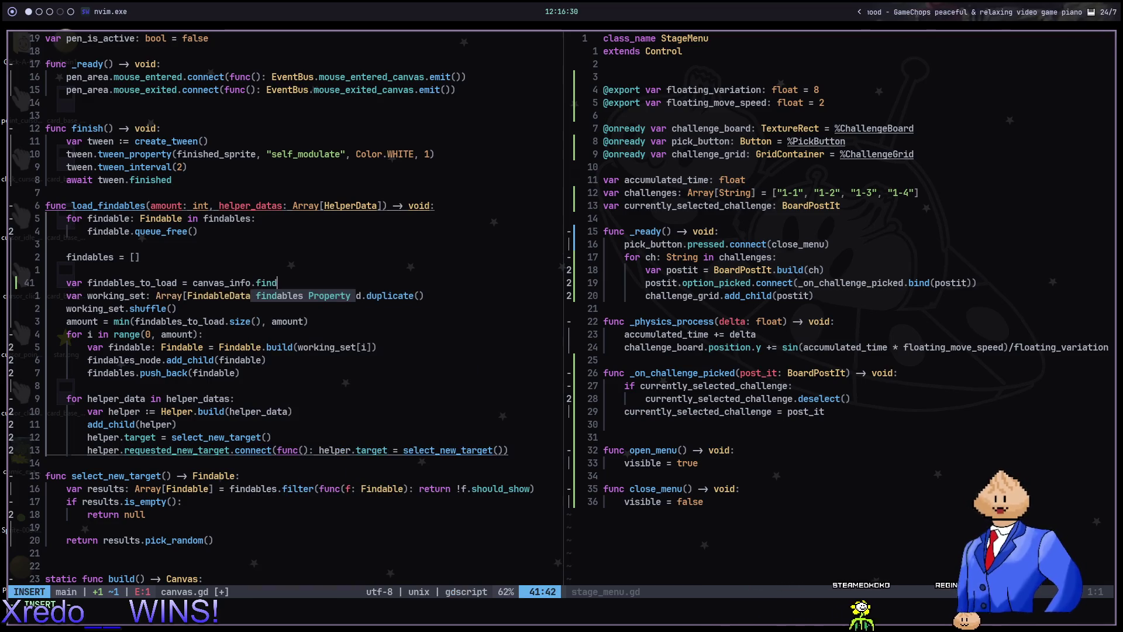
{"action": "key", "text": "Escape"}
{"action": "type", "text": ":w"}
{"action": "key", "text": "Return"}
Type findables_to_load as Array[FindableData] and save again
{"action": "type", "text": "Bhi: Array["}
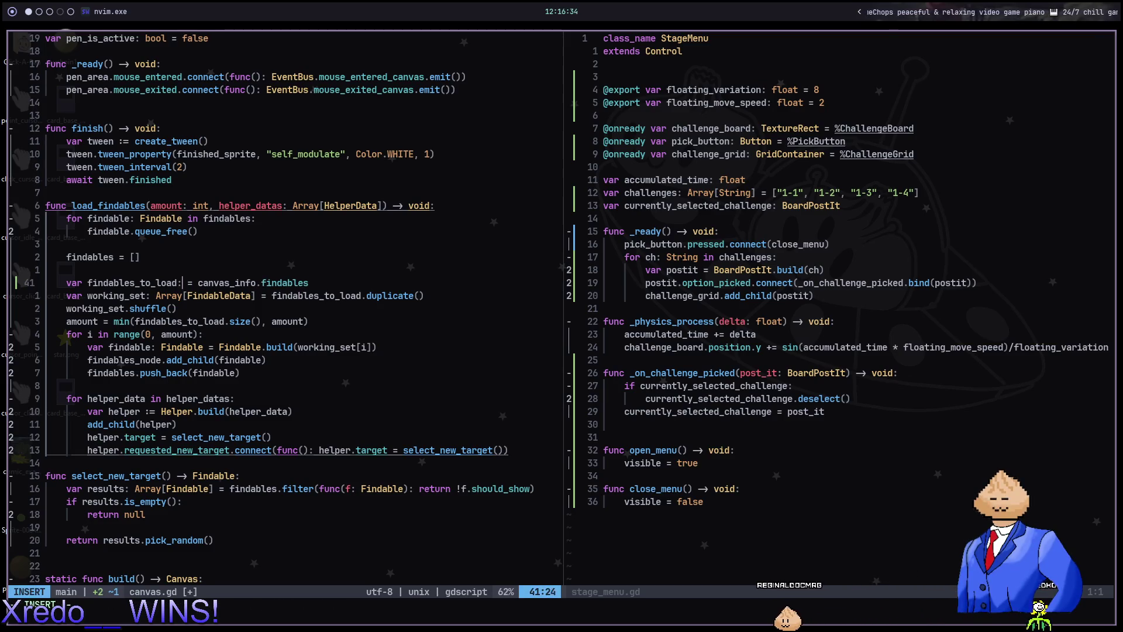
{"action": "type", "text": "Findable"}
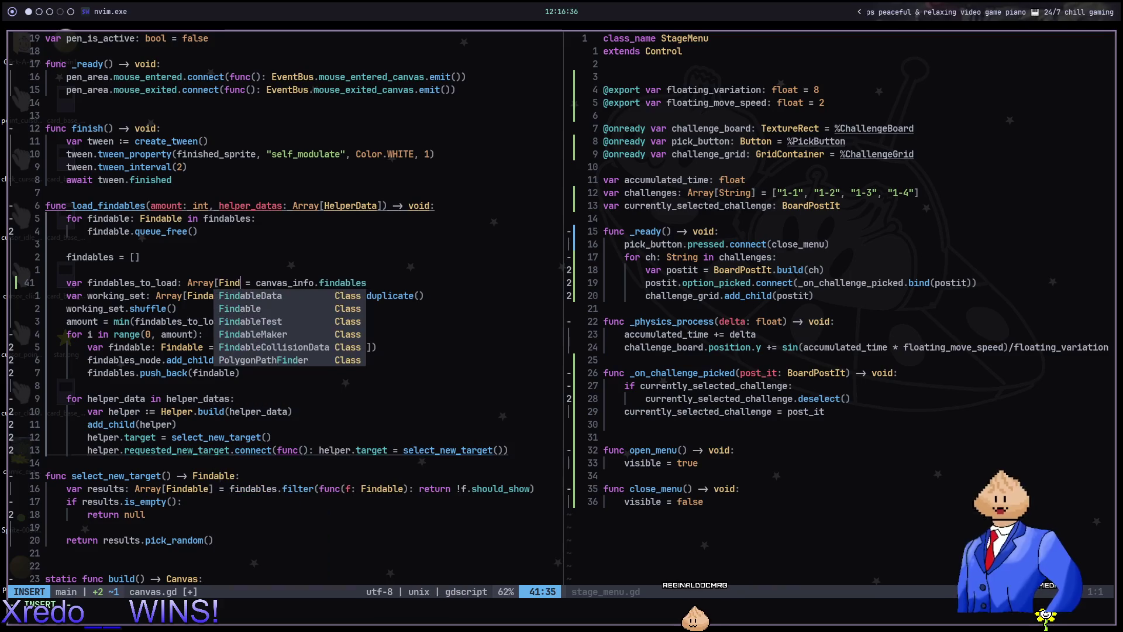
{"action": "type", "text": "Data]"}
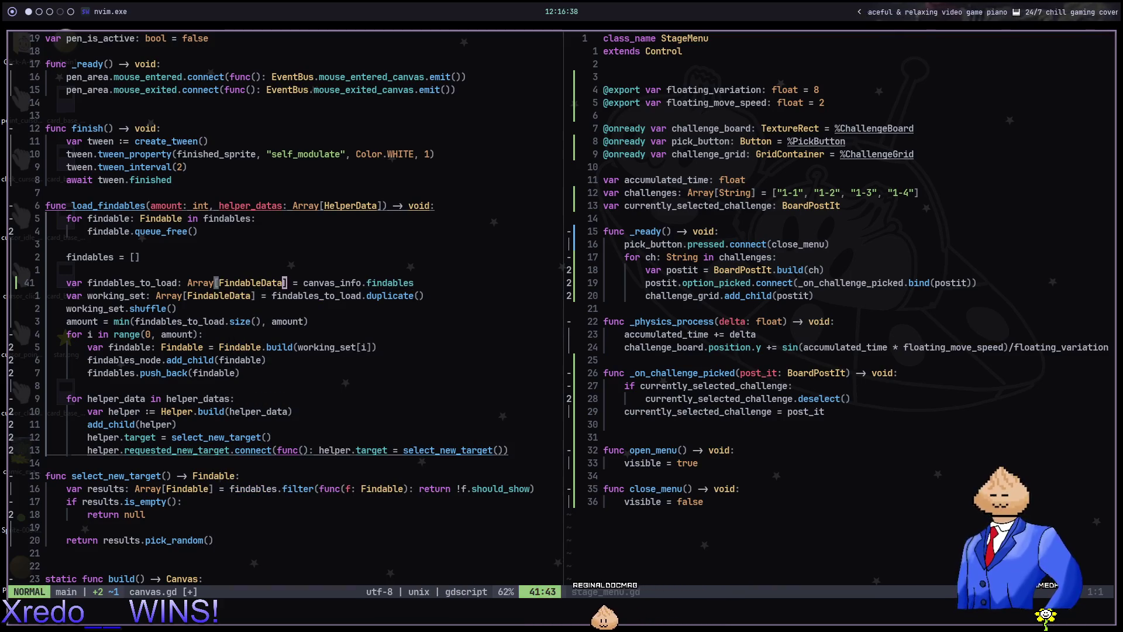
{"action": "key", "text": "Escape"}
{"action": "type", "text": "j:w"}
{"action": "key", "text": "Return"}
{"action": "key", "text": "alt+3"}
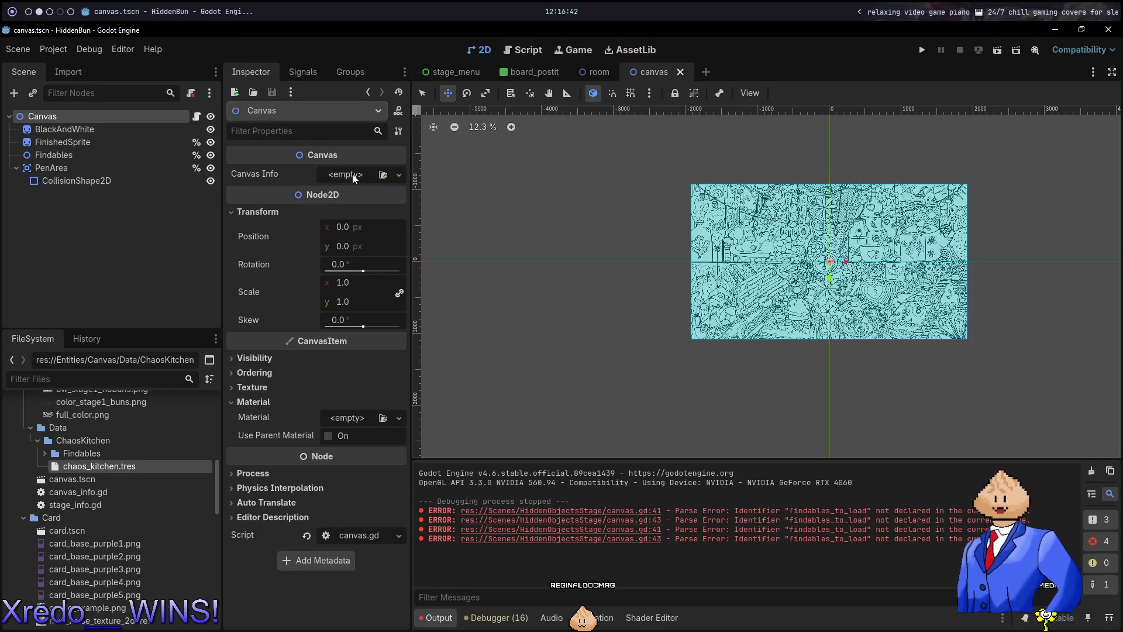
Load chaos_kitchen.tres as the Canvas Info, then test the game from stage_menu via the Stout stage
{"action": "left_click", "coordinate": [381, 175]}
{"action": "double_click", "coordinate": [380, 172]}
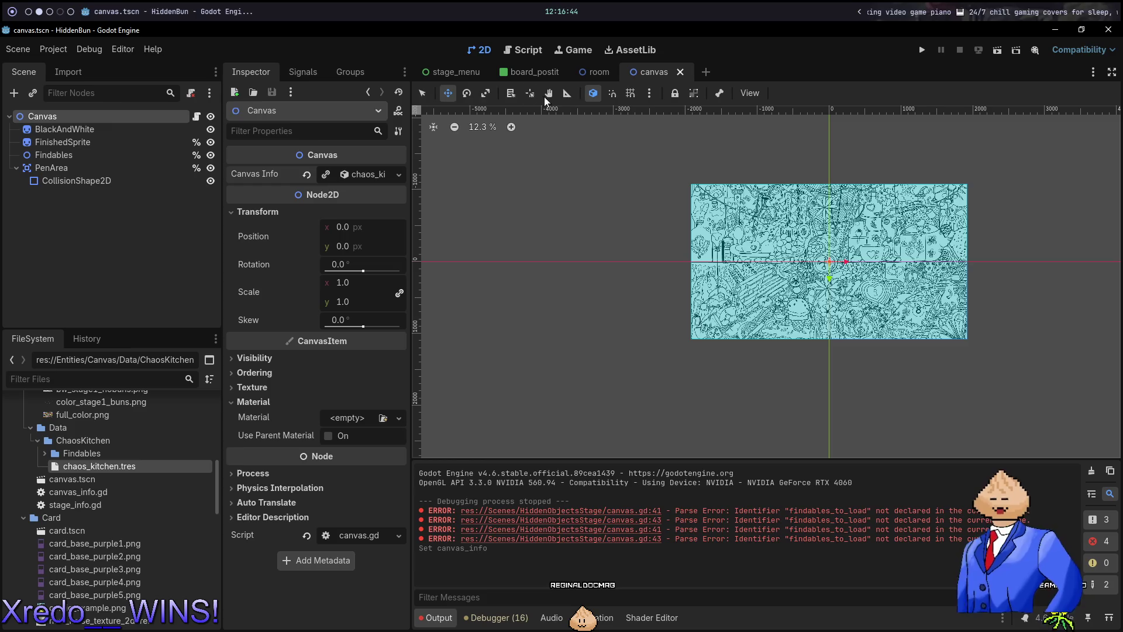
{"action": "left_click", "coordinate": [446, 75]}
{"action": "key", "text": "F5"}
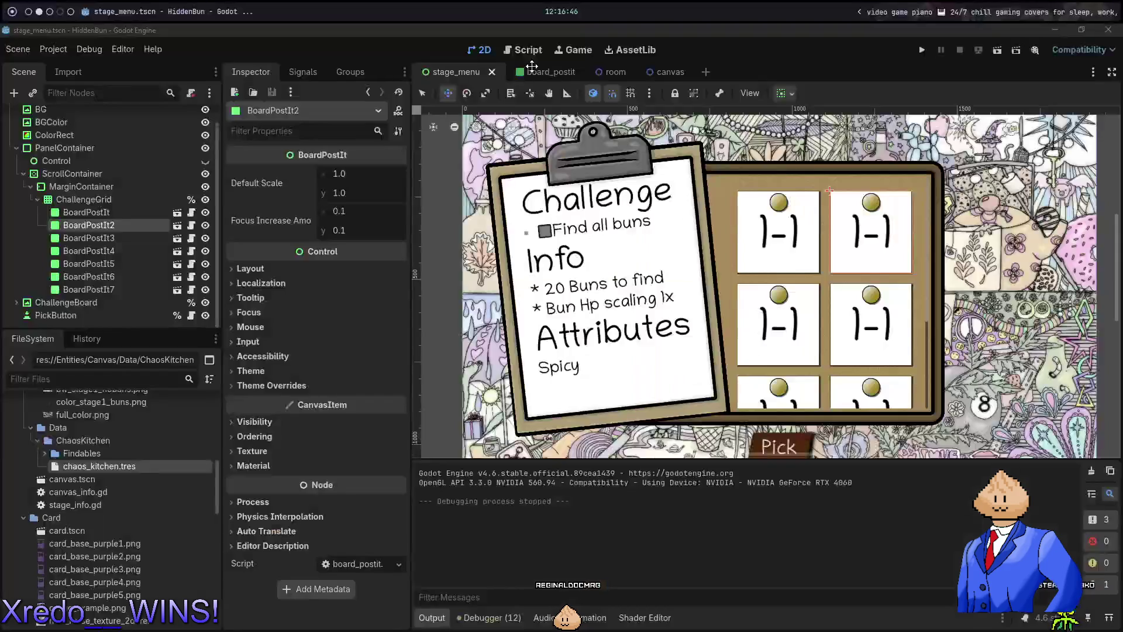
{"action": "key", "text": "F5"}
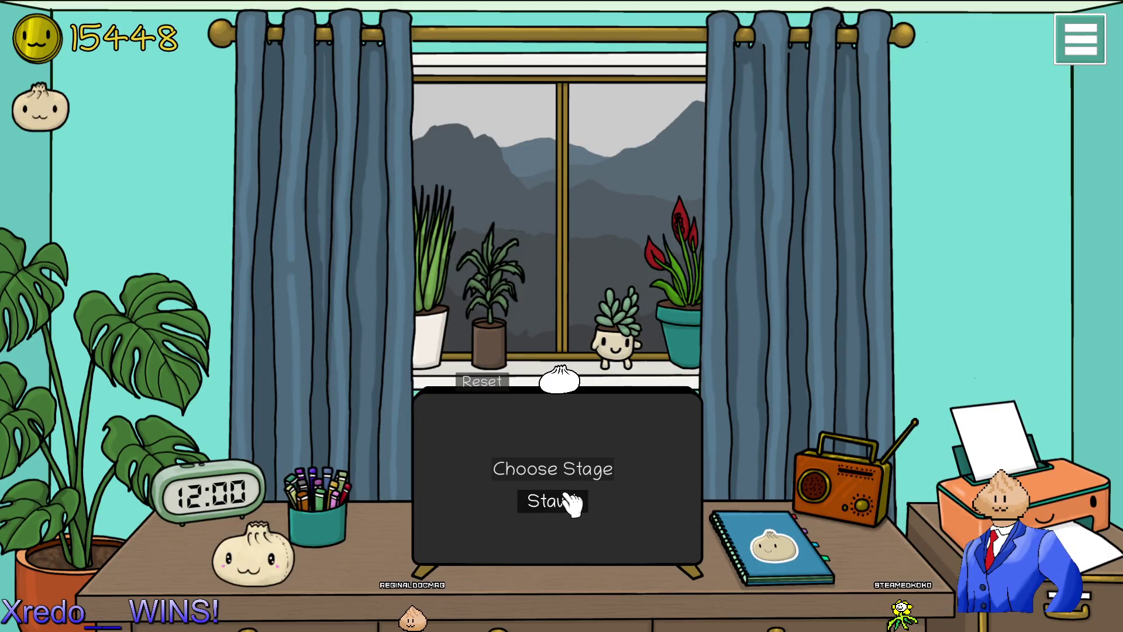
{"action": "left_click", "coordinate": [572, 501]}
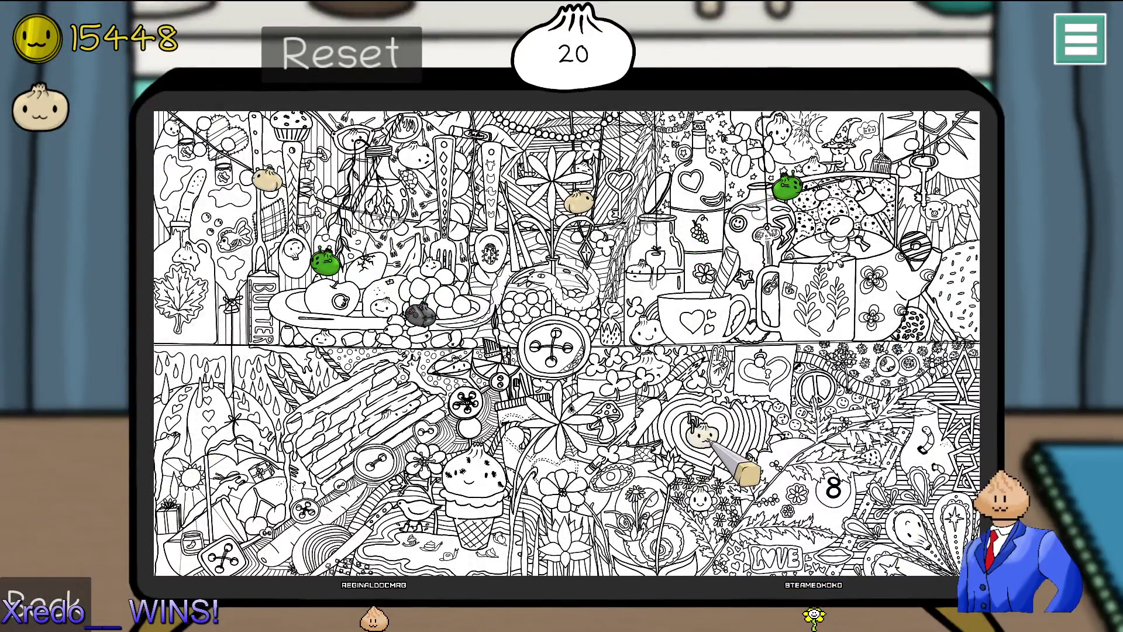
{"action": "key", "text": "F8"}
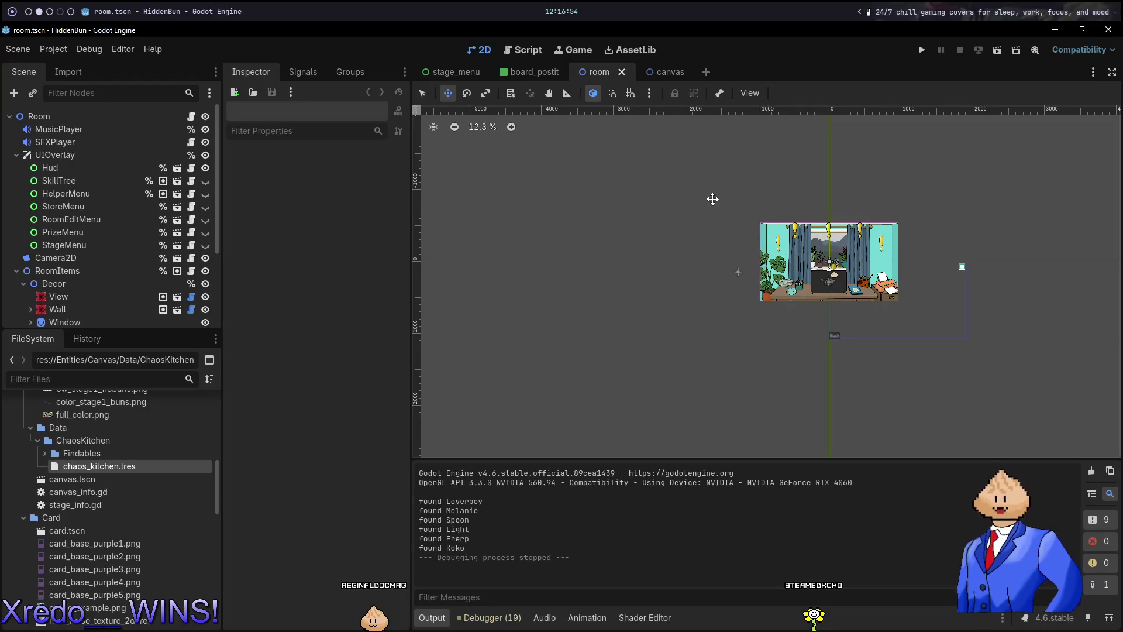
Run the canvas scene on its own, then stop it
{"action": "left_click", "coordinate": [670, 71]}
{"action": "key", "text": "F5"}
{"action": "key", "text": "F8"}
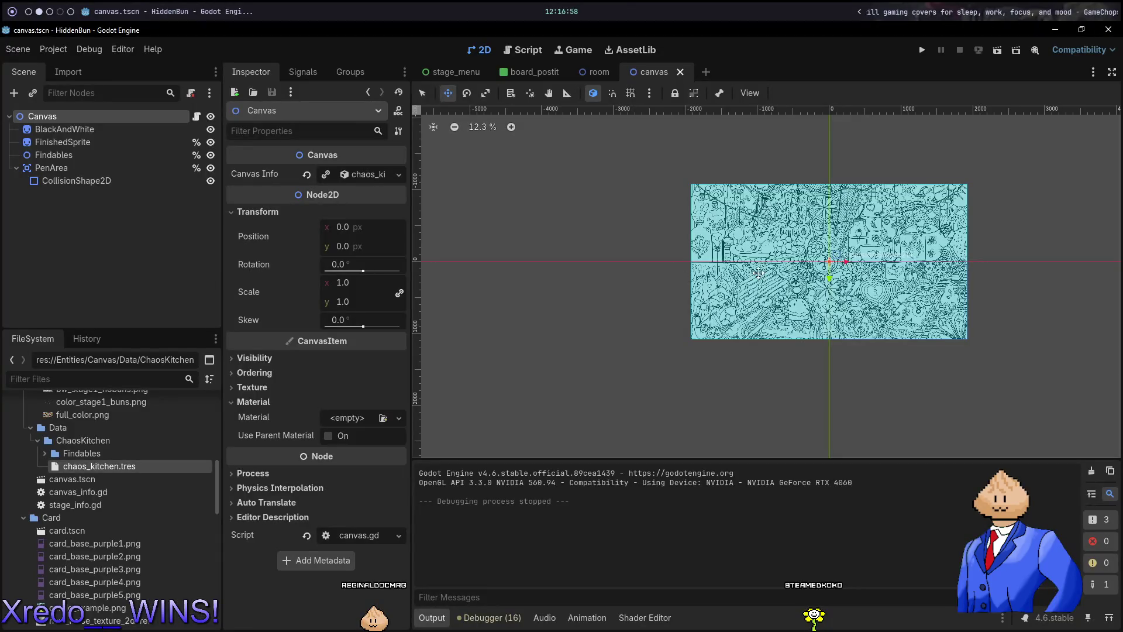
{"action": "key", "text": "alt+Tab"}
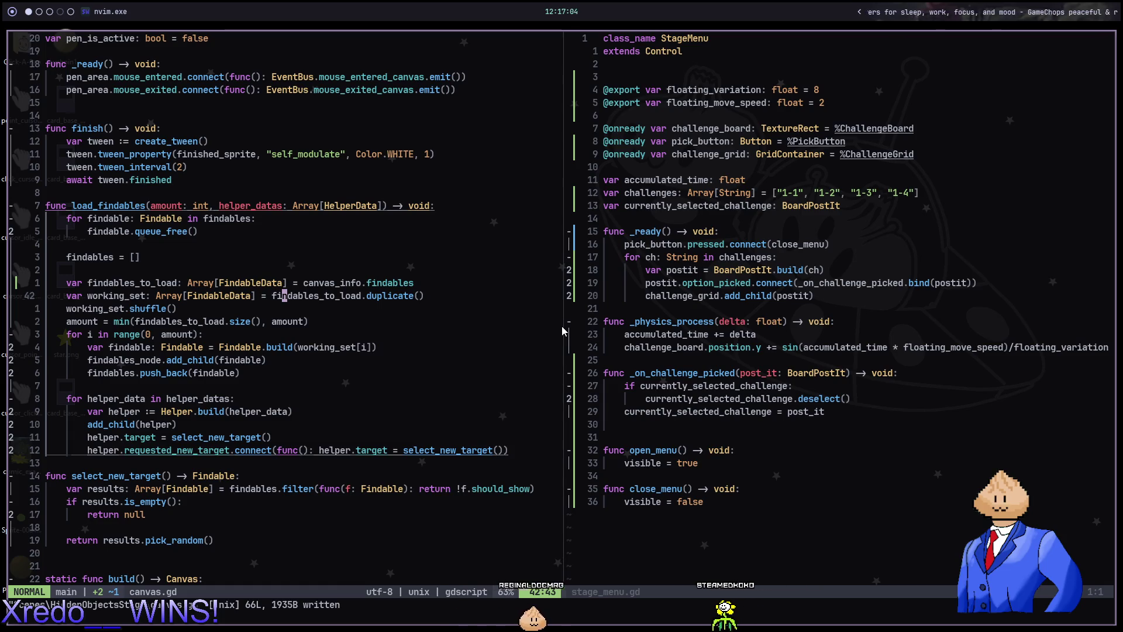
{"action": "key", "text": "j"}
{"action": "key", "text": "j"}
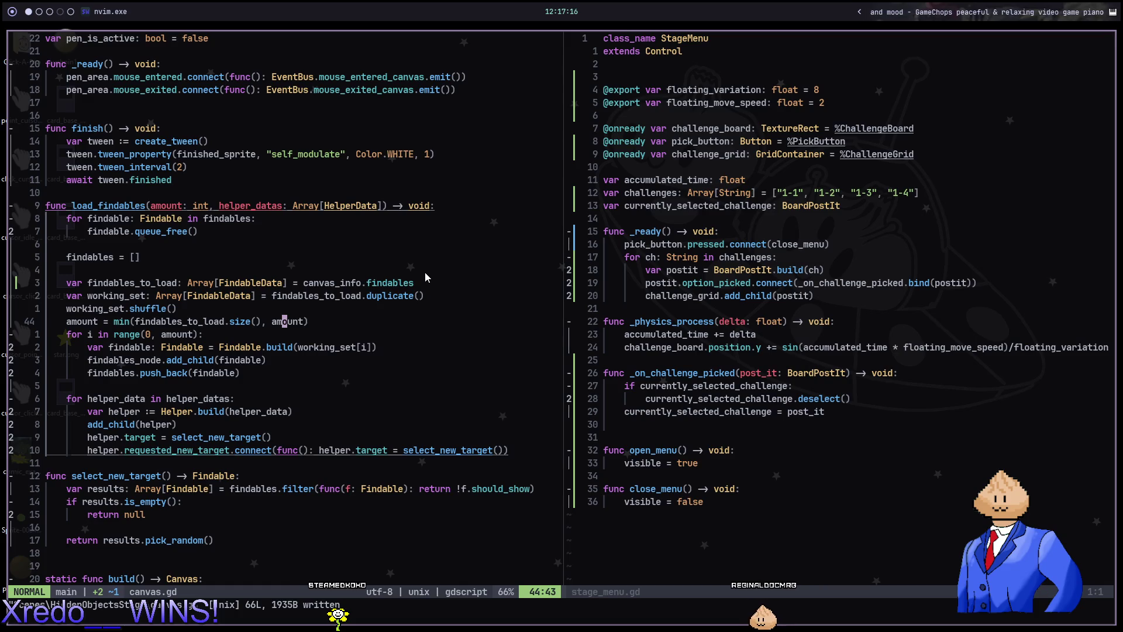
{"action": "key", "text": "super+2"}
{"action": "key", "text": "super+1"}
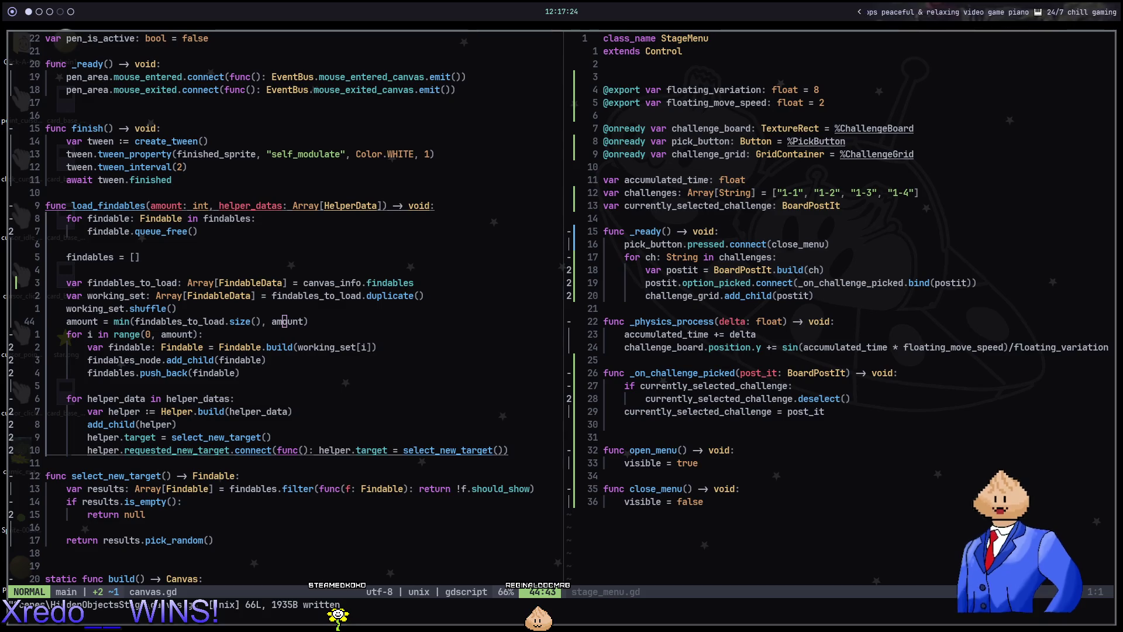
{"action": "key", "text": "super+5"}
Search Chrome for 'godot add camera if current scene is root' and expand the AI overview code
{"action": "key", "text": "ctrl+t"}
{"action": "type", "text": "g"}
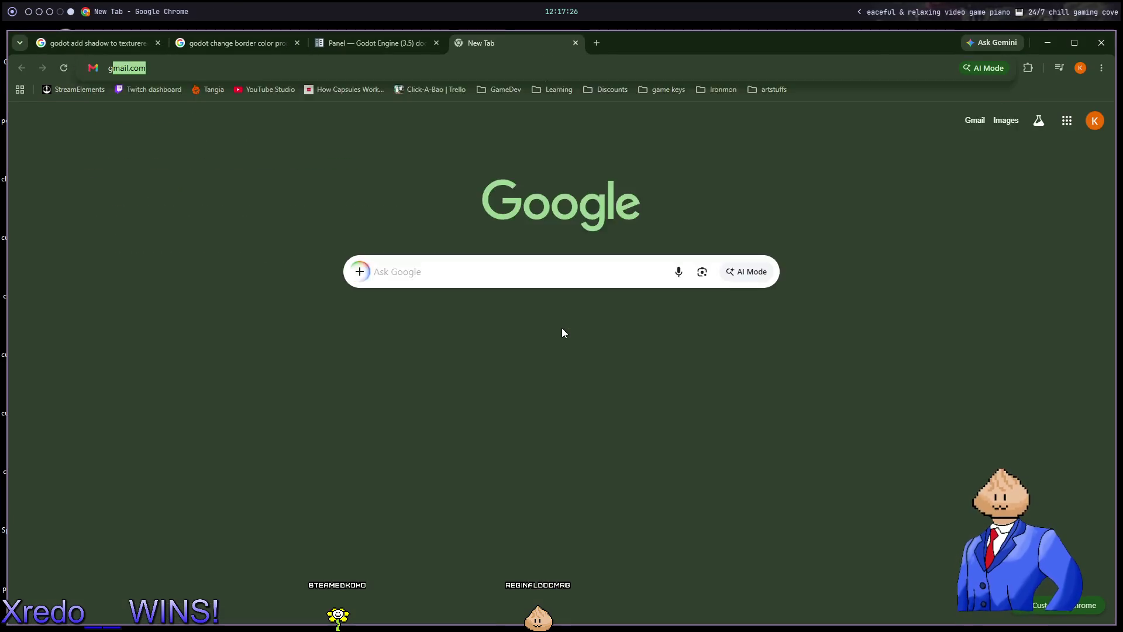
{"action": "type", "text": "odot add camera is"}
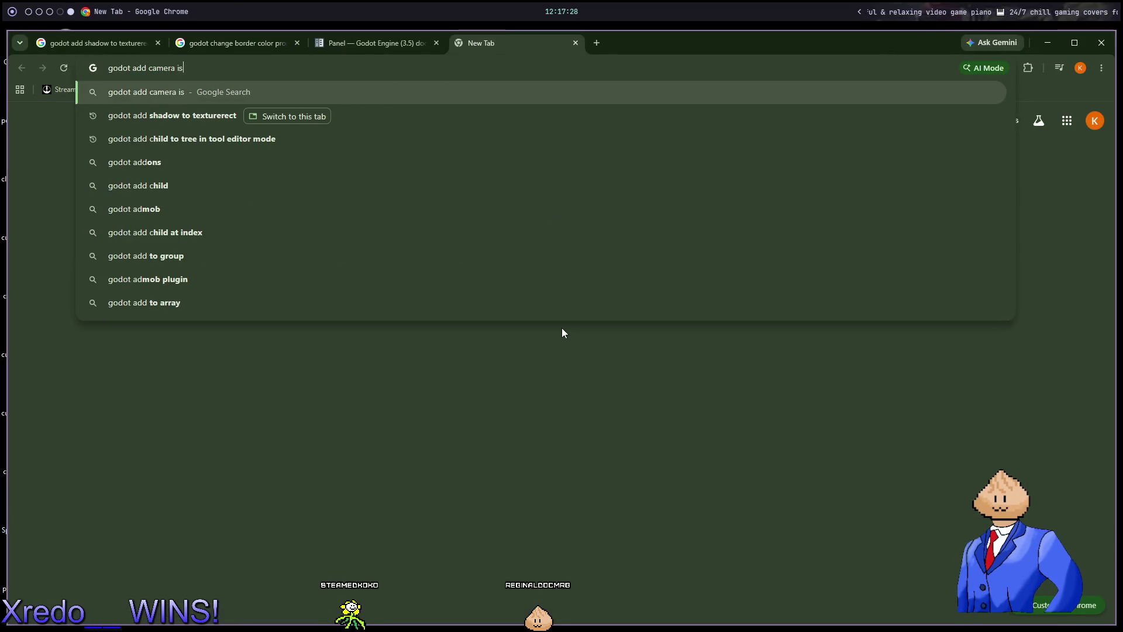
{"action": "key", "text": "BackSpace"}
{"action": "type", "text": "f "}
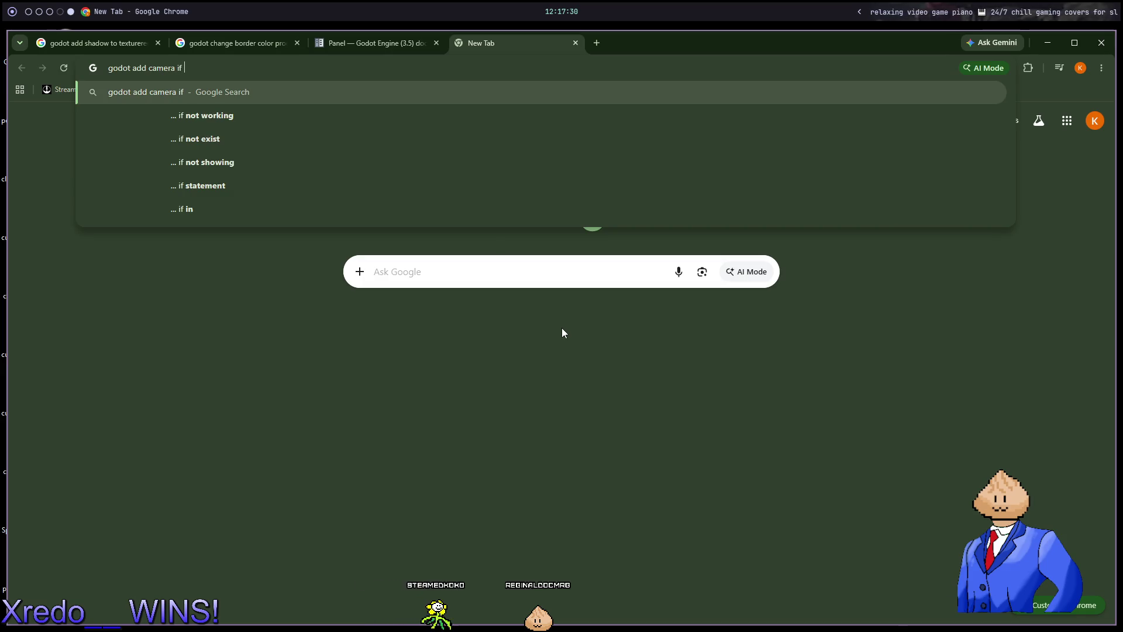
{"action": "type", "text": "s"}
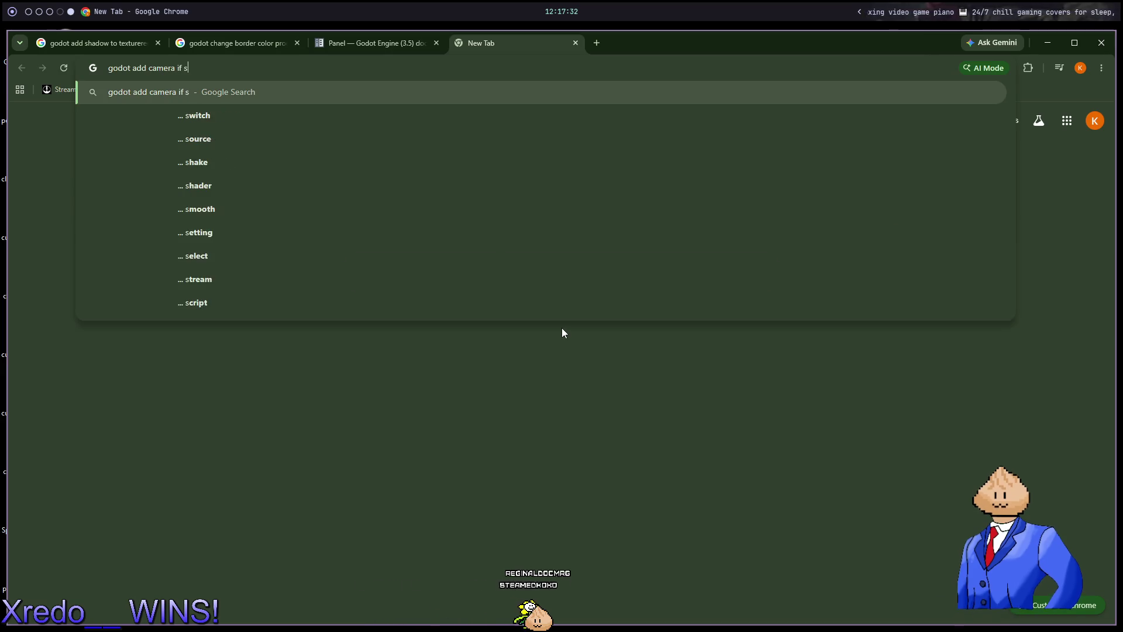
{"action": "type", "text": "cene"}
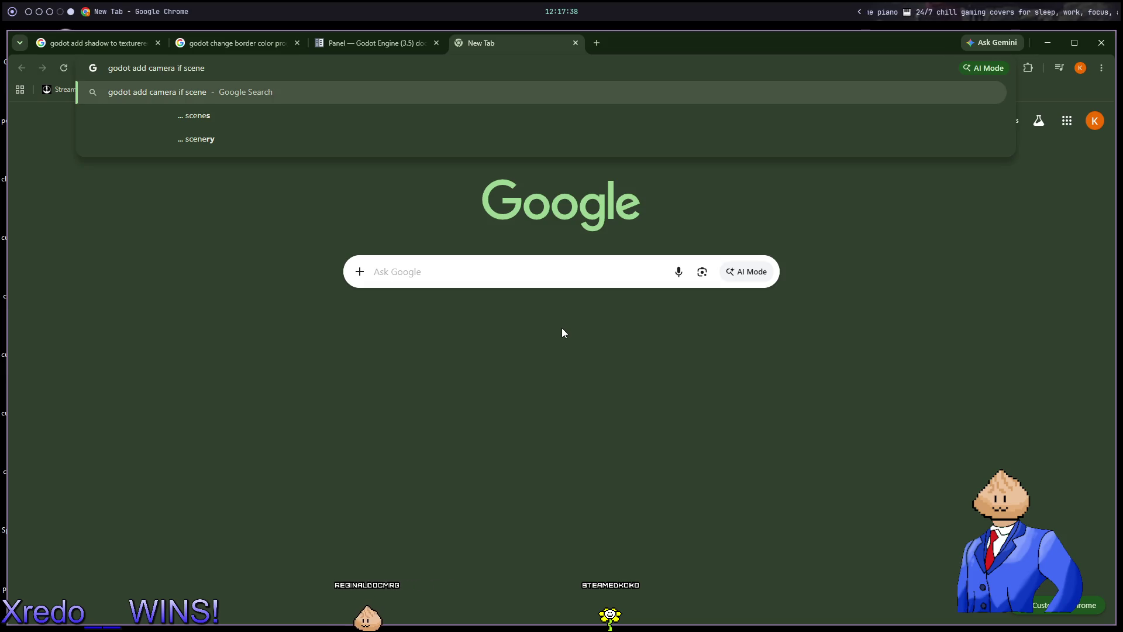
{"action": "key", "text": "BackSpace"}
{"action": "key", "text": "BackSpace"}
{"action": "key", "text": "BackSpace"}
{"action": "type", "text": "current sce"}
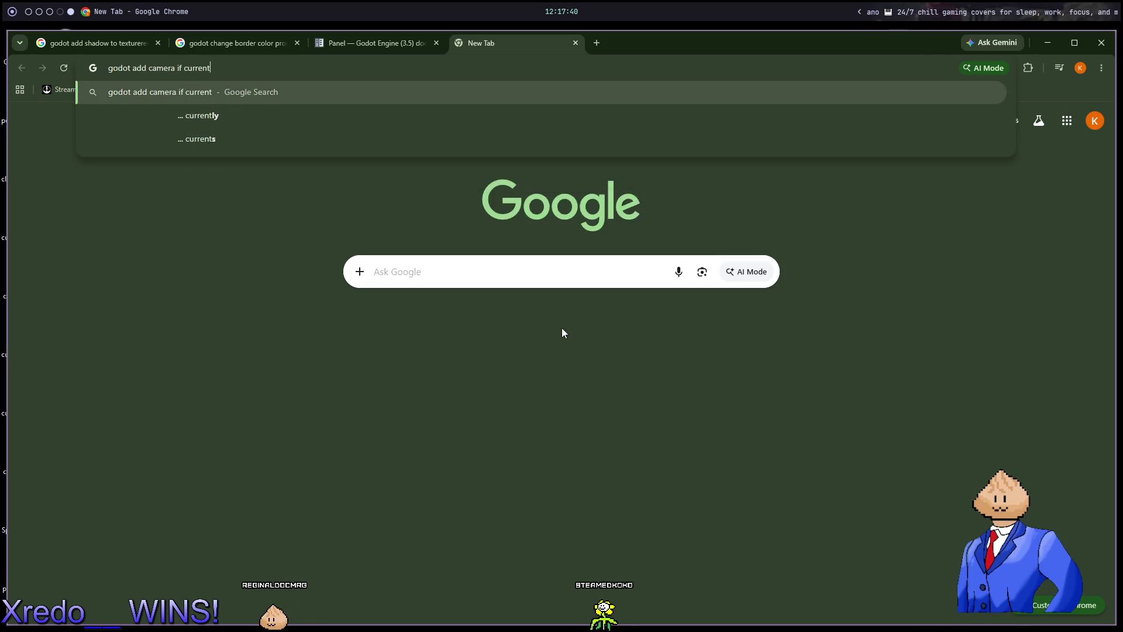
{"action": "type", "text": "ne is root"}
{"action": "key", "text": "Return"}
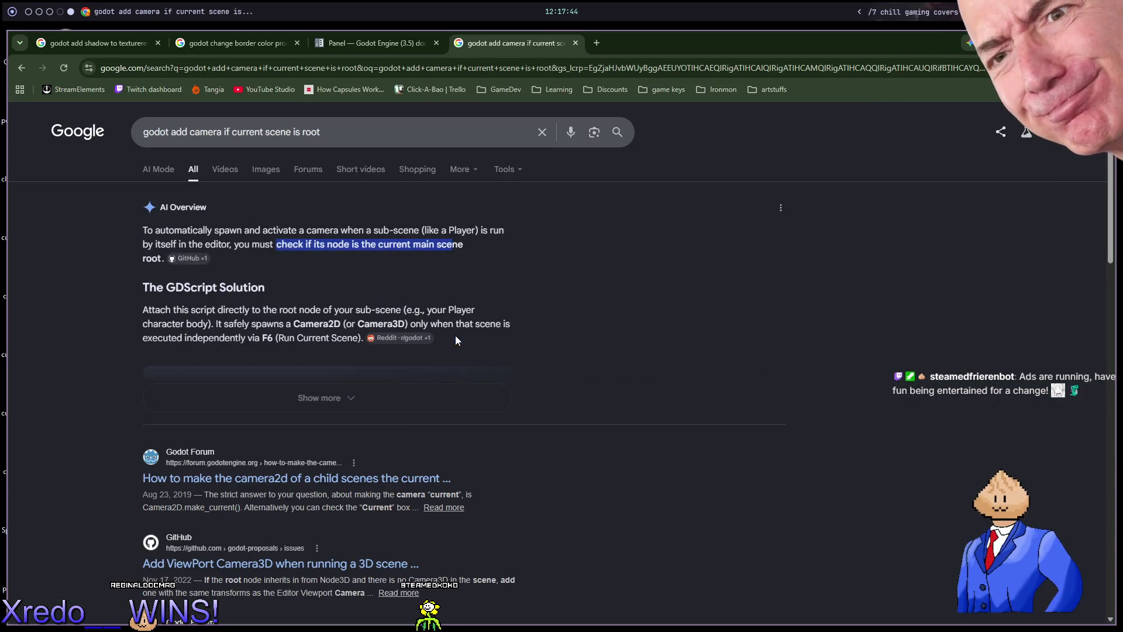
{"action": "left_click", "coordinate": [484, 409]}
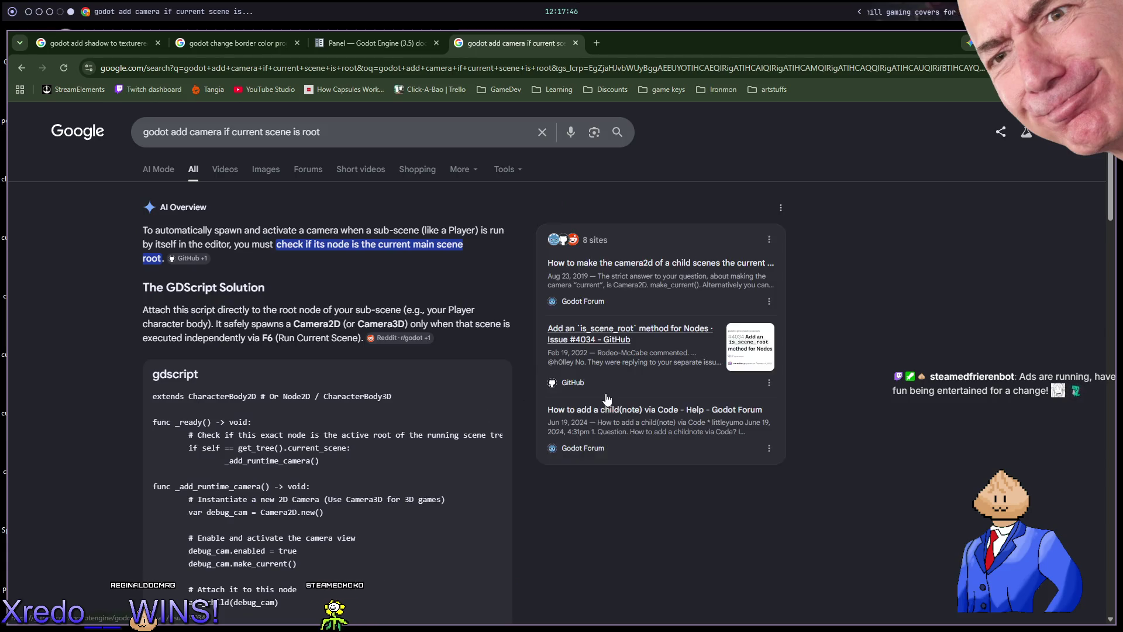
{"action": "scroll", "coordinate": [602, 395], "scroll_direction": "down", "scroll_amount": 2}
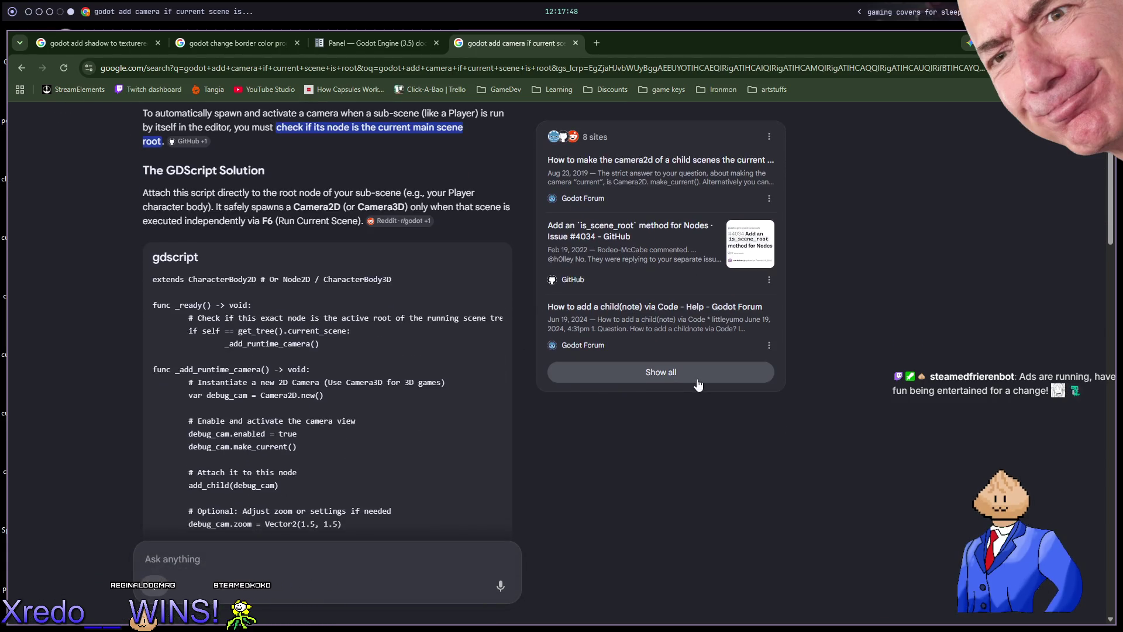
{"action": "key", "text": "alt+Tab"}
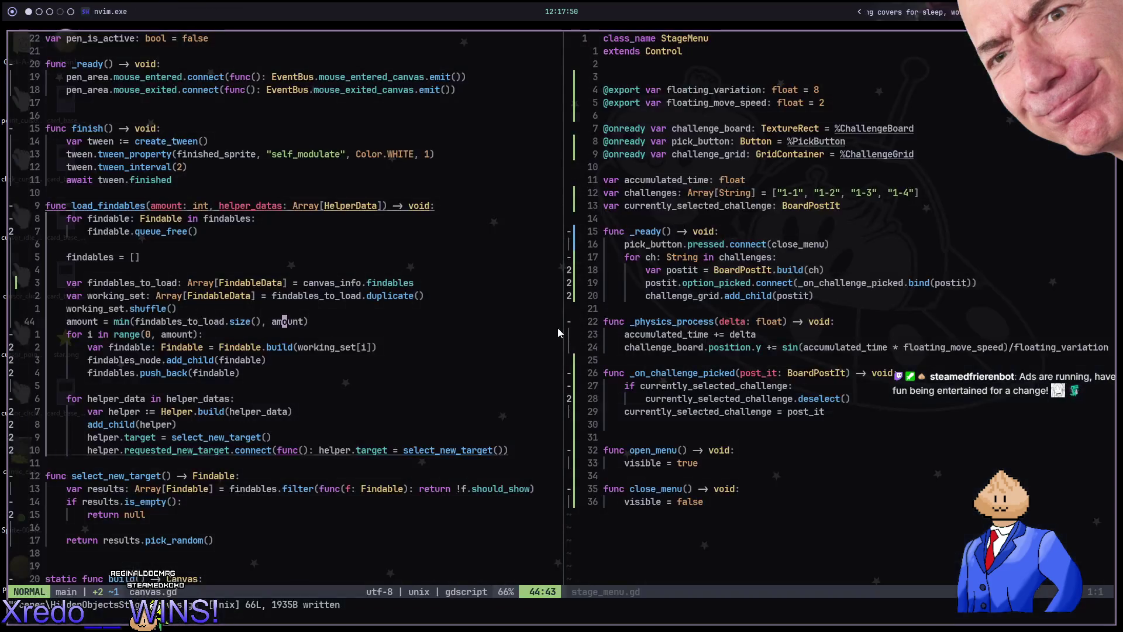
Add `if self == get_tree().root:` printing 'root bb root' to _ready, then run the game
{"action": "type", "text": "18k"}
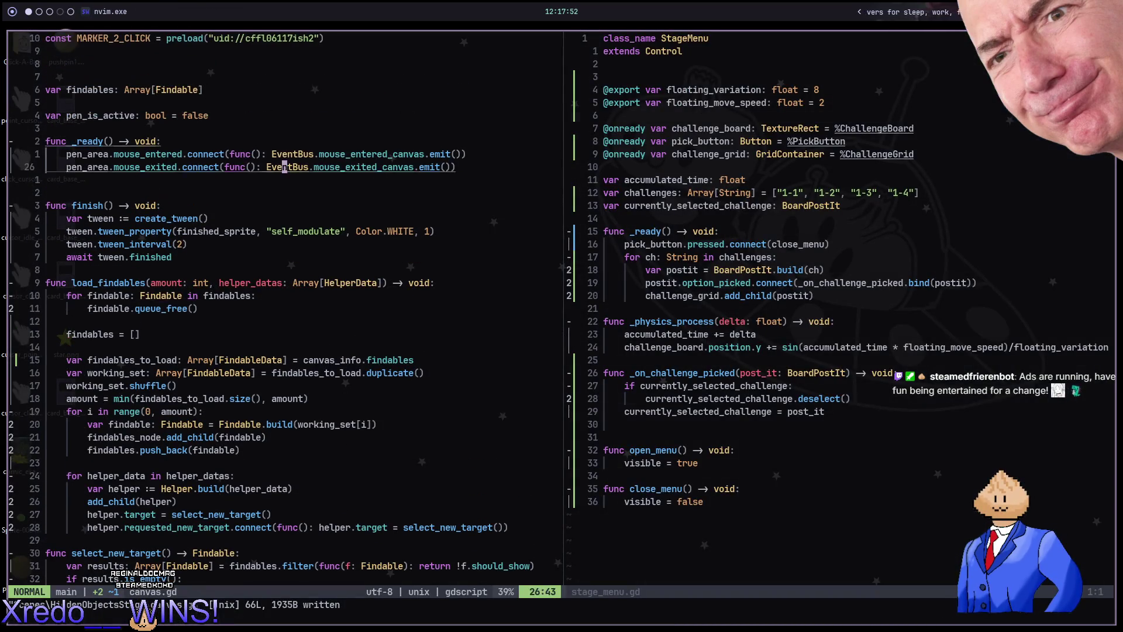
{"action": "type", "text": "oi"}
{"action": "type", "text": "elf"}
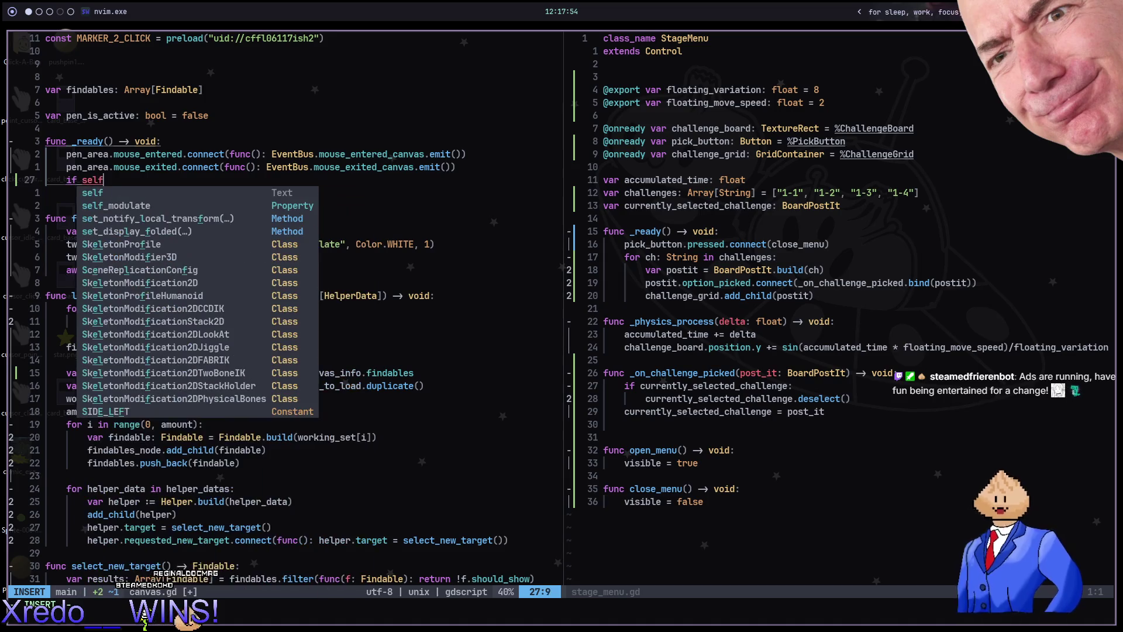
{"action": "type", "text": " =="}
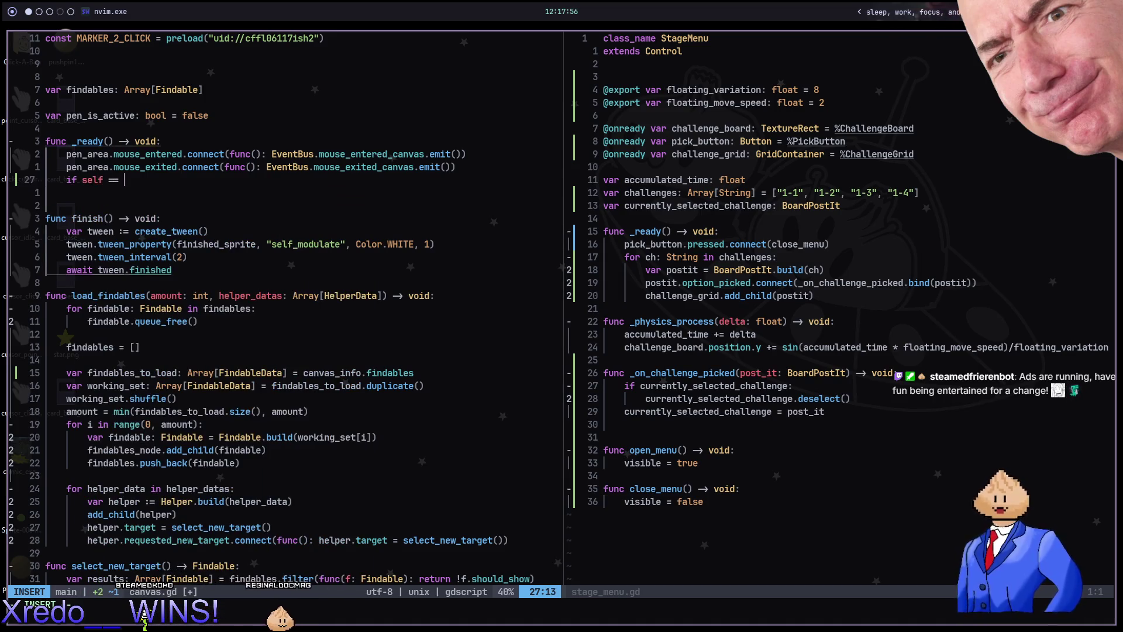
{"action": "type", "text": " get_tree().root"}
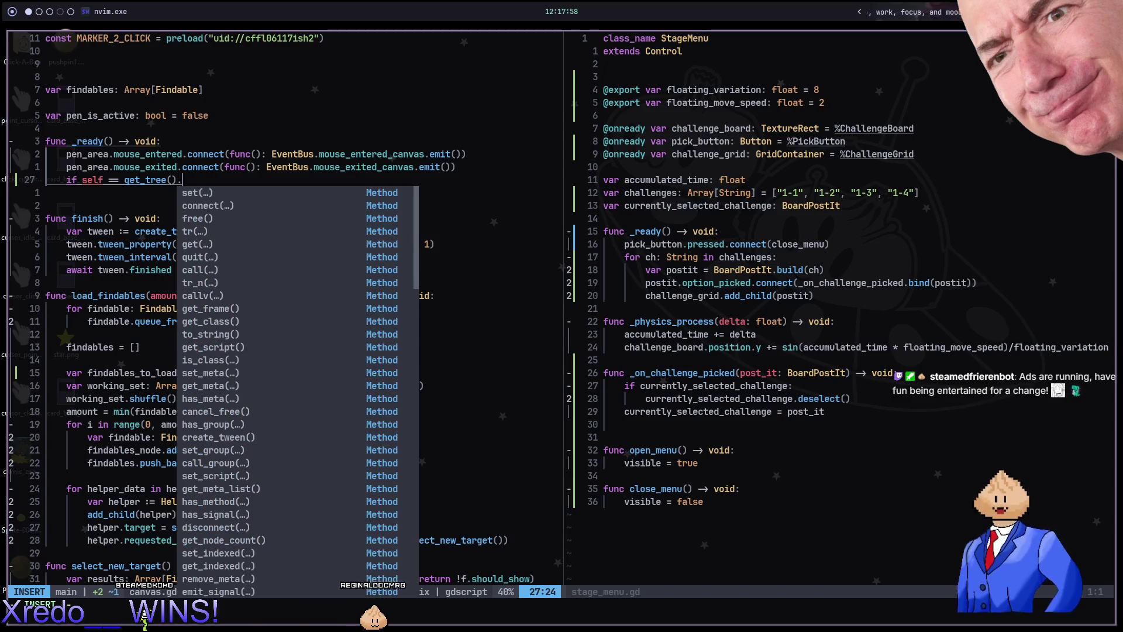
{"action": "key", "text": "Escape"}
{"action": "type", "text": "A:"}
{"action": "key", "text": "Return"}
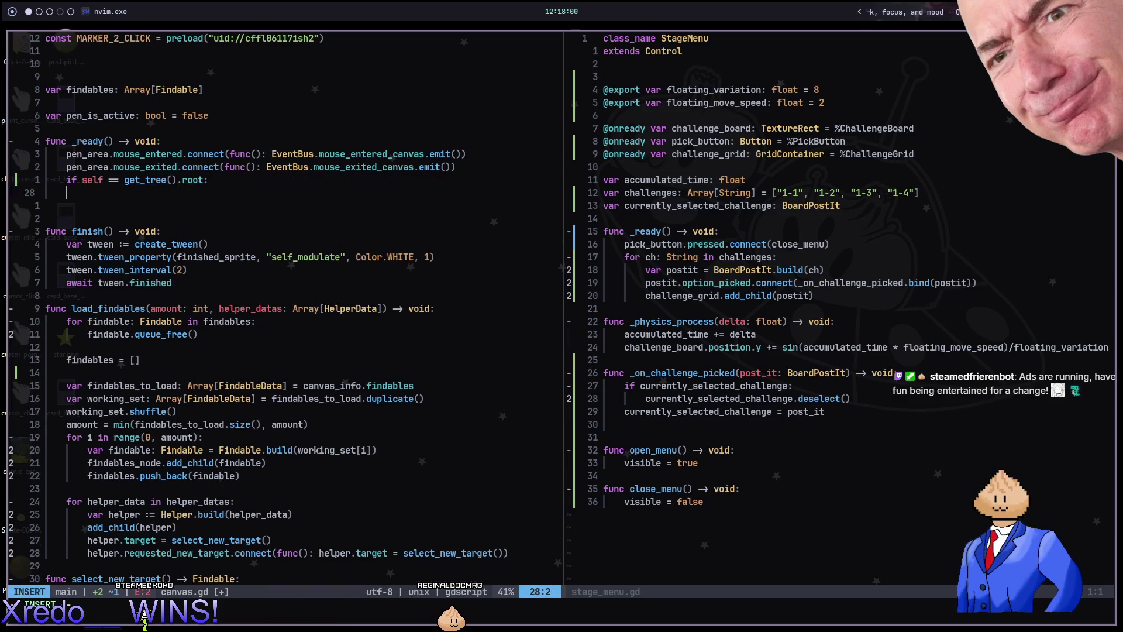
{"action": "type", "text": "print('root b"}
{"action": "key", "text": "Escape"}
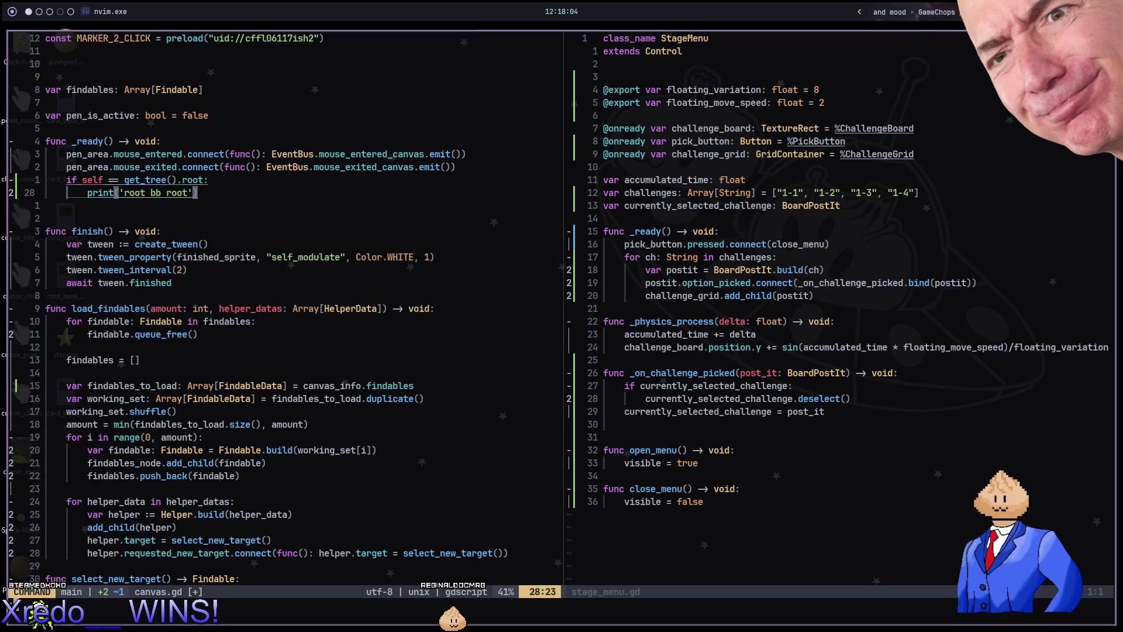
{"action": "key", "text": "alt+Tab"}
{"action": "key", "text": "F5"}
After rechecking the browser answer, change the check to get_tree().current_scene and test-run the game
{"action": "key", "text": "alt+Tab"}
{"action": "key", "text": "alt+Tab"}
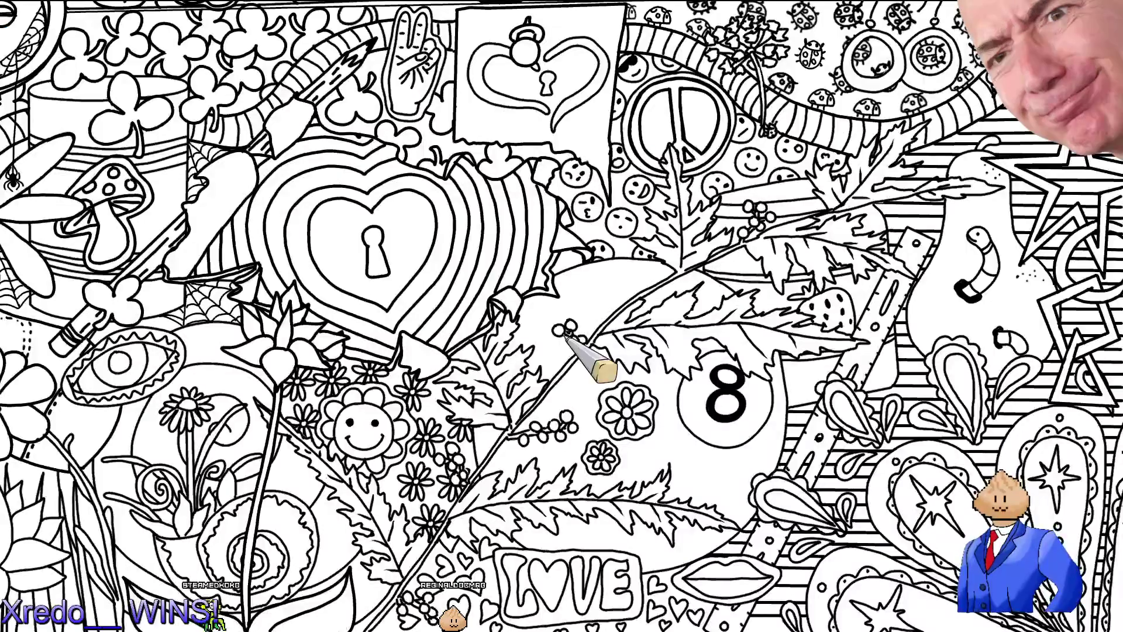
{"action": "key", "text": "alt+Tab"}
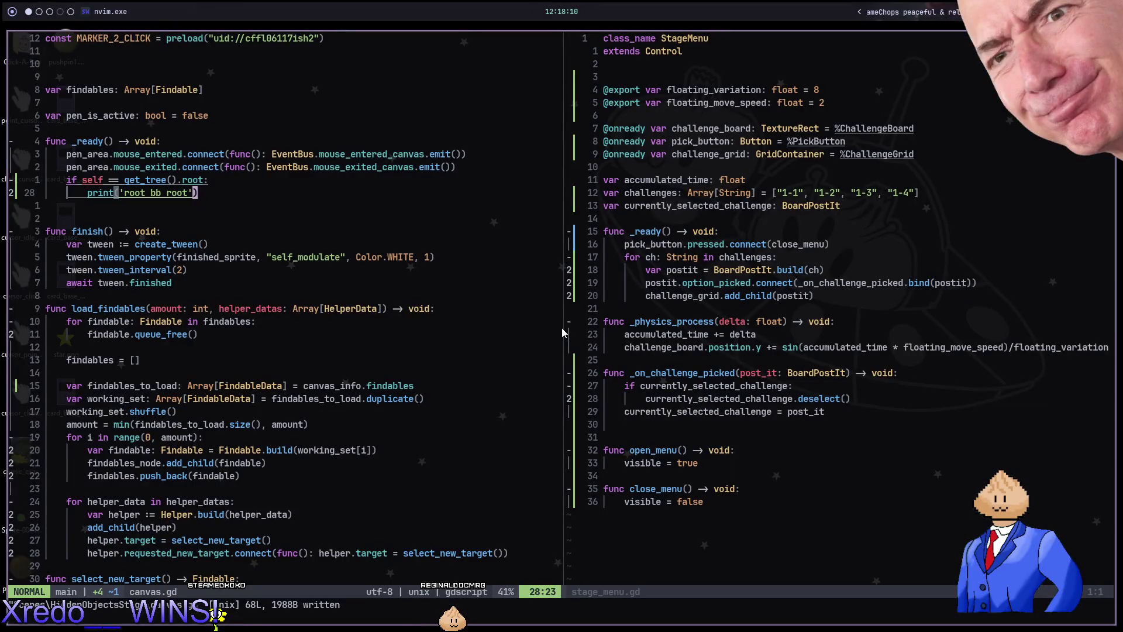
{"action": "key", "text": "alt+Tab"}
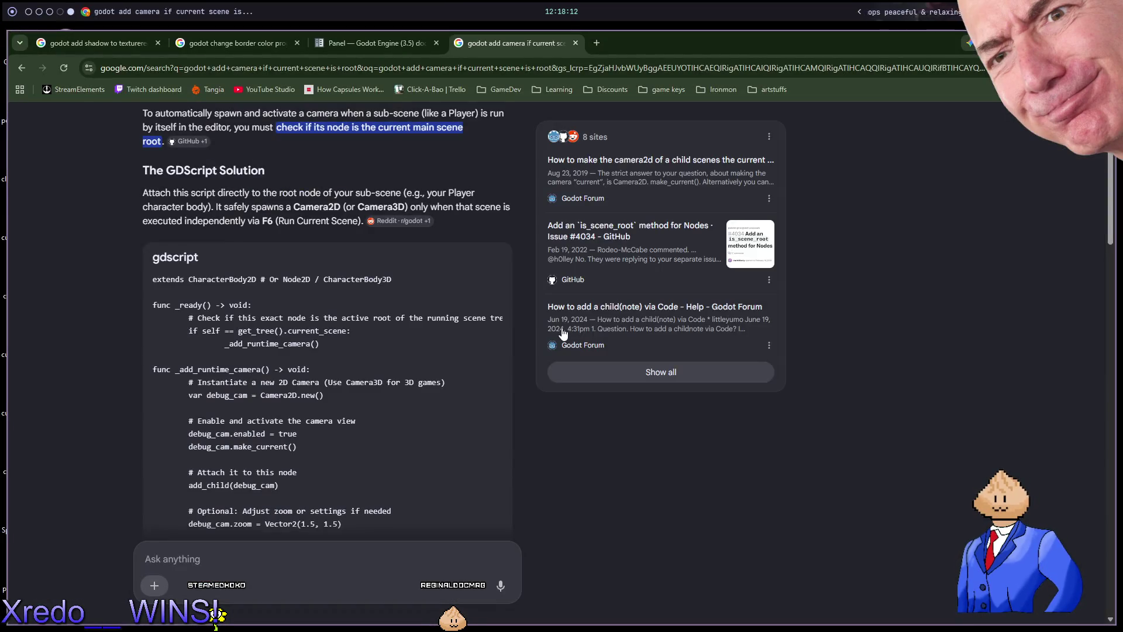
{"action": "key", "text": "alt+Tab"}
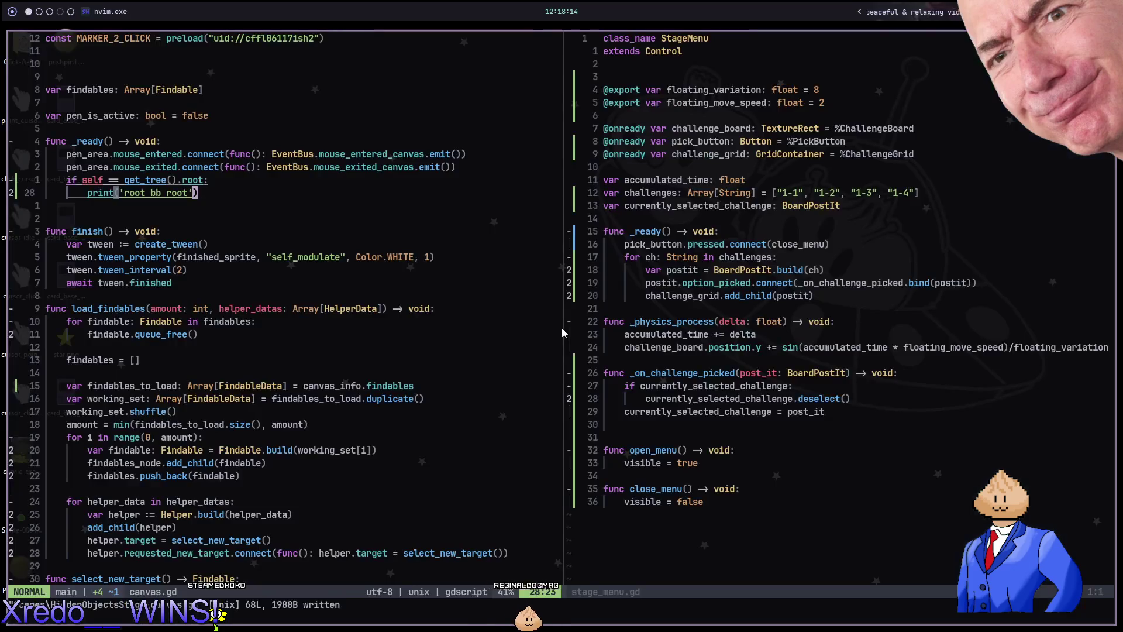
{"action": "type", "text": "kwciwcurrent_scene"}
{"action": "key", "text": "Escape"}
{"action": "type", "text": ":"}
{"action": "key", "text": "alt+Tab"}
{"action": "key", "text": "F5"}
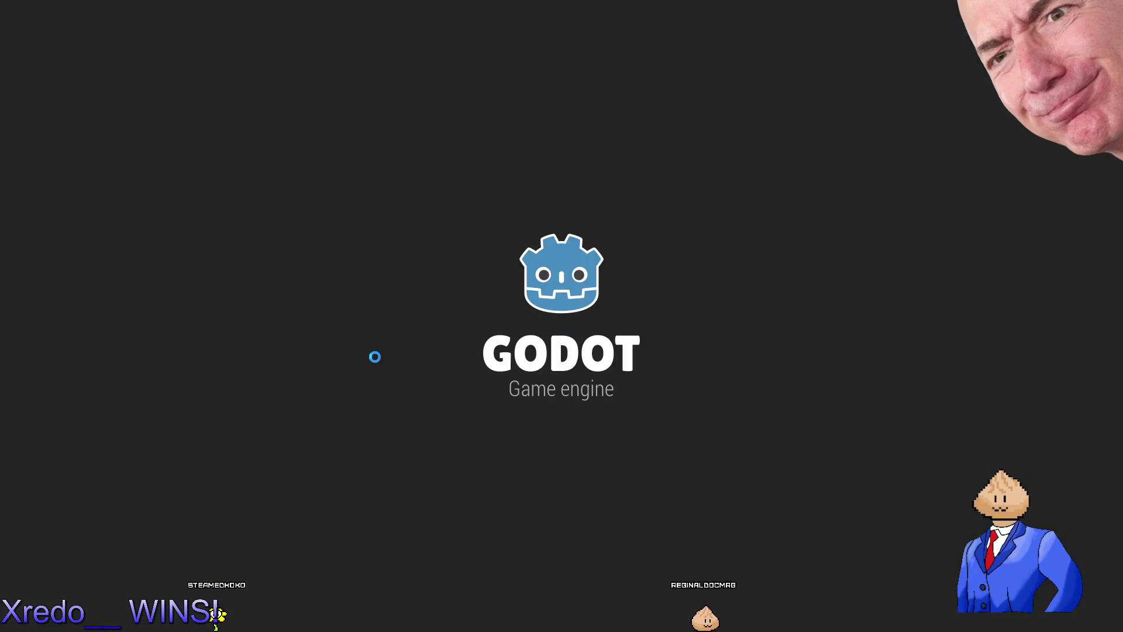
{"action": "key", "text": "alt+F4"}
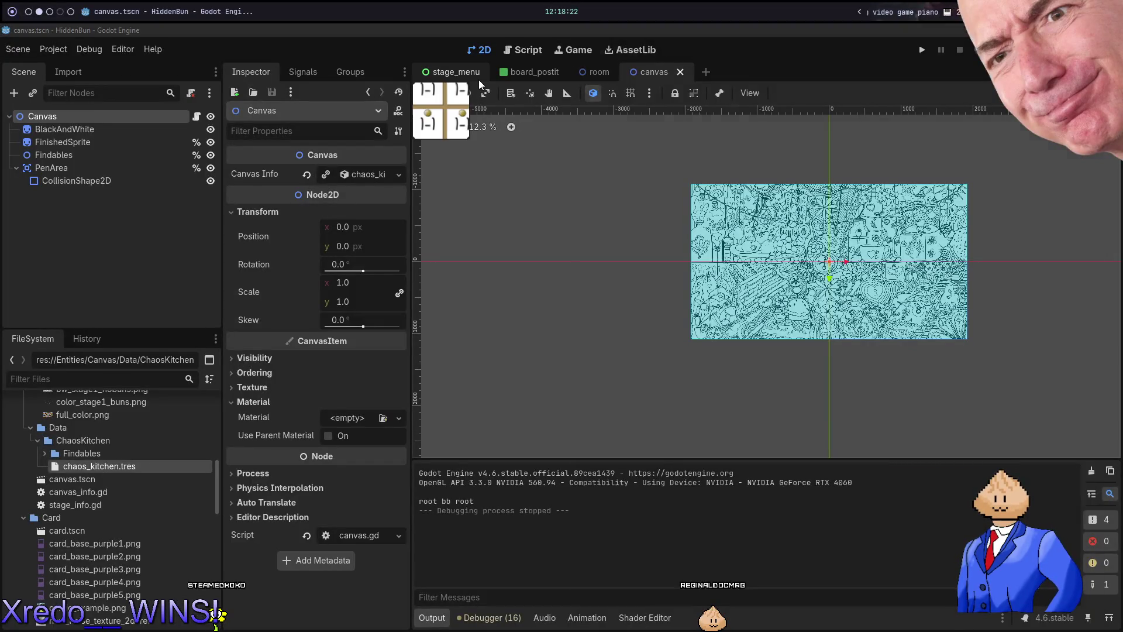
Set the project window Mode to Windowed and test-run the project
{"action": "key", "text": "ctrl+alt+p"}
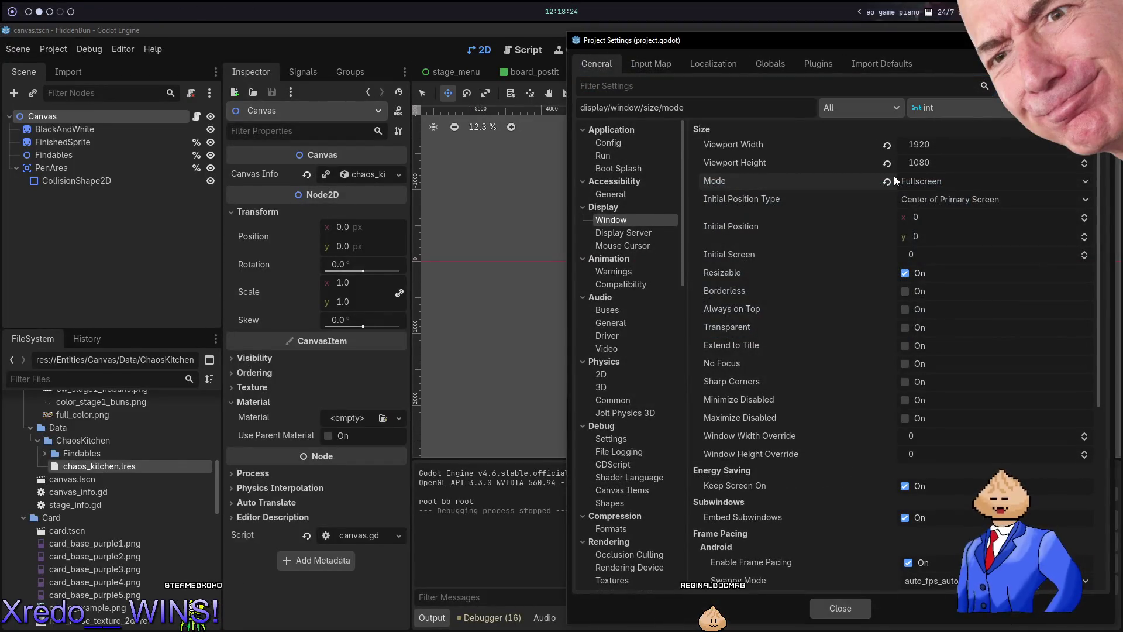
{"action": "key", "text": "Escape"}
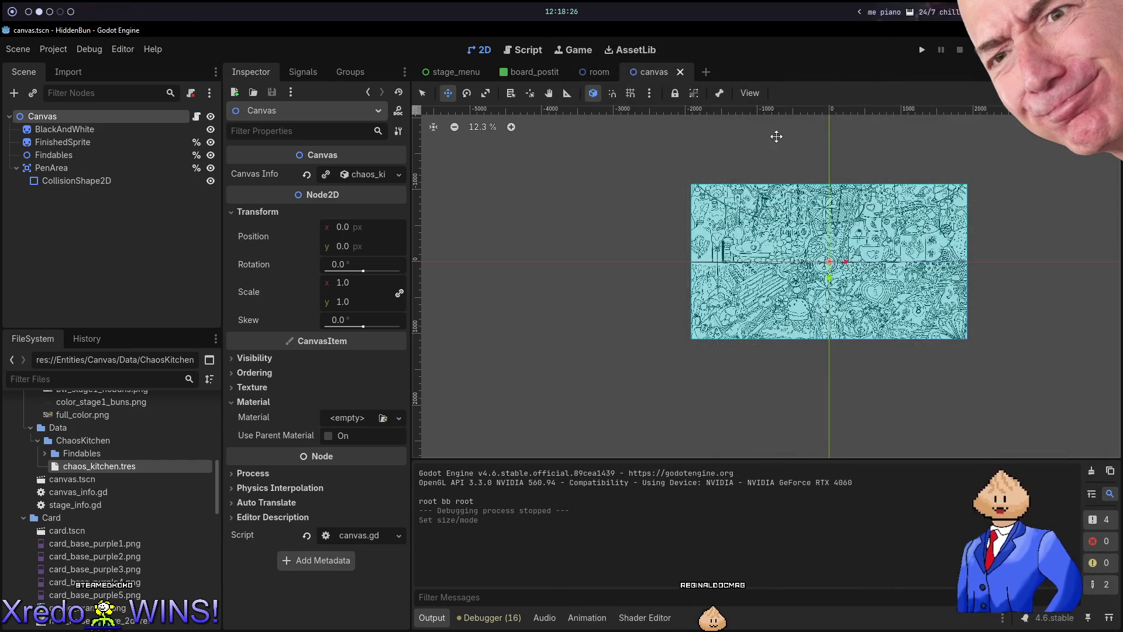
{"action": "key", "text": "F6"}
{"action": "key", "text": "F8"}
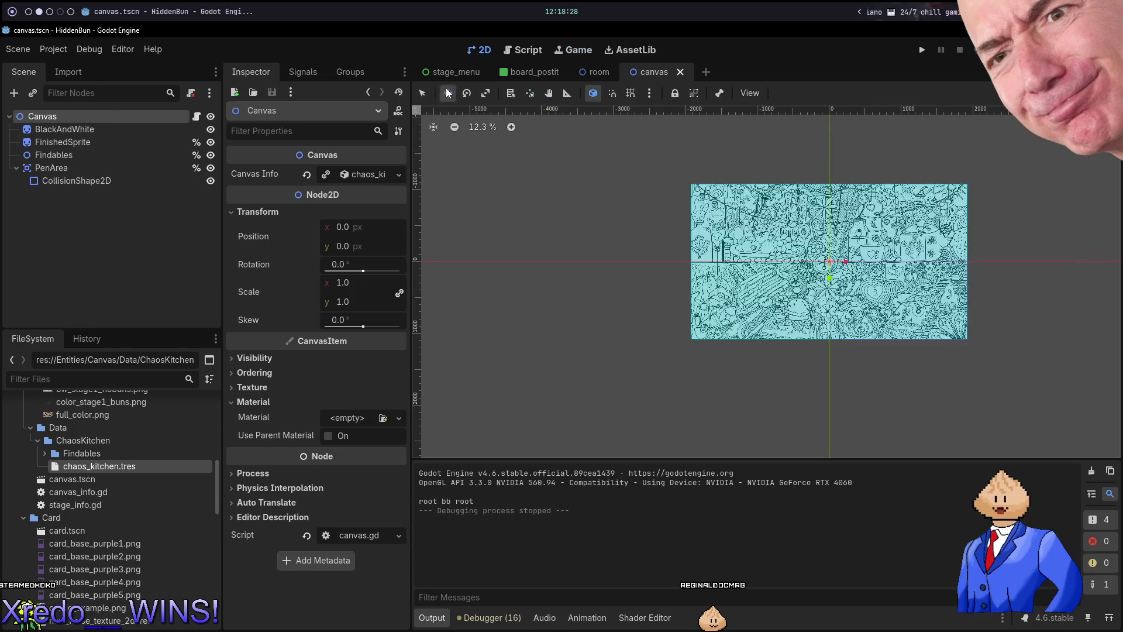
Run the room scene, start a stage, then stop it
{"action": "left_click", "coordinate": [533, 72]}
{"action": "left_click", "coordinate": [612, 71]}
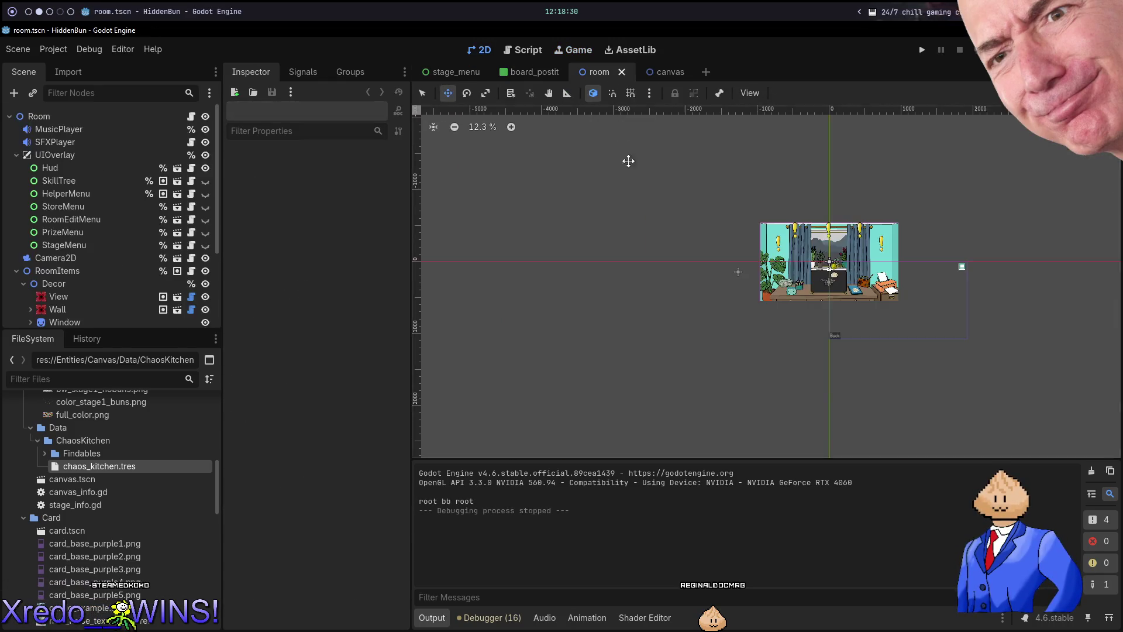
{"action": "key", "text": "F6"}
{"action": "left_click", "coordinate": [760, 383]}
{"action": "key", "text": "F8"}
{"action": "left_click", "coordinate": [670, 72]}
{"action": "key", "text": "alt+Tab"}
Add an add_child call with `var cam := Camera2D.new()` above it
{"action": "type", "text": "joadd"}
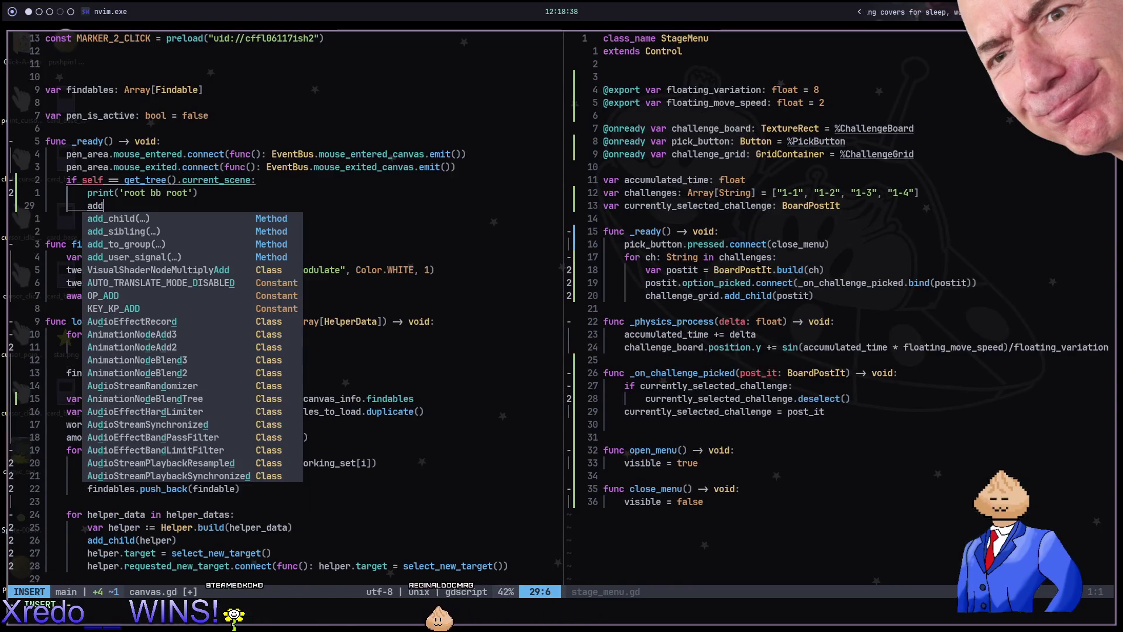
{"action": "key", "text": "Return"}
{"action": "key", "text": "Escape"}
{"action": "key", "text": "shift+o"}
{"action": "type", "text": "camera"}
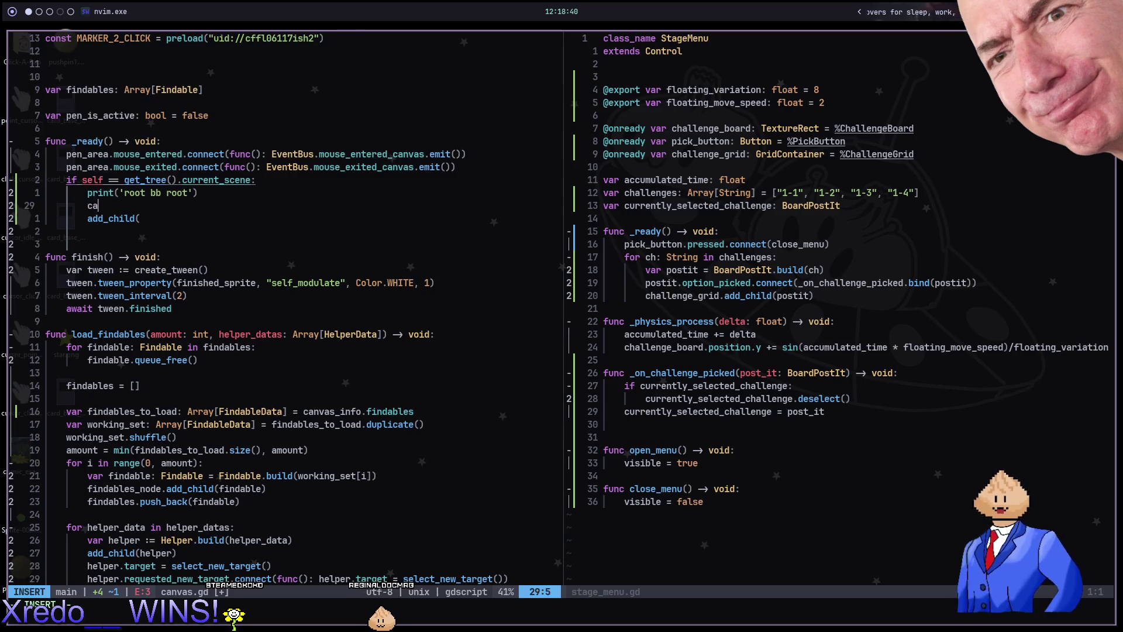
{"action": "key", "text": "Escape"}
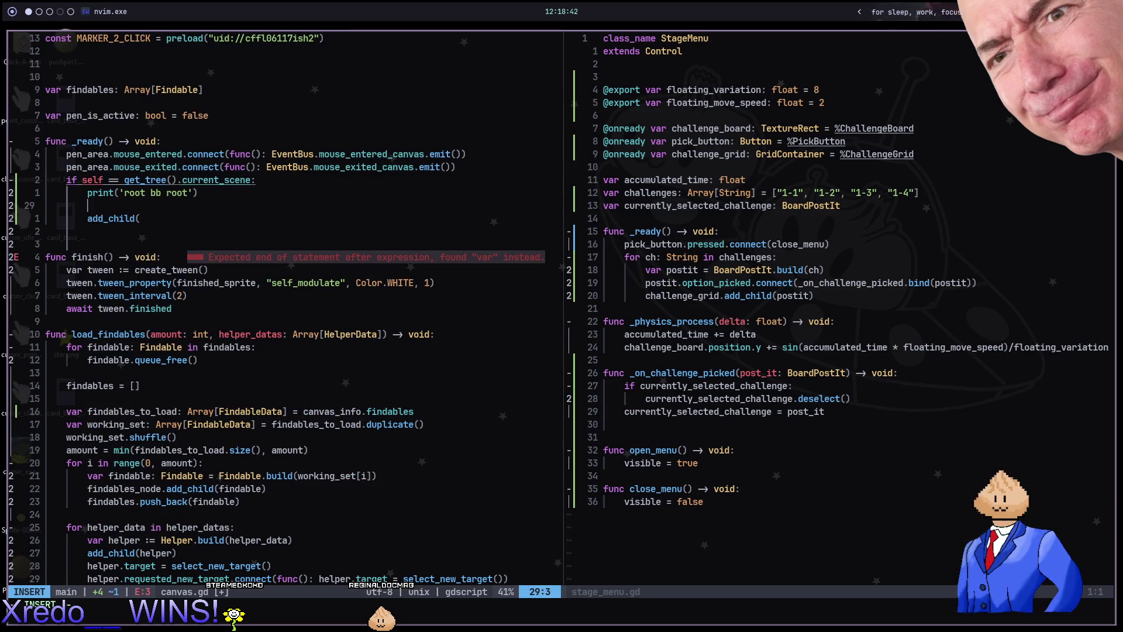
{"action": "type", "text": "var cam :"}
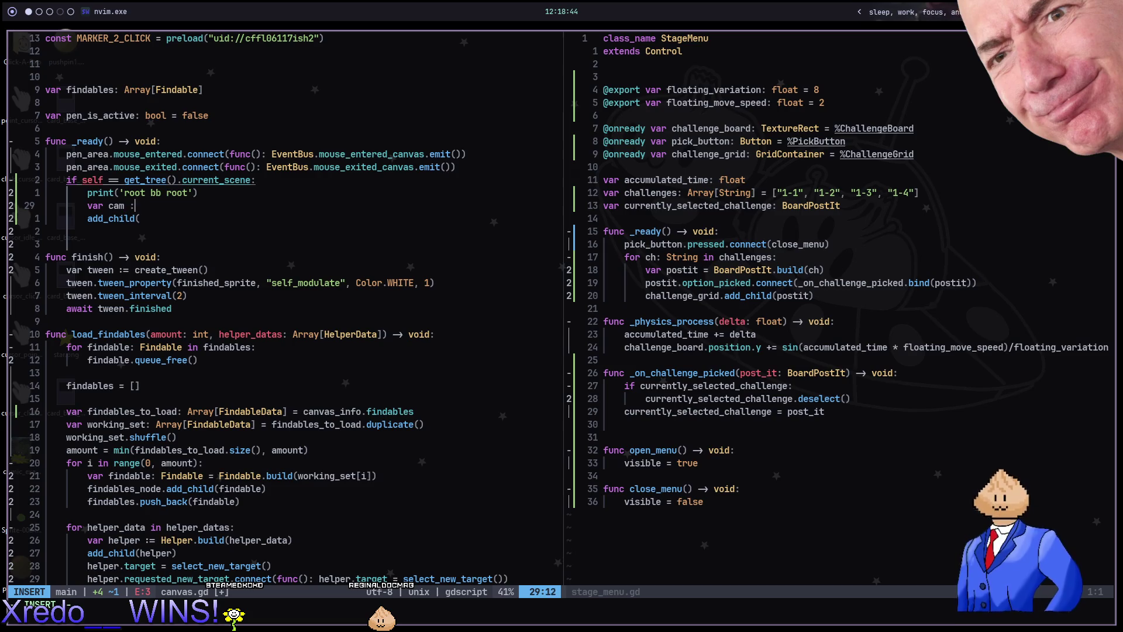
{"action": "type", "text": "= Camera2D.new("}
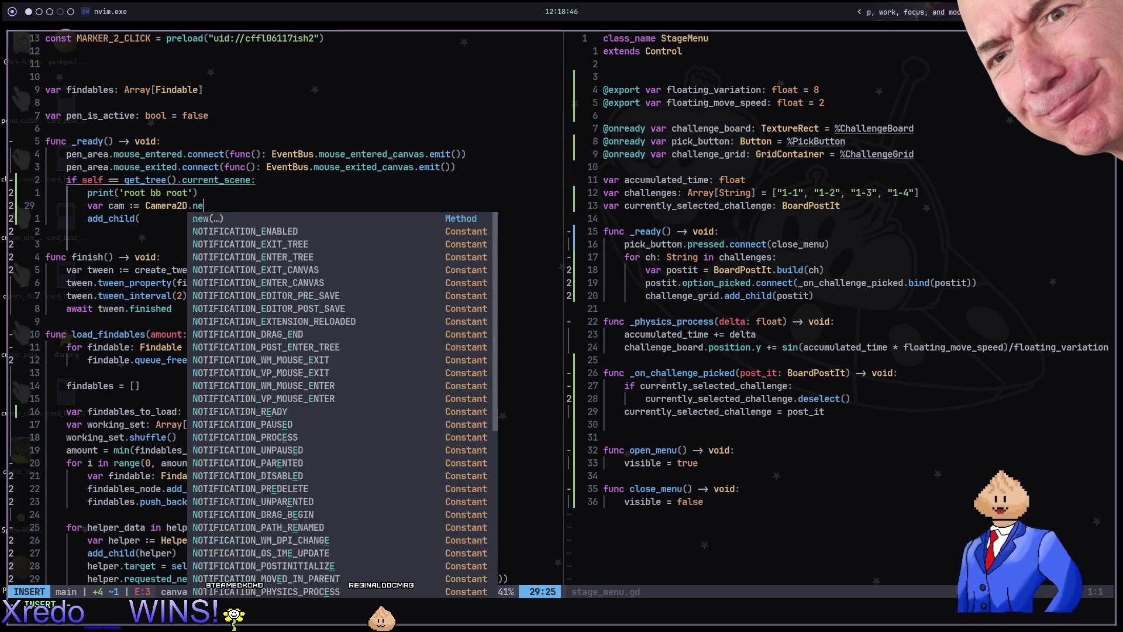
{"action": "type", "text": ")"}
{"action": "key", "text": "Return"}
Set cam.scale = Vector2(.5, ...), pass cam to add_child, save, and rerun the game
{"action": "type", "text": "cam.s"}
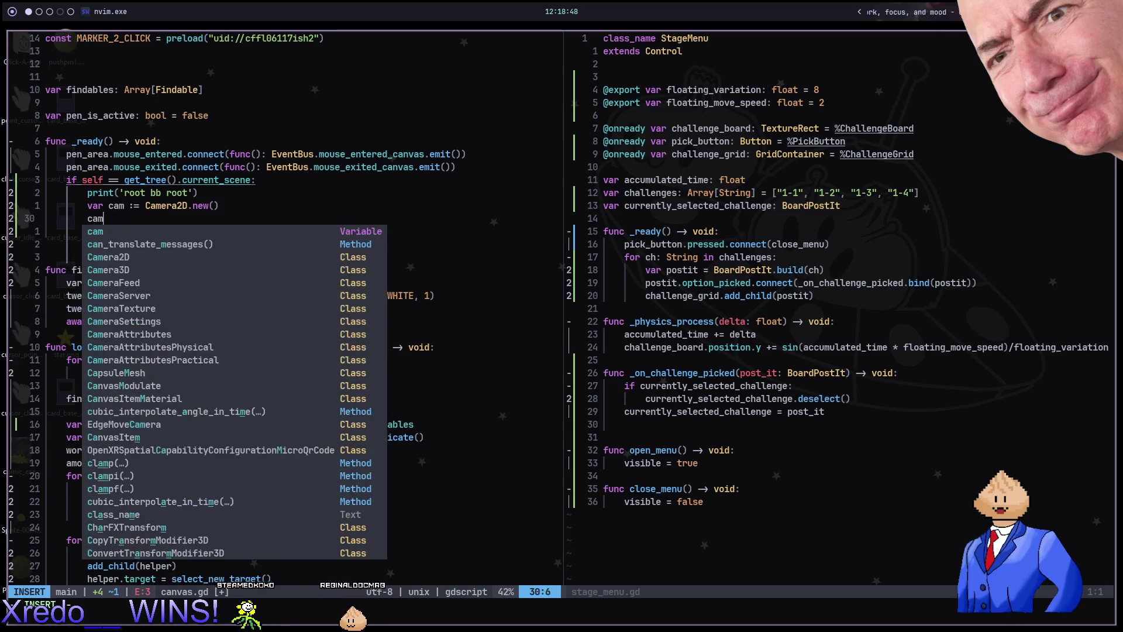
{"action": "type", "text": "cale ="}
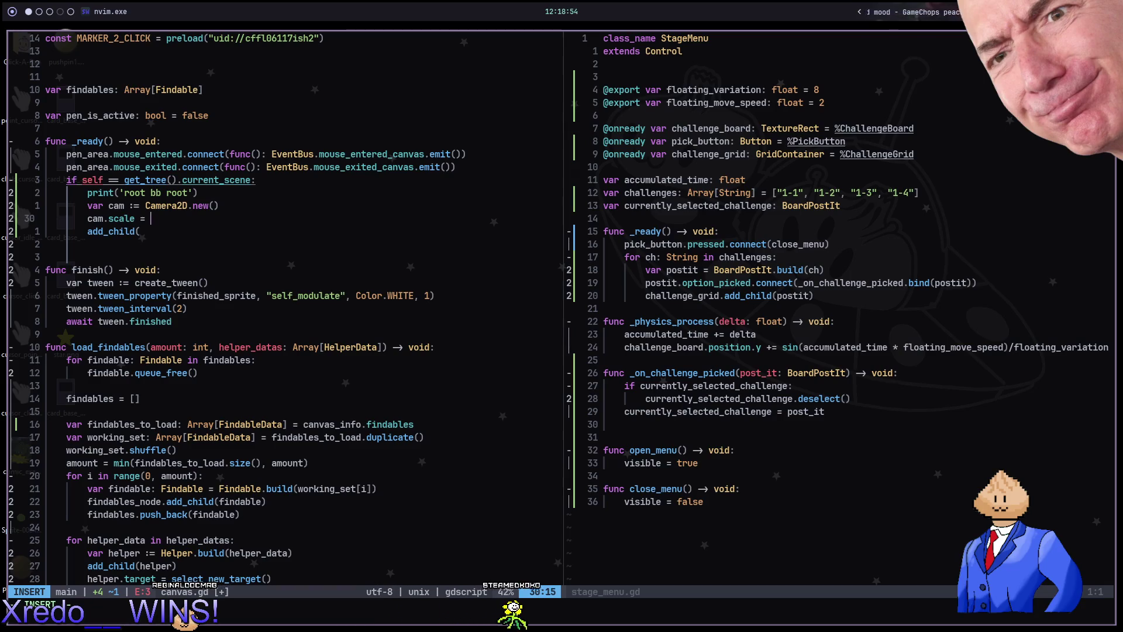
{"action": "type", "text": "Vector2(."}
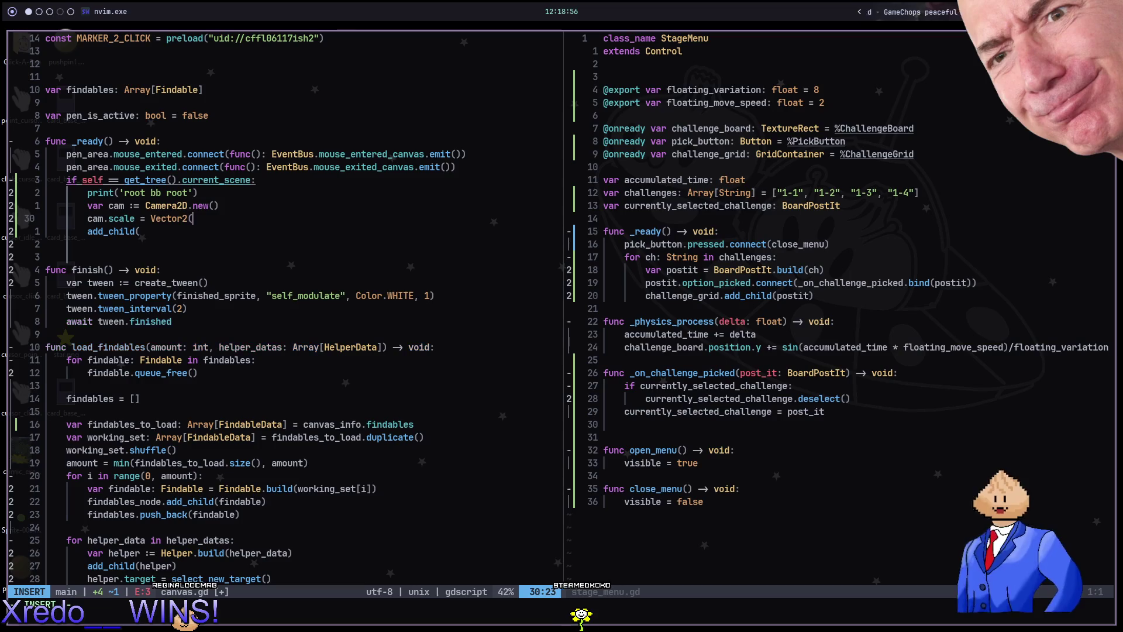
{"action": "type", "text": "5, .5"}
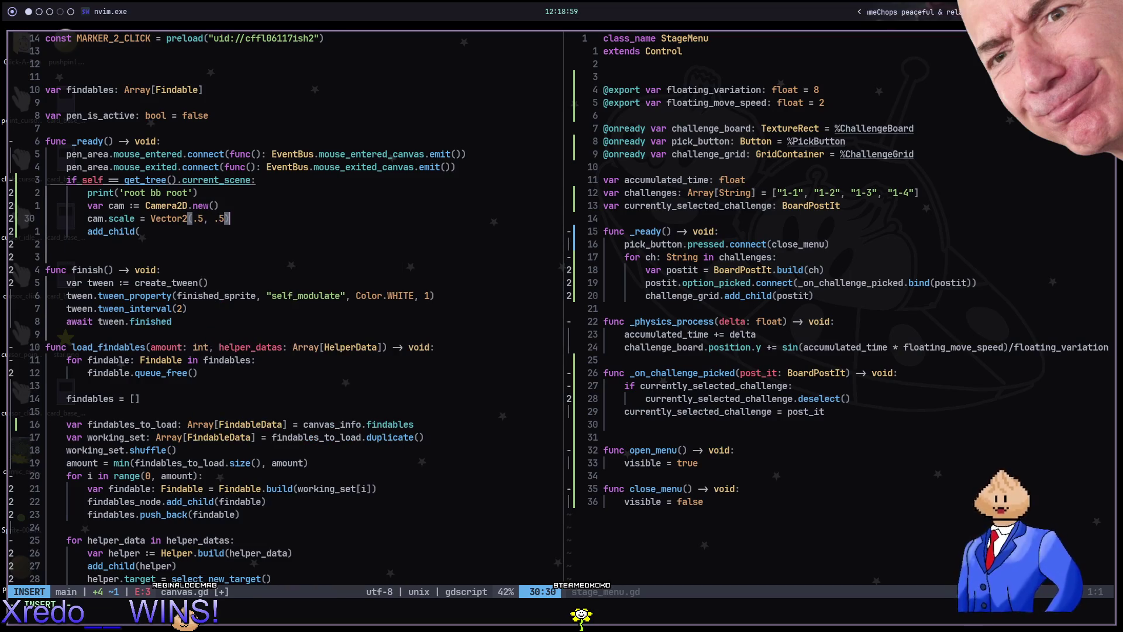
{"action": "key", "text": "Escape"}
{"action": "type", "text": "cam)"}
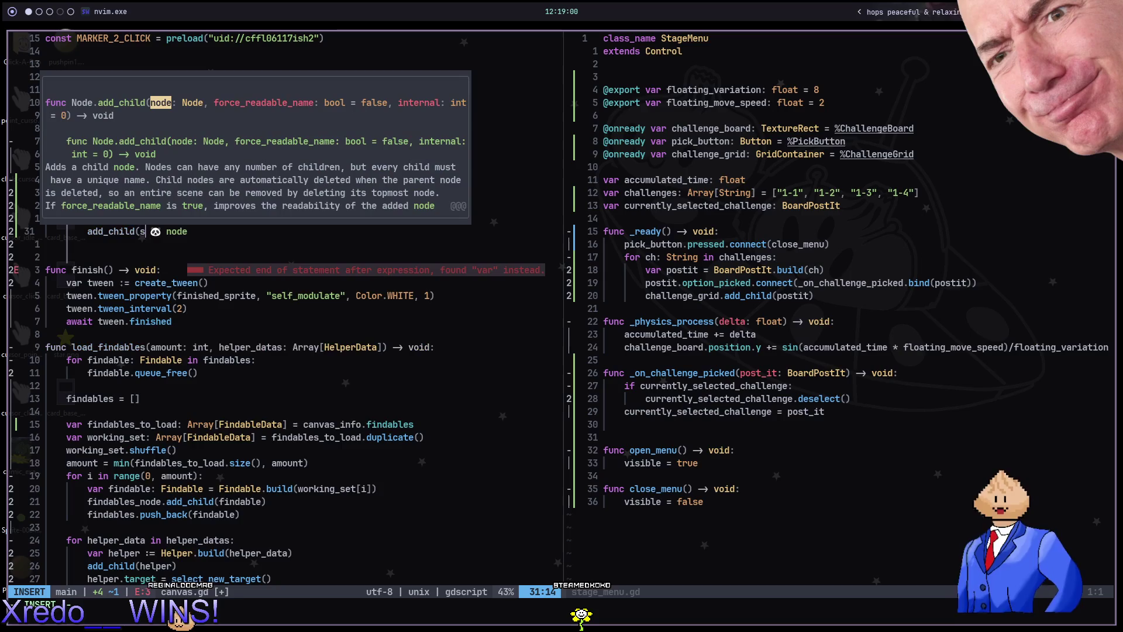
{"action": "key", "text": "Escape"}
{"action": "key", "text": "colon"}
{"action": "key", "text": "alt+Tab"}
{"action": "key", "text": "F5"}
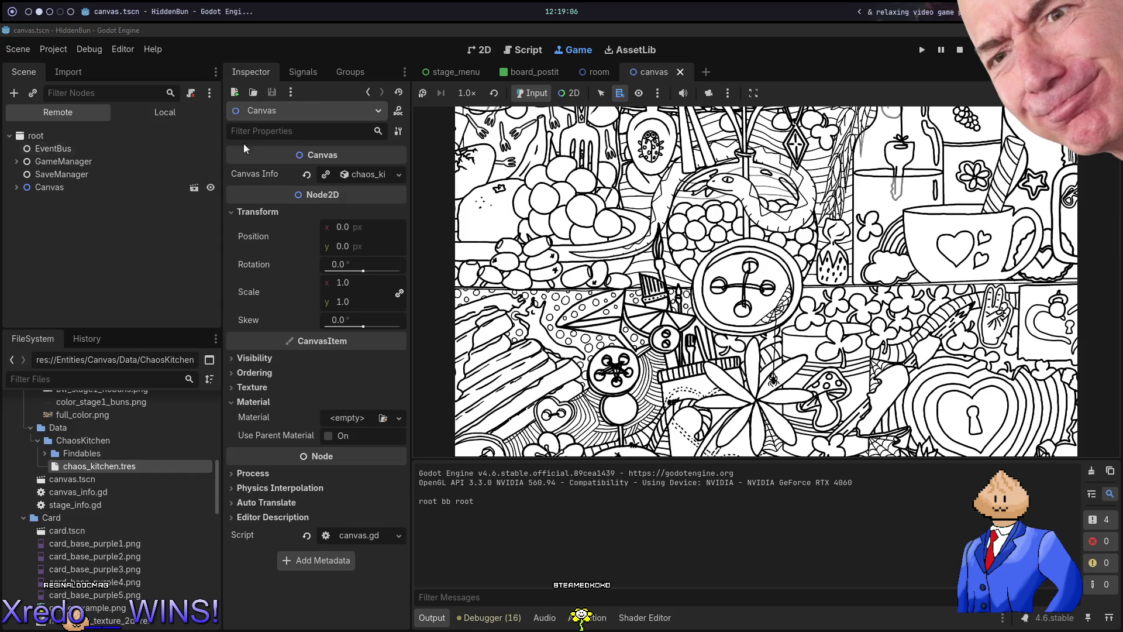
Inspect the running game's Canvas, spawned Camera2D and GameManager nodes in the remote tree
{"action": "left_click", "coordinate": [16, 187]}
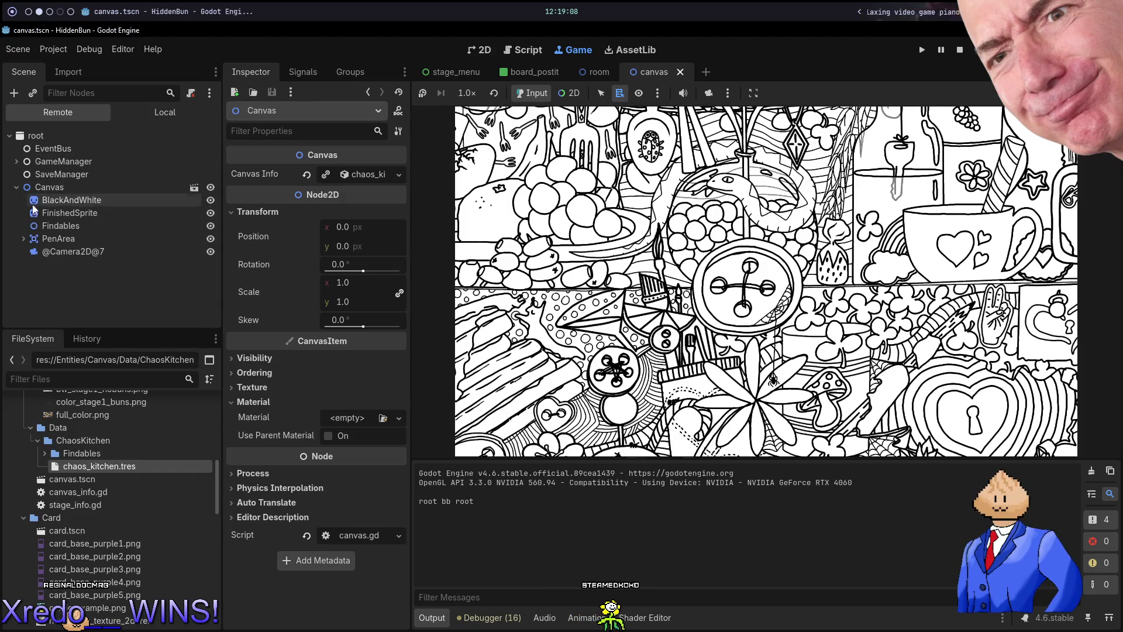
{"action": "left_click", "coordinate": [59, 252]}
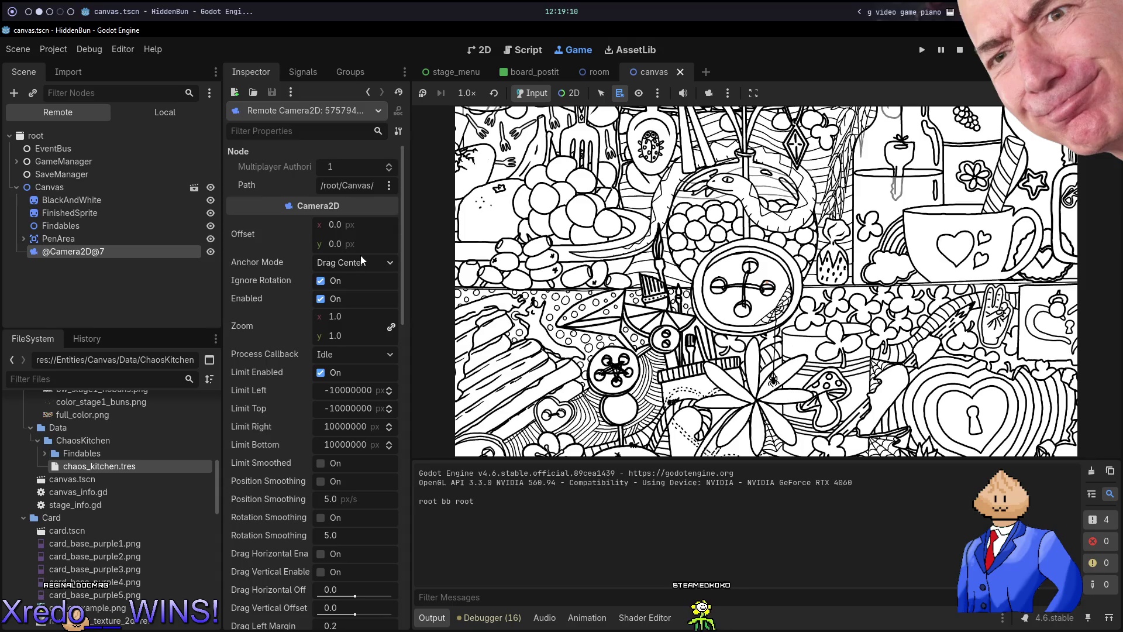
{"action": "scroll", "coordinate": [294, 347], "scroll_direction": "down", "scroll_amount": 10}
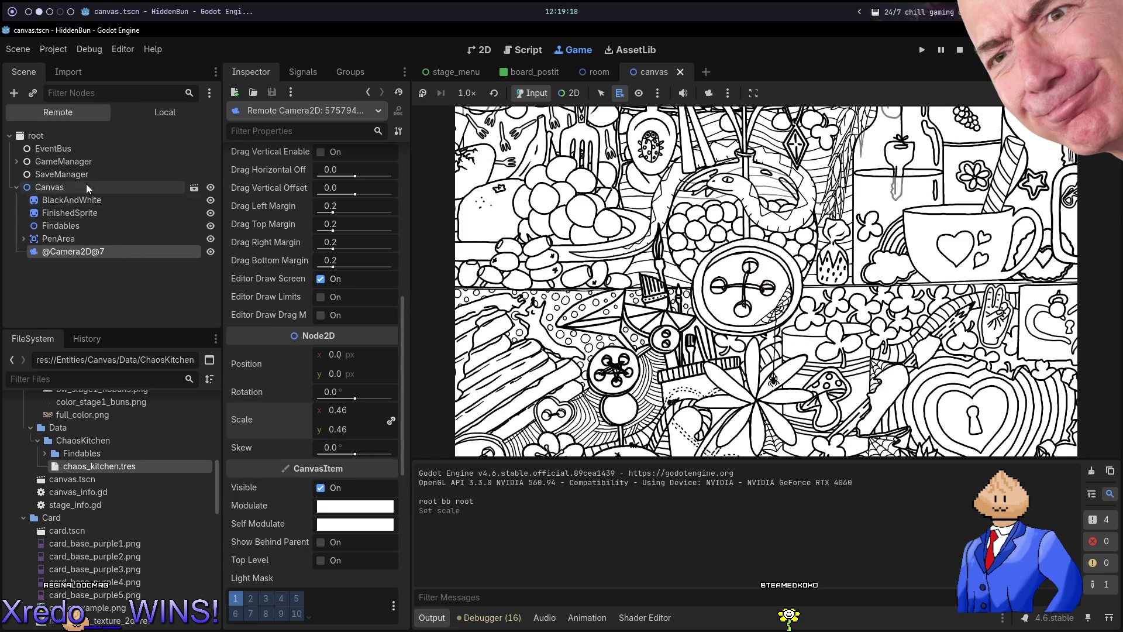
{"action": "left_click", "coordinate": [18, 164]}
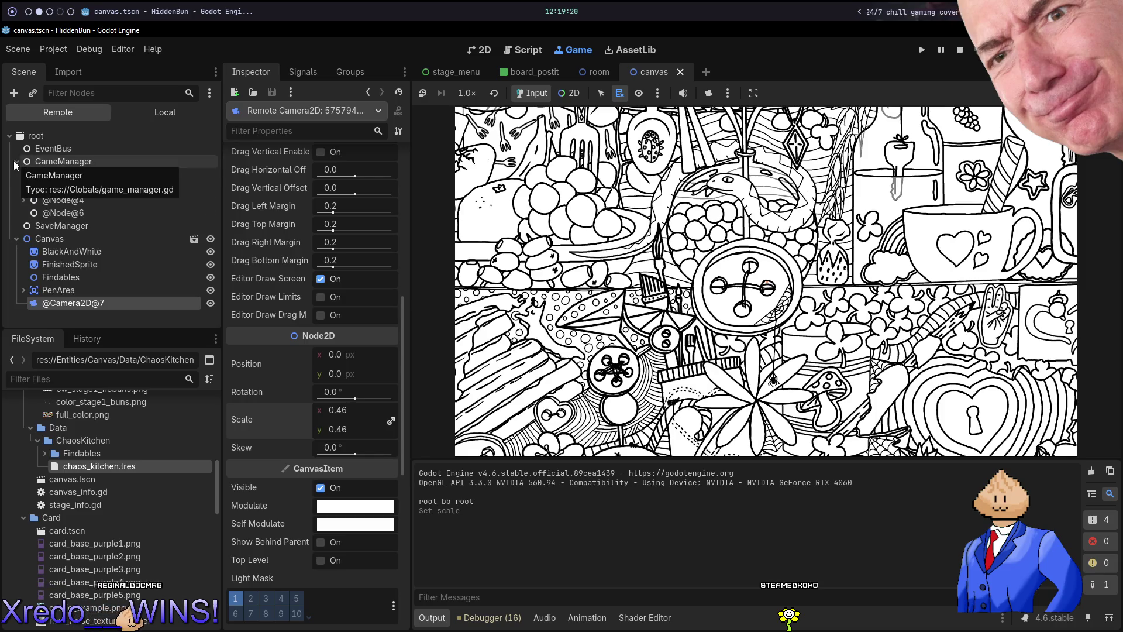
{"action": "left_click", "coordinate": [16, 163]}
{"action": "left_click", "coordinate": [34, 166]}
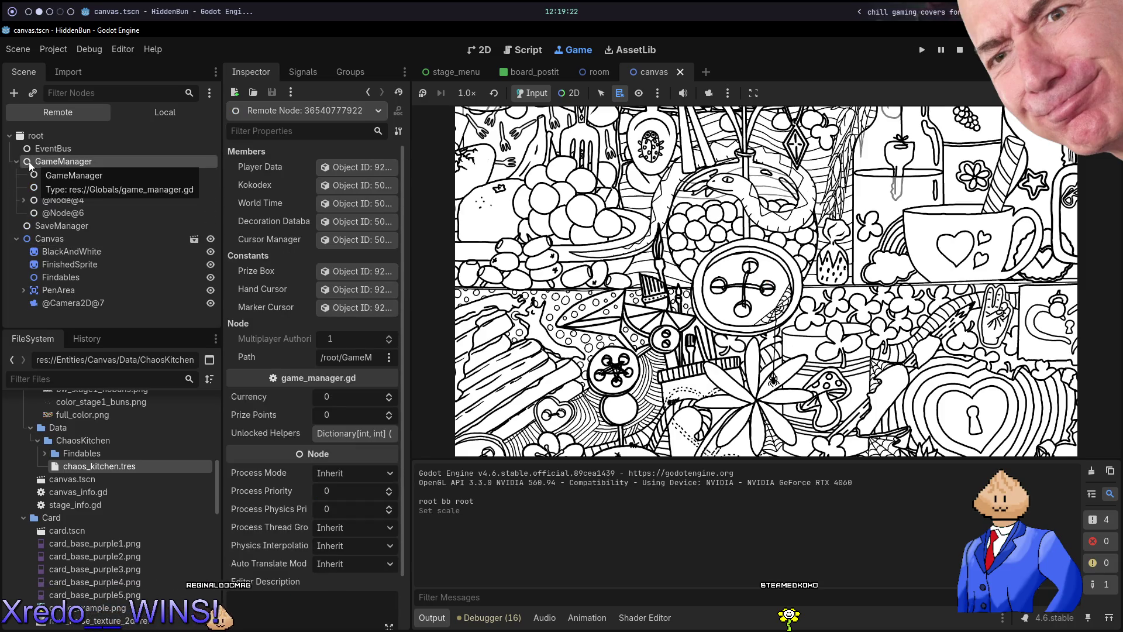
{"action": "left_click", "coordinate": [17, 164]}
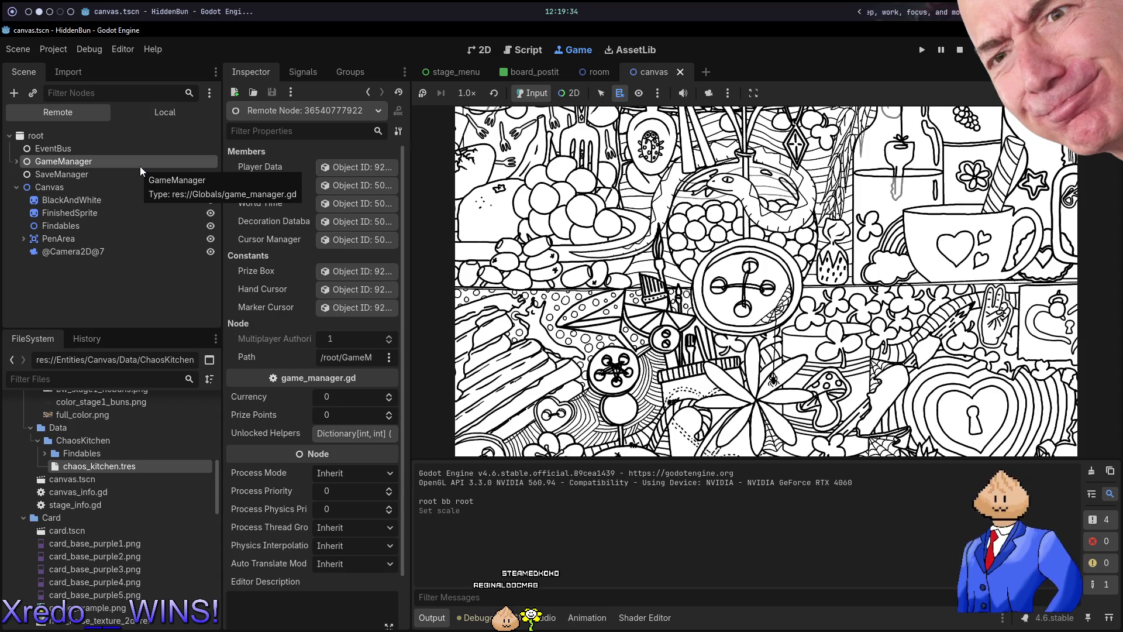
{"action": "left_click", "coordinate": [51, 187]}
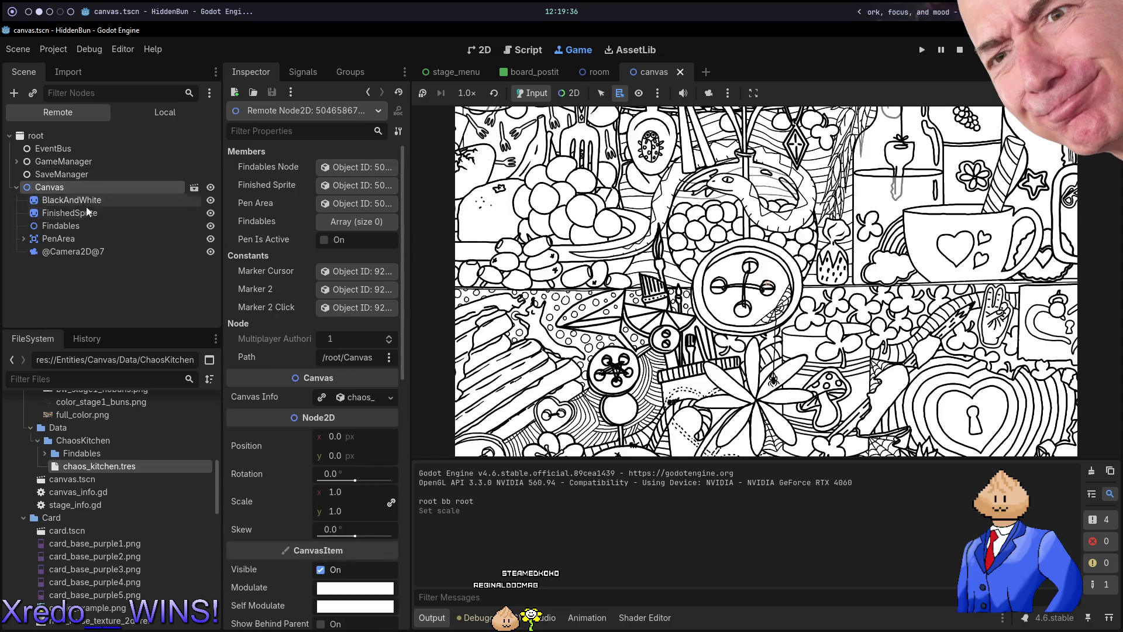
{"action": "left_click", "coordinate": [82, 252]}
{"action": "scroll", "coordinate": [296, 262], "scroll_direction": "up", "scroll_amount": 8}
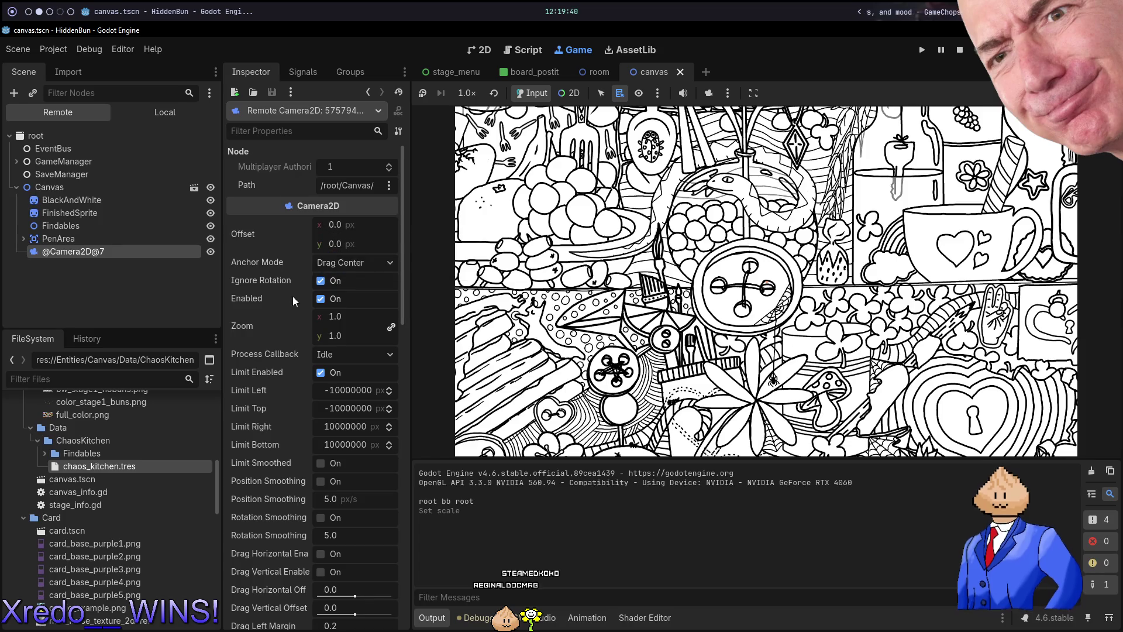
Toggle the remote Camera2D's Enabled property several times to compare views, leaving it enabled
{"action": "left_click", "coordinate": [321, 300]}
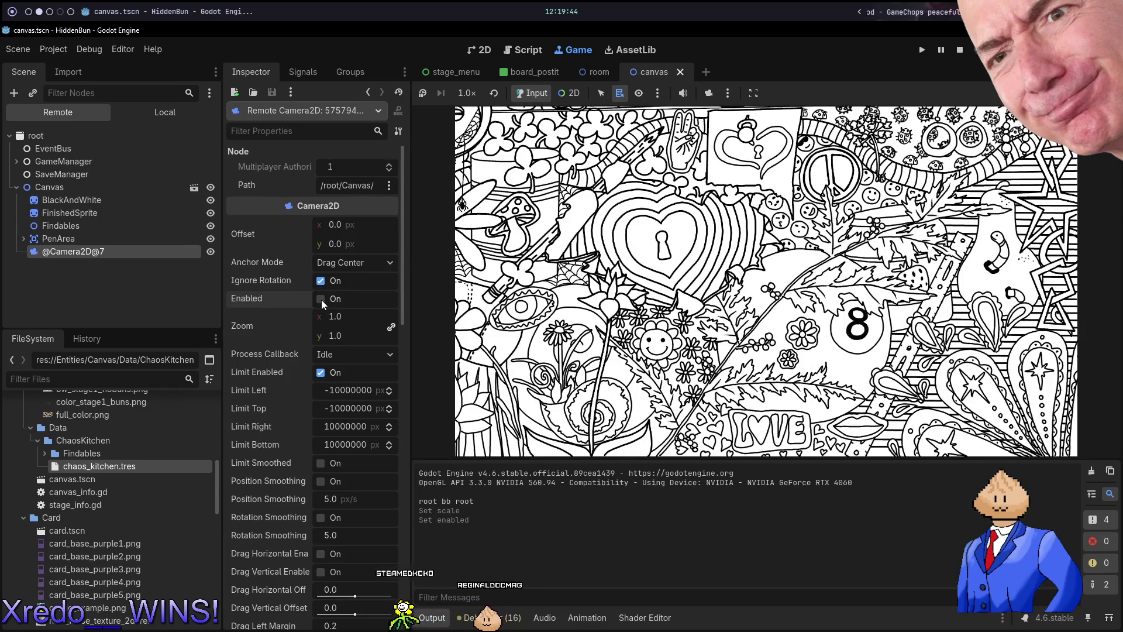
{"action": "left_click", "coordinate": [321, 300]}
{"action": "left_click", "coordinate": [321, 300]}
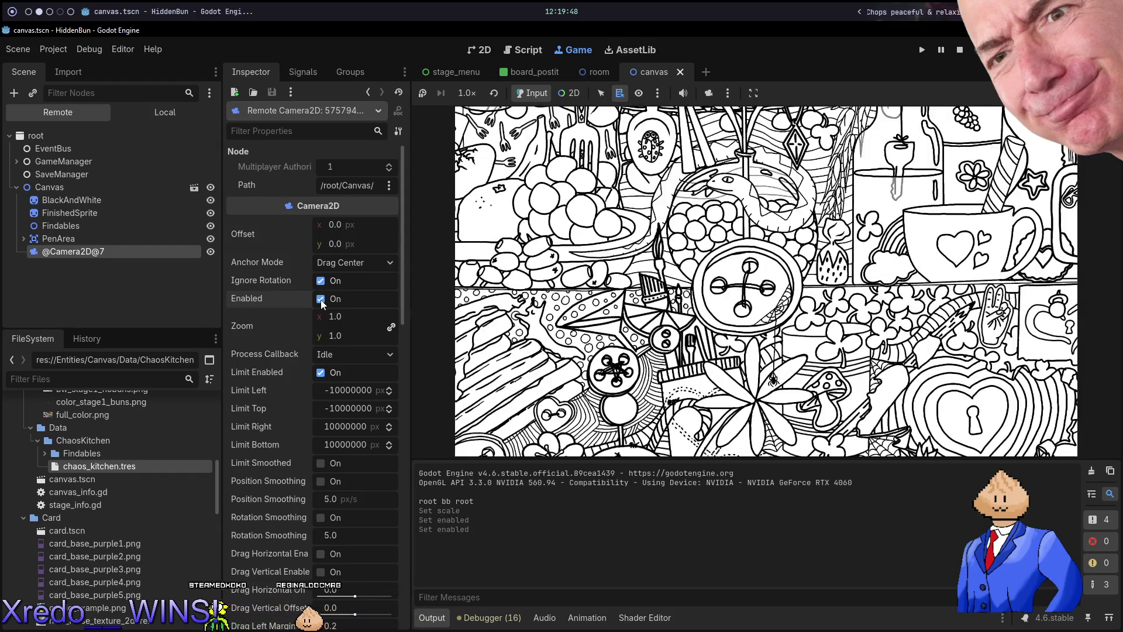
{"action": "left_click", "coordinate": [321, 299]}
{"action": "left_click", "coordinate": [321, 300]}
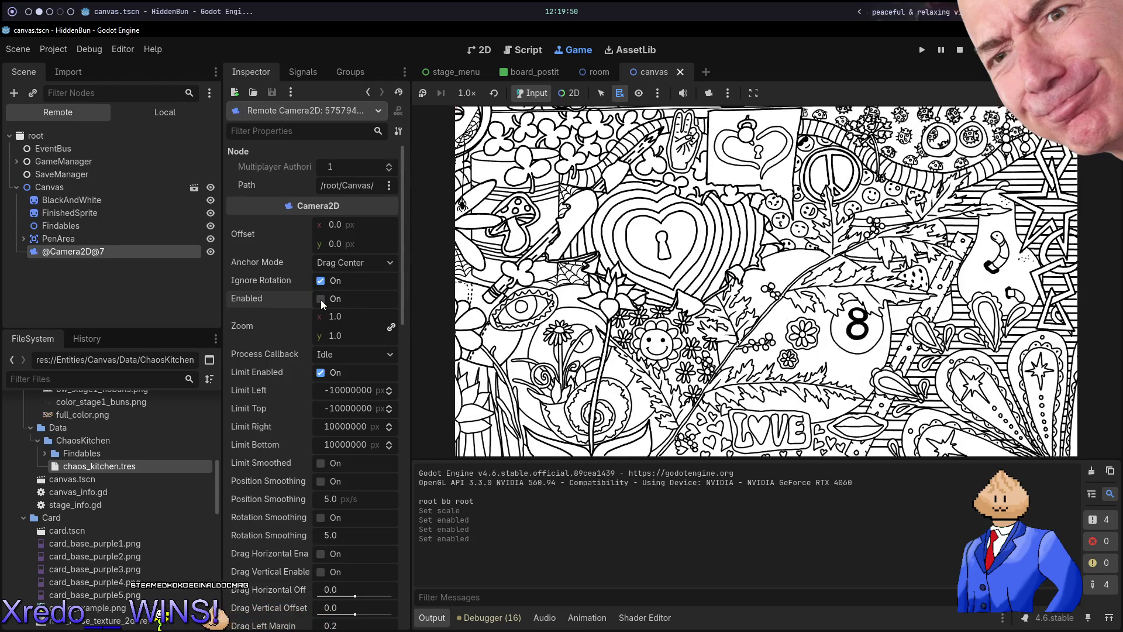
{"action": "left_click", "coordinate": [321, 299]}
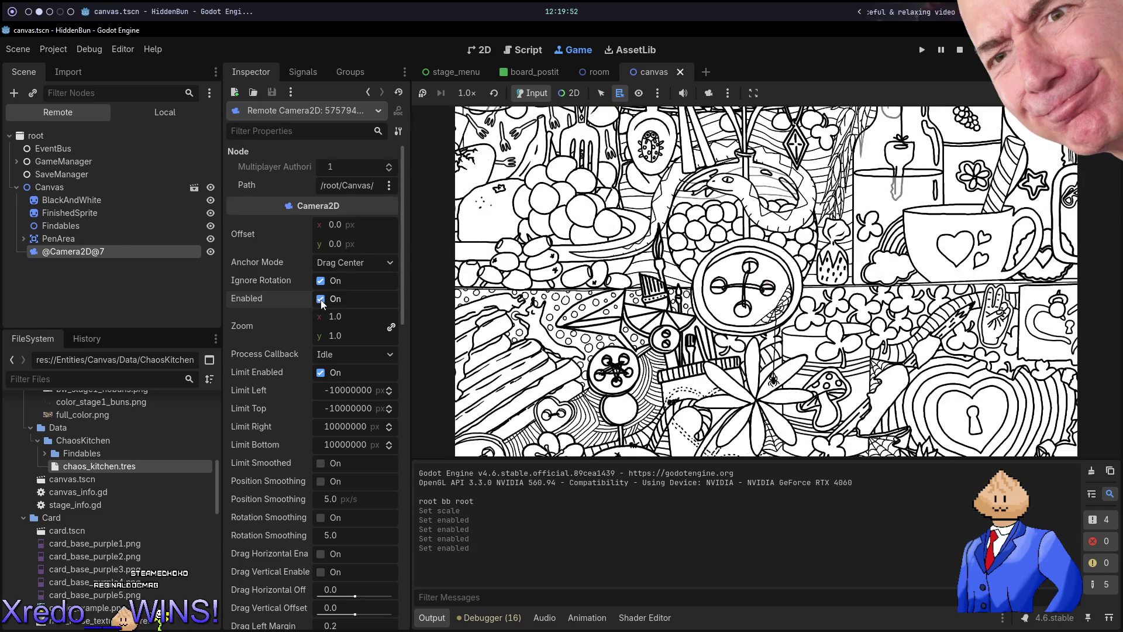
Adjust the remote camera's x position and set its scale to 0.5
{"action": "scroll", "coordinate": [321, 302], "scroll_direction": "down", "scroll_amount": 8}
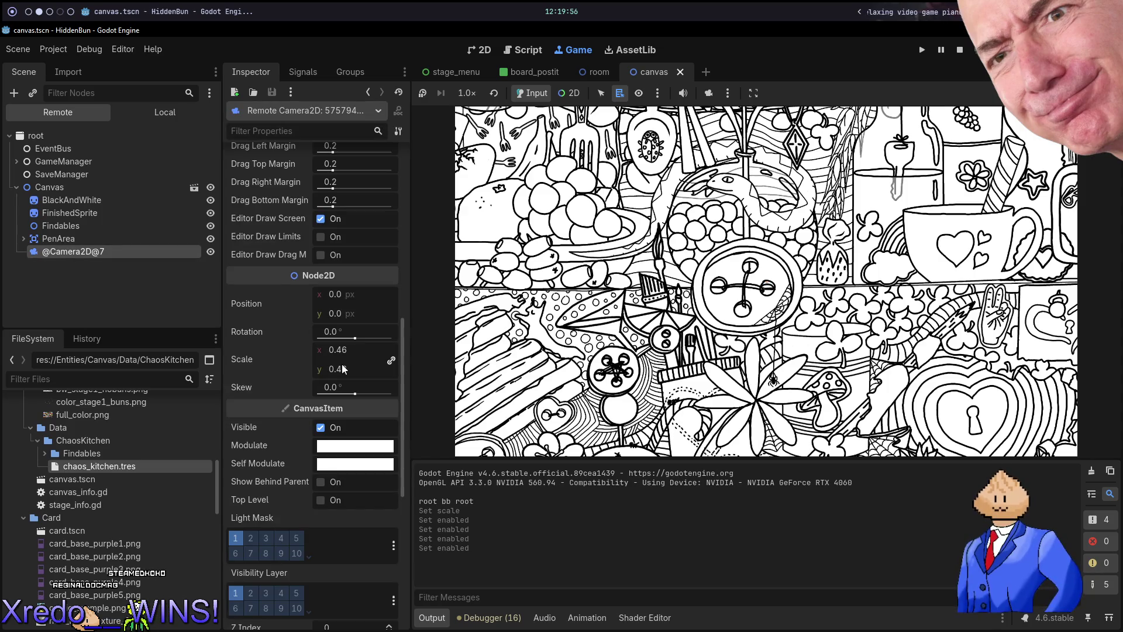
{"action": "left_click_drag", "start_coordinate": [359, 368], "coordinate": [328, 368]}
{"action": "left_click", "coordinate": [354, 355]}
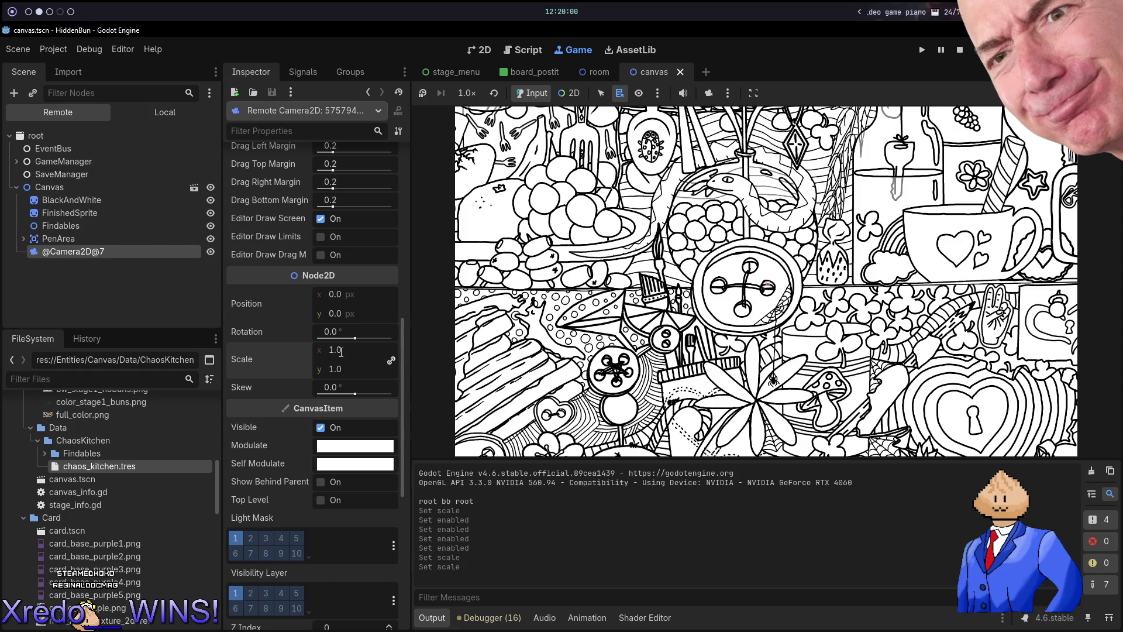
{"action": "mouse_move", "coordinate": [346, 294]}
{"action": "left_mouse_down"}
{"action": "mouse_move", "coordinate": [391, 294]}
{"action": "mouse_move", "coordinate": [339, 296]}
{"action": "left_mouse_up"}
{"action": "left_click", "coordinate": [358, 350]}
{"action": "key", "text": "Return"}
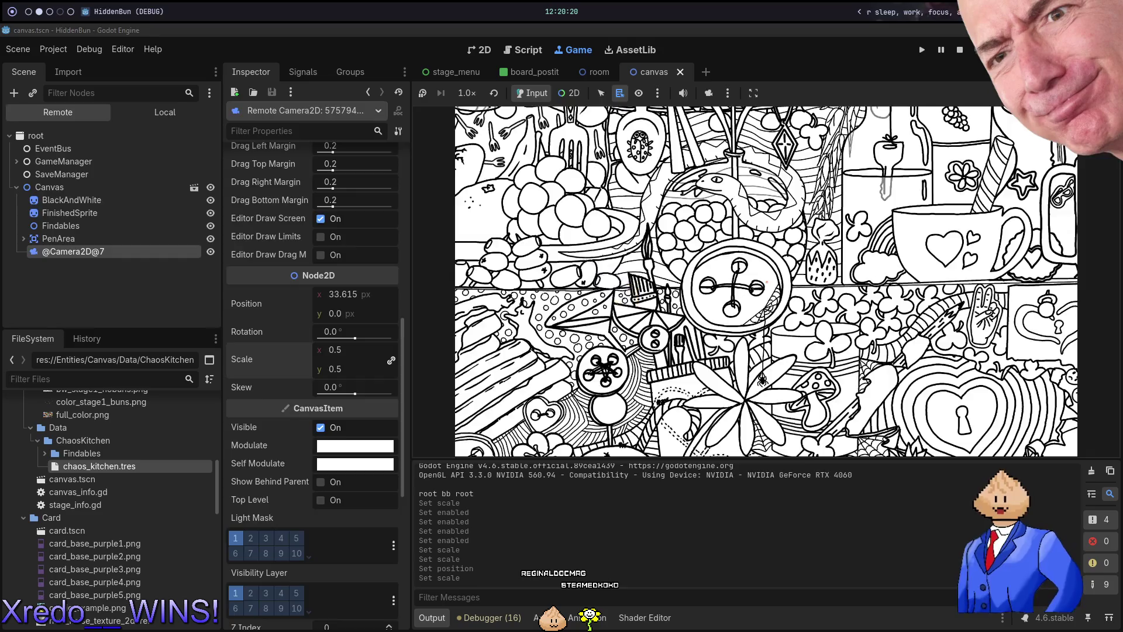
{"action": "key", "text": "alt+1"}
Switch between the Godot editor and Neovim, ending in the code editor
{"action": "key", "text": "alt+shift+2"}
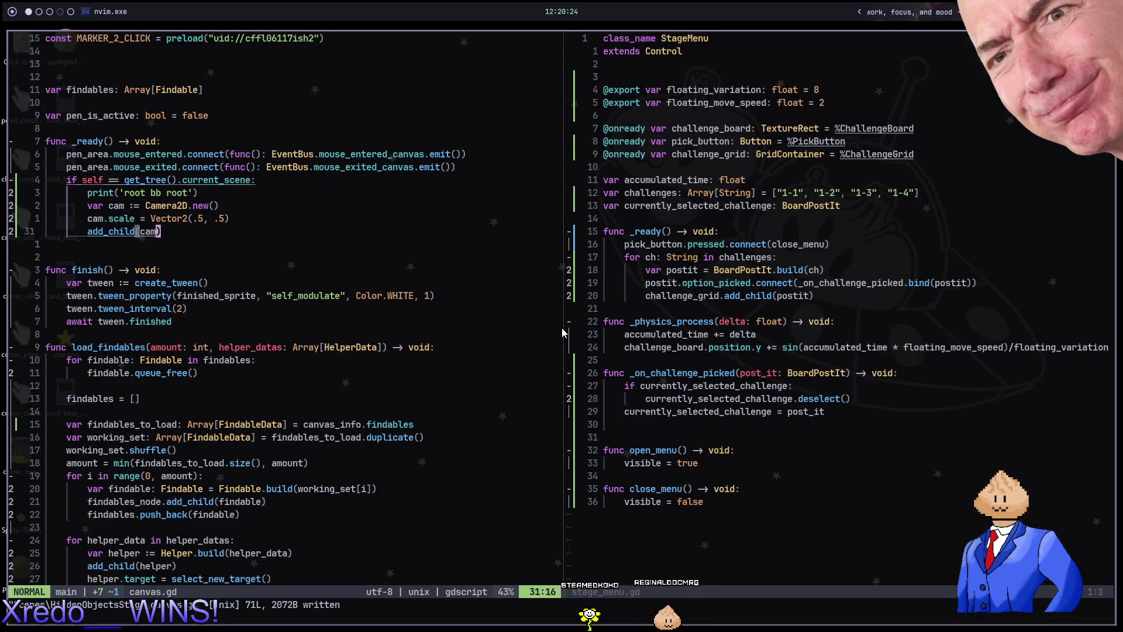
{"action": "key", "text": "alt+2"}
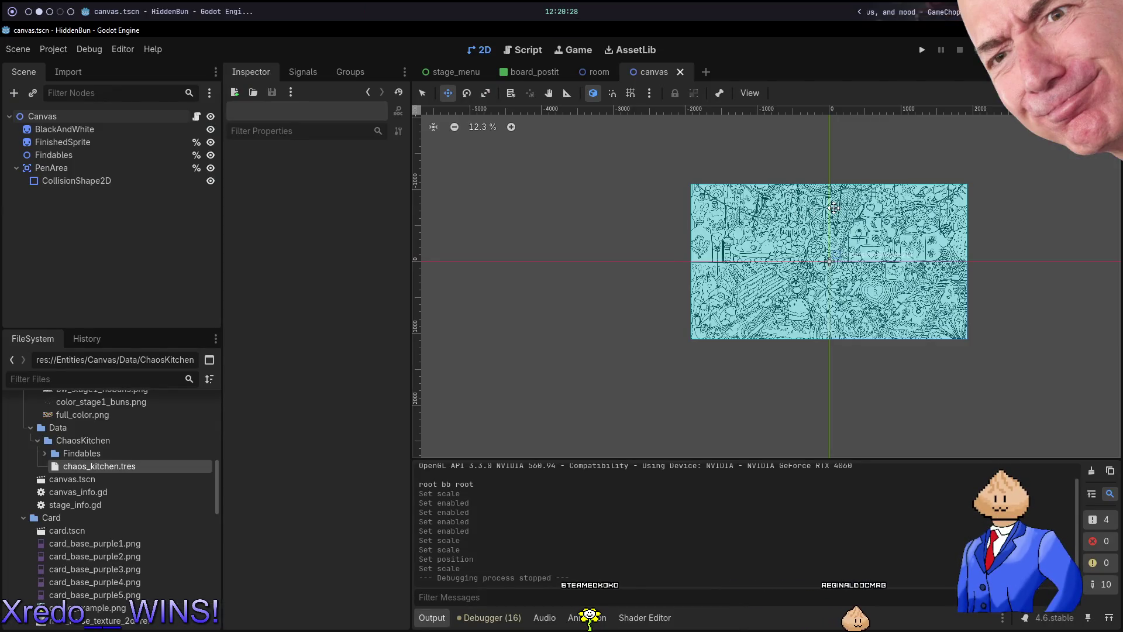
{"action": "key", "text": "alt+1"}
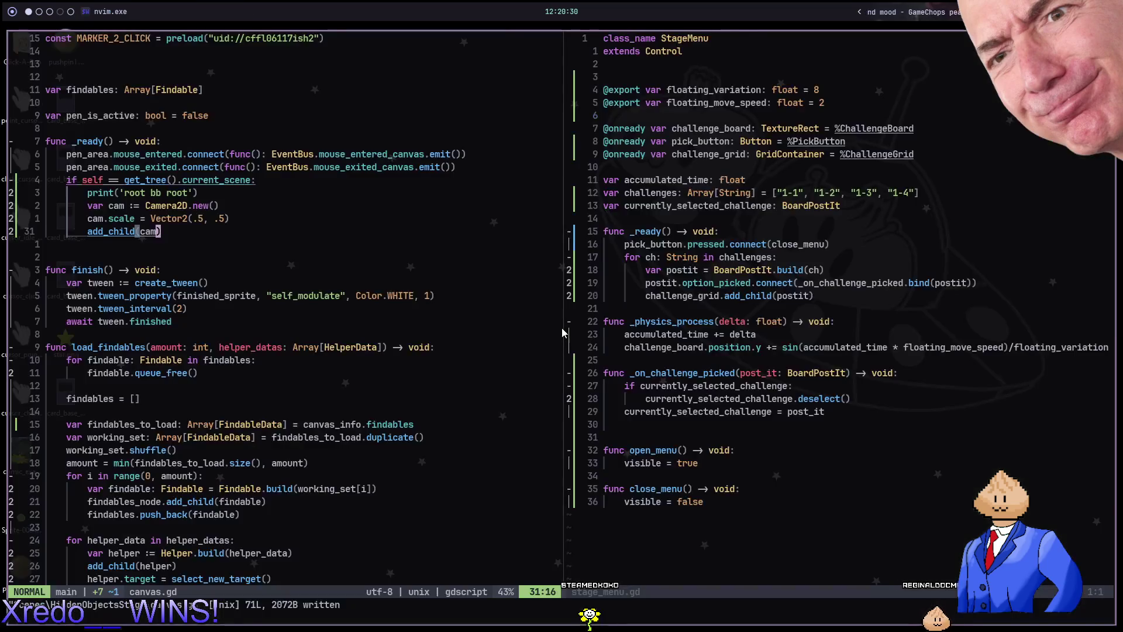
Comment out the test-camera block (lines 27–31) in canvas.gd
{"action": "key", "text": "shift+v"}
{"action": "key", "text": "k"}
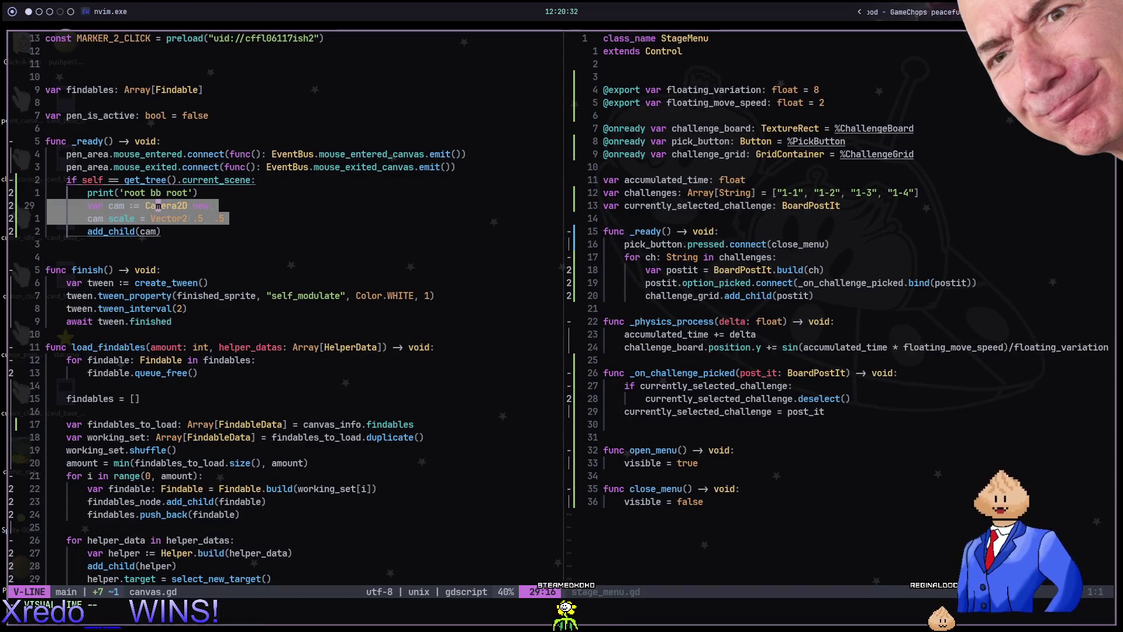
{"action": "key", "text": "k"}
{"action": "key", "text": "k"}
{"action": "key", "text": "o"}
{"action": "key", "text": "j"}
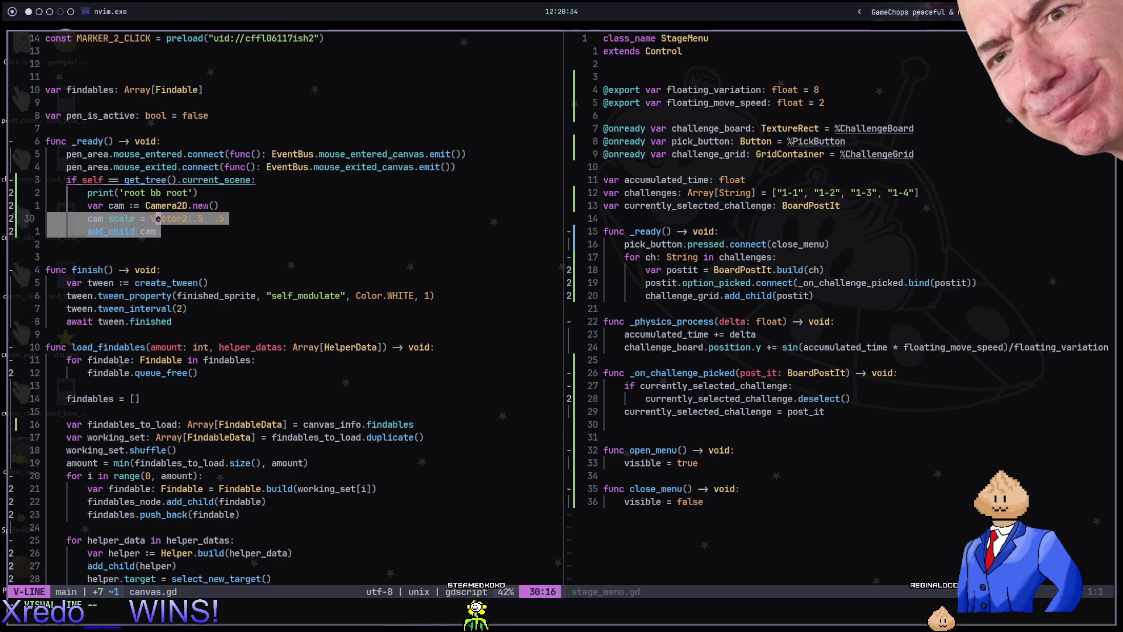
{"action": "key", "text": "g"}
{"action": "key", "text": "c"}
{"action": "key", "text": "colon"}
{"action": "key", "text": "alt+2"}
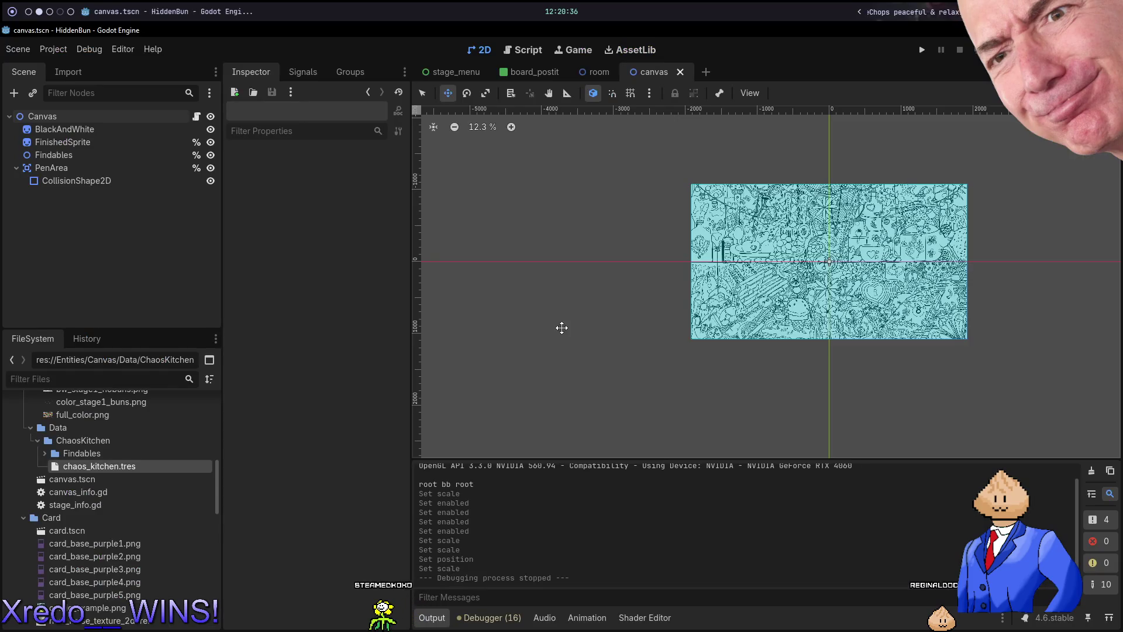
{"action": "left_click", "coordinate": [40, 119]}
{"action": "key", "text": "ctrl+a"}
{"action": "type", "text": "camera"}
{"action": "key", "text": "Return"}
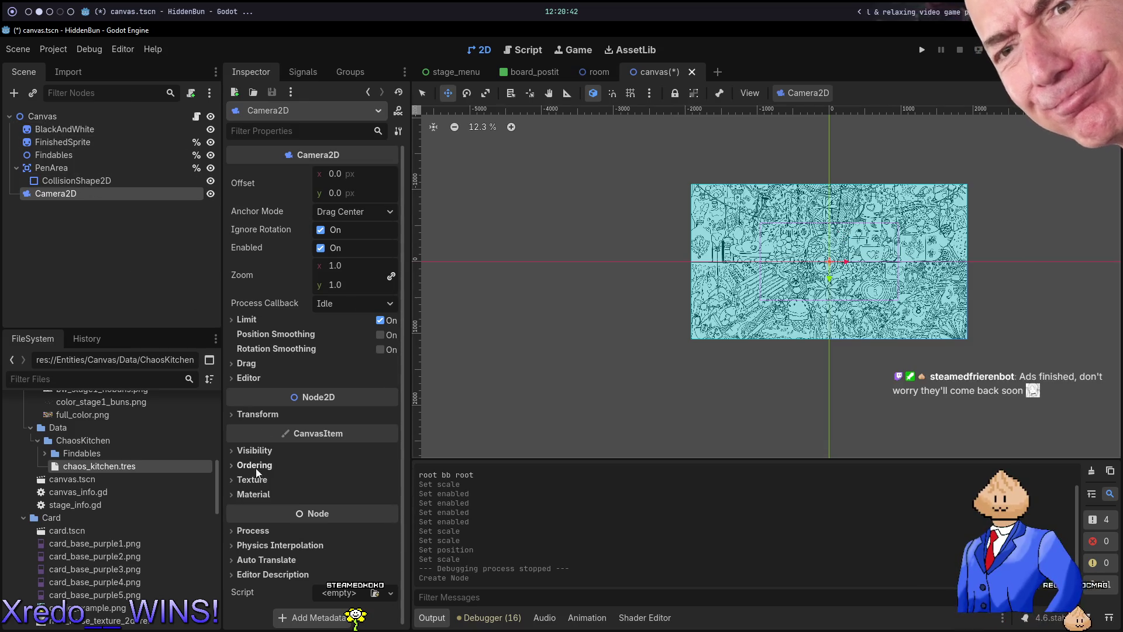
{"action": "left_click", "coordinate": [257, 414]}
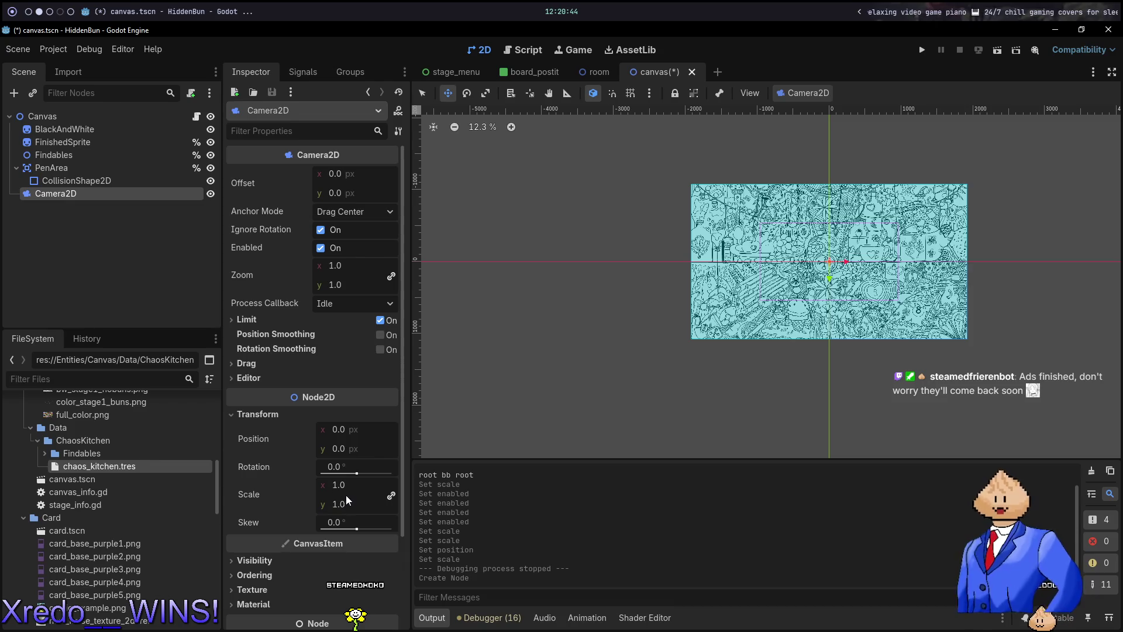
{"action": "key", "text": "Return"}
{"action": "mouse_move", "coordinate": [345, 492]}
{"action": "left_mouse_down"}
{"action": "mouse_move", "coordinate": [322, 491]}
{"action": "mouse_move", "coordinate": [375, 494]}
{"action": "mouse_move", "coordinate": [269, 512]}
{"action": "left_mouse_up"}
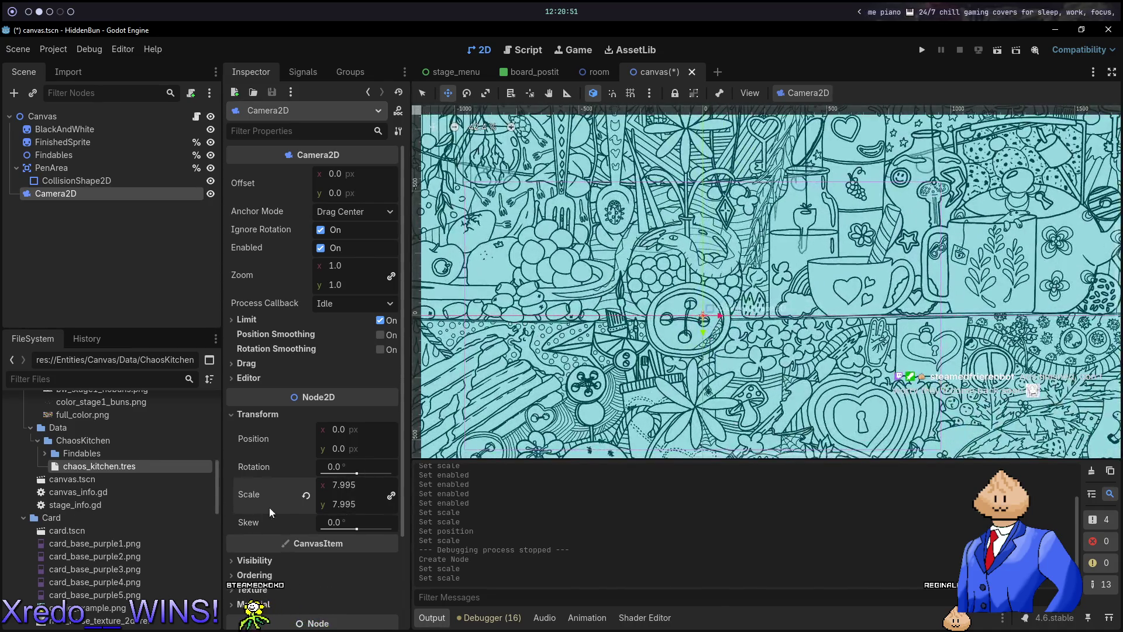
{"action": "left_click", "coordinate": [305, 496]}
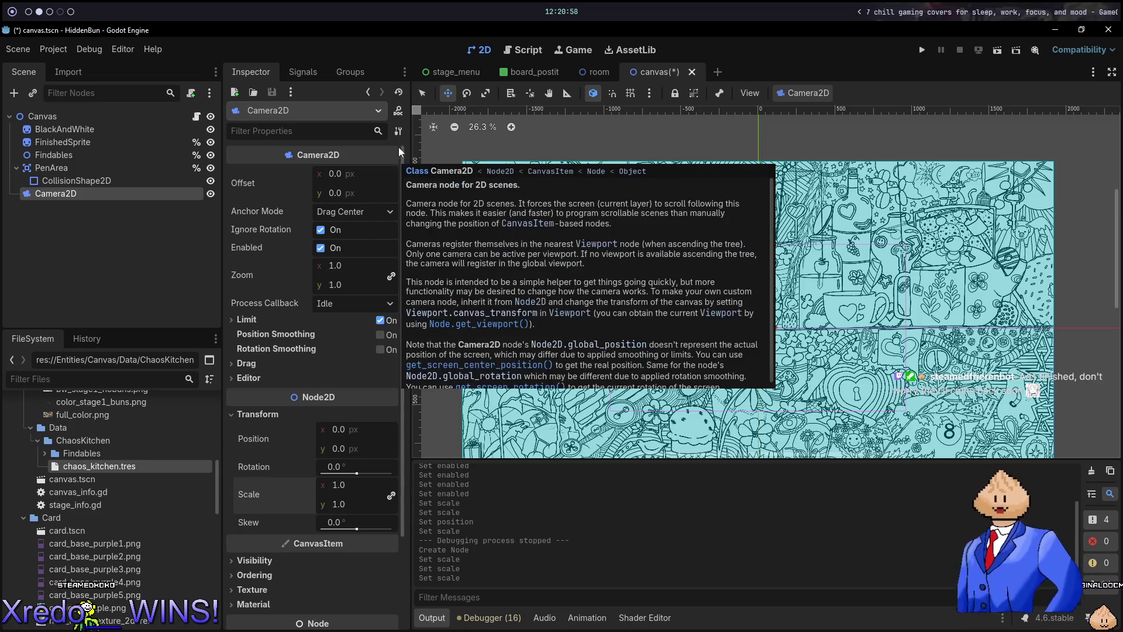
{"action": "key", "text": "ctrl+s"}
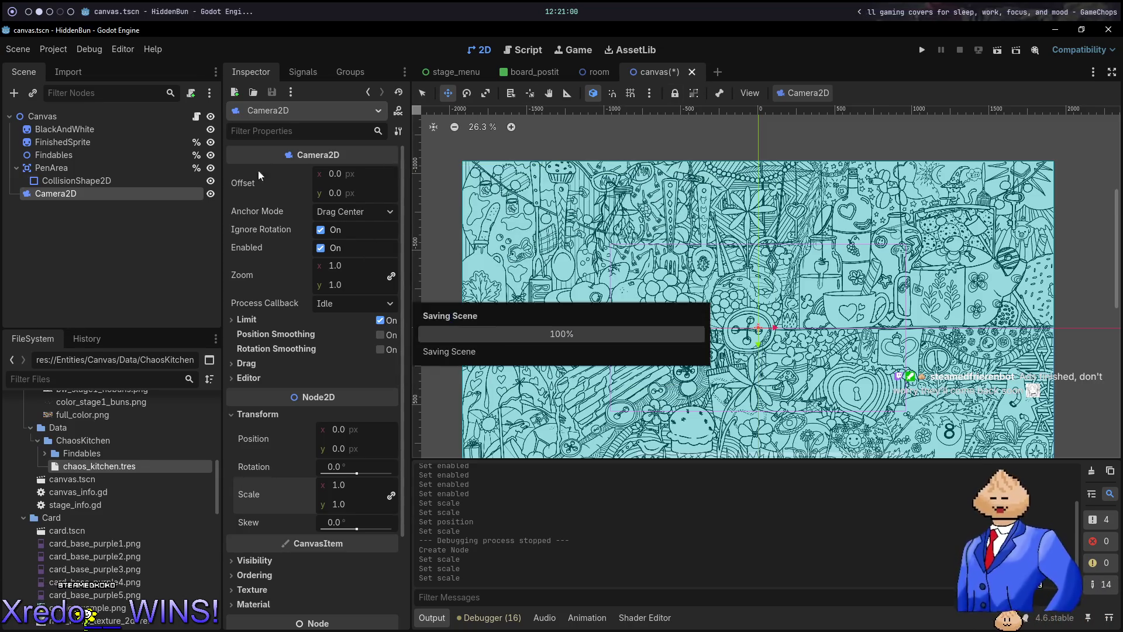
{"action": "key", "text": "Delete"}
{"action": "left_click", "coordinate": [514, 324]}
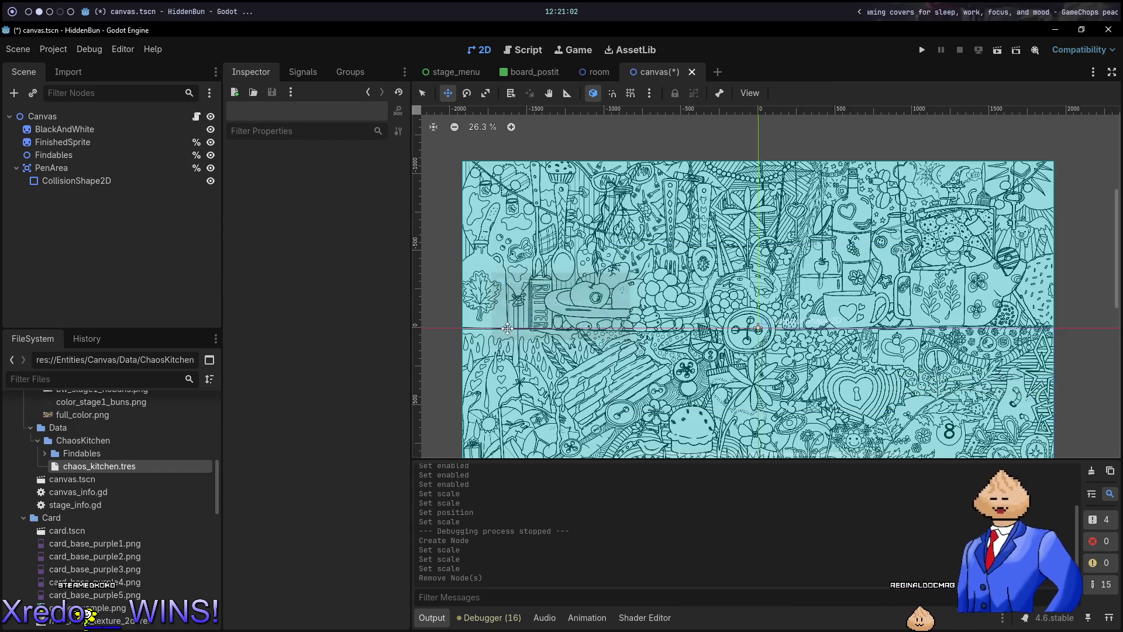
{"action": "key", "text": "ctrl+s"}
{"action": "key", "text": "alt+Tab"}
{"action": "key", "text": "u"}
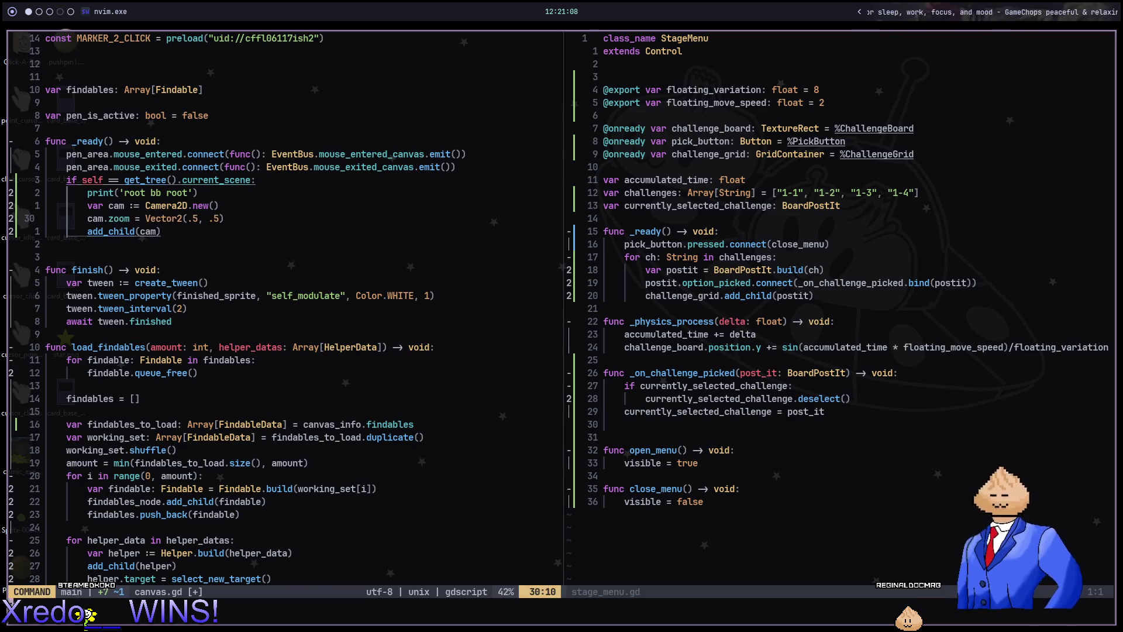
Run the canvas scene in Godot with F6
{"action": "key", "text": "alt+Tab"}
{"action": "key", "text": "F6"}
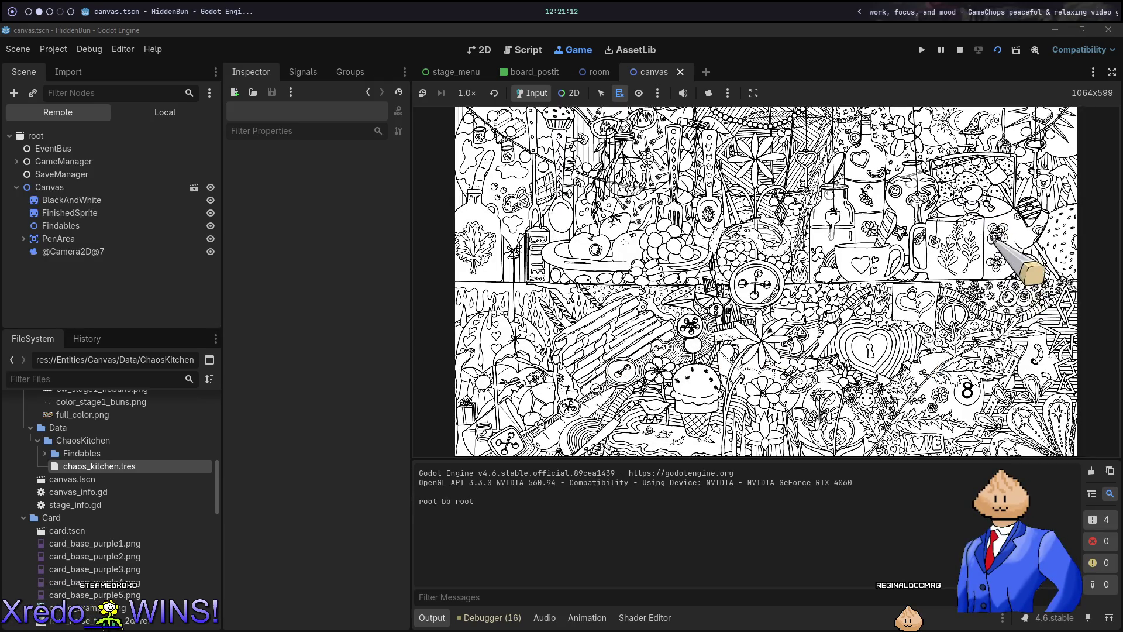
Stop the running canvas game with F8 and return to Neovim
{"action": "key", "text": "F8"}
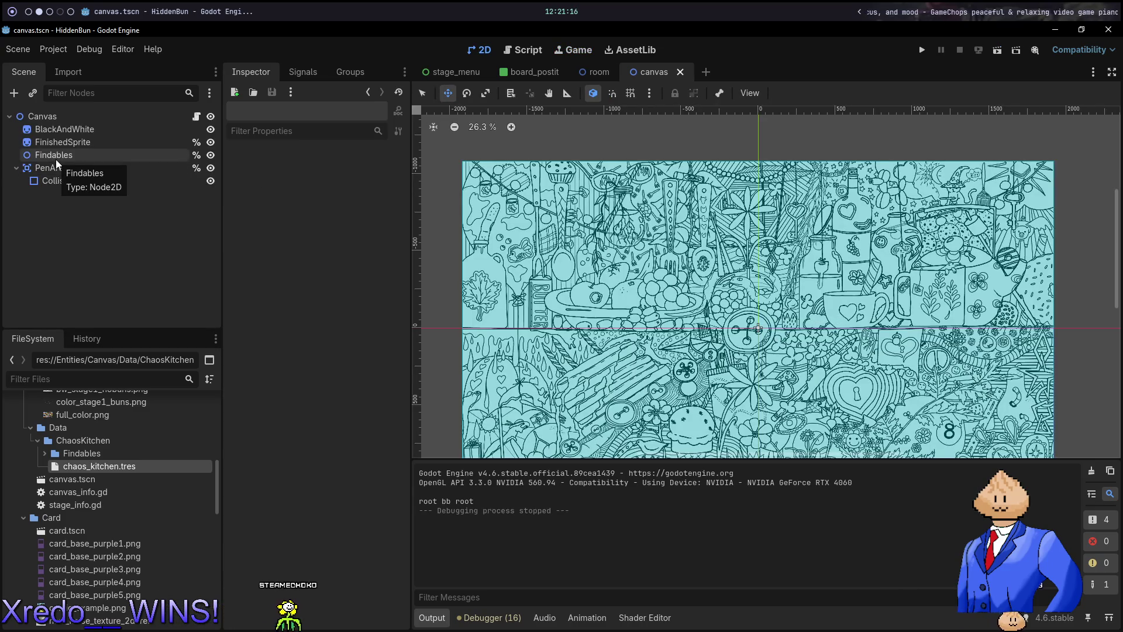
{"action": "key", "text": "alt+Tab"}
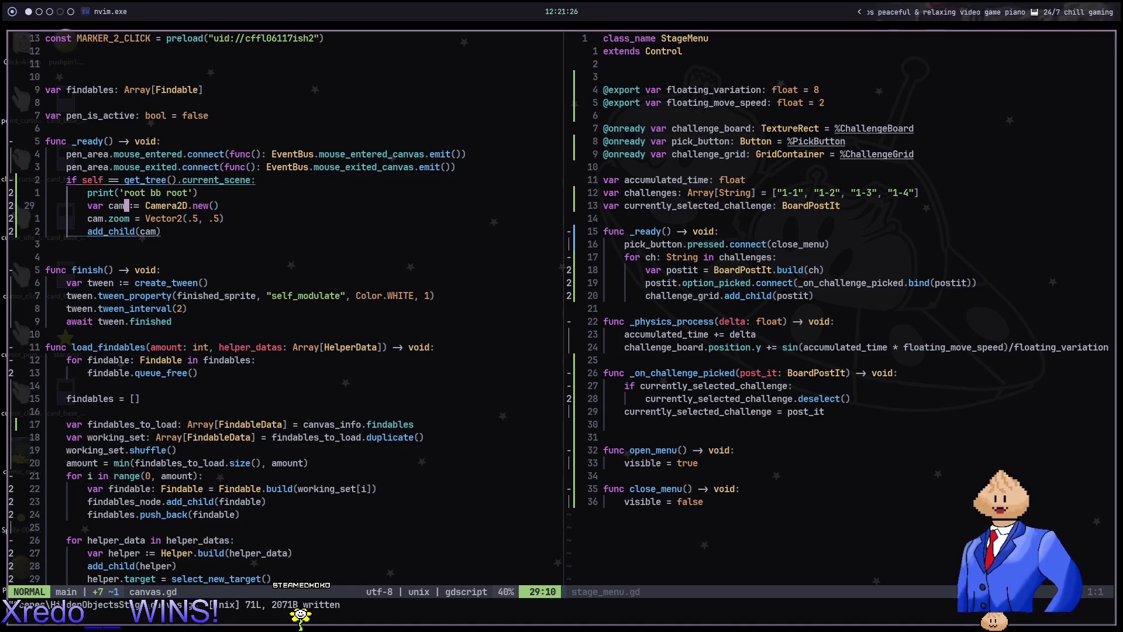
Replace load_findables' helper_datas parameter with a new canvas info parameter and save canvas.gd
{"action": "left_click", "coordinate": [55, 270]}
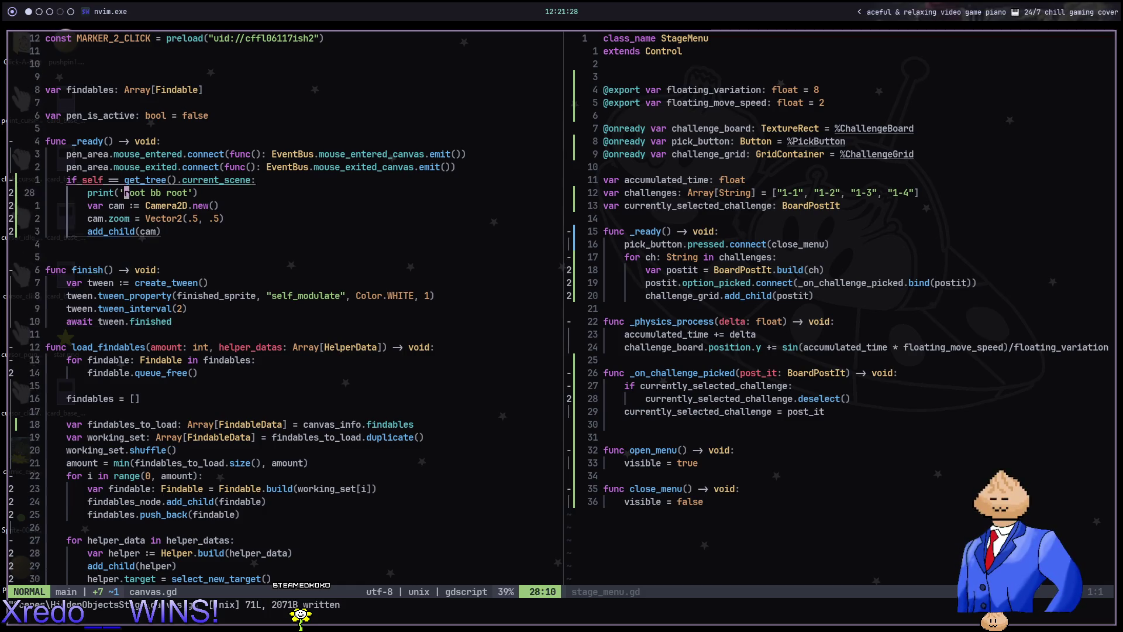
{"action": "left_click", "coordinate": [126, 141]}
{"action": "key", "text": "j"}
{"action": "key", "text": "j"}
{"action": "key", "text": "j"}
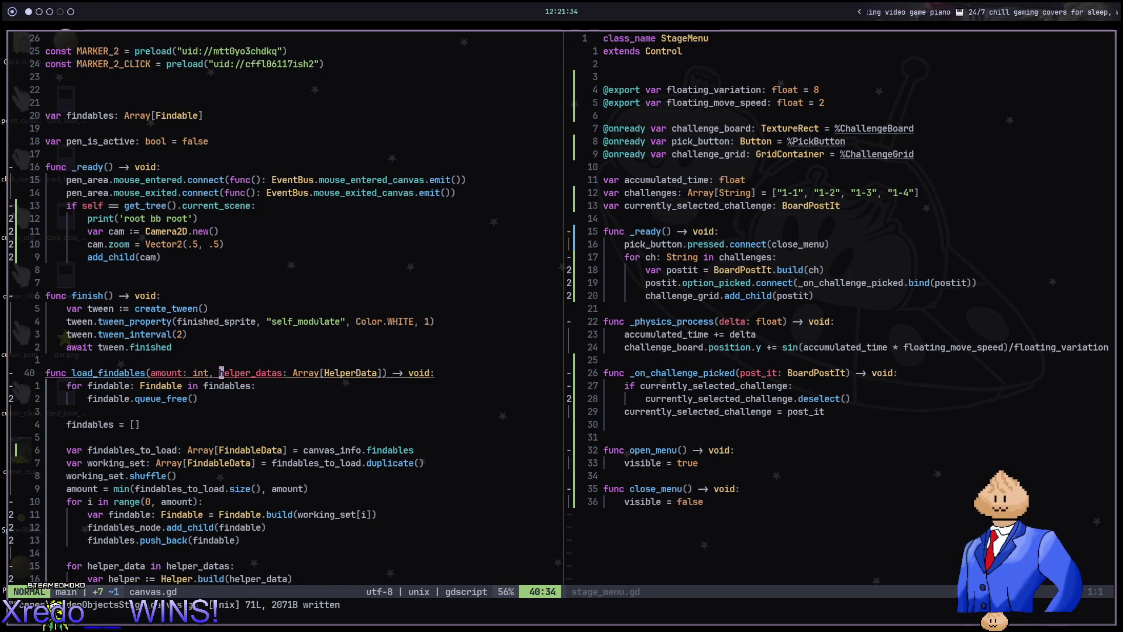
{"action": "key", "text": "d"}
{"action": "key", "text": "t"}
{"action": "key", "text": "parenright"}
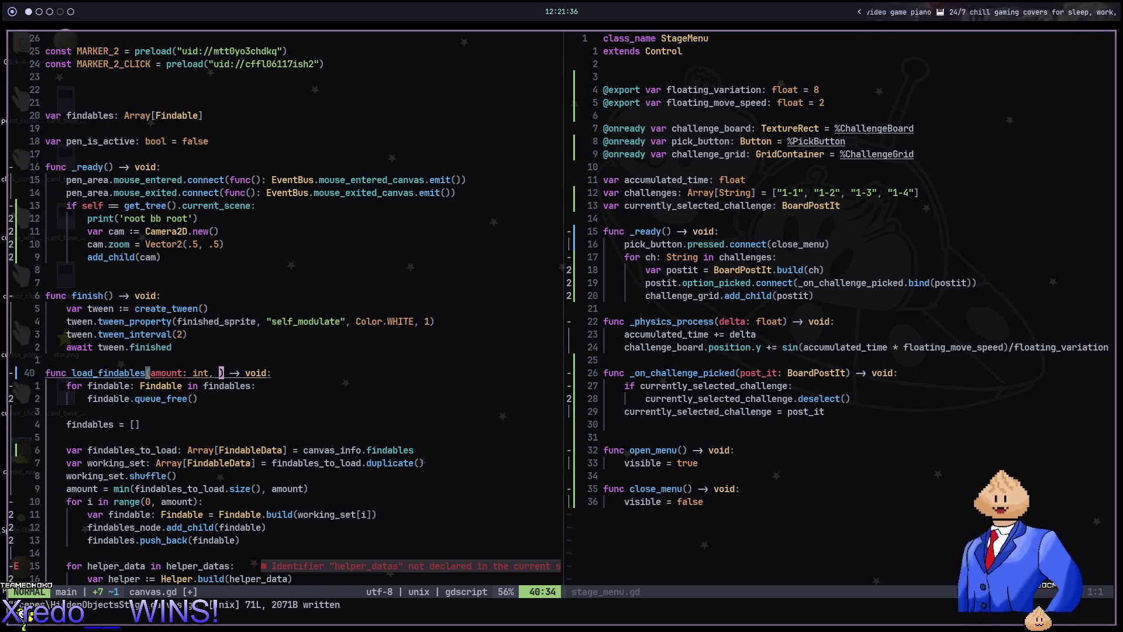
{"action": "type", "text": "int, canvas"}
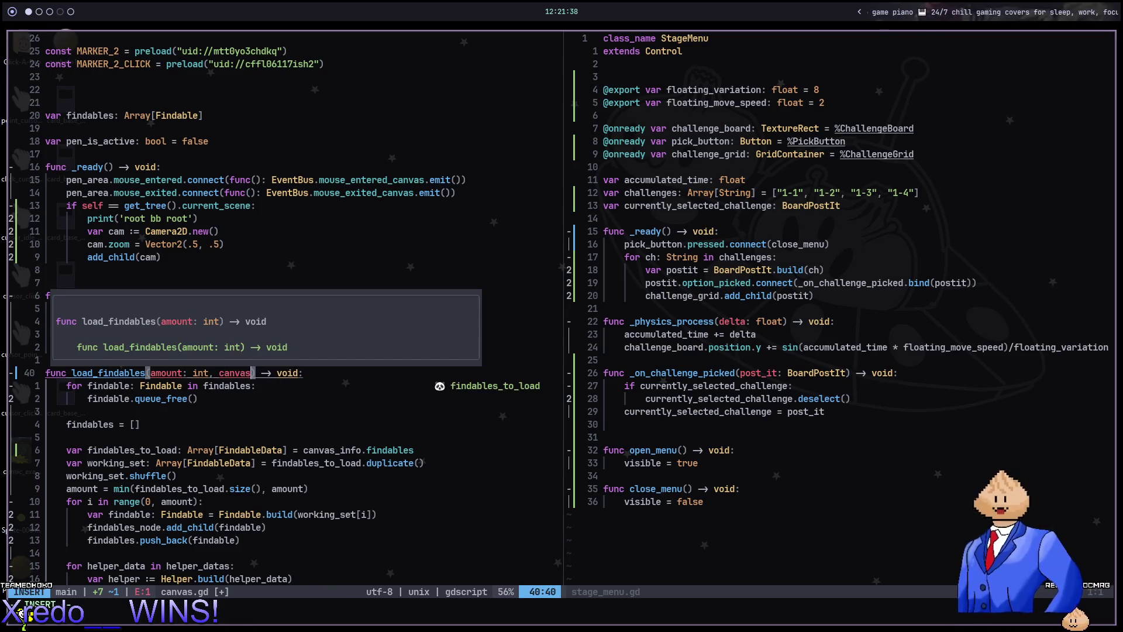
{"action": "key", "text": "Escape"}
{"action": "scroll", "coordinate": [285, 308], "scroll_direction": "up", "scroll_amount": 5}
{"action": "scroll", "coordinate": [285, 308], "scroll_direction": "down", "scroll_amount": 7}
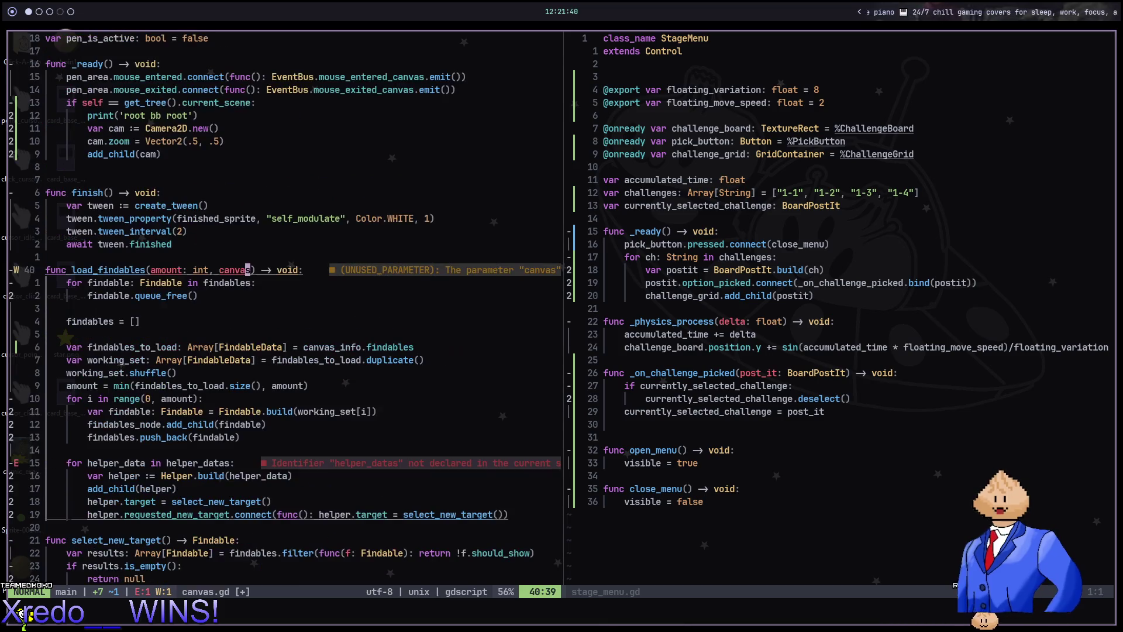
{"action": "type", "text": "_info"}
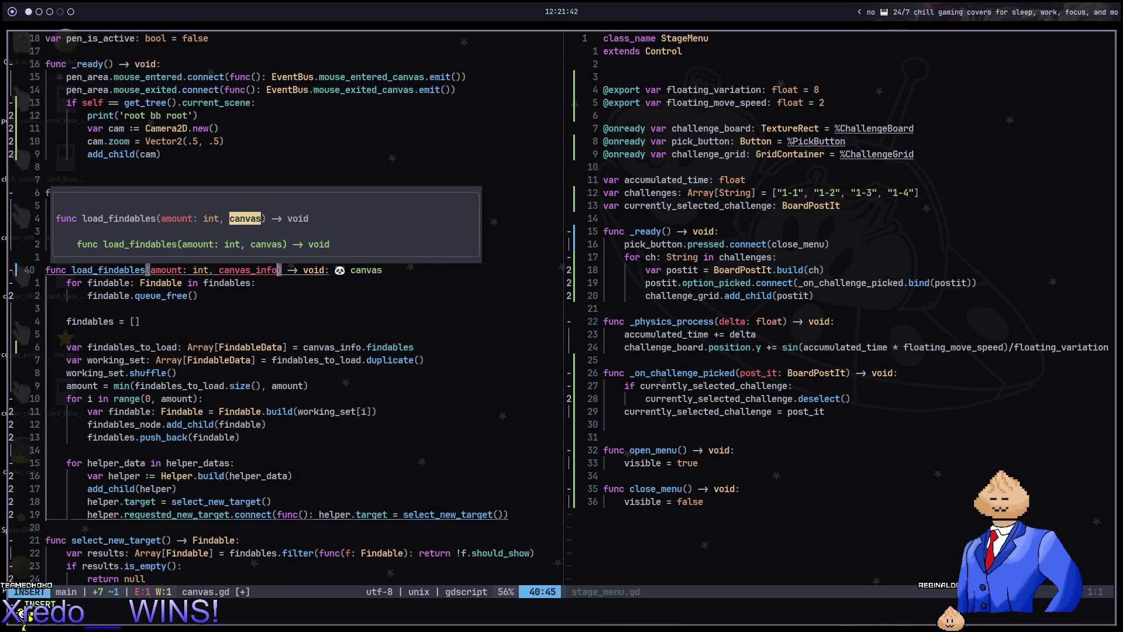
{"action": "key", "text": "Escape"}
{"action": "type", "text": ":w"}
{"action": "key", "text": "Return"}
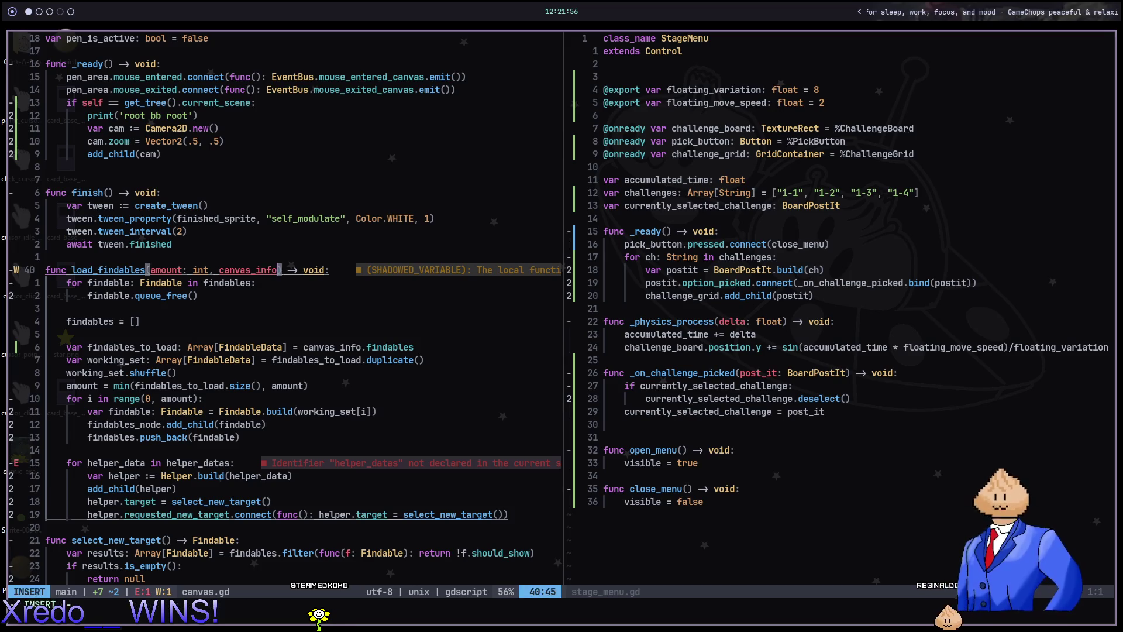
Complete the parameter as canvas_info: CanvasInfo and save canvas.gd
{"action": "type", "text": "as_info: Can"}
{"action": "type", "text": "vasInfo"}
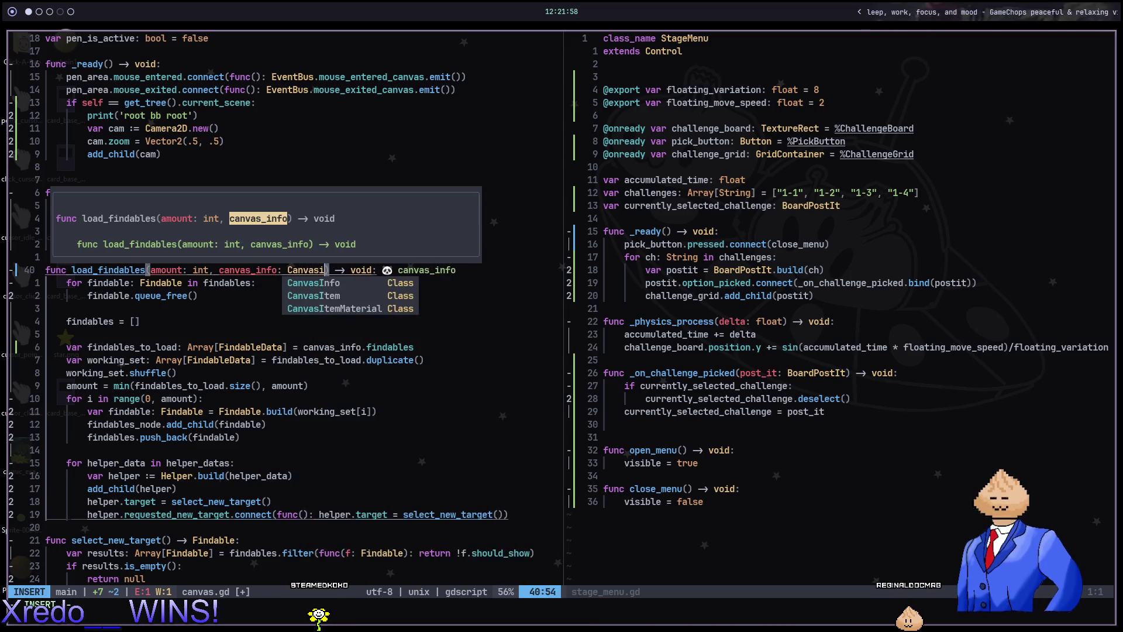
{"action": "key", "text": "Escape"}
{"action": "type", "text": ":w"}
{"action": "key", "text": "Return"}
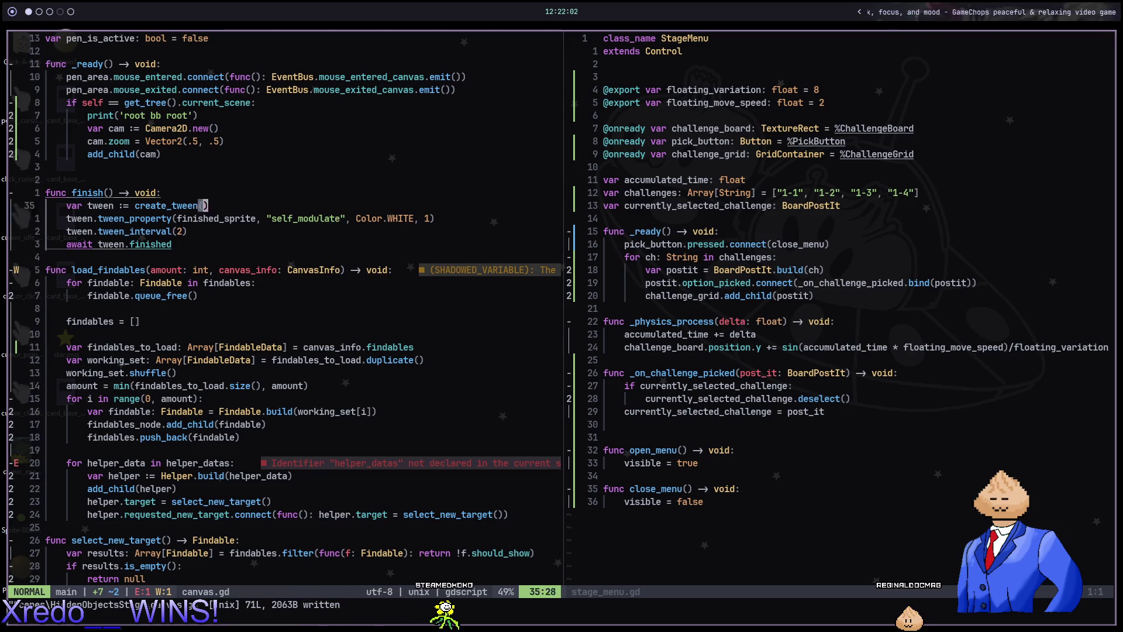
{"action": "key", "text": "9"}
{"action": "key", "text": "k"}
{"action": "key", "text": "ctrl+o"}
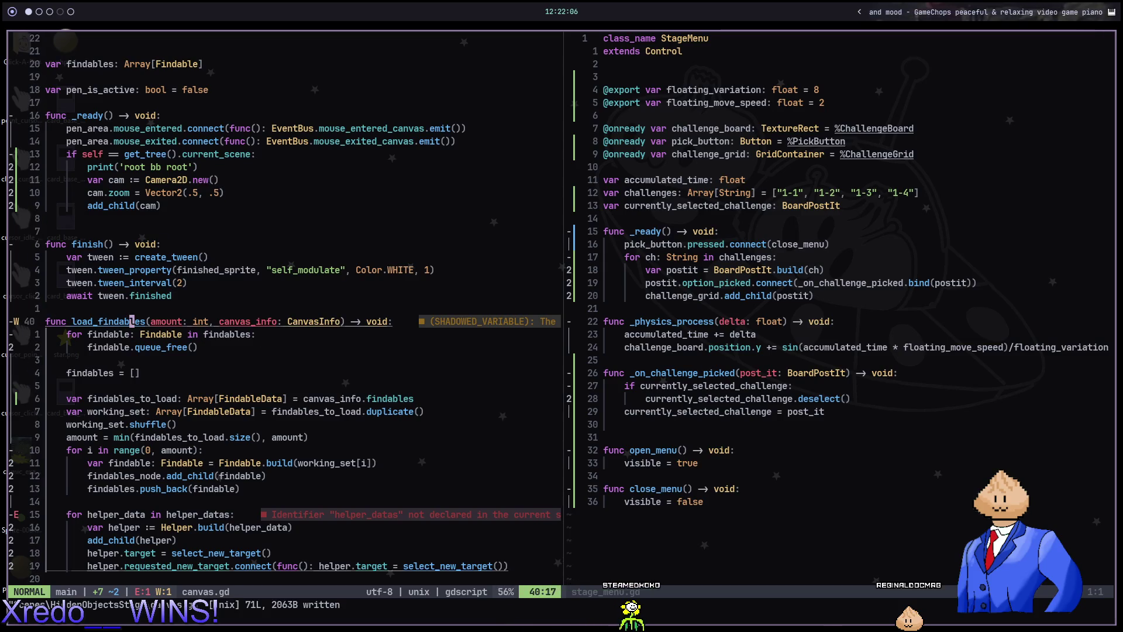
Rename the load_findables function to load_canvas with LSP rename and save
{"action": "key", "text": "space"}
{"action": "key", "text": "r"}
{"action": "key", "text": "n"}
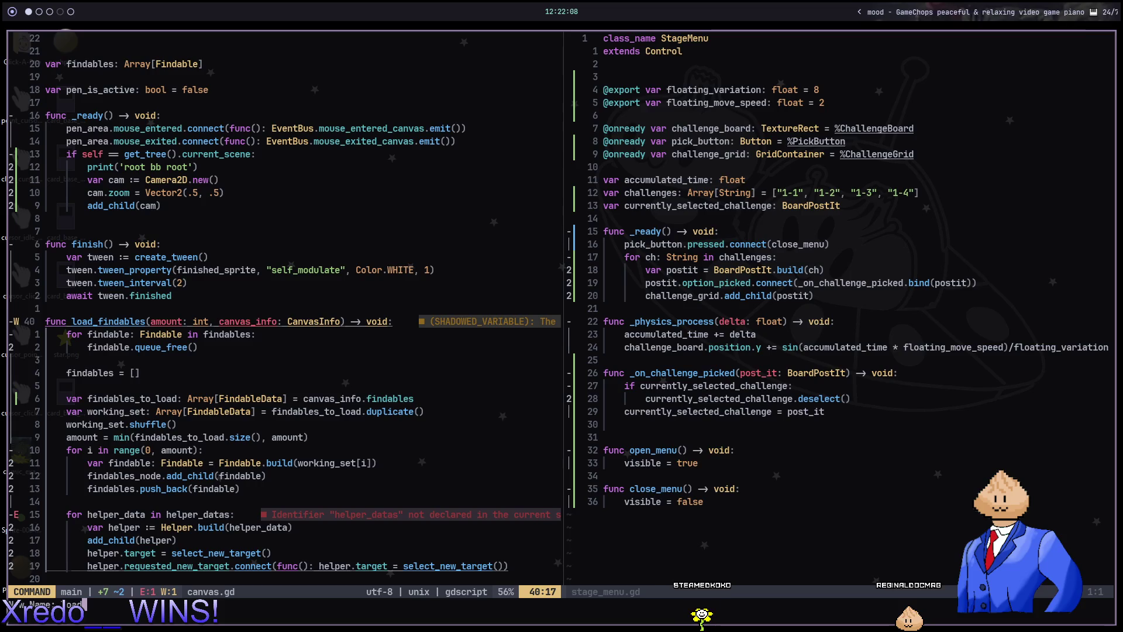
{"action": "type", "text": "_canvas"}
{"action": "key", "text": "Return"}
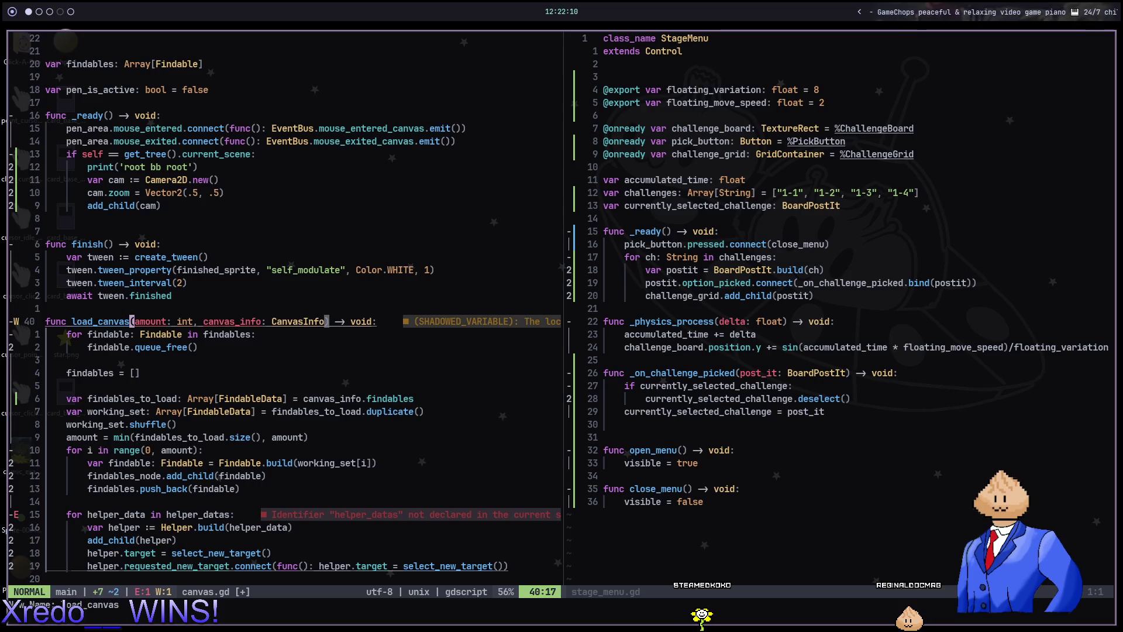
{"action": "type", "text": "w"}
{"action": "key", "text": "Return"}
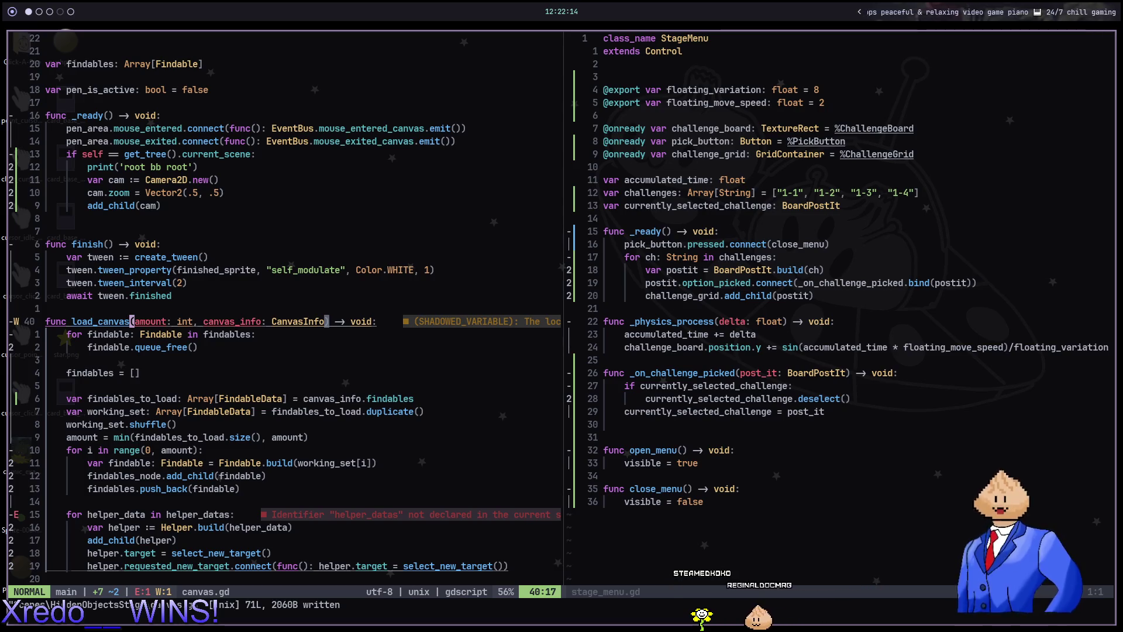
Rename the amount parameter to findable_amount with LSP rename
{"action": "left_click", "coordinate": [134, 372]}
{"action": "left_click", "coordinate": [206, 321]}
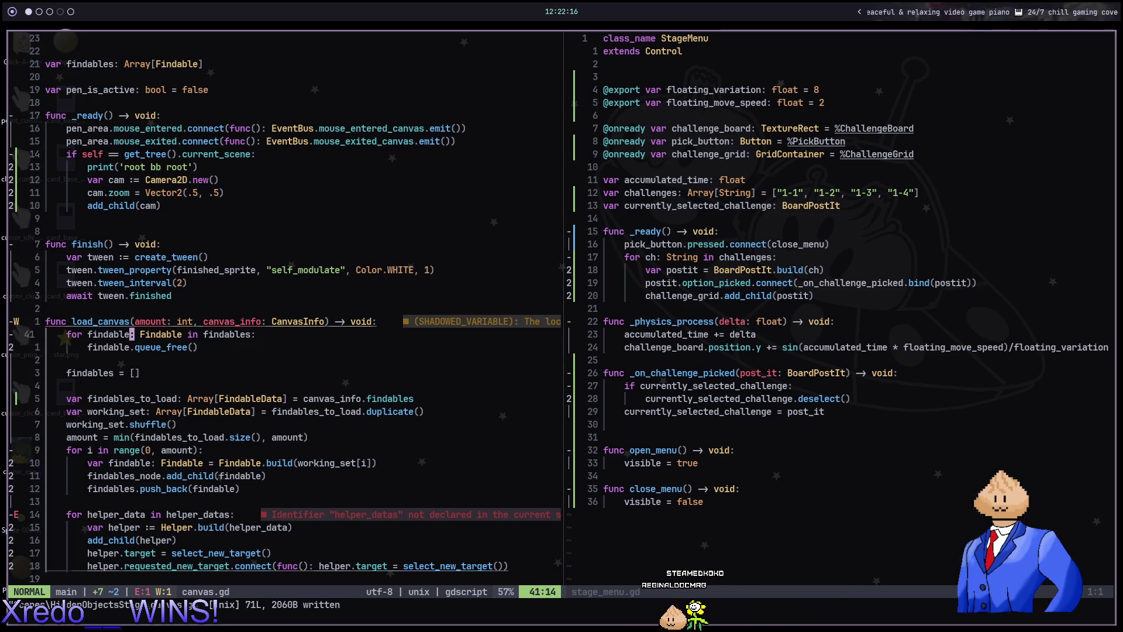
{"action": "left_click", "coordinate": [144, 321]}
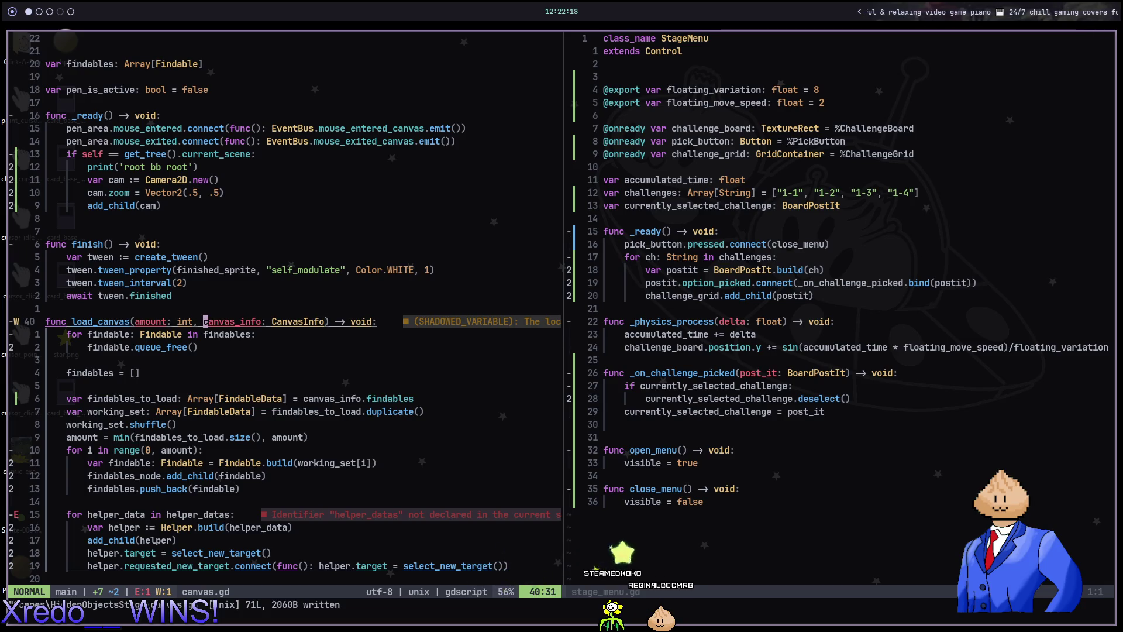
{"action": "key", "text": "space"}
{"action": "key", "text": "r"}
{"action": "key", "text": "n"}
{"action": "key", "text": "BackSpace"}
{"action": "key", "text": "BackSpace"}
{"action": "key", "text": "BackSpace"}
{"action": "type", "text": "findable_amount"}
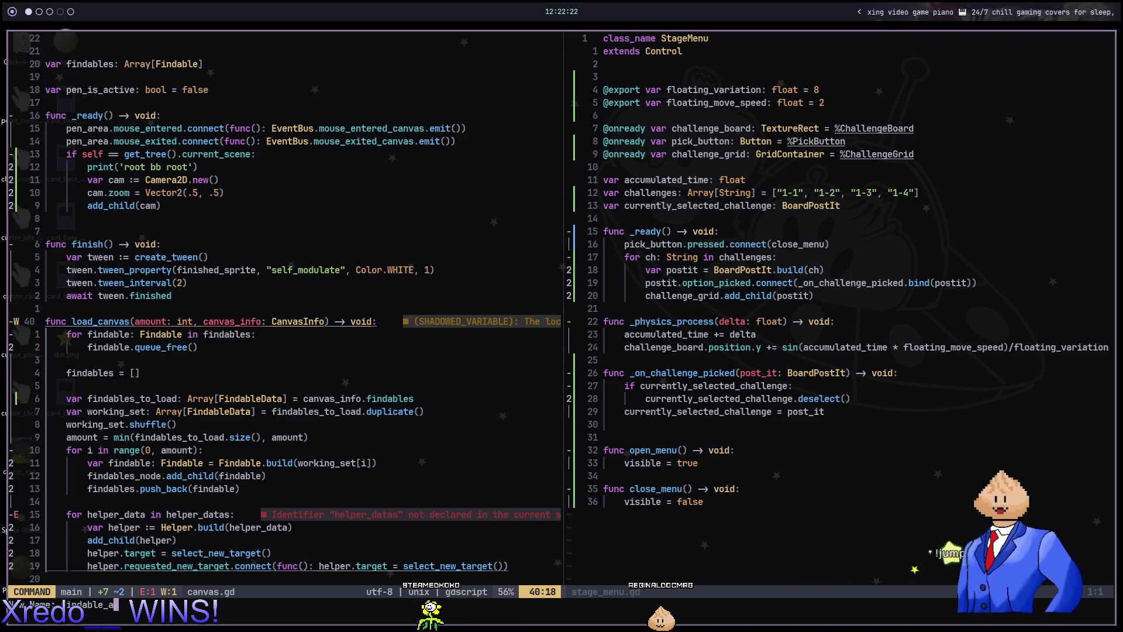
{"action": "key", "text": "Return"}
{"action": "key", "text": "space"}
Briefly open room_edit_menu.gd, then return to canvas.gd and save it
{"action": "key", "text": "f"}
{"action": "key", "text": "f"}
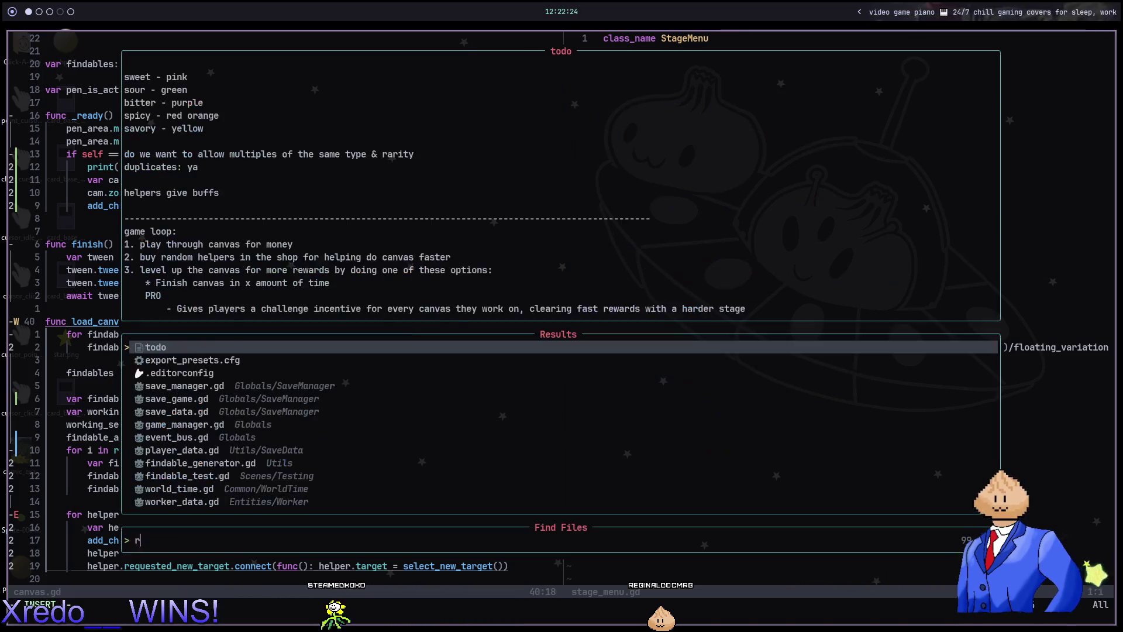
{"action": "key", "text": "Return"}
{"action": "key", "text": "ctrl+6"}
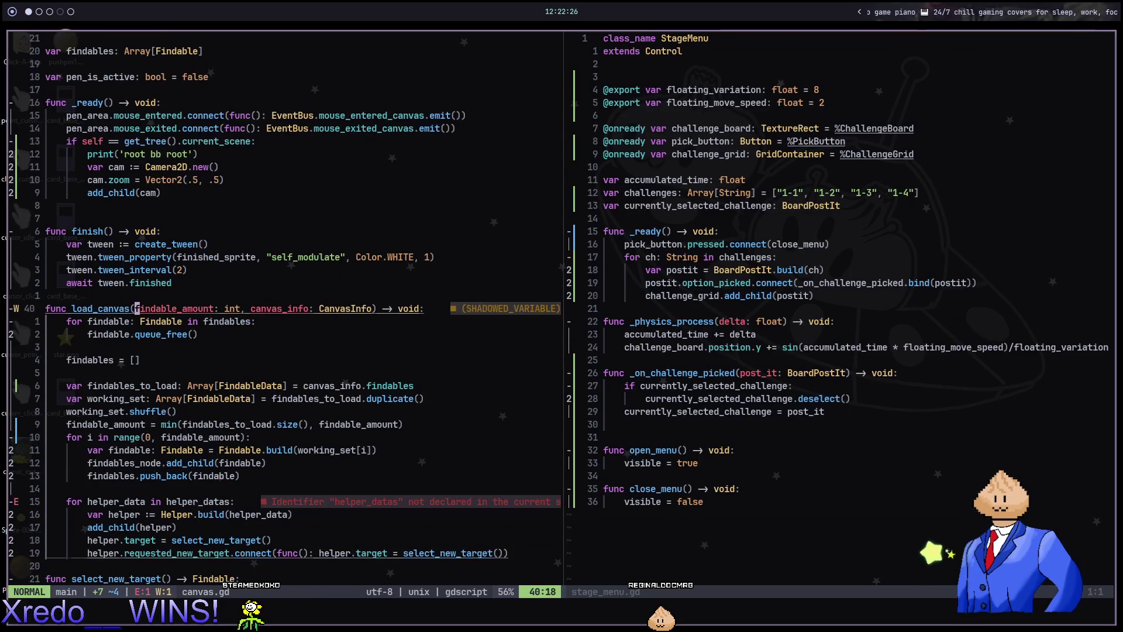
{"action": "key", "text": "ctrl+s"}
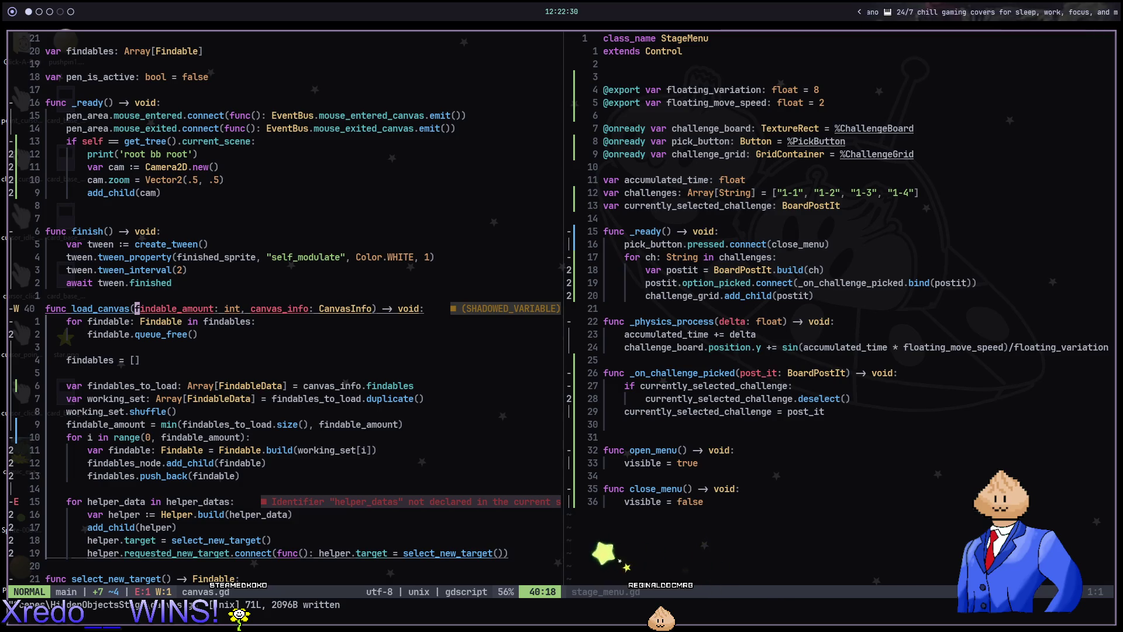
Review load_canvas's findables, findables_to_load and working_set.shuffle() lines
{"action": "key", "text": "j"}
{"action": "key", "text": "j"}
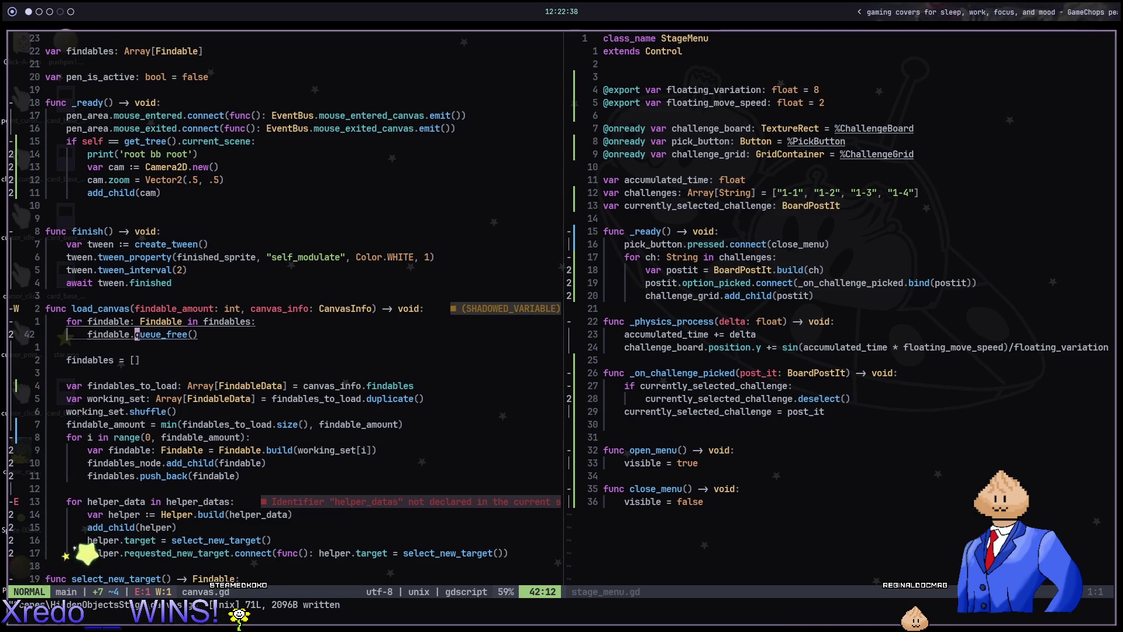
{"action": "key", "text": "{"}
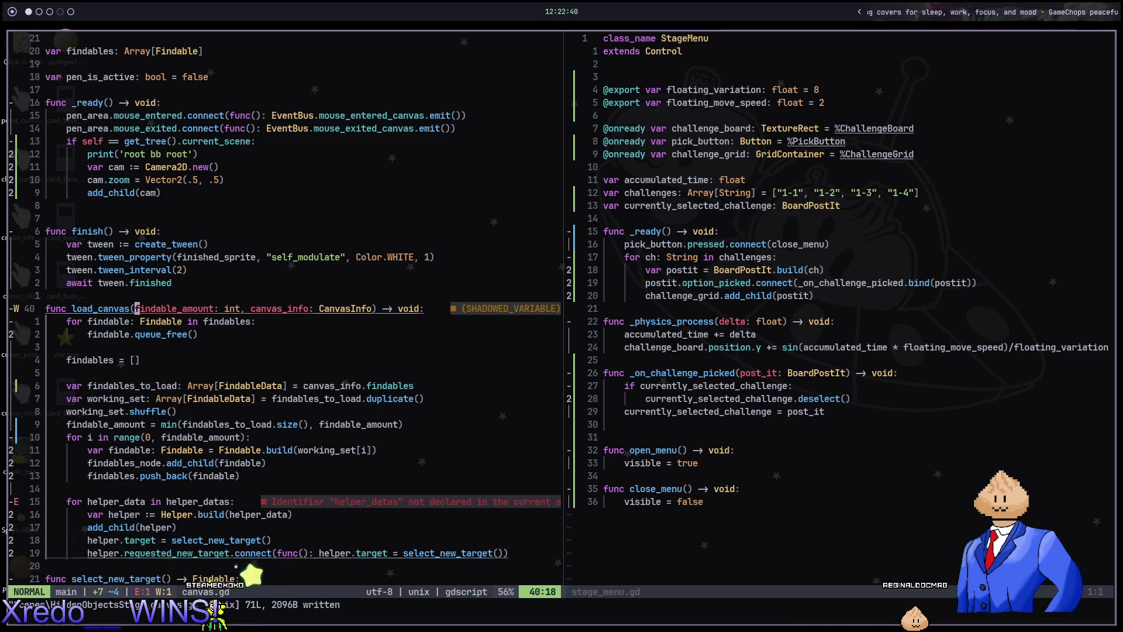
{"action": "left_click", "coordinate": [135, 359]}
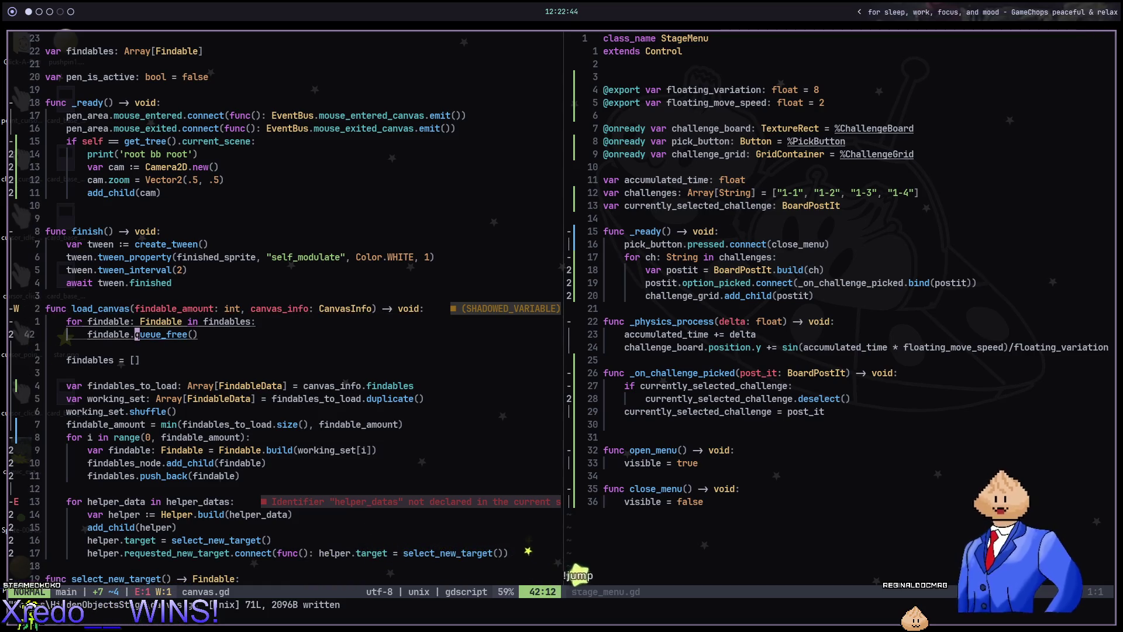
{"action": "left_click", "coordinate": [135, 411]}
{"action": "left_click", "coordinate": [137, 385]}
{"action": "key", "text": "braceleft"}
{"action": "key", "text": "braceleft"}
{"action": "key", "text": "braceleft"}
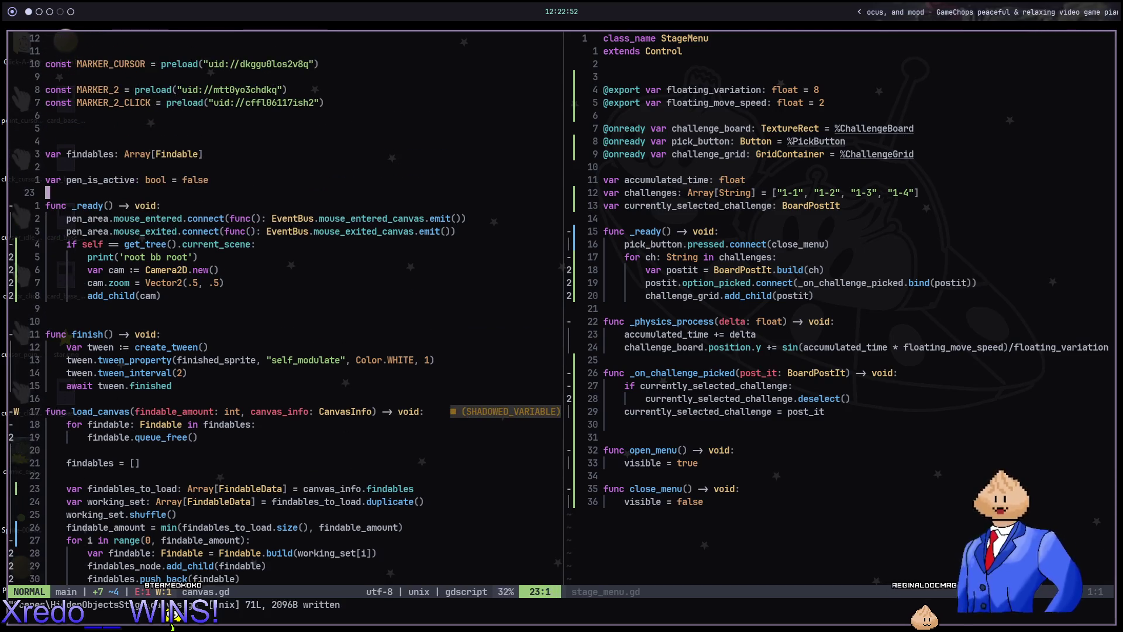
Open room.gd in the right split beside canvas.gd
{"action": "key", "text": "space"}
{"action": "key", "text": "f"}
{"action": "key", "text": "f"}
{"action": "type", "text": "room"}
{"action": "key", "text": "Down"}
{"action": "key", "text": "Return"}
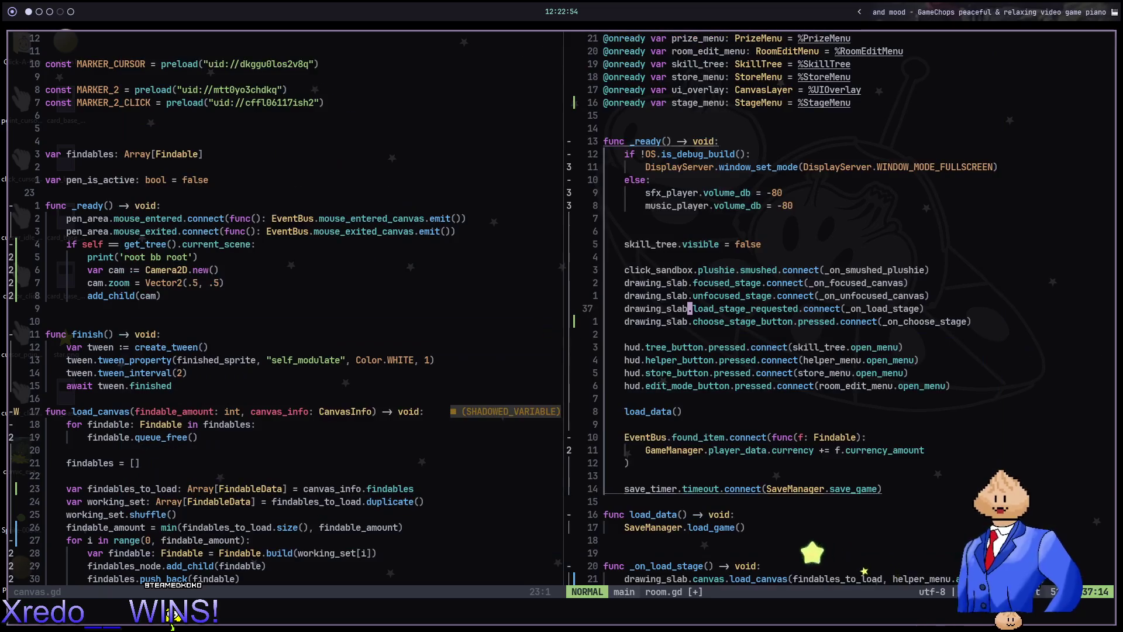
Search for 'load' to reach the load_canvas call and its helper_menu argument in _on_load_stage
{"action": "type", "text": "/load"}
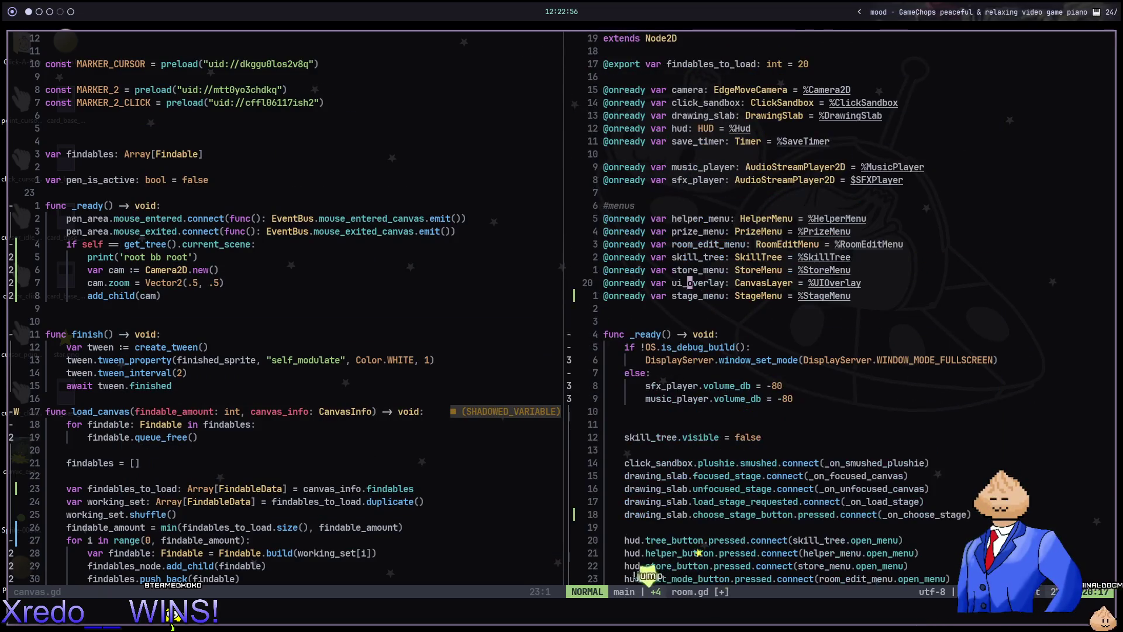
{"action": "key", "text": "BackSpace"}
{"action": "key", "text": "BackSpace"}
{"action": "key", "text": "BackSpace"}
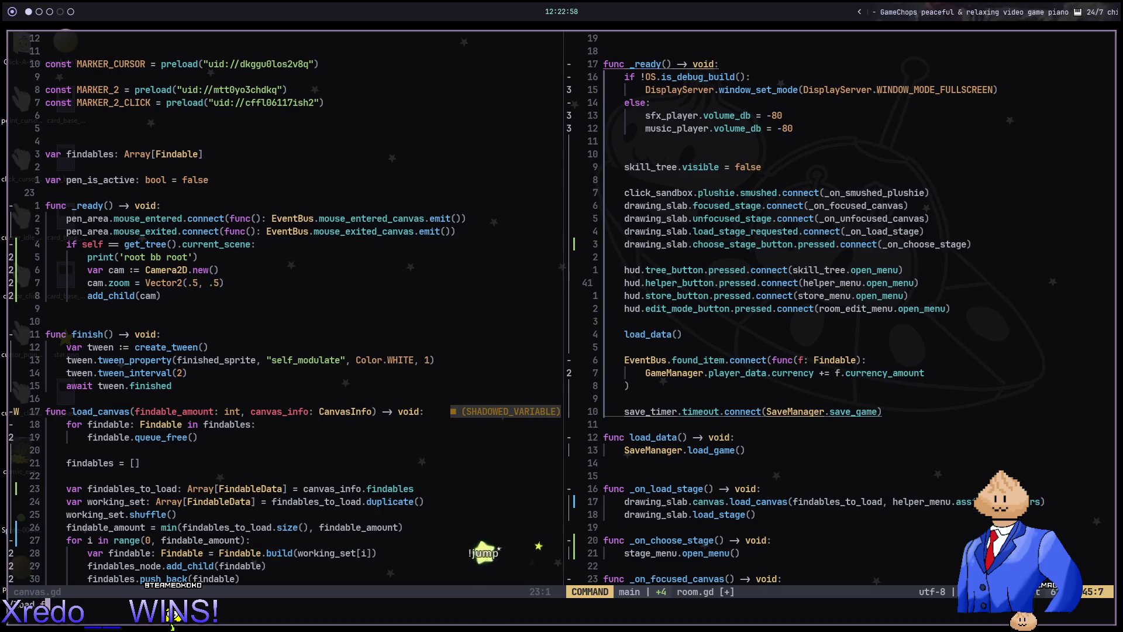
{"action": "type", "text": "load"}
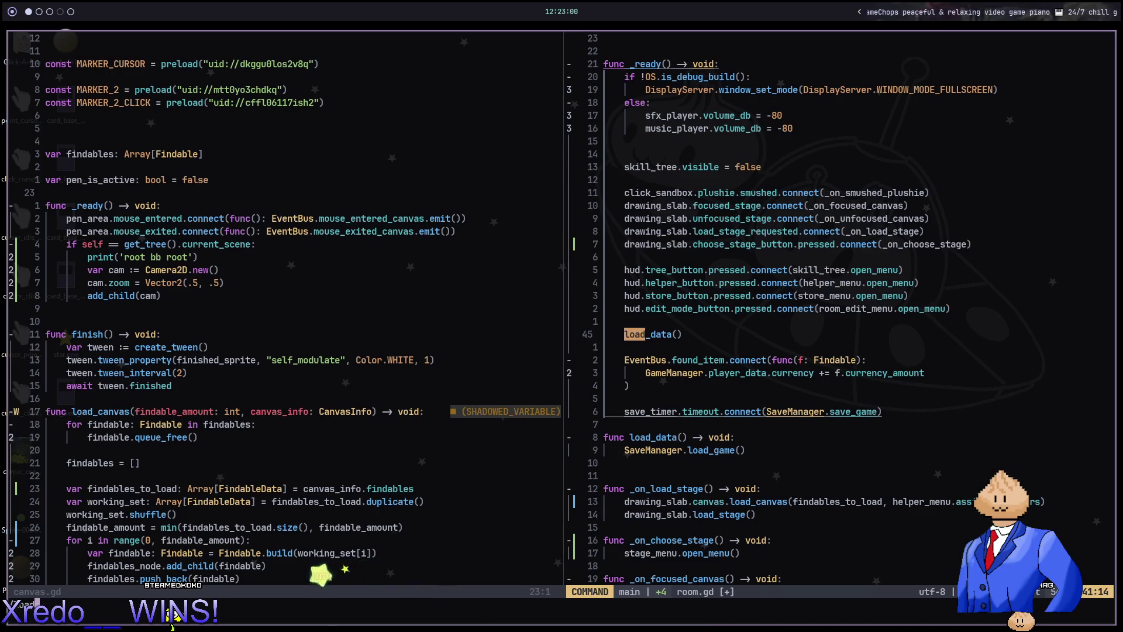
{"action": "key", "text": "Return"}
{"action": "key", "text": "n"}
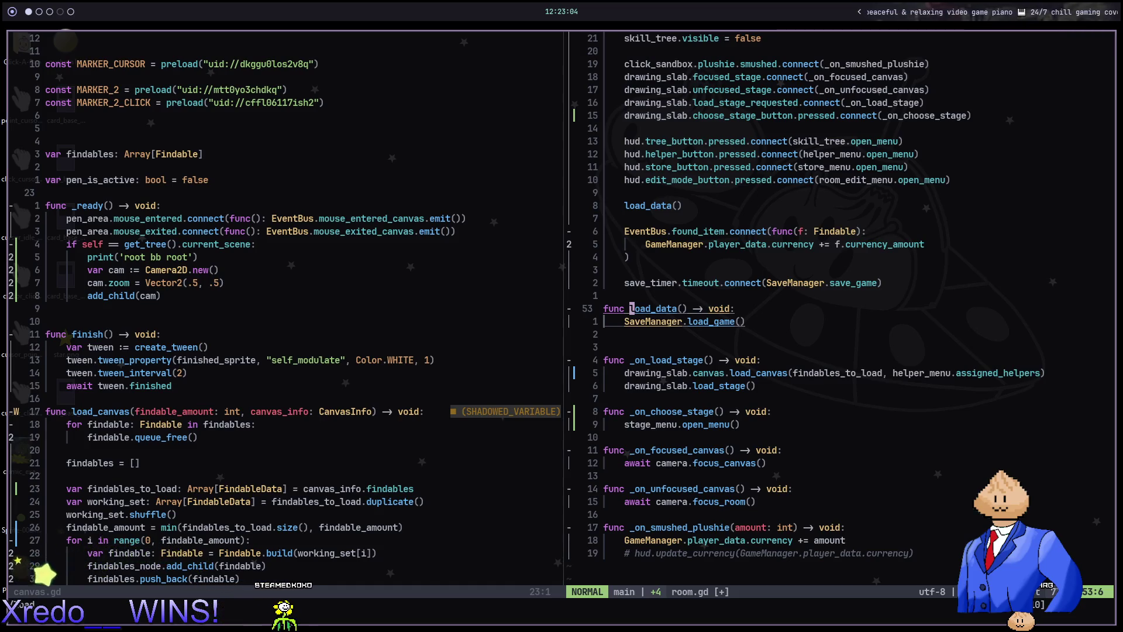
{"action": "key", "text": "j"}
{"action": "key", "text": "j"}
{"action": "key", "text": "j"}
{"action": "key", "text": "w"}
{"action": "key", "text": "w"}
{"action": "key", "text": "w"}
{"action": "key", "text": "w"}
{"action": "key", "text": "w"}
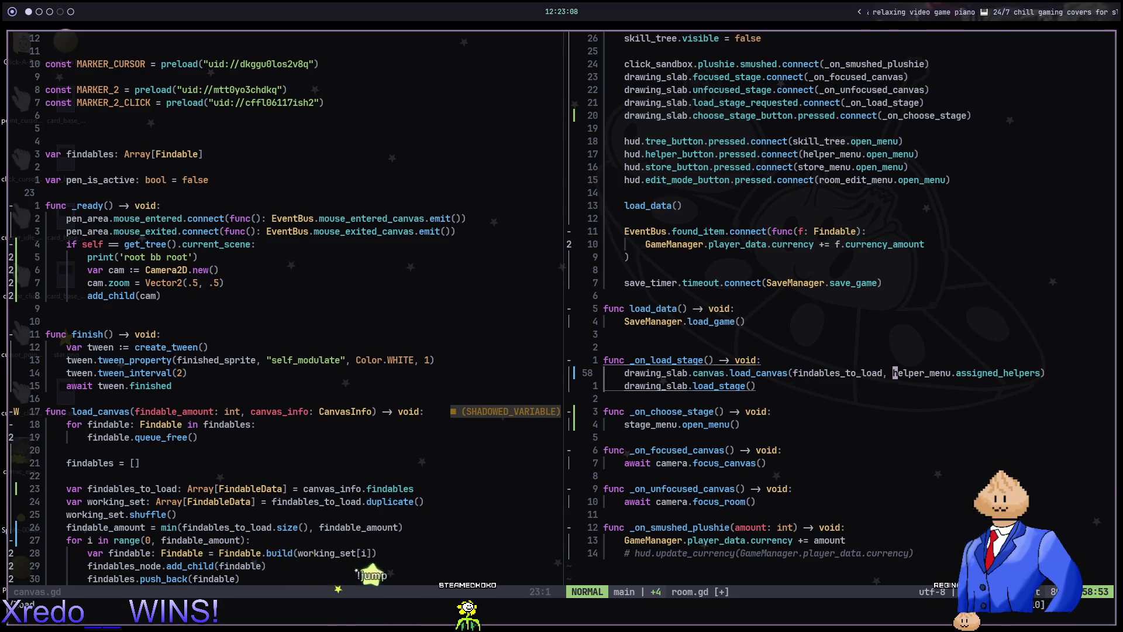
{"action": "key", "text": "b"}
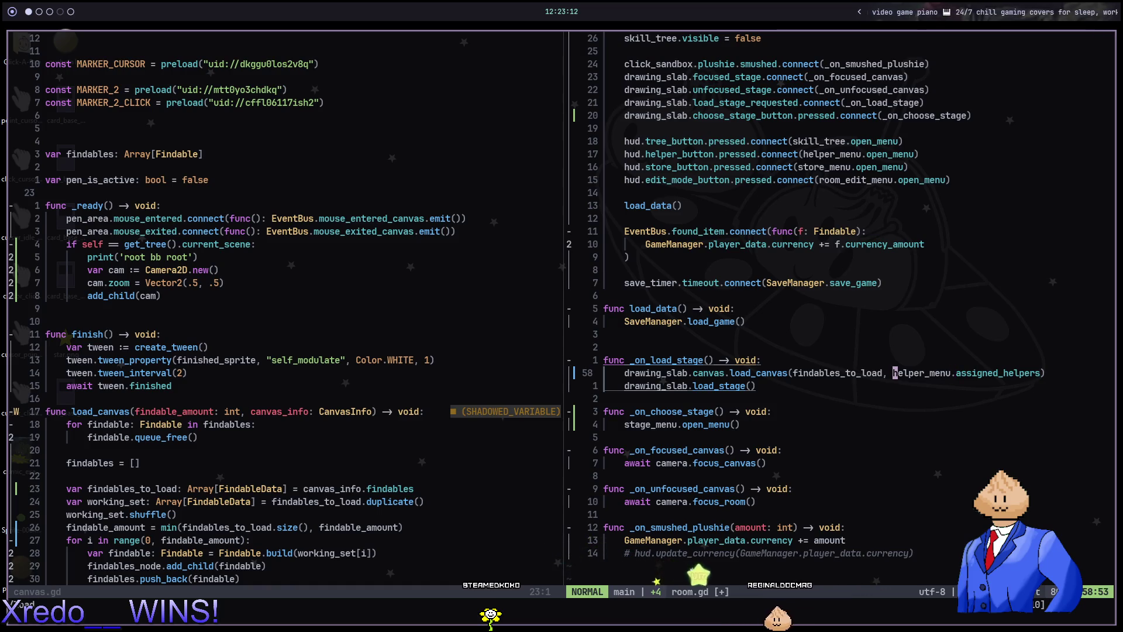
{"action": "key", "text": "ctrl+w"}
Undo canvas.gd back to load_findables(amount, helper_datas: Array[HelperData]) and save
{"action": "key", "text": "h"}
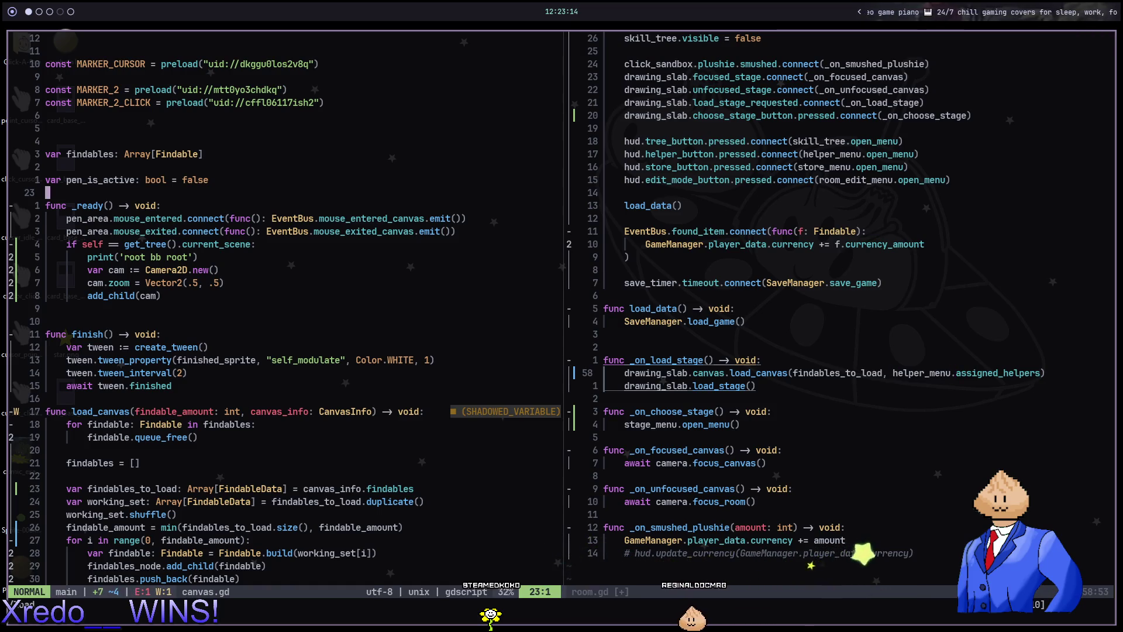
{"action": "key", "text": "u"}
{"action": "key", "text": "u"}
{"action": "key", "text": "u"}
{"action": "key", "text": "u"}
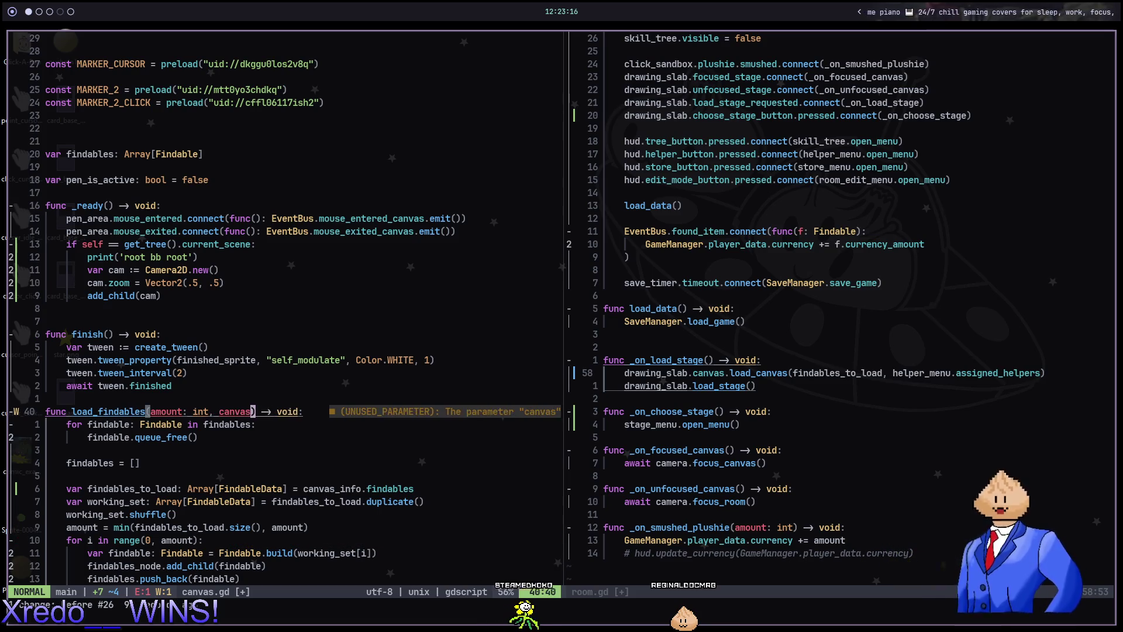
{"action": "type", "text": ":w"}
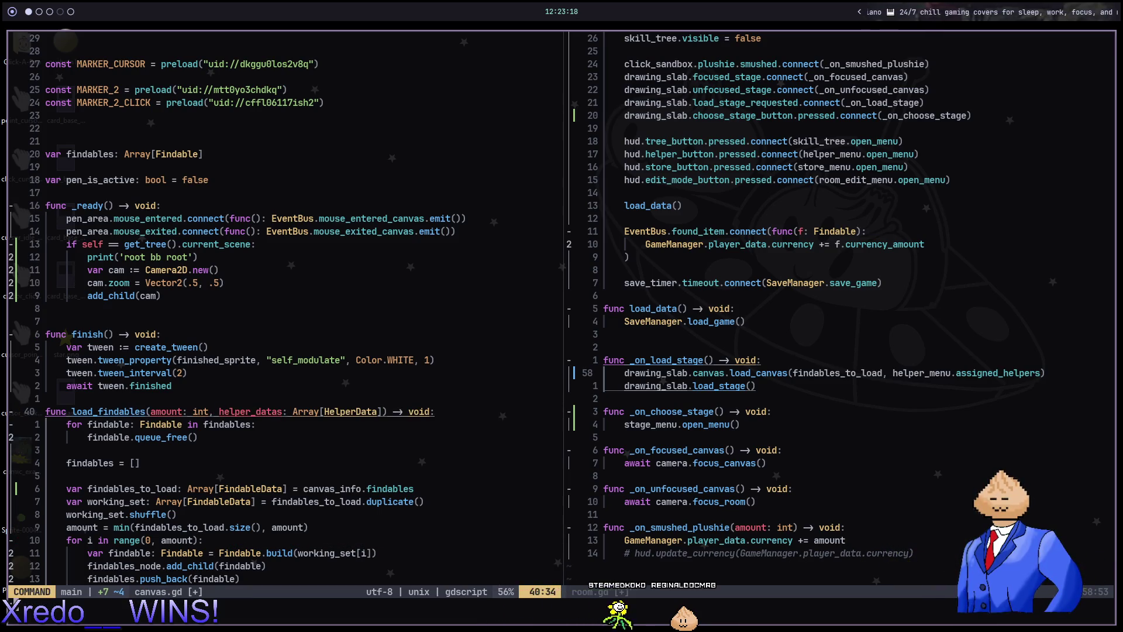
{"action": "key", "text": "Return"}
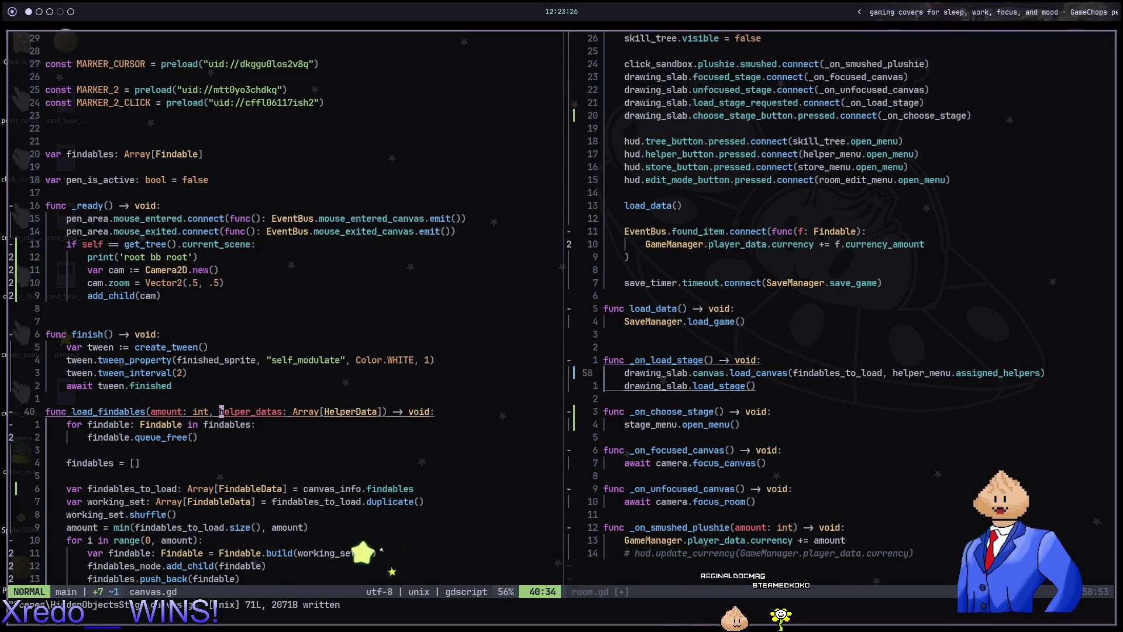
Check the end of room.gd, then browse canvas.gd from top to bottom
{"action": "key", "text": "ctrl+w"}
{"action": "key", "text": "l"}
{"action": "key", "text": "G"}
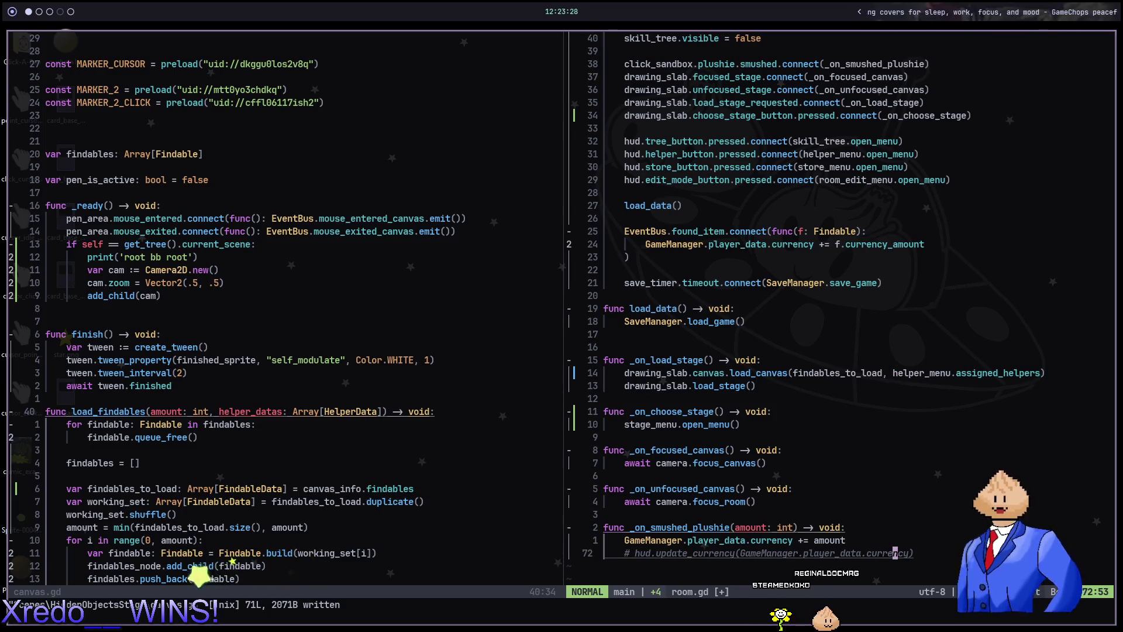
{"action": "key", "text": "ctrl+w"}
{"action": "key", "text": "h"}
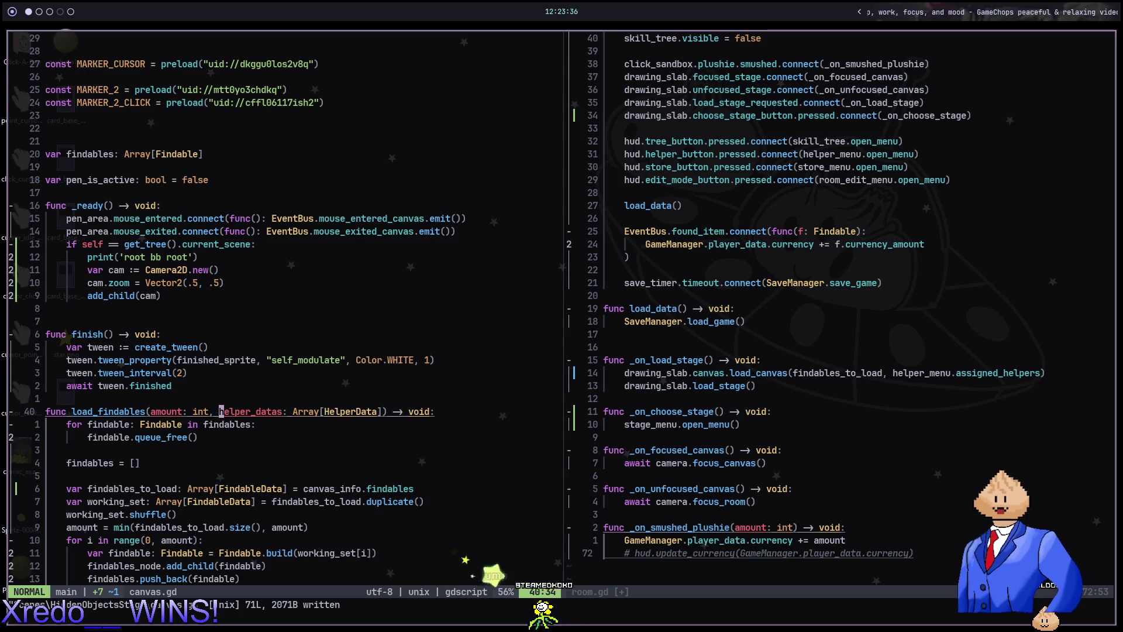
{"action": "key", "text": "j"}
{"action": "key", "text": "j"}
{"action": "key", "text": "j"}
{"action": "key", "text": "j"}
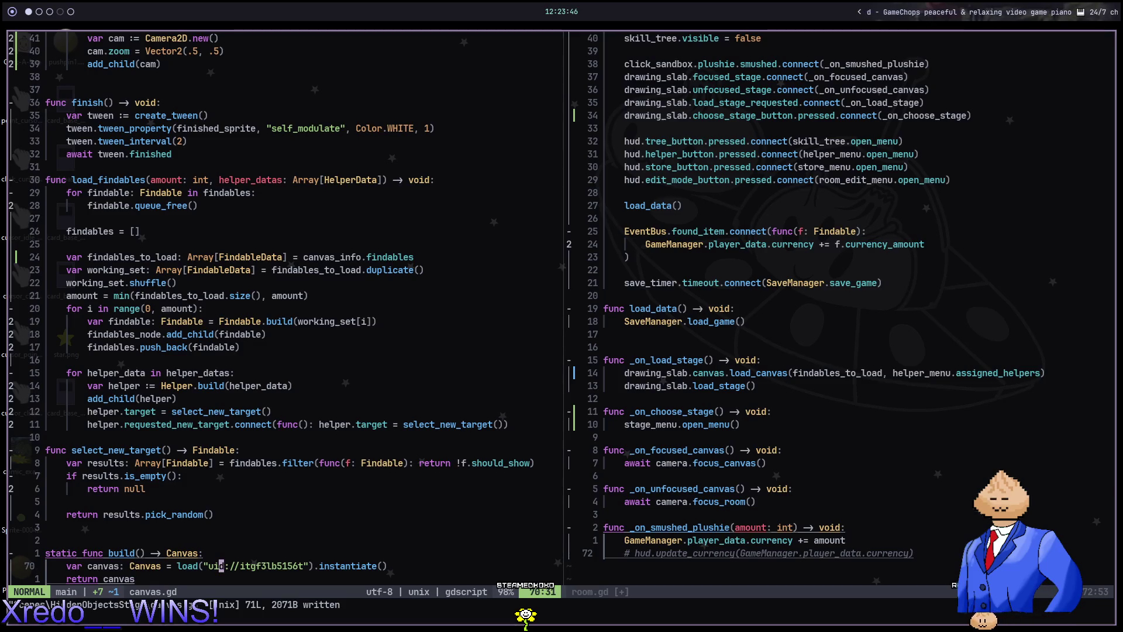
{"action": "key", "text": "g"}
{"action": "key", "text": "g"}
{"action": "key", "text": "shift+g"}
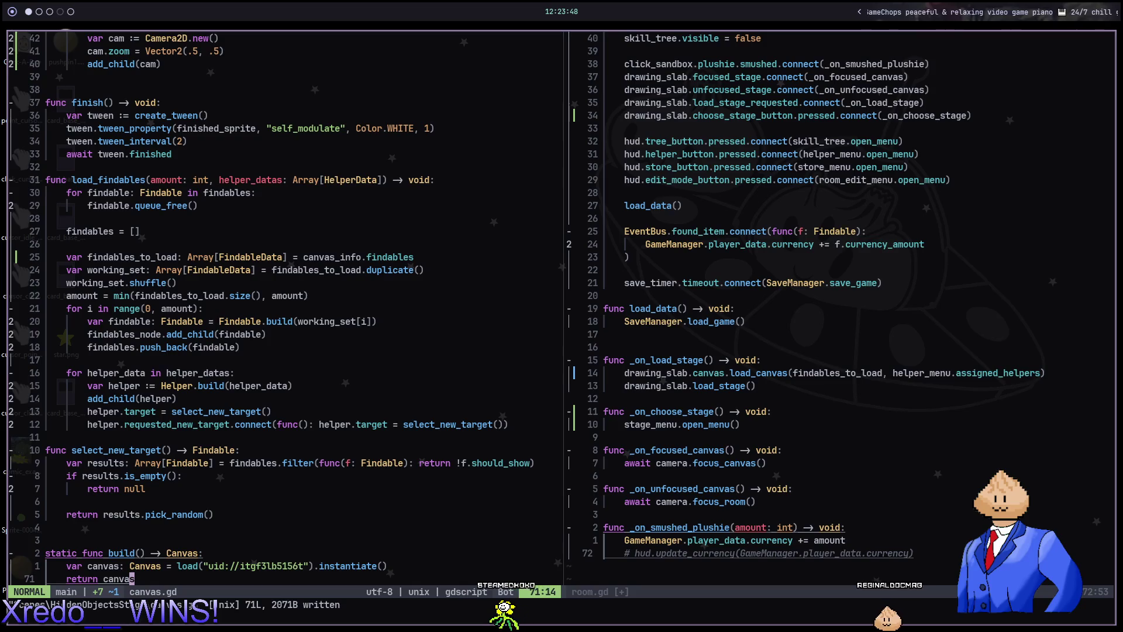
List references to the static build function, previewing drawing_slab.gd and canvas.gd
{"action": "key", "text": "k"}
{"action": "key", "text": "k"}
{"action": "key", "text": "b"}
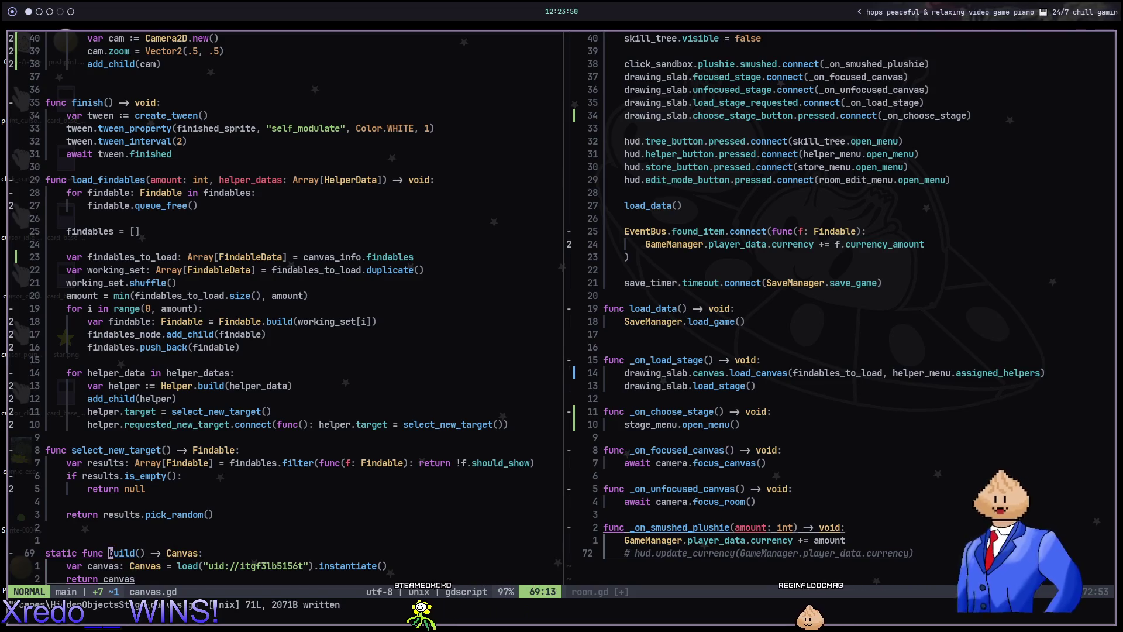
{"action": "key", "text": "g"}
{"action": "key", "text": "r"}
{"action": "key", "text": "ctrl+n"}
{"action": "key", "text": "ctrl+p"}
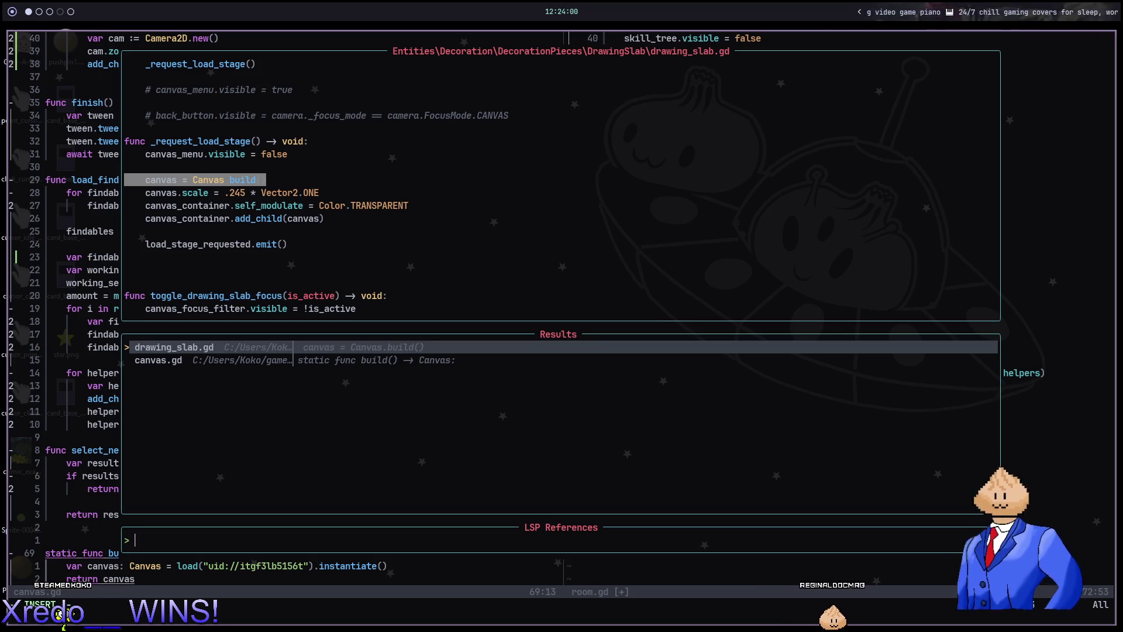
Close the build references list and jump back to load_findables in canvas.gd
{"action": "key", "text": "Escape"}
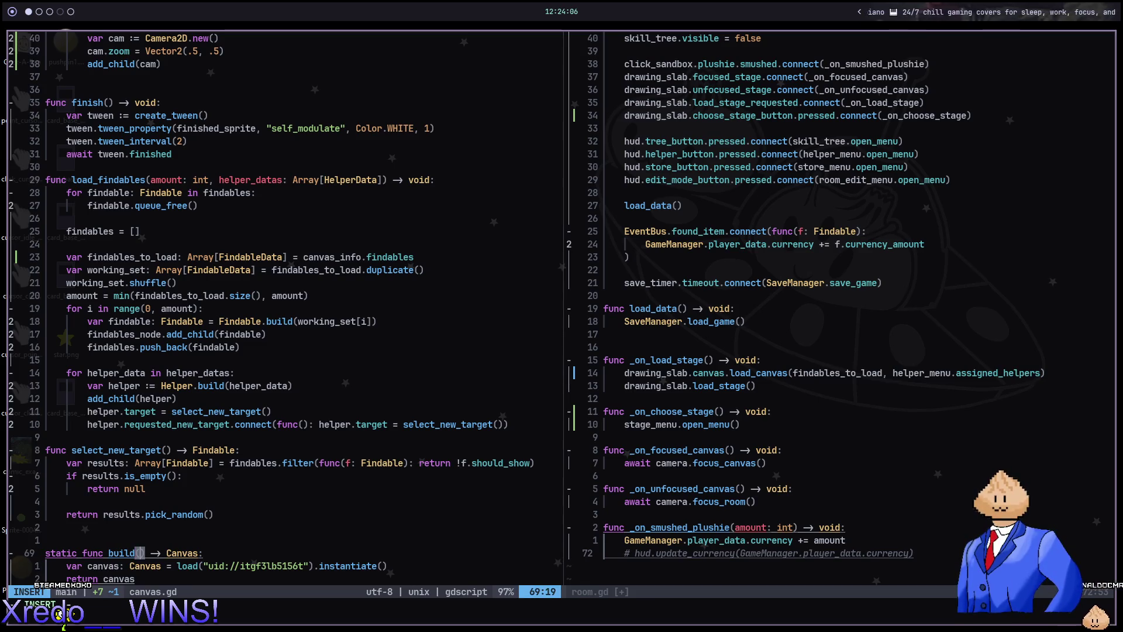
{"action": "key", "text": "ctrl+o"}
{"action": "key", "text": "ctrl+o"}
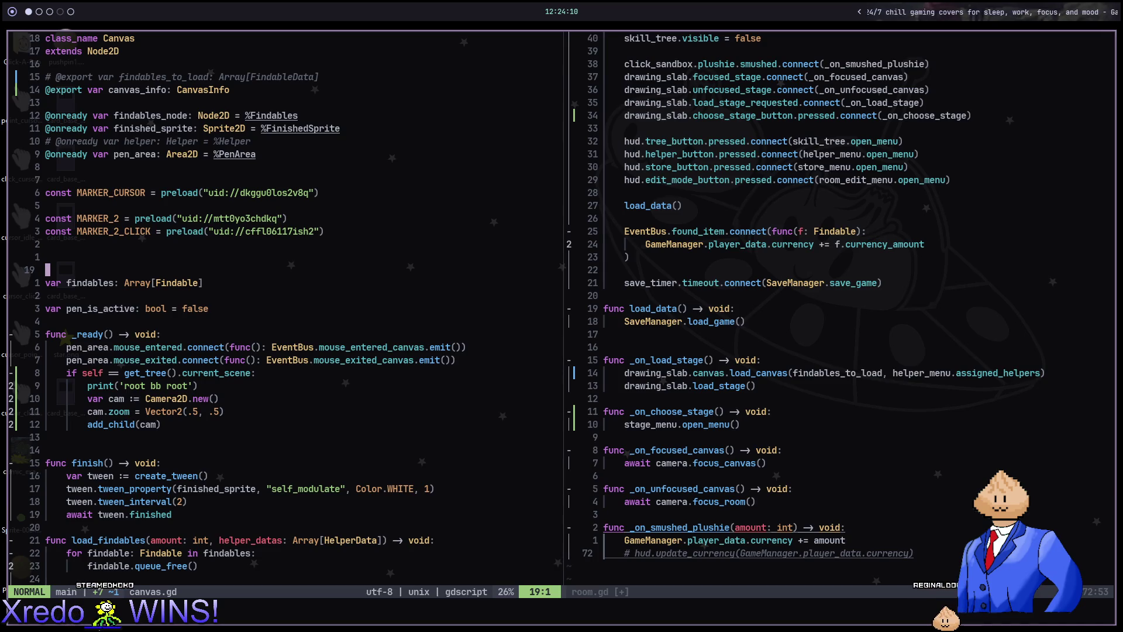
Delete the blank line above findables and save canvas.gd
{"action": "key", "text": "d"}
{"action": "key", "text": "d"}
{"action": "key", "text": "colon"}
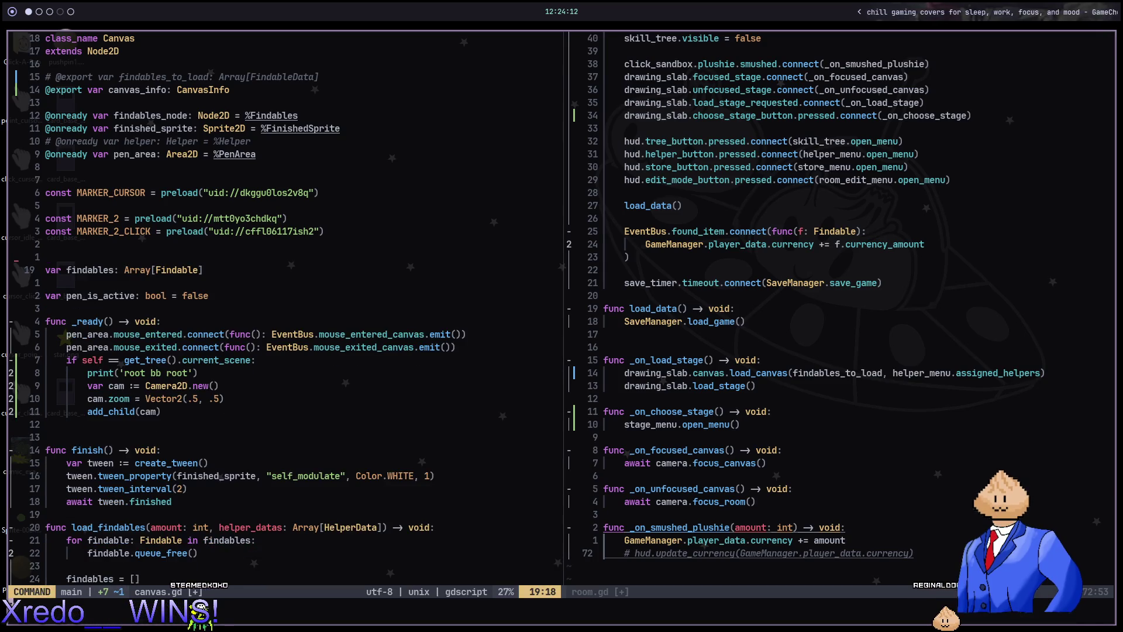
{"action": "type", "text": "w"}
{"action": "key", "text": "Return"}
Rewrite the static build signature as build(canvas_info: CanvasInfo) and start a canvas.canvas_info line
{"action": "key", "text": "4"}
{"action": "key", "text": "9"}
{"action": "key", "text": "j"}
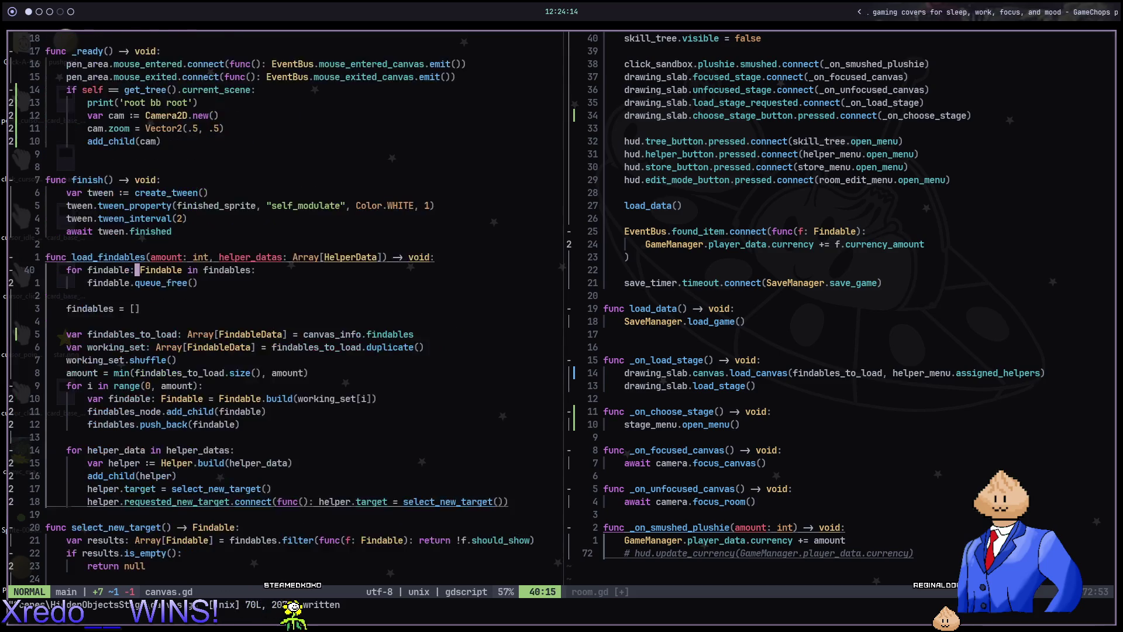
{"action": "type", "text": "atic func build(canvas_info: "}
{"action": "type", "text": "CanvasInfo) -> Canvas:"}
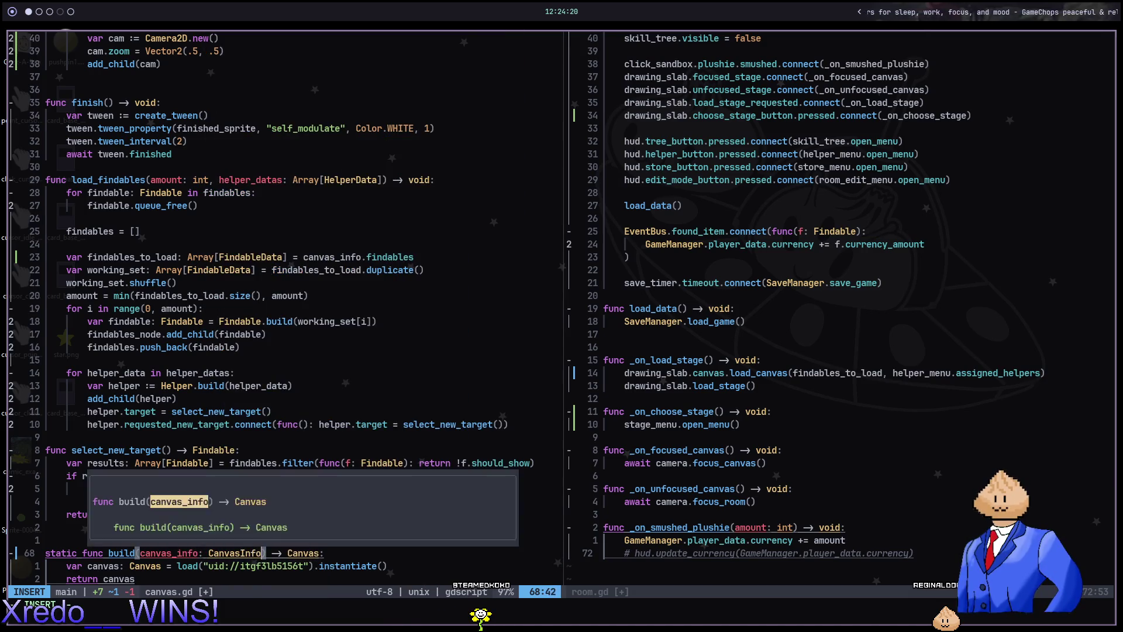
{"action": "key", "text": "Escape"}
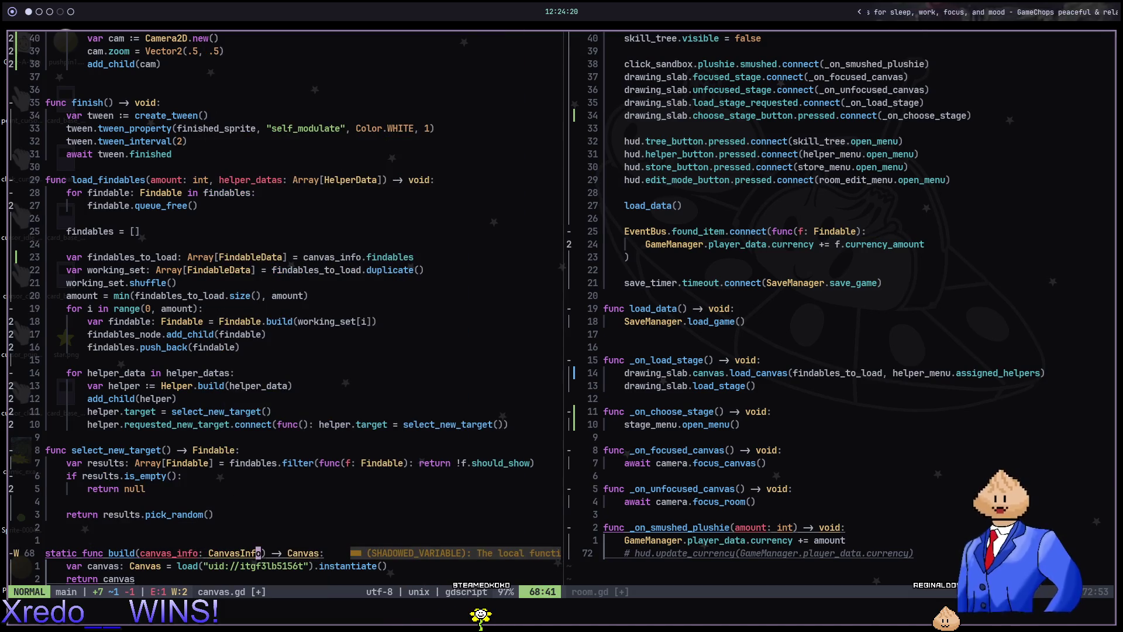
{"action": "type", "text": "ocanvas.c"}
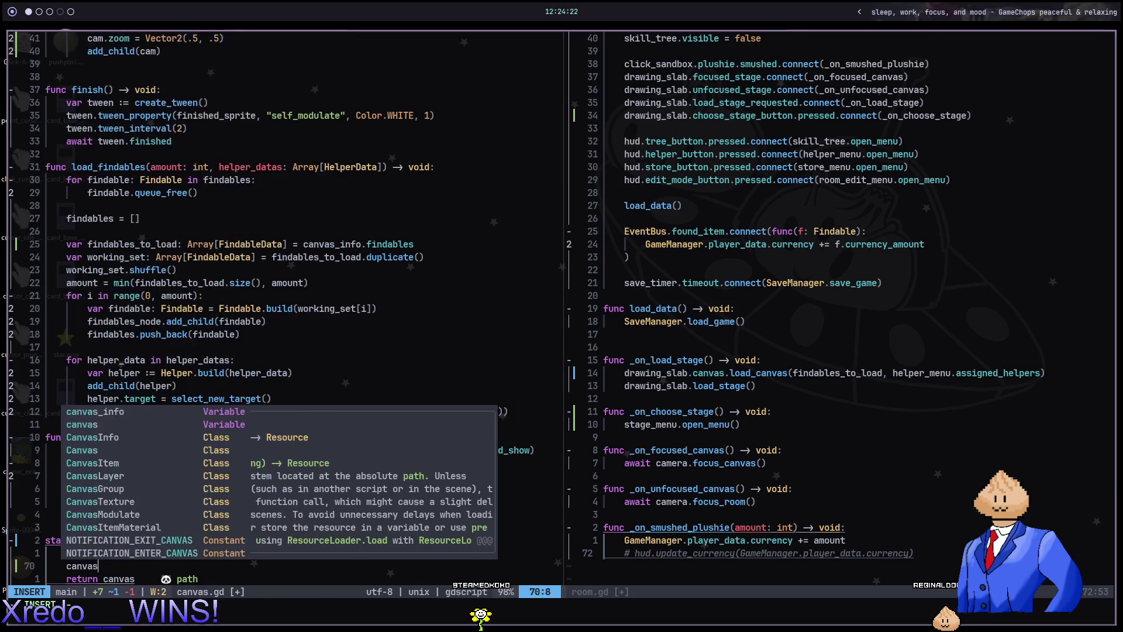
{"action": "type", "text": "anvas"}
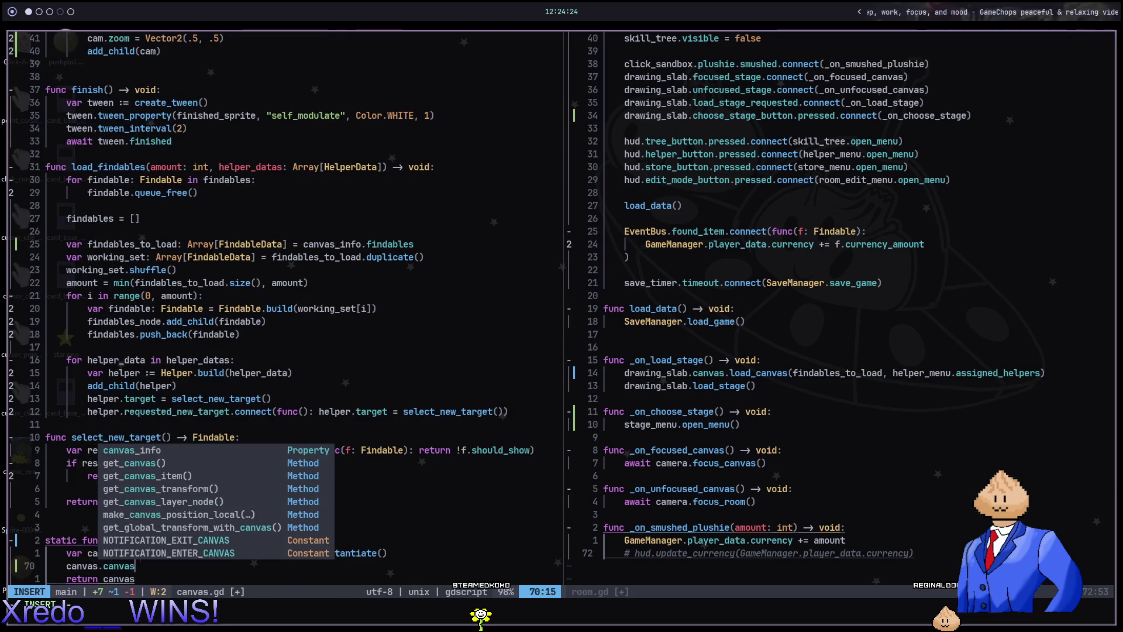
{"action": "key", "text": "Return"}
Rename the build parameter to data, complete canvas.canvas_info = data, and save
{"action": "key", "text": "Escape"}
{"action": "key", "text": "k"}
{"action": "key", "text": "k"}
{"action": "type", "text": "ciwcanvas: CanvasInfo) -> Canvas:"}
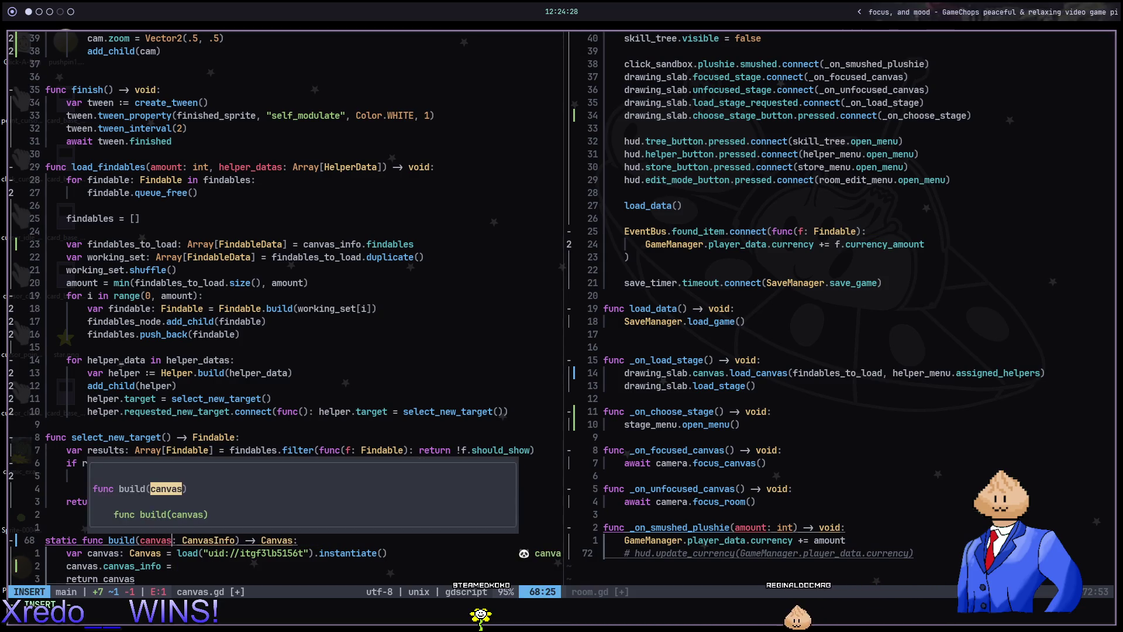
{"action": "key", "text": "ctrl+w"}
{"action": "type", "text": "data"}
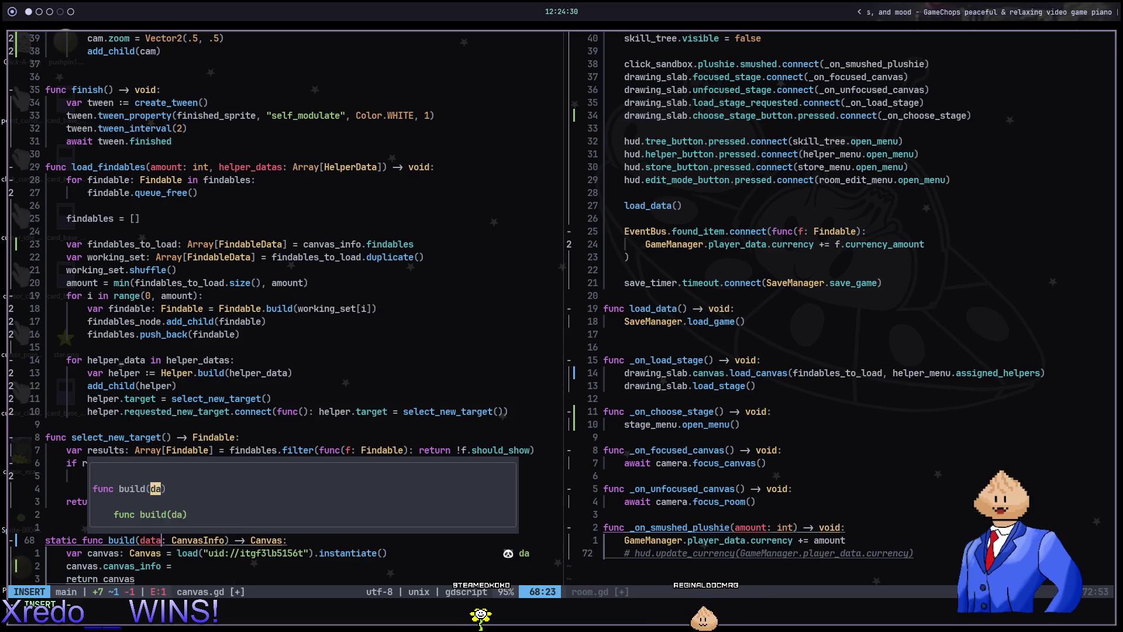
{"action": "key", "text": "Escape"}
{"action": "key", "text": "j"}
{"action": "key", "text": "j"}
{"action": "type", "text": "Adata"}
{"action": "key", "text": "Escape"}
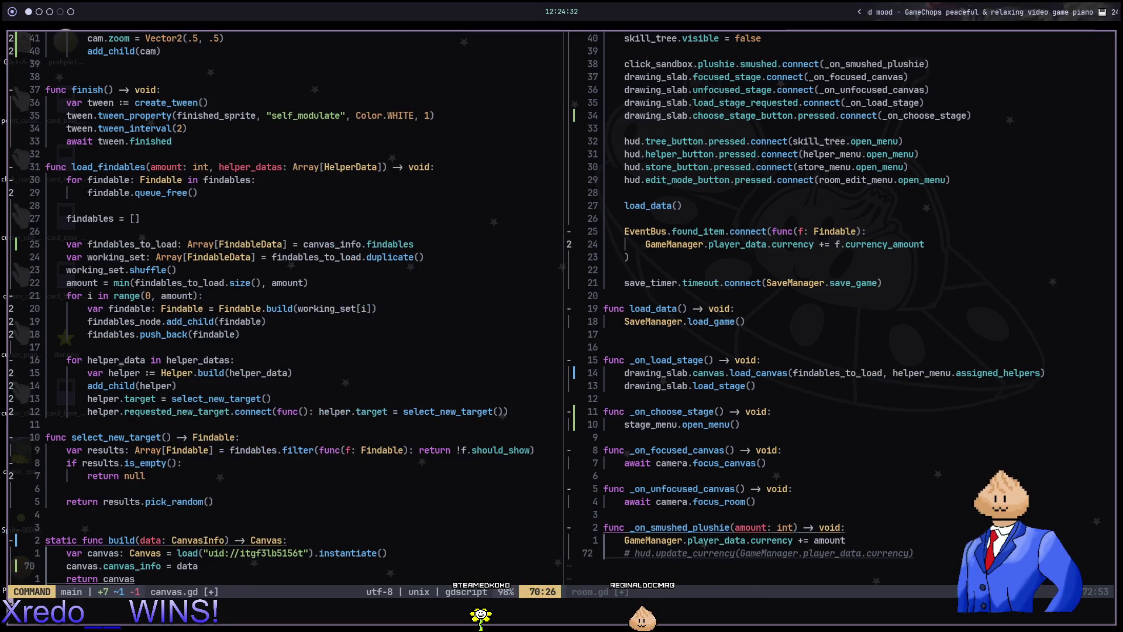
{"action": "type", "text": ":w"}
{"action": "key", "text": "Return"}
Remove the extra blank line among the top constants and save canvas.gd
{"action": "scroll", "coordinate": [64, 146], "scroll_direction": "up", "scroll_amount": 7}
{"action": "scroll", "coordinate": [64, 146], "scroll_direction": "down", "scroll_amount": 7}
{"action": "scroll", "coordinate": [64, 146], "scroll_direction": "up", "scroll_amount": 7}
{"action": "key", "text": "ctrl+u"}
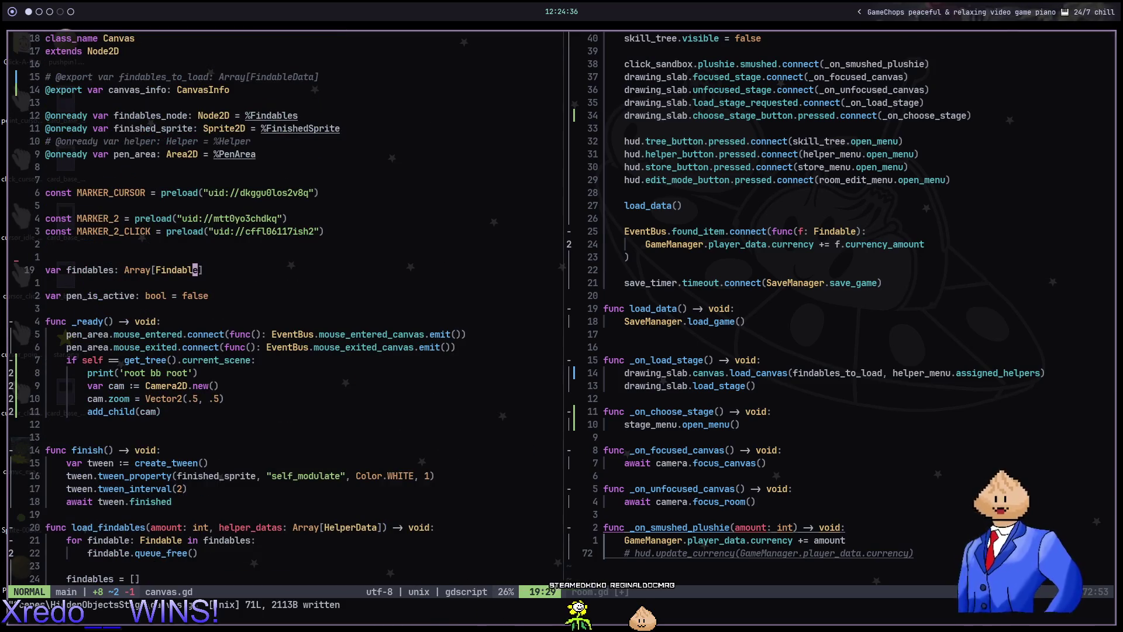
{"action": "key", "text": "k"}
{"action": "key", "text": "k"}
{"action": "key", "text": "k"}
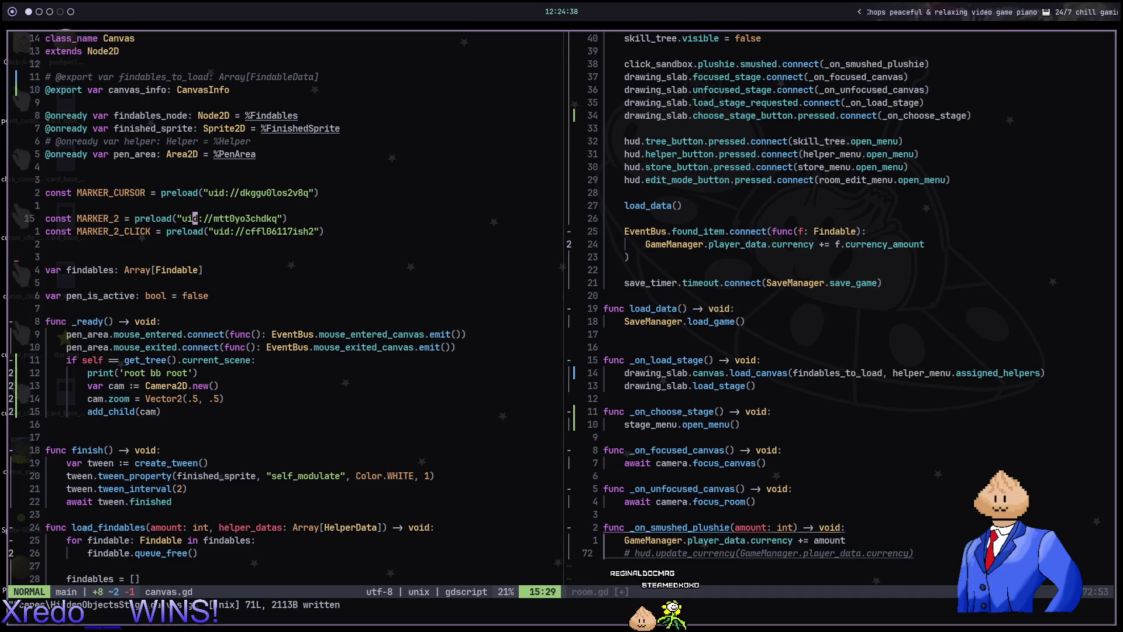
{"action": "key", "text": "d"}
{"action": "key", "text": "d"}
{"action": "type", "text": "j:w"}
{"action": "key", "text": "Return"}
{"action": "key", "text": "j"}
{"action": "key", "text": "j"}
{"action": "key", "text": "j"}
{"action": "key", "text": "j"}
{"action": "key", "text": "j"}
{"action": "scroll", "coordinate": [281, 304], "scroll_direction": "down", "scroll_amount": 9}
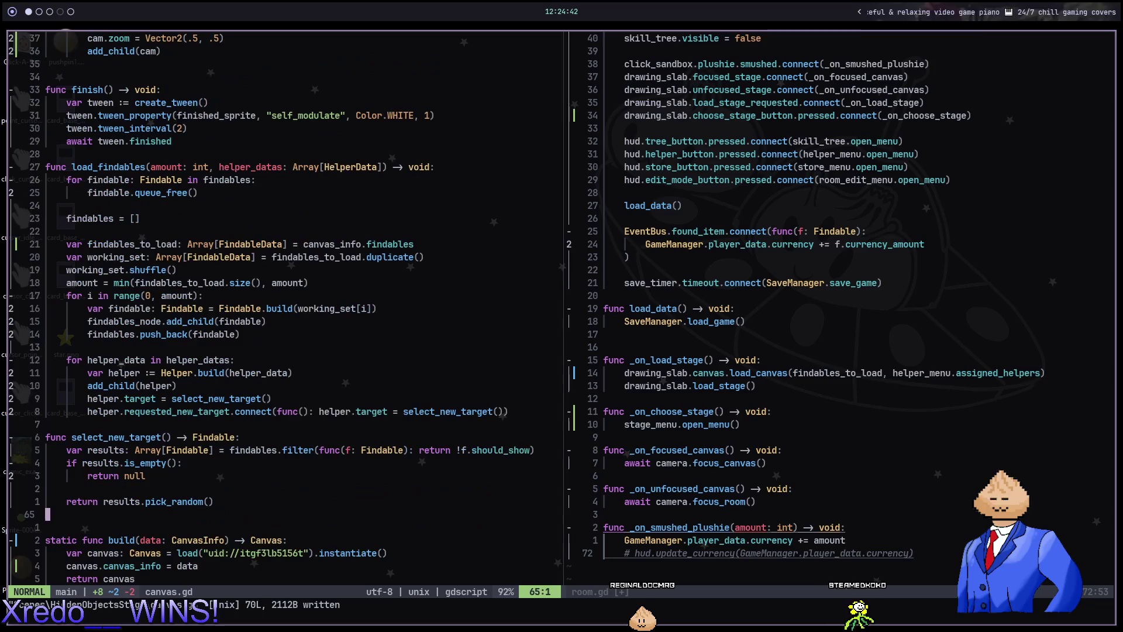
{"action": "scroll", "coordinate": [281, 304], "scroll_direction": "up", "scroll_amount": 10}
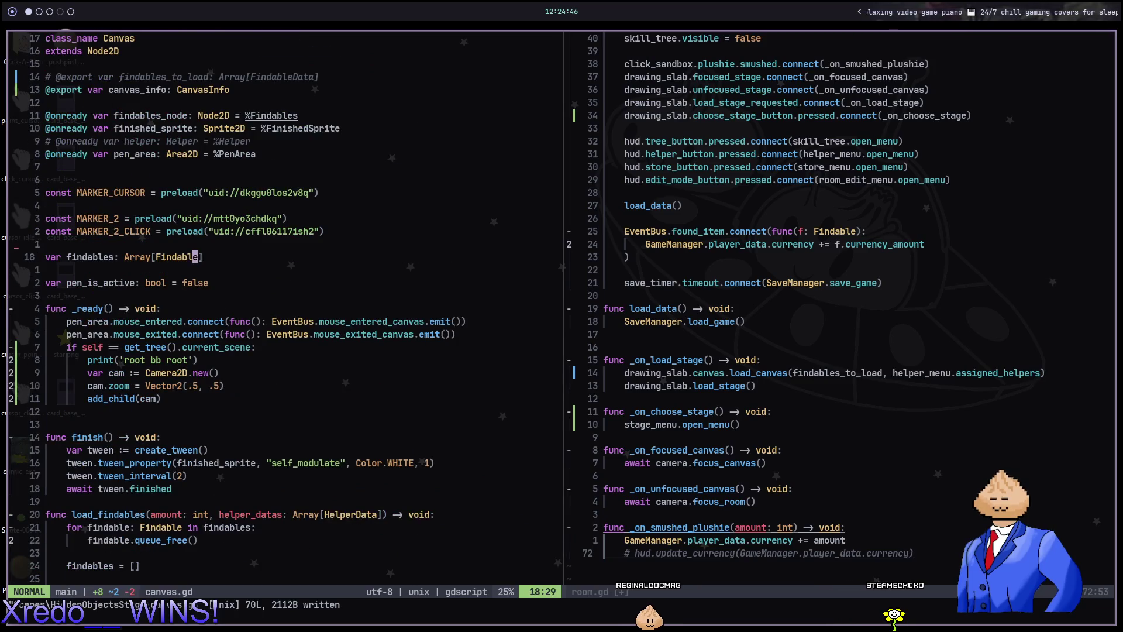
{"action": "key", "text": "ctrl+d"}
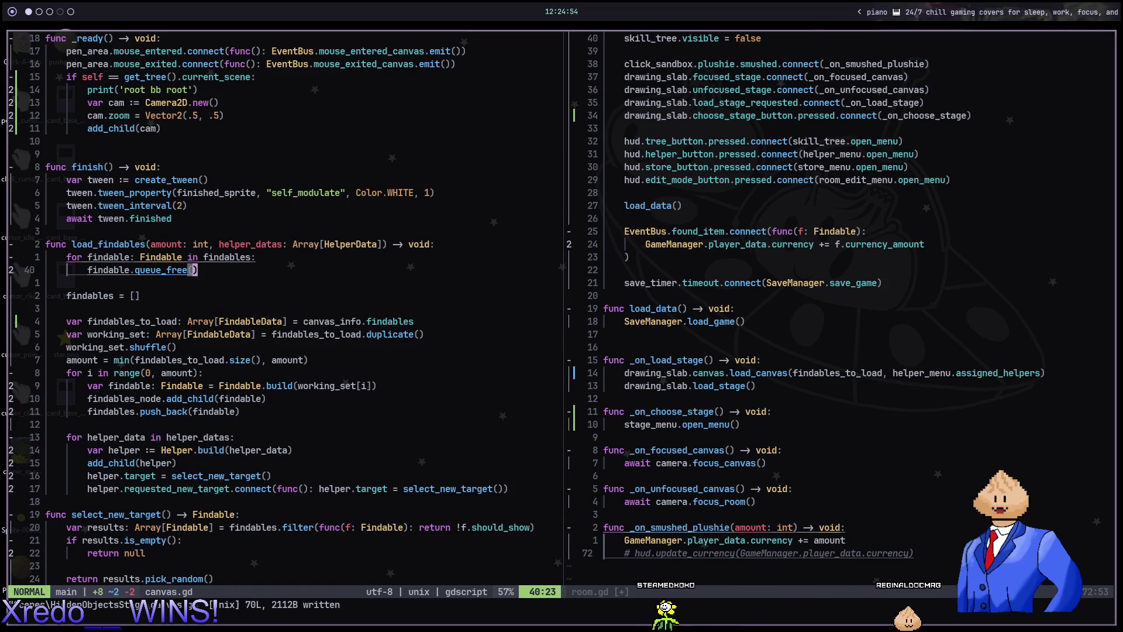
{"action": "left_click", "coordinate": [76, 244]}
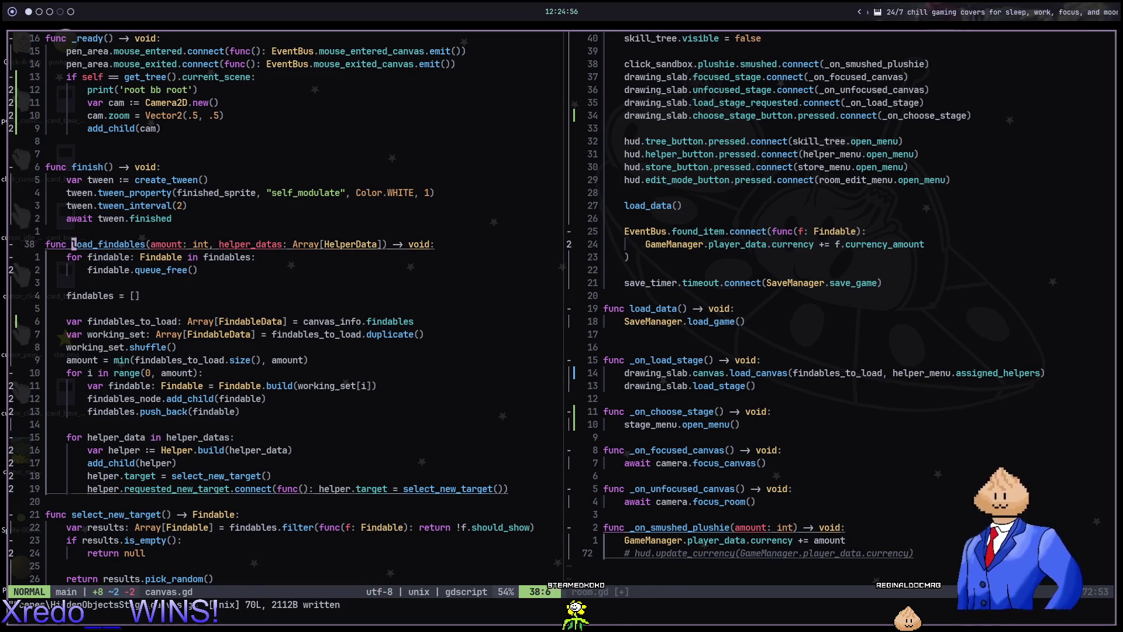
{"action": "key", "text": "g"}
{"action": "key", "text": "r"}
{"action": "key", "text": "Escape"}
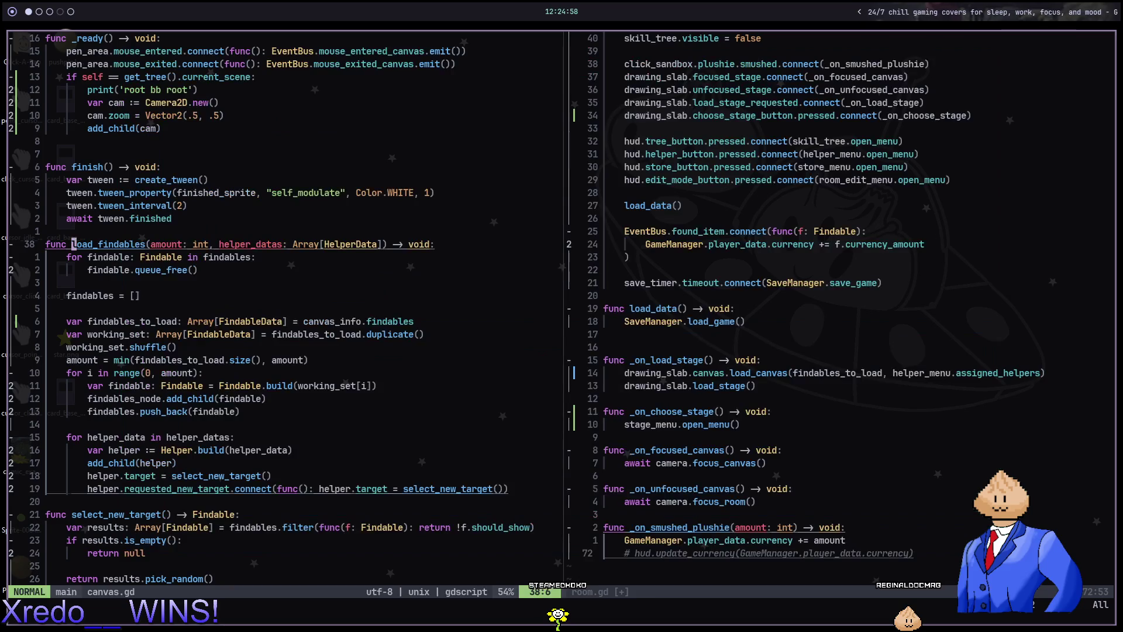
{"action": "key", "text": "ctrl+u"}
{"action": "key", "text": "ctrl+d"}
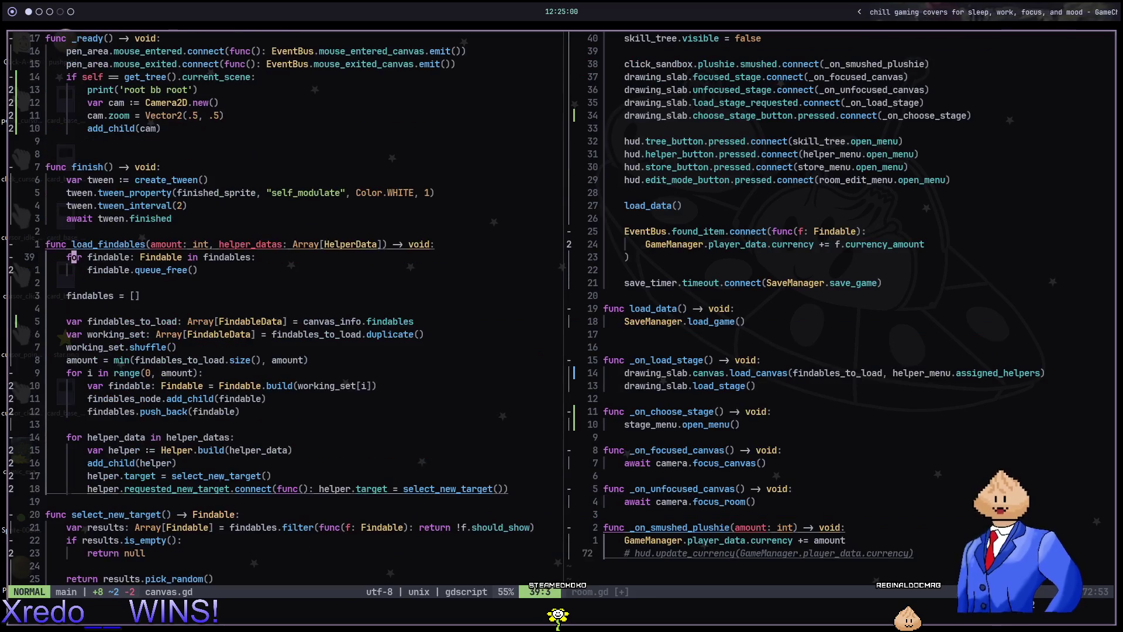
{"action": "key", "text": "g"}
{"action": "key", "text": "r"}
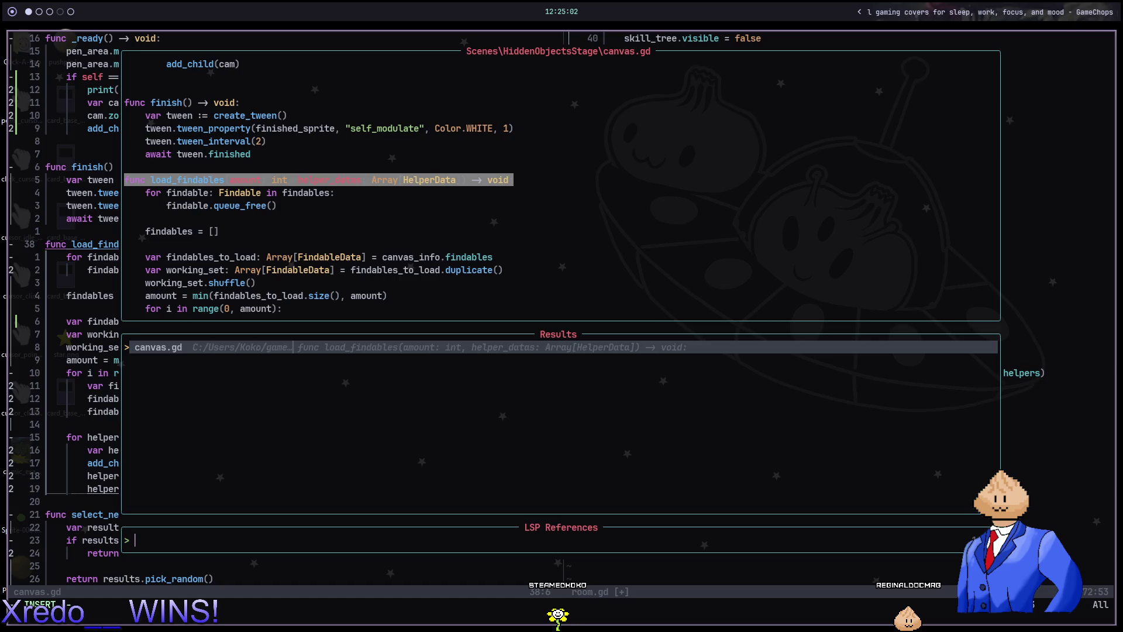
{"action": "key", "text": "Escape"}
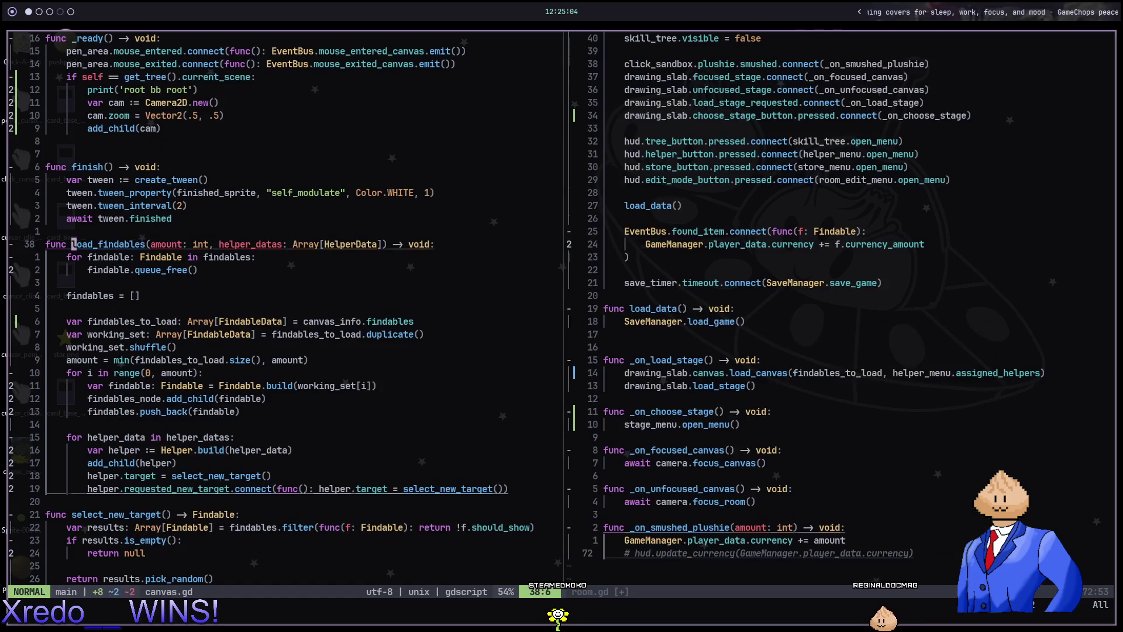
{"action": "key", "text": "k"}
{"action": "key", "text": "k"}
{"action": "key", "text": "k"}
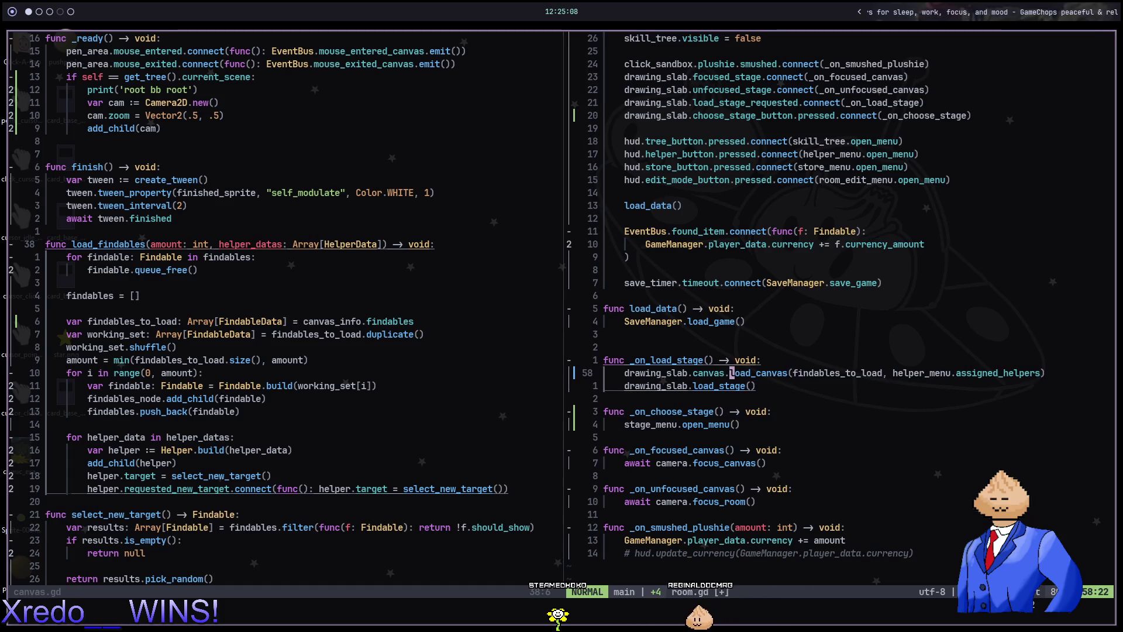
Replace load_canvas with load_findables in room.gd's _on_load_stage call and save room.gd
{"action": "type", "text": "cwload_findables"}
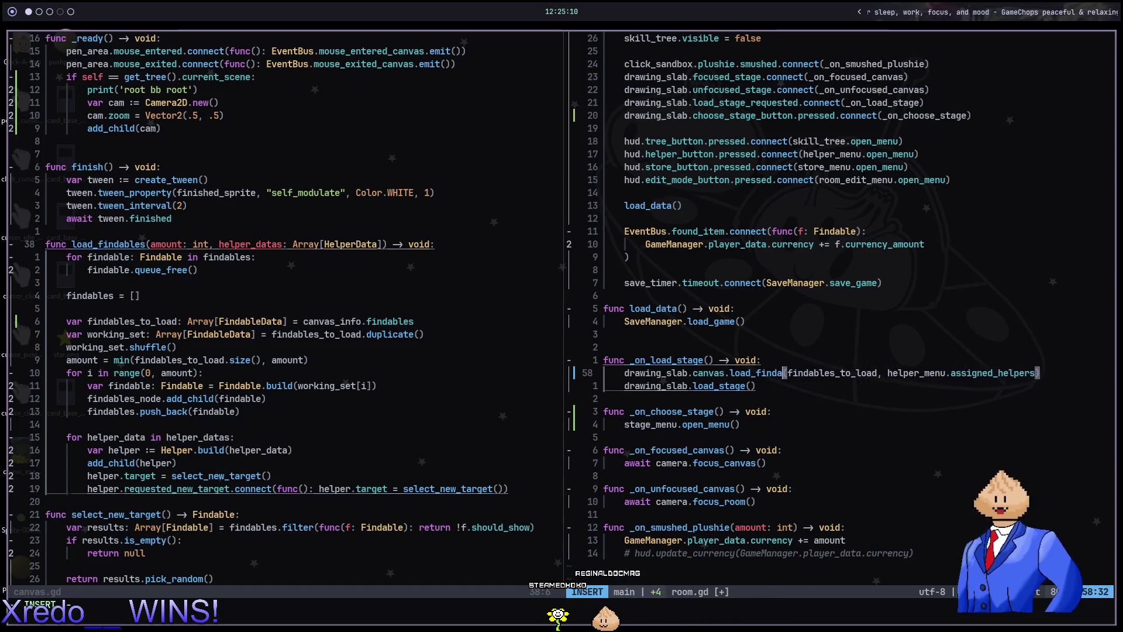
{"action": "key", "text": "Escape"}
{"action": "key", "text": "colon"}
{"action": "type", "text": "w"}
{"action": "key", "text": "Return"}
Save canvas.gd in its split, return to room.gd, and start a live grep for 'load'
{"action": "key", "text": "ctrl+w"}
{"action": "key", "text": "h"}
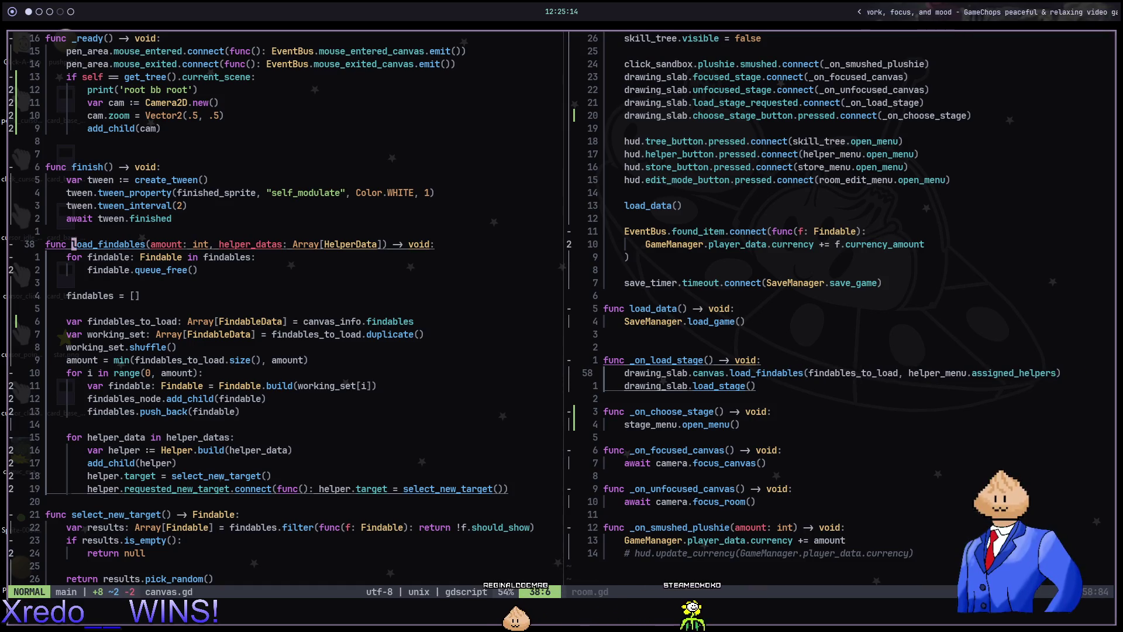
{"action": "type", "text": "k:w"}
{"action": "key", "text": "Return"}
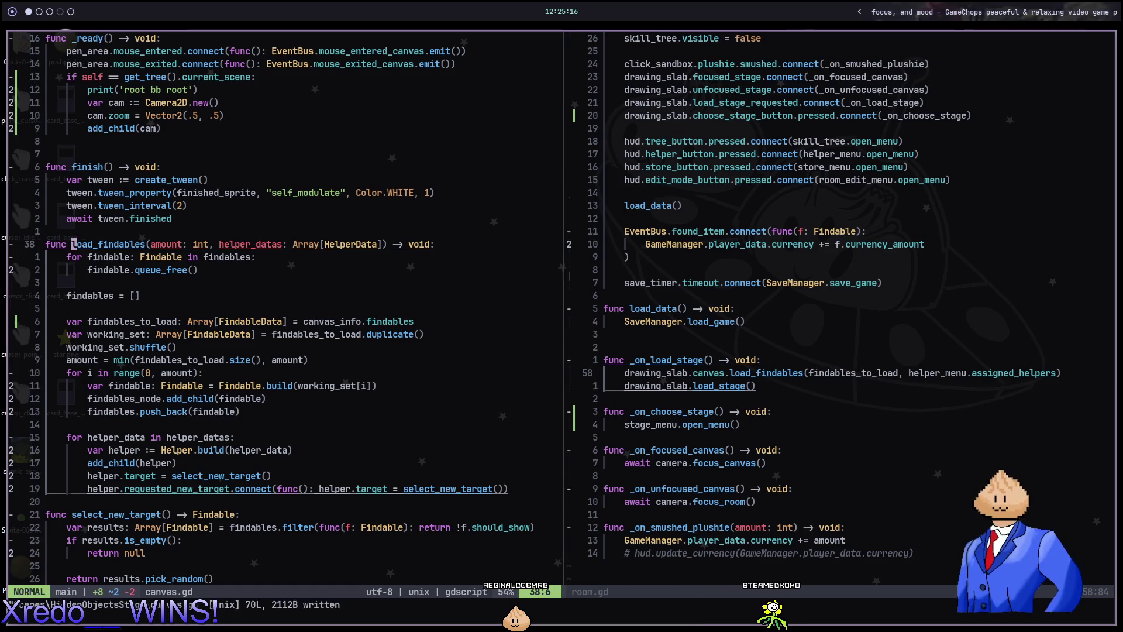
{"action": "key", "text": "ctrl+w"}
{"action": "key", "text": "l"}
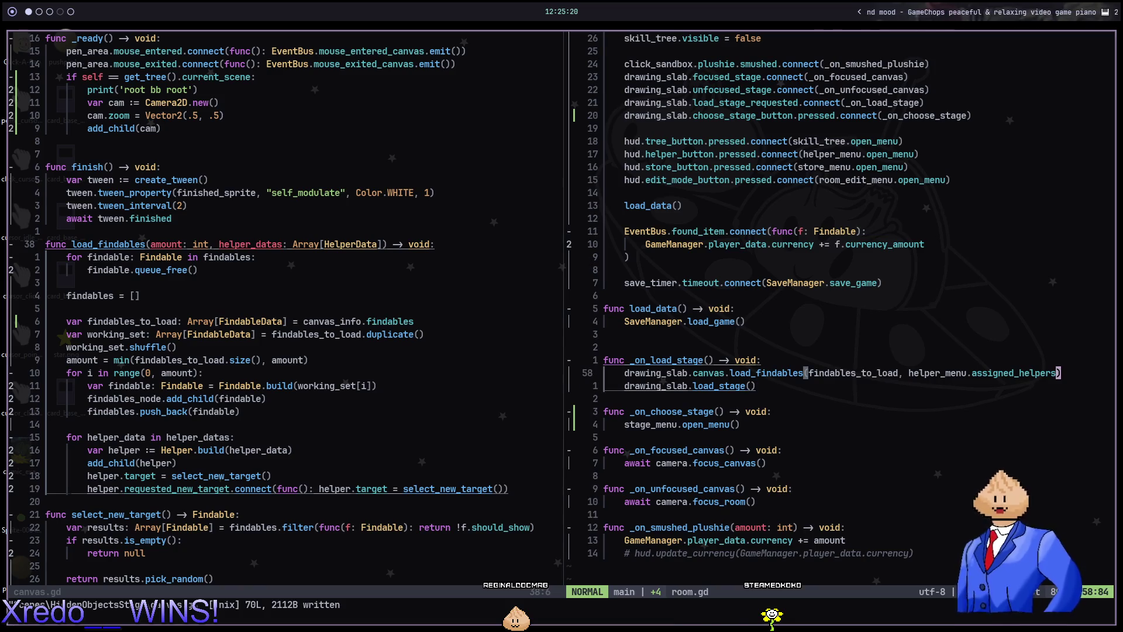
{"action": "key", "text": "space"}
{"action": "type", "text": "fgload_canvas"}
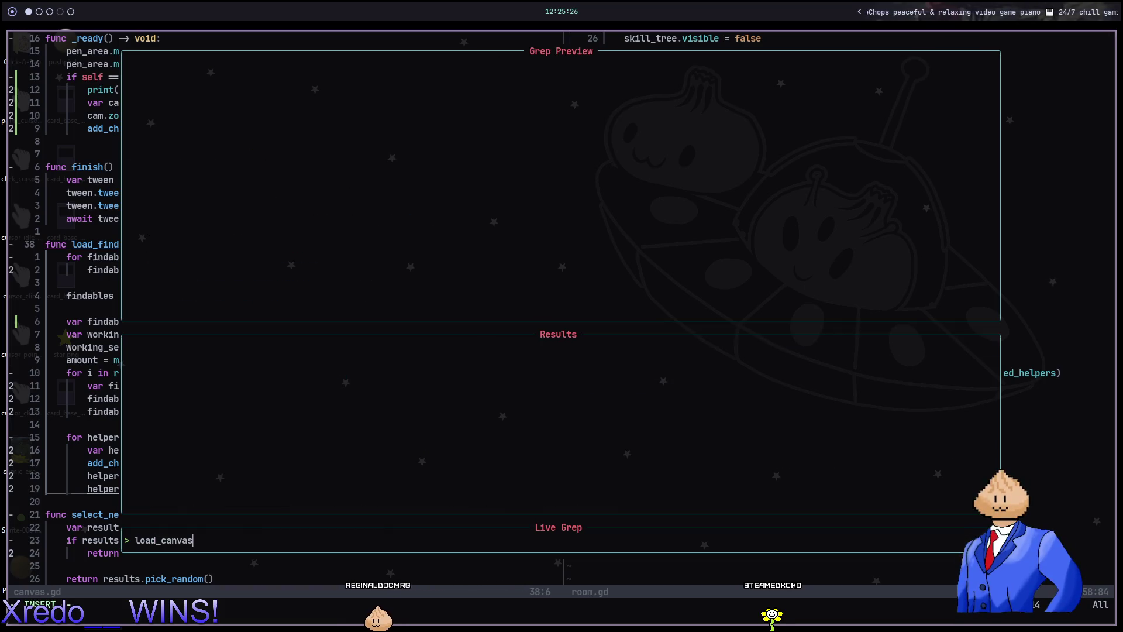
Close the load_canvas live grep with no matches and scroll up in canvas.gd's split
{"action": "key", "text": "Return"}
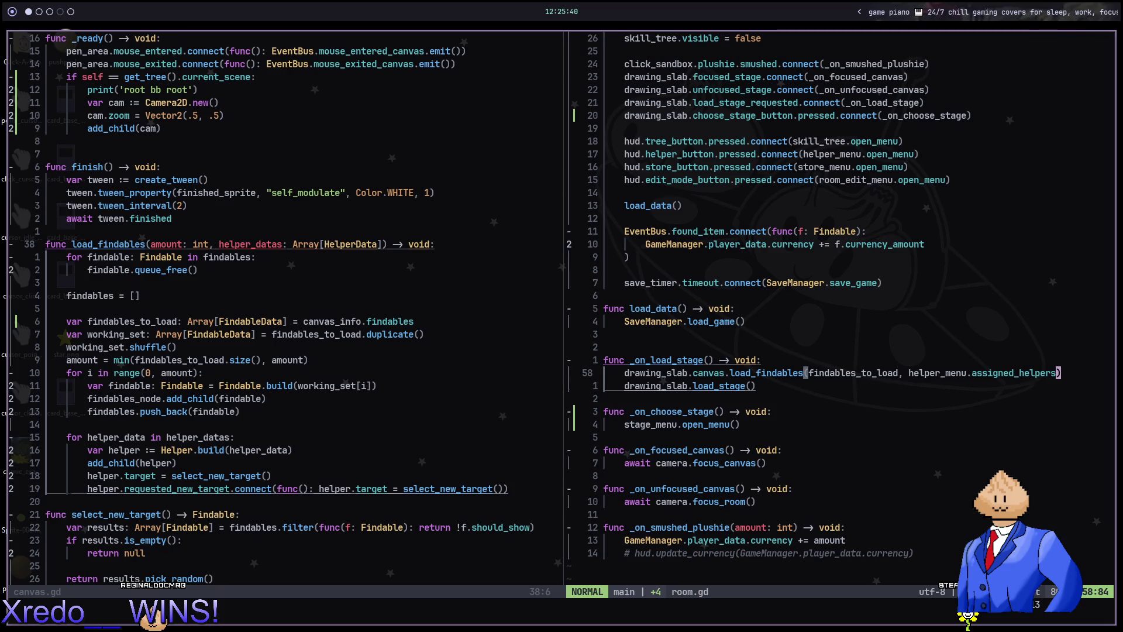
{"action": "key", "text": "ctrl+w"}
{"action": "key", "text": "h"}
{"action": "key", "text": "ctrl+u"}
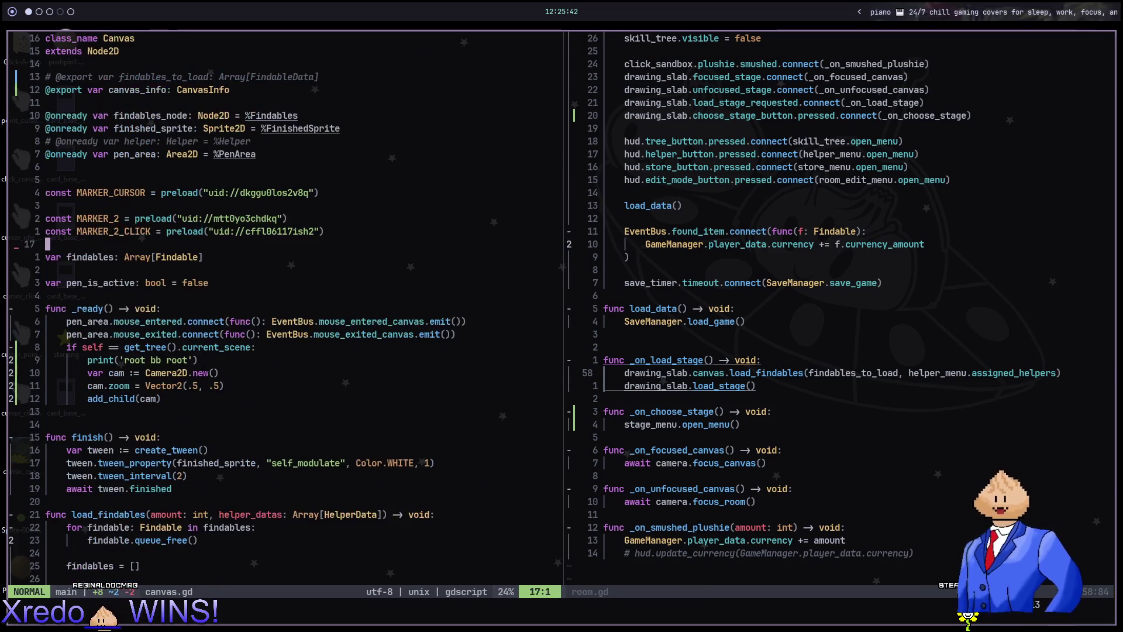